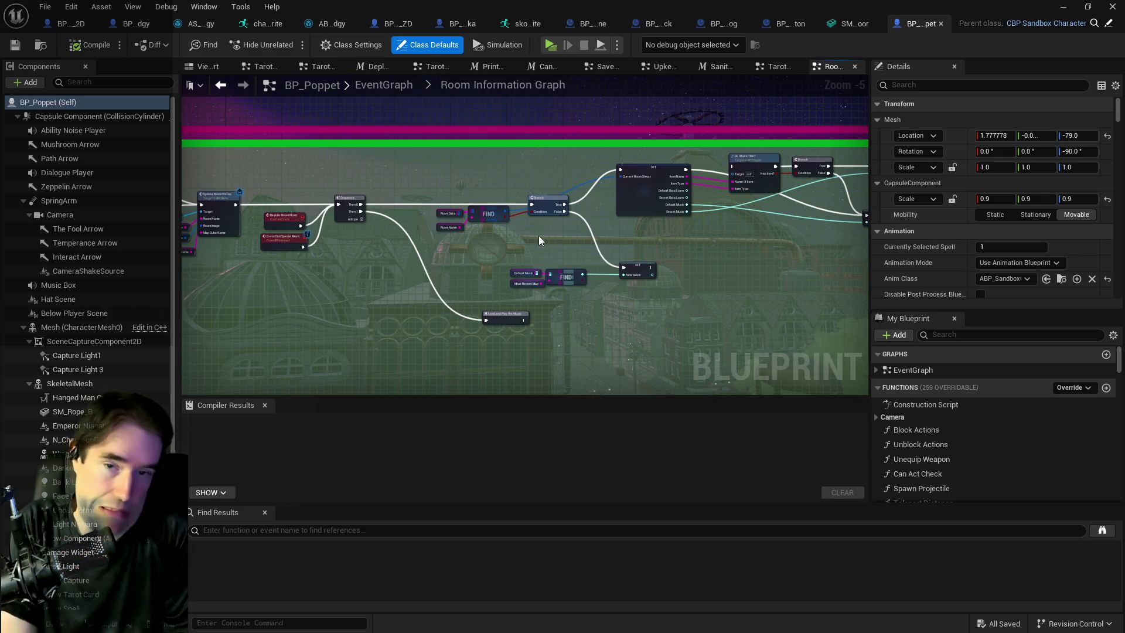
Step: Return to the Painting_World level, fly around the Lovers altar and select the vat under the gramophone
{"action": "key", "text": "alt+Tab"}
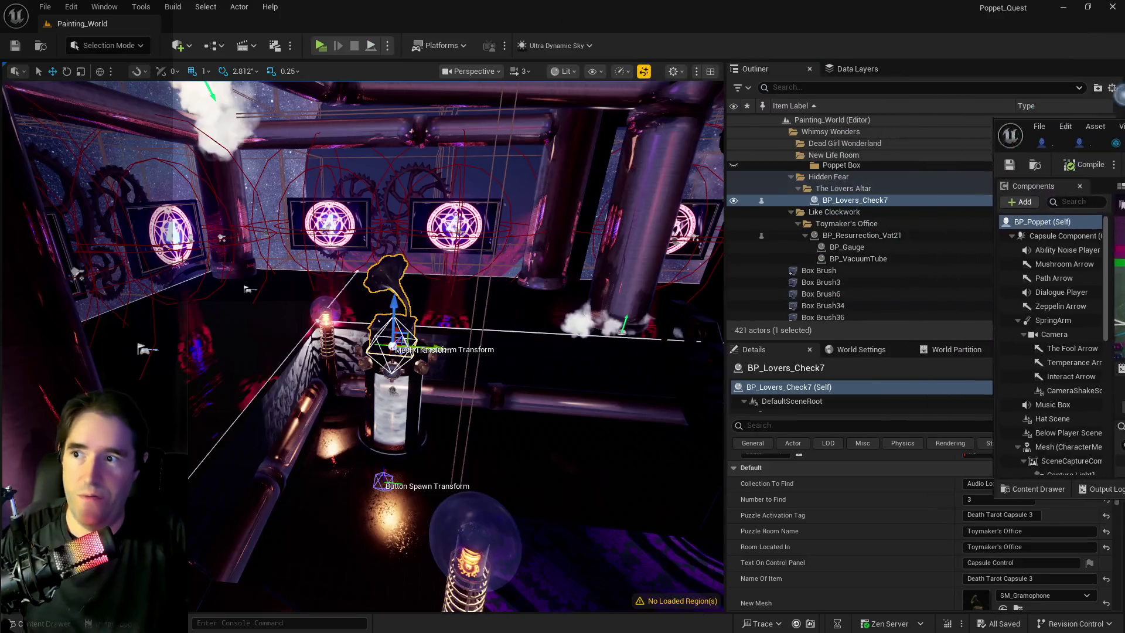
{"action": "mouse_move", "coordinate": [353, 324]}
{"action": "left_mouse_down"}
{"action": "mouse_move", "coordinate": [689, 327]}
{"action": "mouse_move", "coordinate": [688, 259]}
{"action": "mouse_move", "coordinate": [515, 365]}
{"action": "mouse_move", "coordinate": [211, 364]}
{"action": "left_mouse_up"}
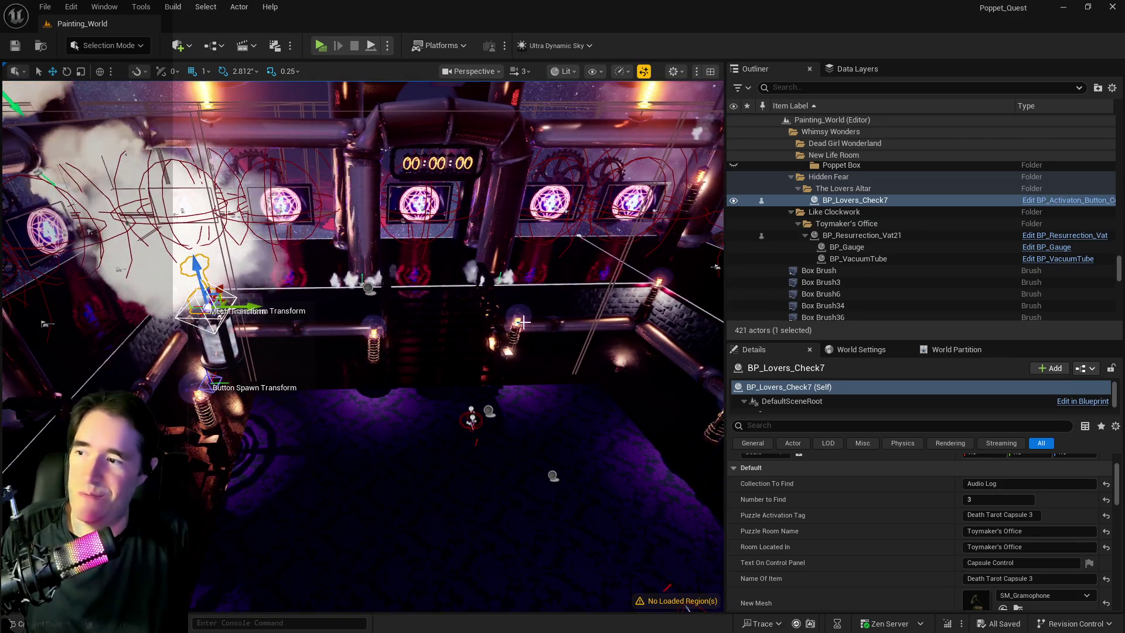
{"action": "left_click_drag", "start_coordinate": [631, 335], "coordinate": [631, 335]}
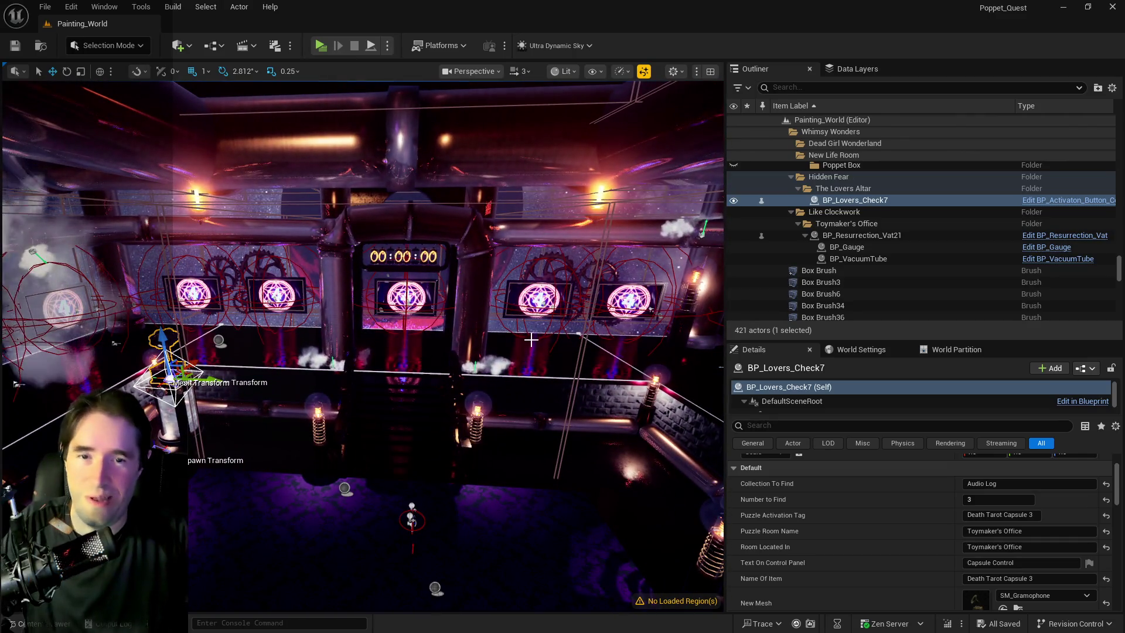
{"action": "left_click_drag", "start_coordinate": [615, 276], "coordinate": [615, 276]}
{"action": "left_click_drag", "start_coordinate": [409, 334], "coordinate": [409, 334]}
{"action": "left_click", "coordinate": [384, 340]}
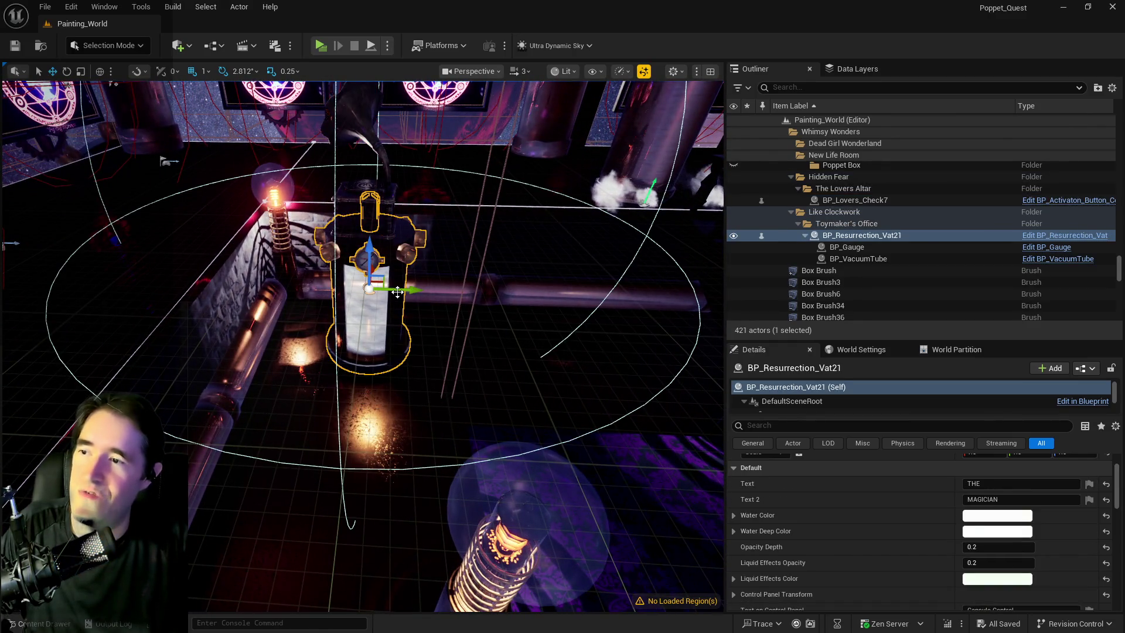
Step: Duplicate the vat and gramophone pair one slot to the right along Y
{"action": "scroll", "coordinate": [399, 288], "scroll_direction": "down", "scroll_amount": 3}
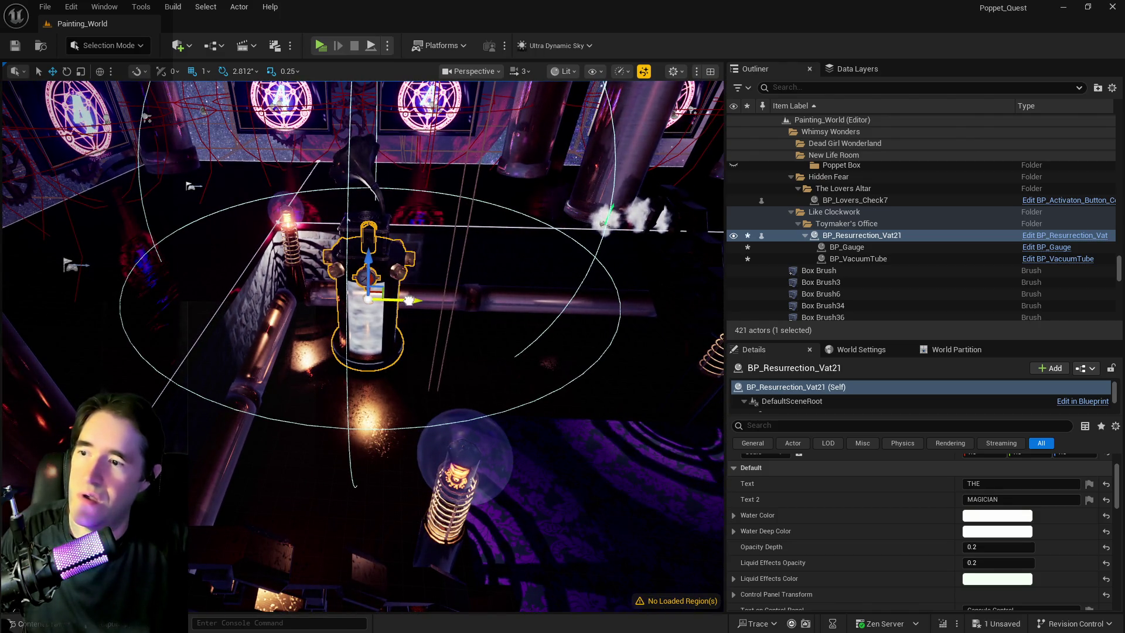
{"action": "left_click_drag", "start_coordinate": [404, 300], "coordinate": [436, 284], "text": "alt"}
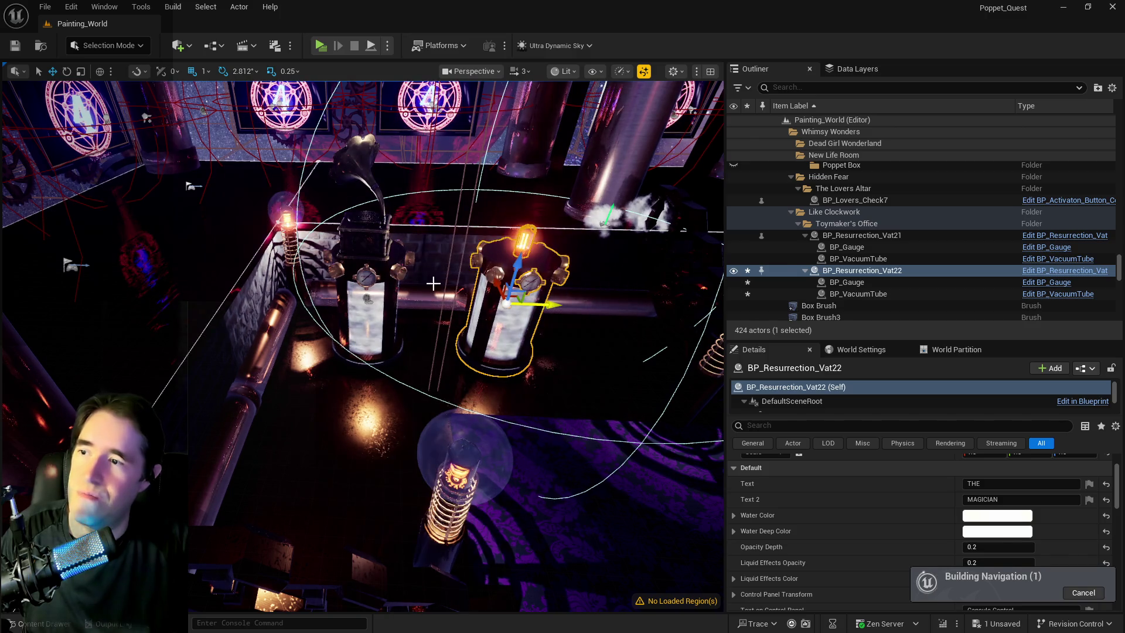
{"action": "key", "text": "ctrl+z"}
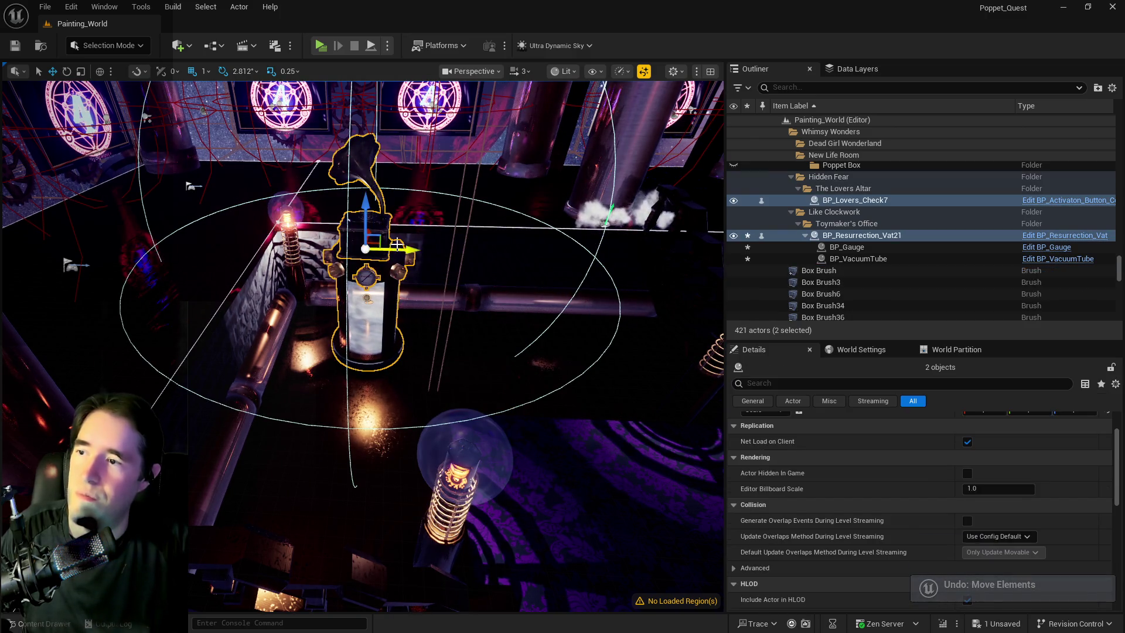
{"action": "mouse_move", "coordinate": [407, 249]}
{"action": "left_mouse_down", "text": "alt"}
{"action": "mouse_move", "coordinate": [542, 319]}
{"action": "mouse_move", "coordinate": [527, 275]}
{"action": "mouse_move", "coordinate": [562, 271]}
{"action": "mouse_move", "coordinate": [389, 271]}
{"action": "mouse_move", "coordinate": [478, 279]}
{"action": "left_mouse_up", "text": "alt"}
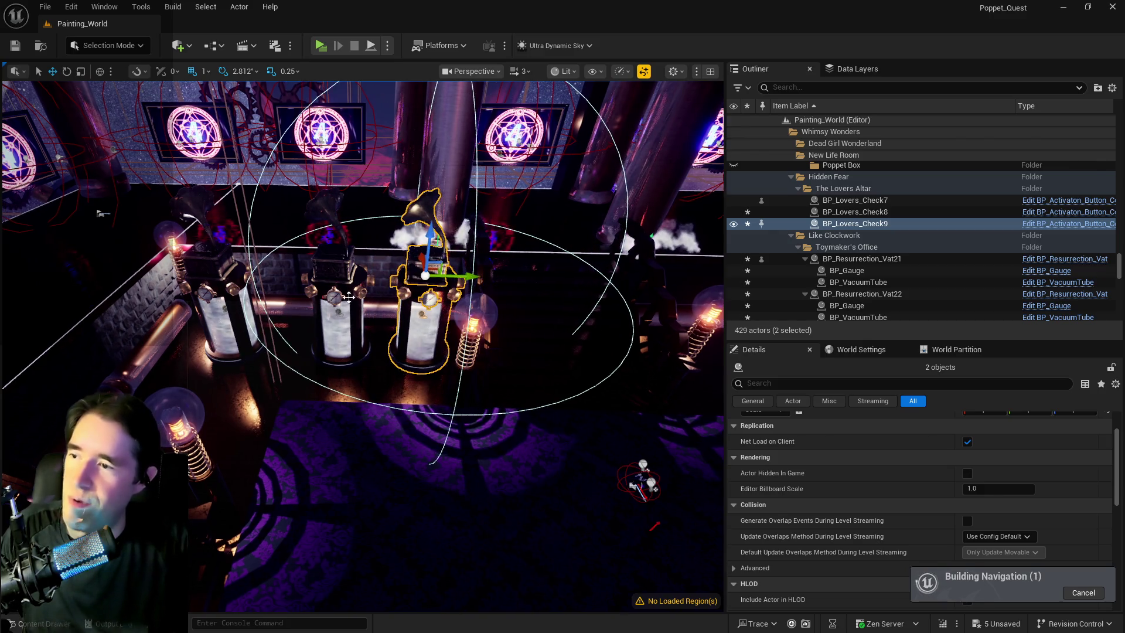
Step: Select the middle vat and focus the view on it
{"action": "left_click", "coordinate": [318, 249]}
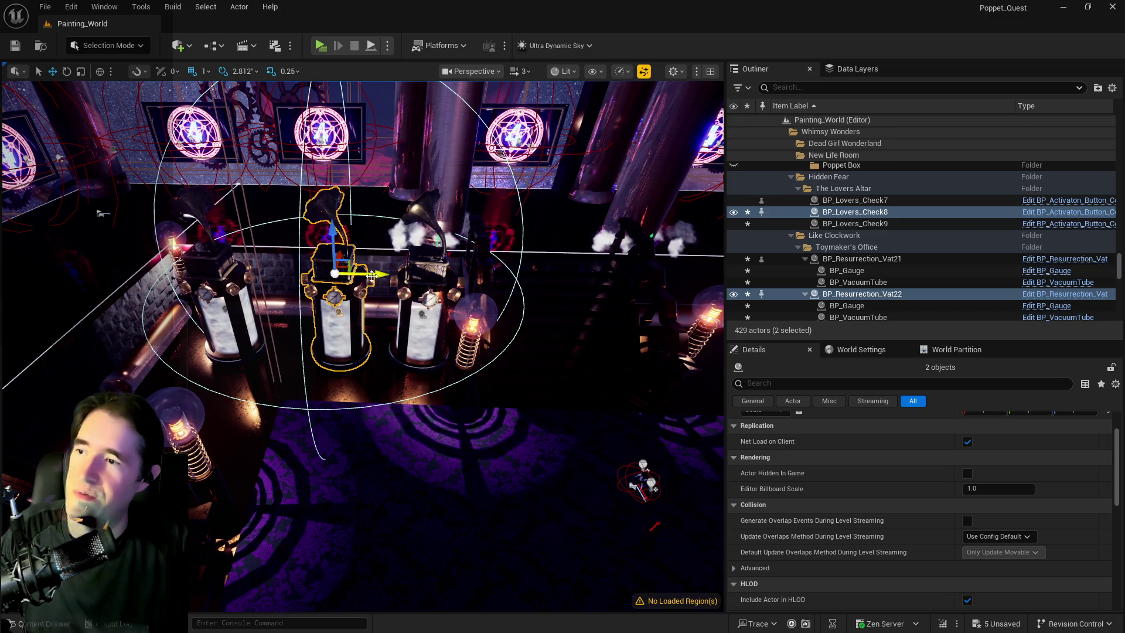
{"action": "mouse_move", "coordinate": [360, 275]}
{"action": "left_mouse_down"}
{"action": "mouse_move", "coordinate": [659, 272]}
{"action": "mouse_move", "coordinate": [328, 246]}
{"action": "mouse_move", "coordinate": [375, 229]}
{"action": "mouse_move", "coordinate": [351, 217]}
{"action": "mouse_move", "coordinate": [454, 217]}
{"action": "mouse_move", "coordinate": [363, 240]}
{"action": "mouse_move", "coordinate": [345, 233]}
{"action": "left_mouse_up"}
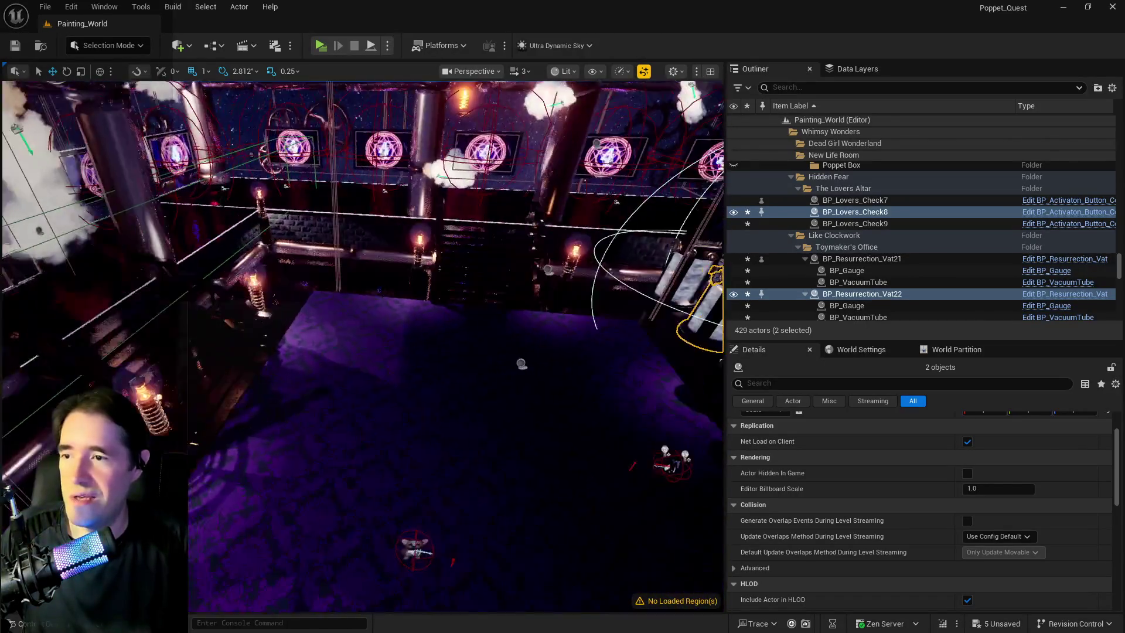
{"action": "left_click_drag", "start_coordinate": [345, 233], "coordinate": [358, 230]}
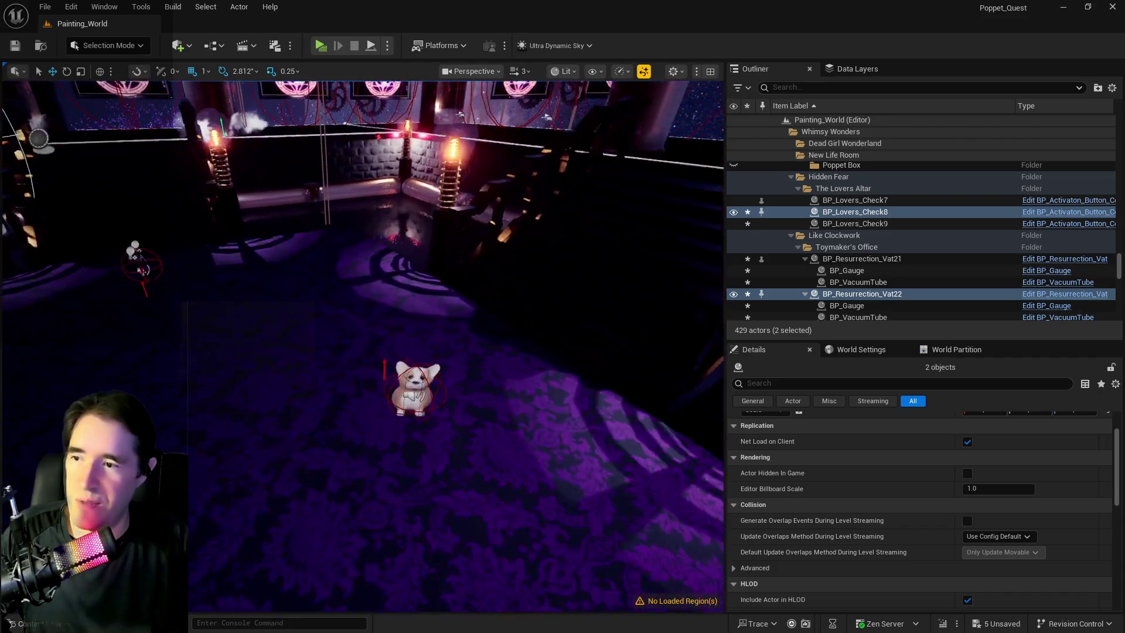
{"action": "mouse_move", "coordinate": [357, 229]}
{"action": "left_mouse_down"}
{"action": "mouse_move", "coordinate": [416, 217]}
{"action": "mouse_move", "coordinate": [404, 218]}
{"action": "mouse_move", "coordinate": [436, 226]}
{"action": "left_mouse_up"}
{"action": "key", "text": "f"}
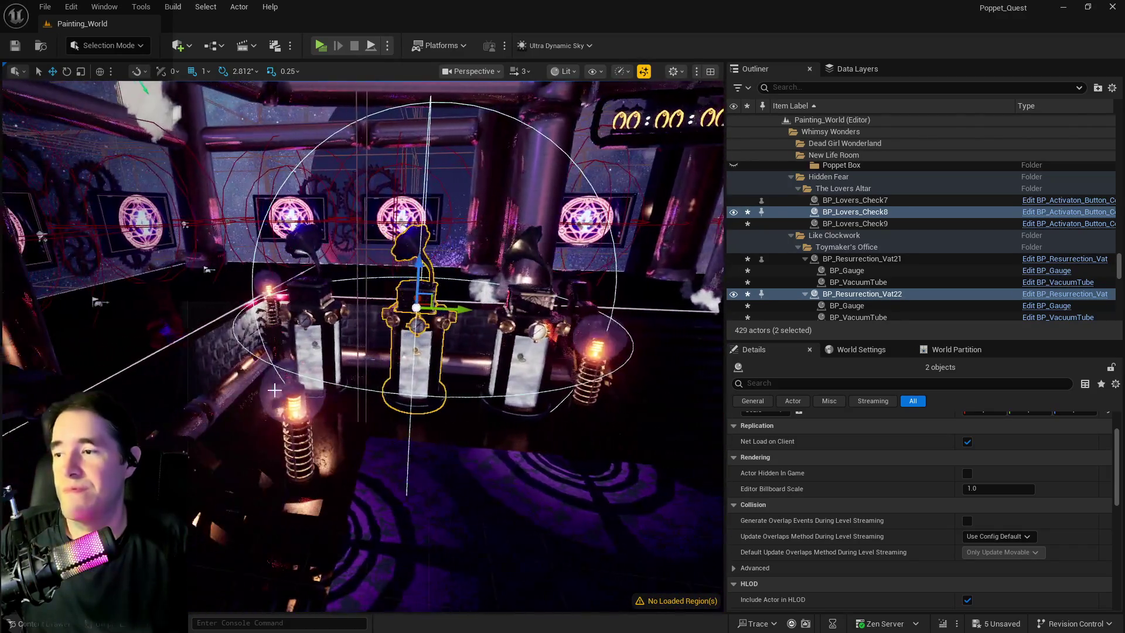
Step: Duplicate the three vats and gramophones as a new row further to the right
{"action": "left_click", "coordinate": [326, 345], "text": "ctrl"}
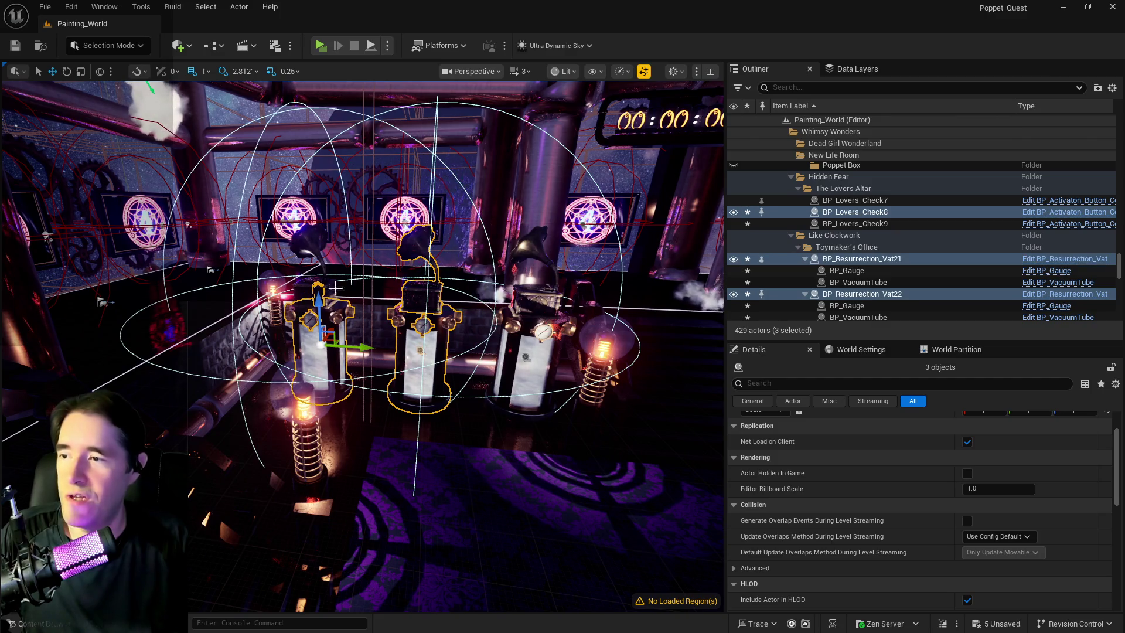
{"action": "left_click", "coordinate": [305, 283], "text": "ctrl"}
{"action": "left_click", "coordinate": [530, 309], "text": "ctrl"}
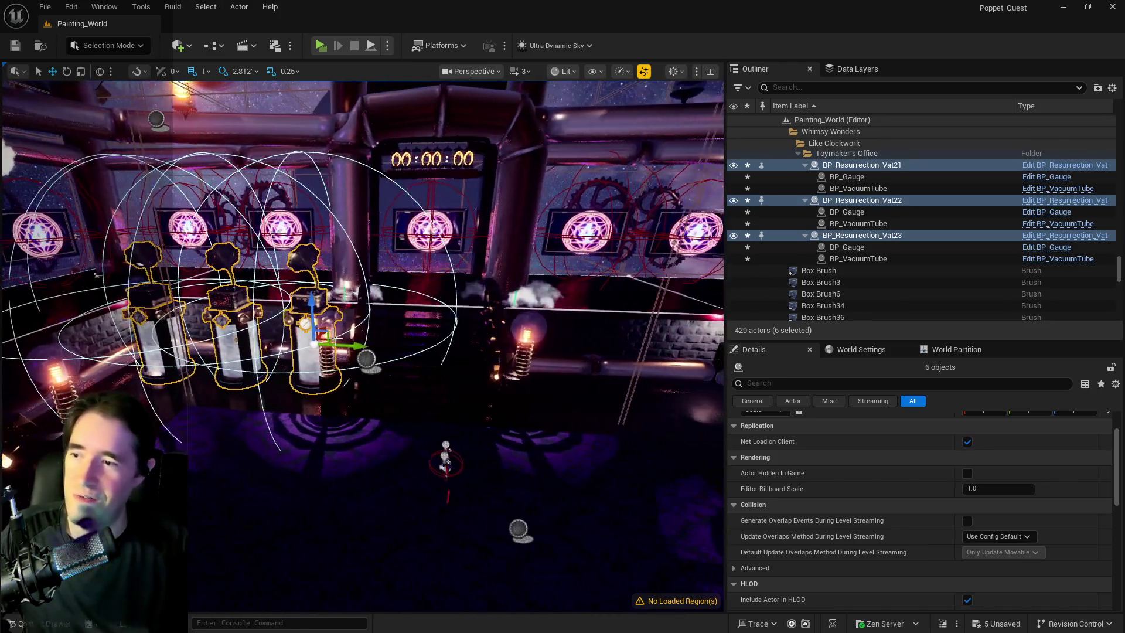
{"action": "mouse_move", "coordinate": [350, 345]}
{"action": "left_mouse_down"}
{"action": "mouse_move", "coordinate": [646, 251]}
{"action": "mouse_move", "coordinate": [654, 287]}
{"action": "left_mouse_up"}
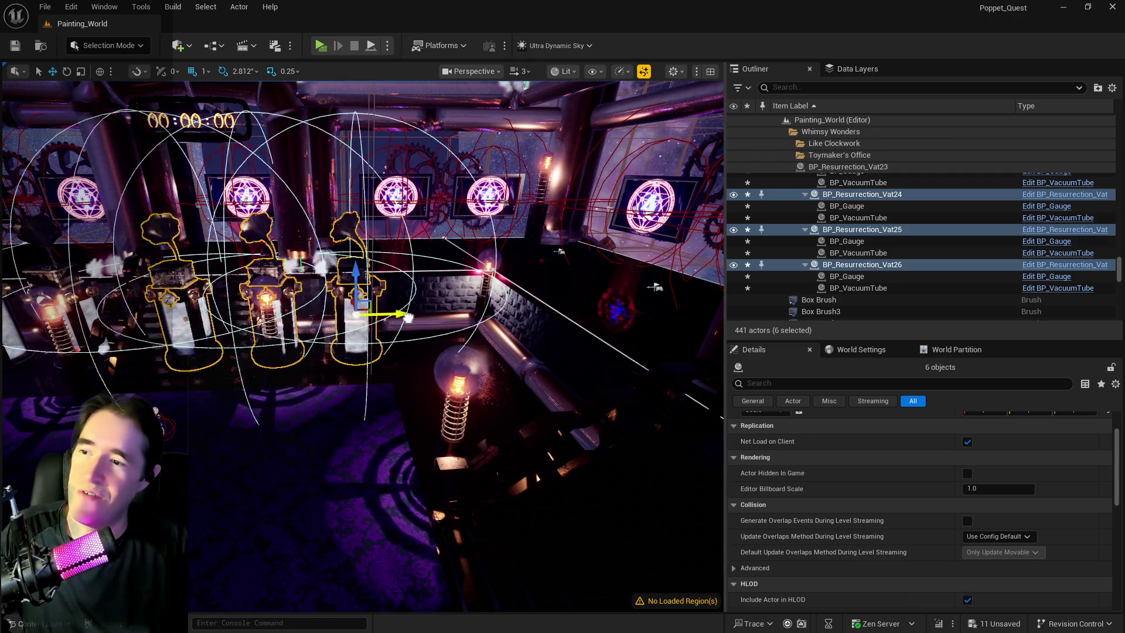
{"action": "left_click_drag", "start_coordinate": [408, 317], "coordinate": [511, 318]}
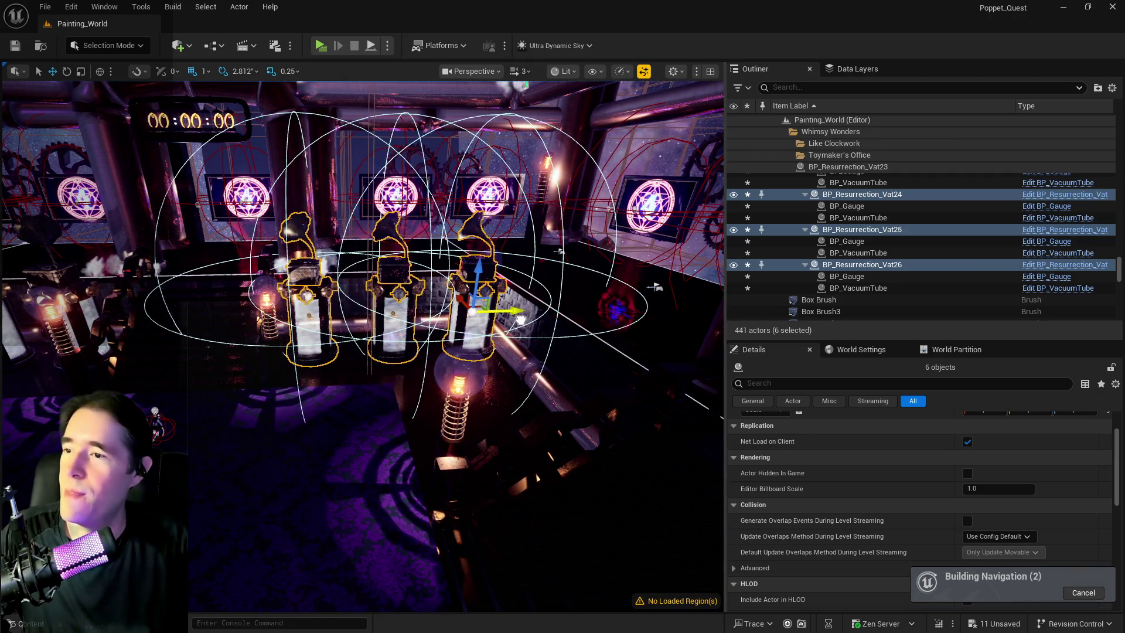
Step: Save all unsaved level changes with the copied vats in place
{"action": "mouse_move", "coordinate": [523, 319]}
{"action": "left_mouse_down"}
{"action": "mouse_move", "coordinate": [463, 319]}
{"action": "mouse_move", "coordinate": [463, 354]}
{"action": "mouse_move", "coordinate": [463, 331]}
{"action": "left_mouse_up"}
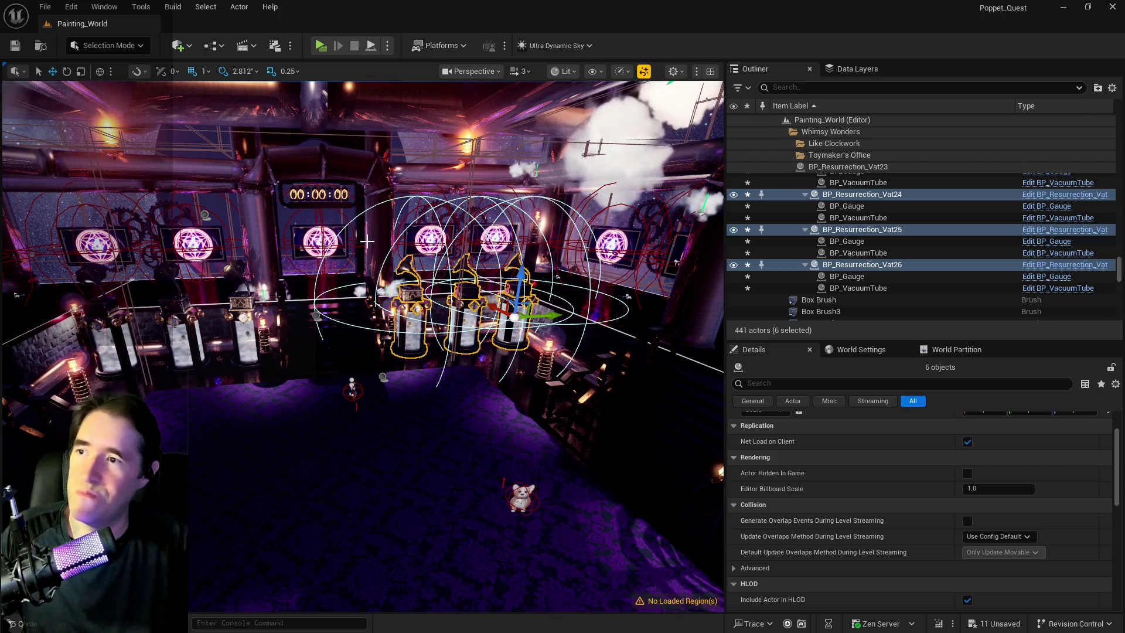
{"action": "left_click_drag", "start_coordinate": [448, 458], "coordinate": [443, 458]}
{"action": "key", "text": "ctrl+s"}
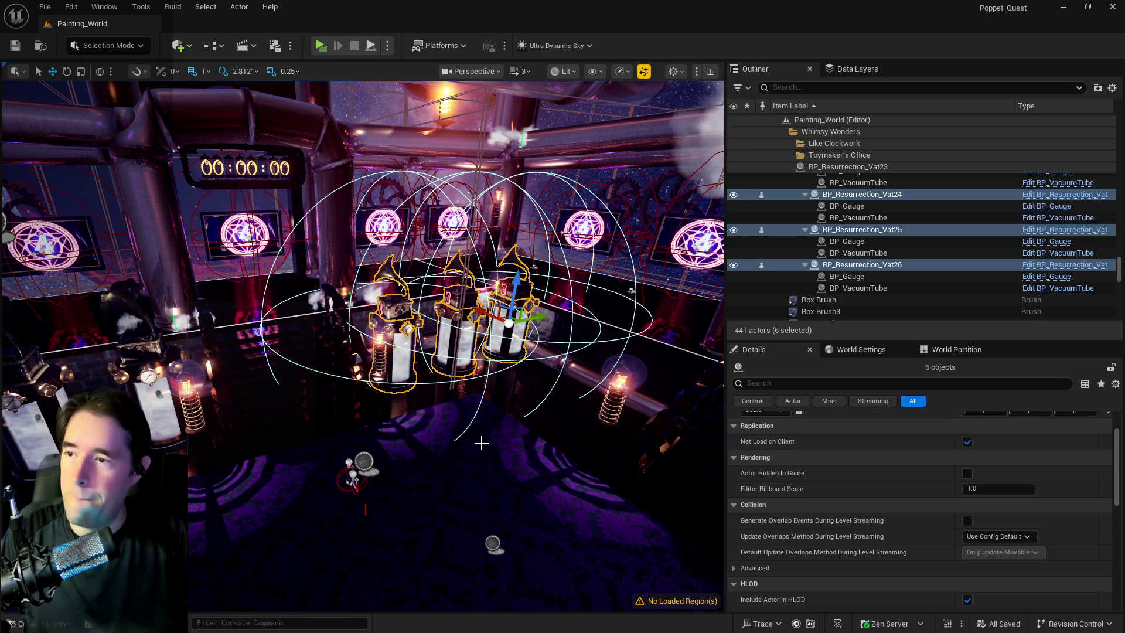
Step: Focus the view on the new vats and select the BP_Lovers_Check7 gramophone
{"action": "mouse_move", "coordinate": [481, 442]}
{"action": "left_mouse_down"}
{"action": "mouse_move", "coordinate": [454, 399]}
{"action": "mouse_move", "coordinate": [483, 463]}
{"action": "left_mouse_up"}
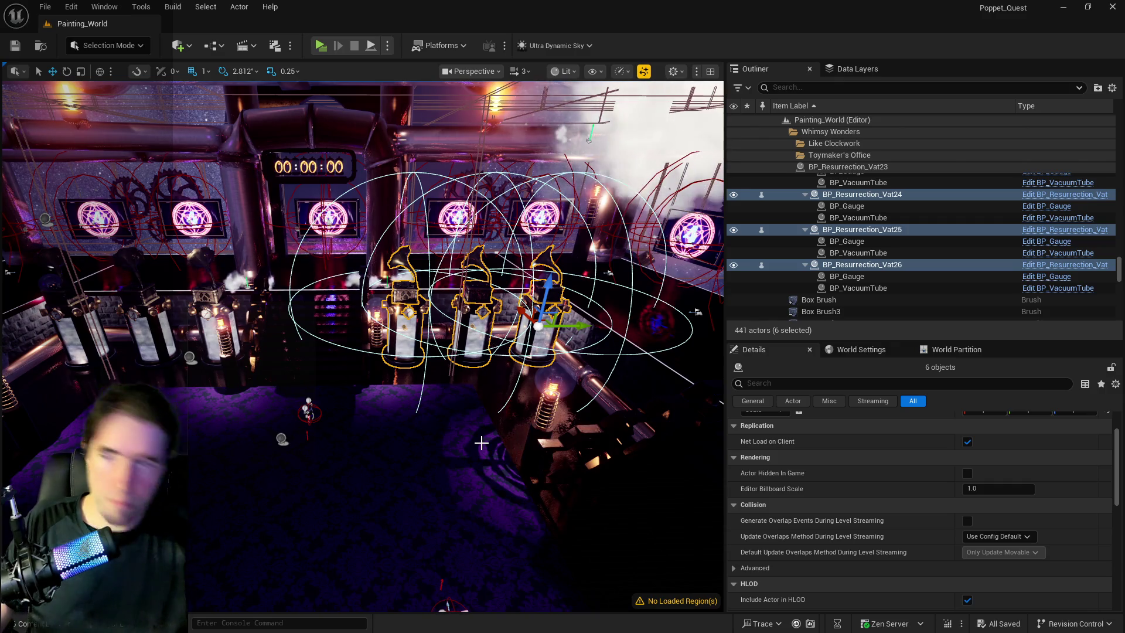
{"action": "mouse_move", "coordinate": [415, 287]}
{"action": "left_mouse_down"}
{"action": "mouse_move", "coordinate": [410, 322]}
{"action": "mouse_move", "coordinate": [387, 344]}
{"action": "mouse_move", "coordinate": [322, 315]}
{"action": "mouse_move", "coordinate": [371, 326]}
{"action": "left_mouse_up"}
{"action": "key", "text": "f"}
{"action": "scroll", "coordinate": [409, 354], "scroll_direction": "up", "scroll_amount": 5}
{"action": "left_click", "coordinate": [322, 314]}
Step: Check BP_Lovers_Check7's New Mesh and Button Spawn Transform settings in Details
{"action": "left_click", "coordinate": [407, 337]}
{"action": "scroll", "coordinate": [407, 338], "scroll_direction": "down", "scroll_amount": 3}
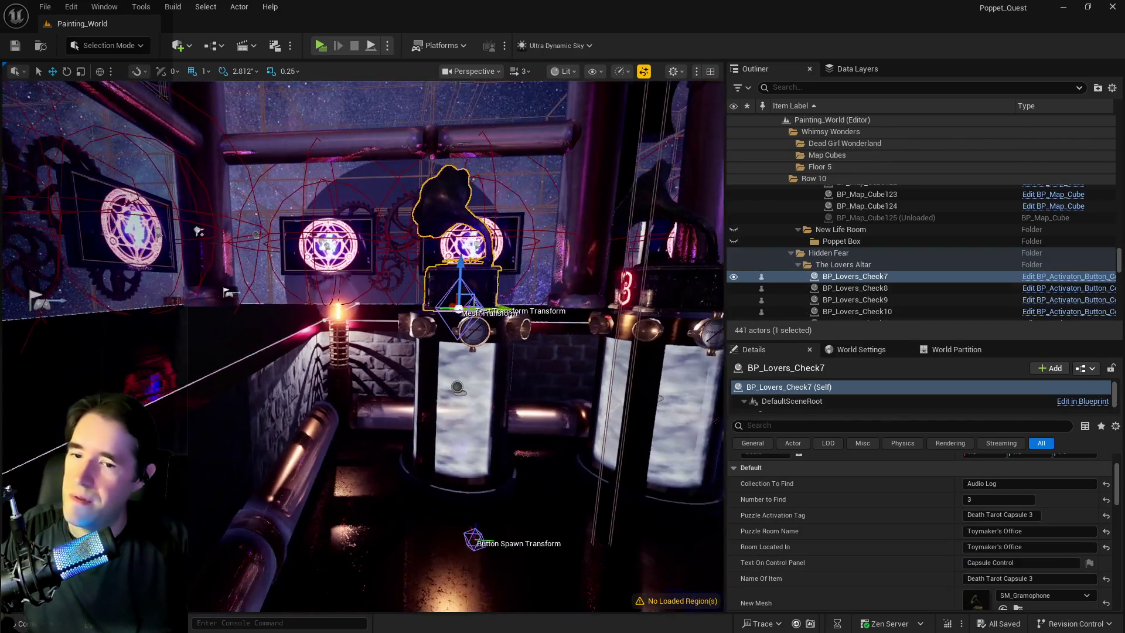
{"action": "scroll", "coordinate": [1011, 561], "scroll_direction": "down", "scroll_amount": 10}
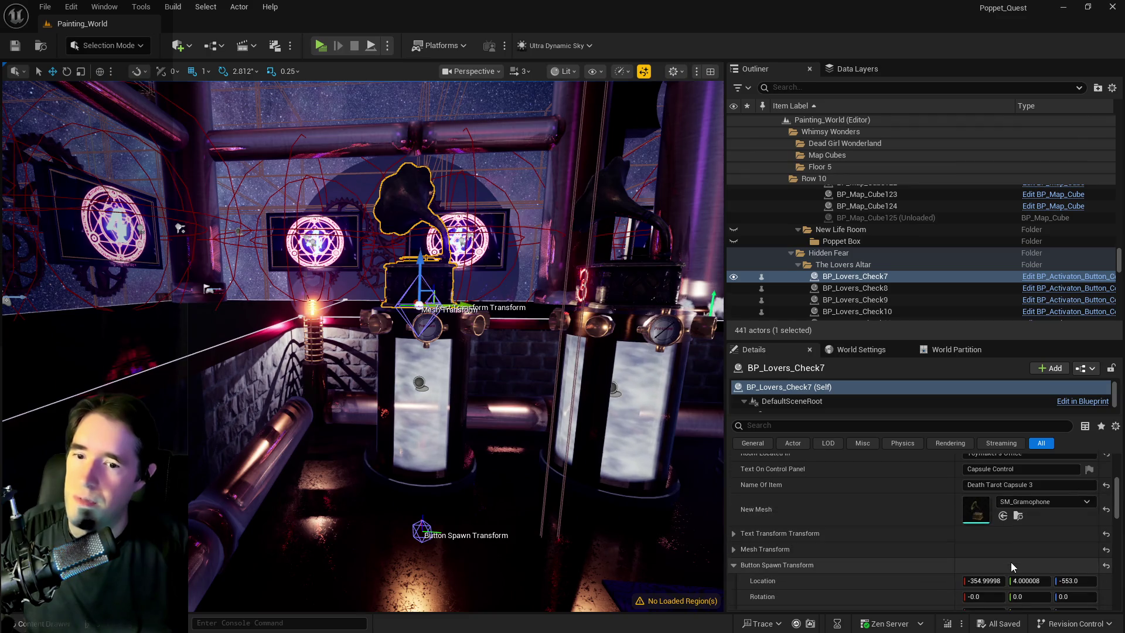
{"action": "scroll", "coordinate": [1011, 561], "scroll_direction": "down", "scroll_amount": 5}
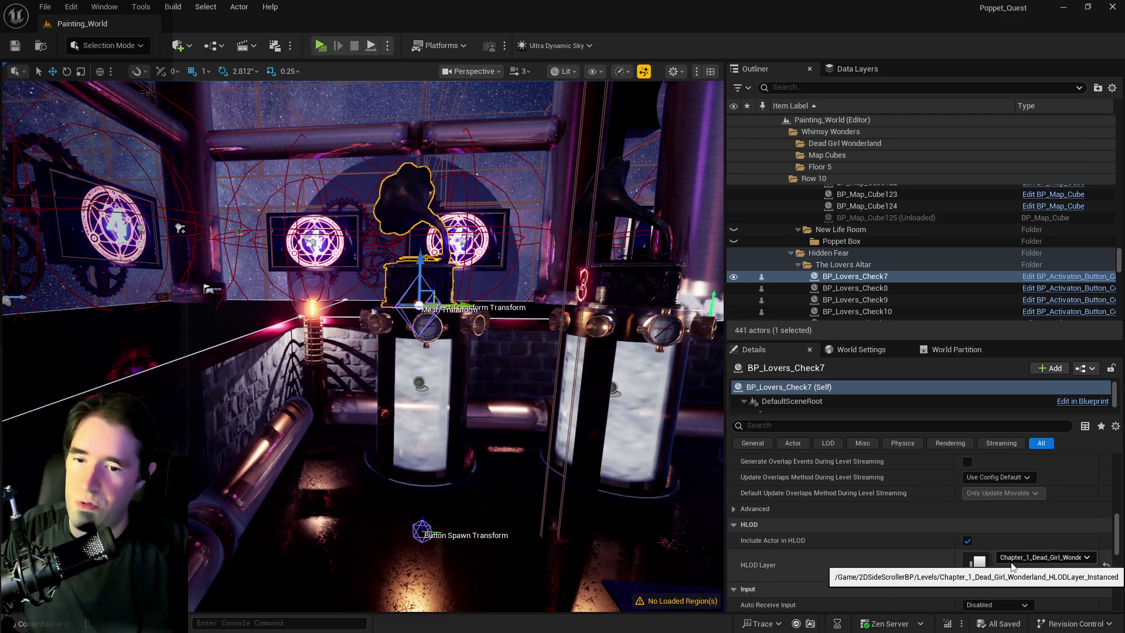
{"action": "scroll", "coordinate": [1011, 565], "scroll_direction": "up", "scroll_amount": 5}
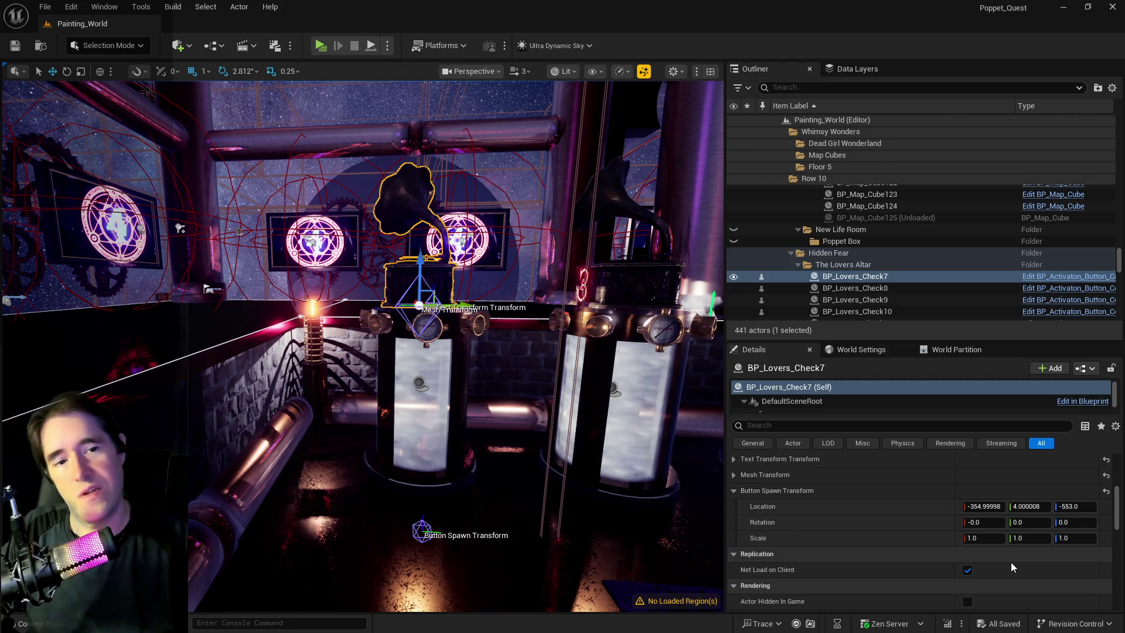
Step: Select the painting Tinkas_Painting_Blueprint12 and open its Blueprint for editing
{"action": "left_click_drag", "start_coordinate": [707, 539], "coordinate": [496, 439]}
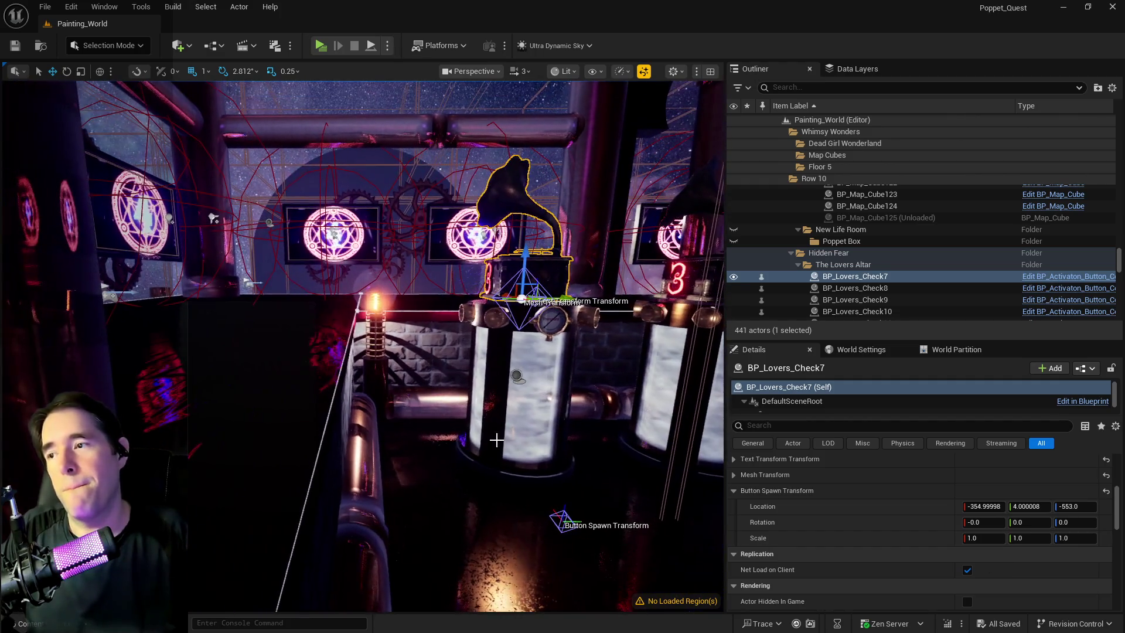
{"action": "left_click", "coordinate": [333, 234]}
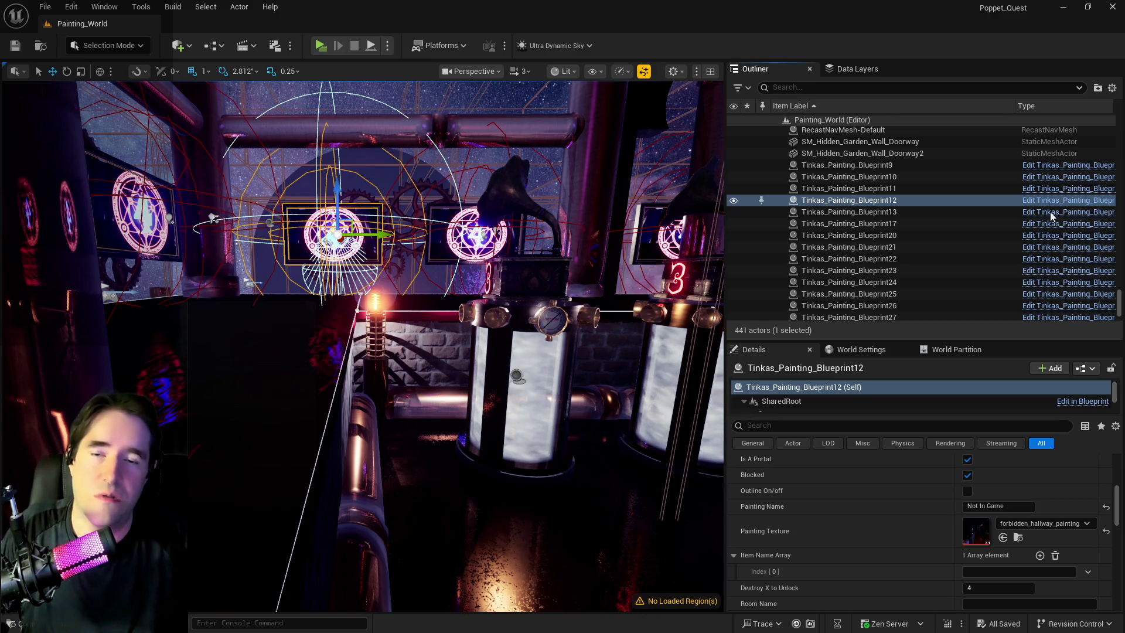
{"action": "left_click", "coordinate": [984, 297]}
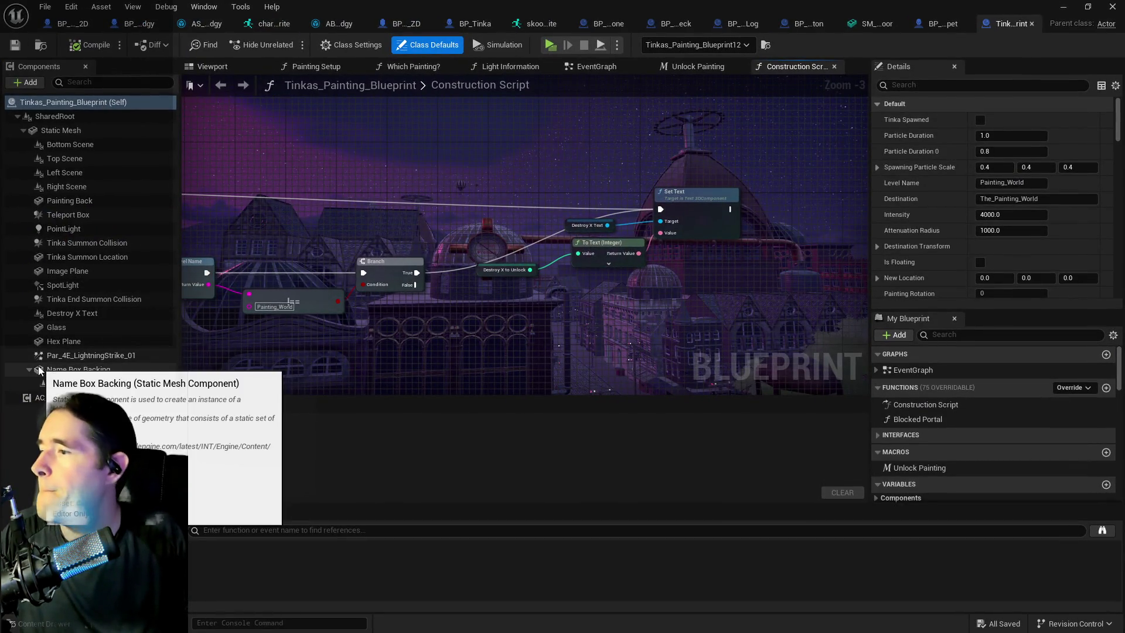
Step: Inspect the painting Blueprint's Name Box Backing, Glass and Static Mesh components in the preview
{"action": "left_click", "coordinate": [48, 368]}
{"action": "left_click", "coordinate": [206, 67]}
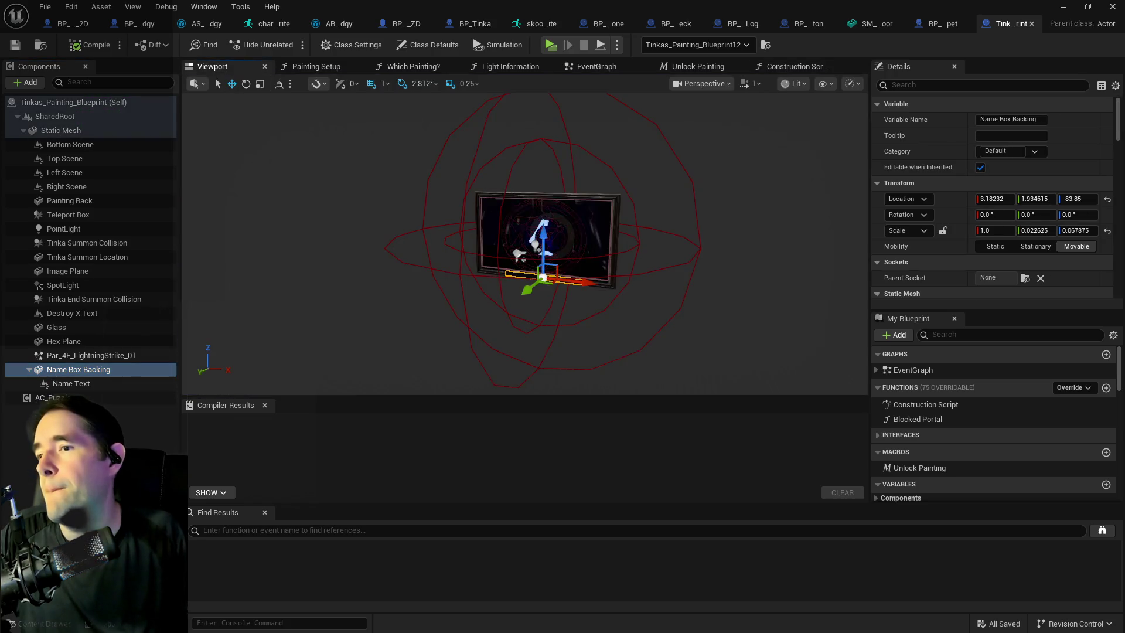
{"action": "scroll", "coordinate": [369, 194], "scroll_direction": "up", "scroll_amount": 5}
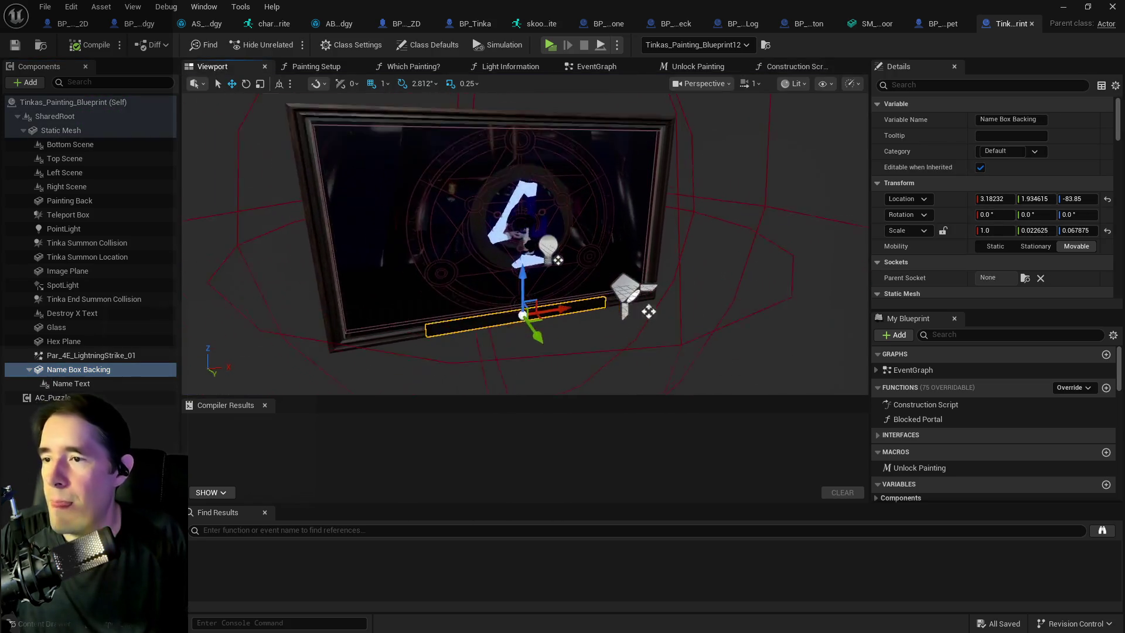
{"action": "left_click", "coordinate": [456, 258]}
{"action": "scroll", "coordinate": [456, 258], "scroll_direction": "down", "scroll_amount": 5}
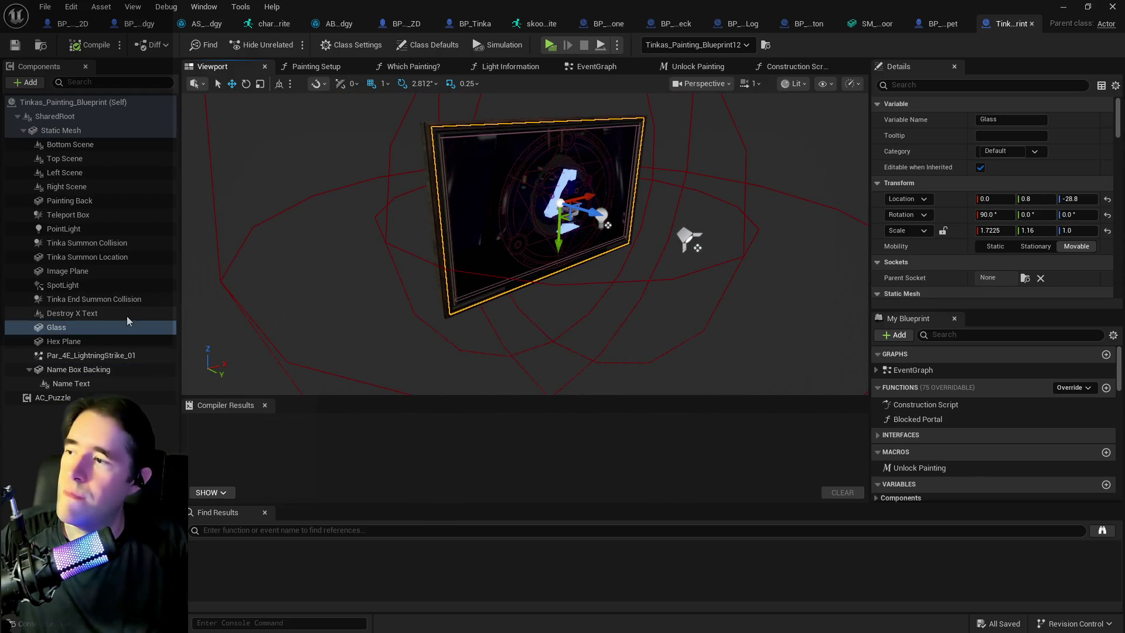
{"action": "left_click", "coordinate": [431, 180]}
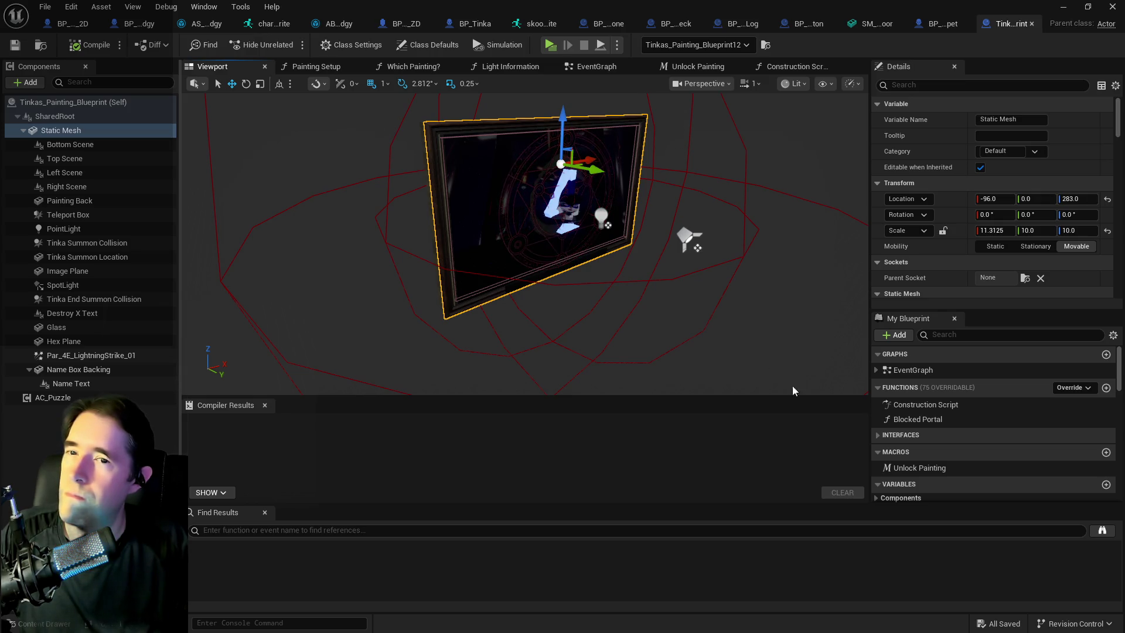
{"action": "scroll", "coordinate": [974, 244], "scroll_direction": "down", "scroll_amount": 4}
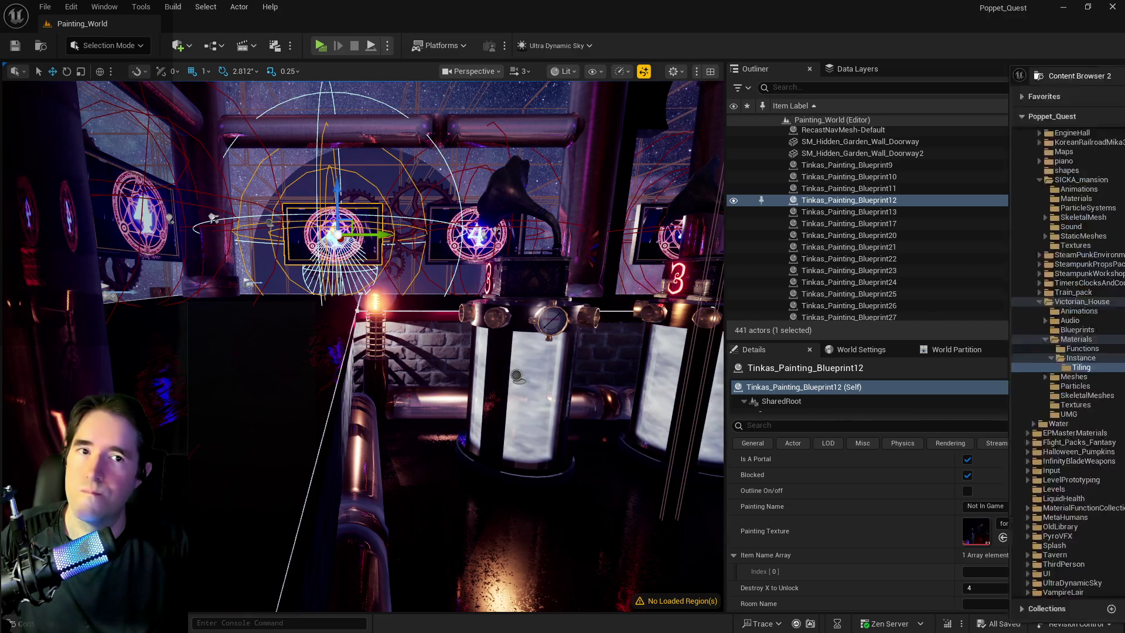
Step: Open the Content Browser and expand folder A inside 2DSideScrollerBP
{"action": "key", "text": "ctrl+space"}
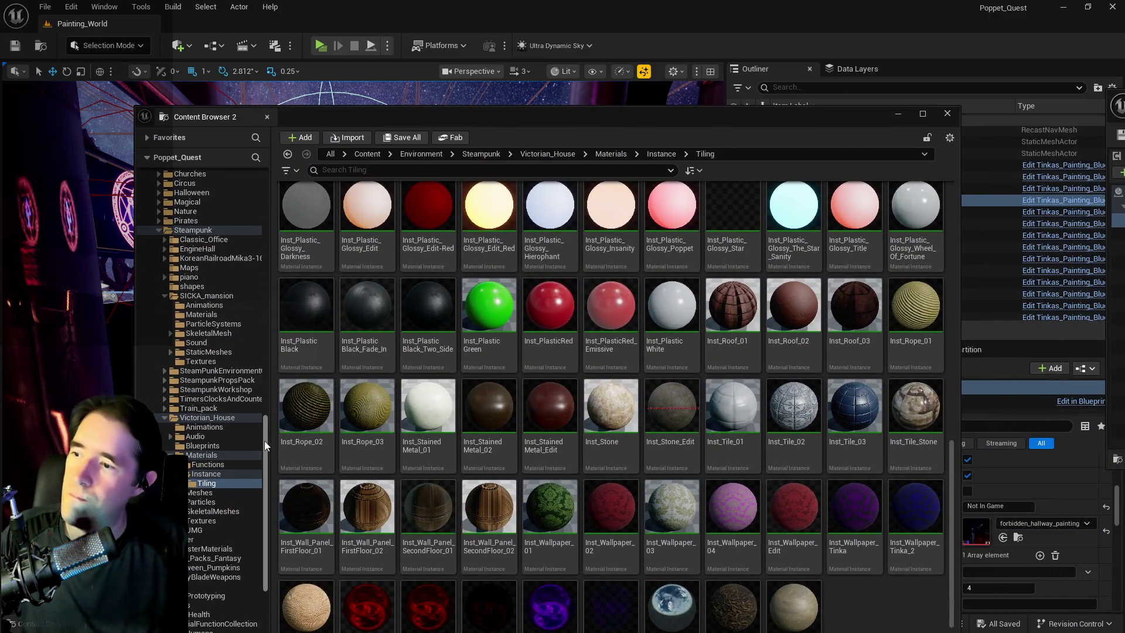
{"action": "left_click_drag", "start_coordinate": [265, 441], "coordinate": [276, 188]}
{"action": "left_click", "coordinate": [159, 202]}
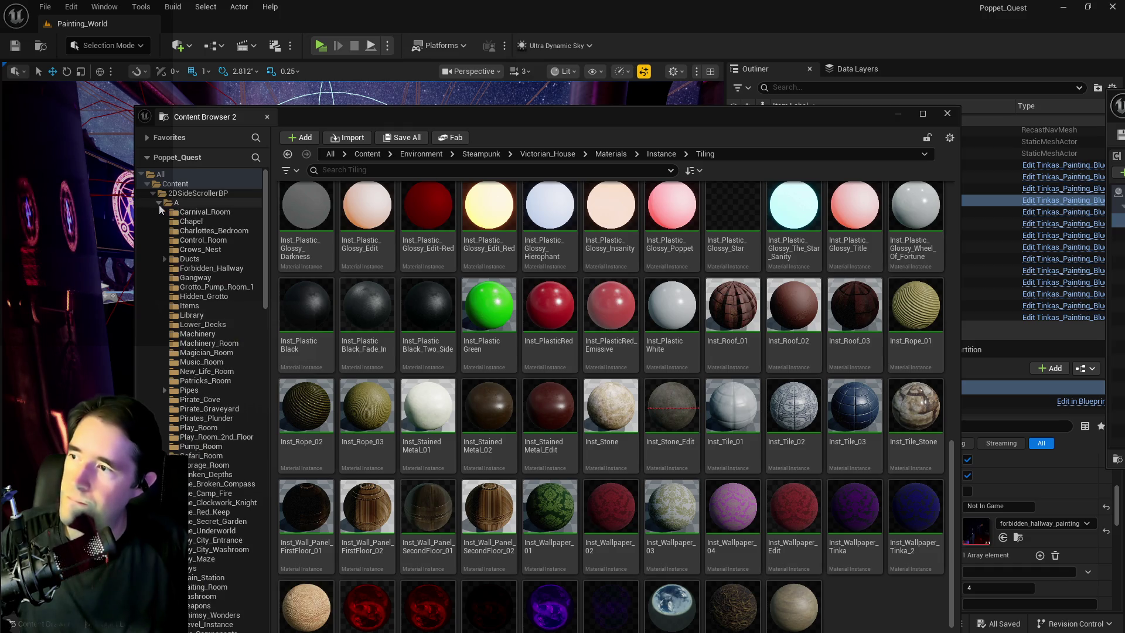
{"action": "left_click", "coordinate": [174, 202]}
{"action": "scroll", "coordinate": [230, 304], "scroll_direction": "down", "scroll_amount": 2}
{"action": "scroll", "coordinate": [230, 303], "scroll_direction": "up", "scroll_amount": 2}
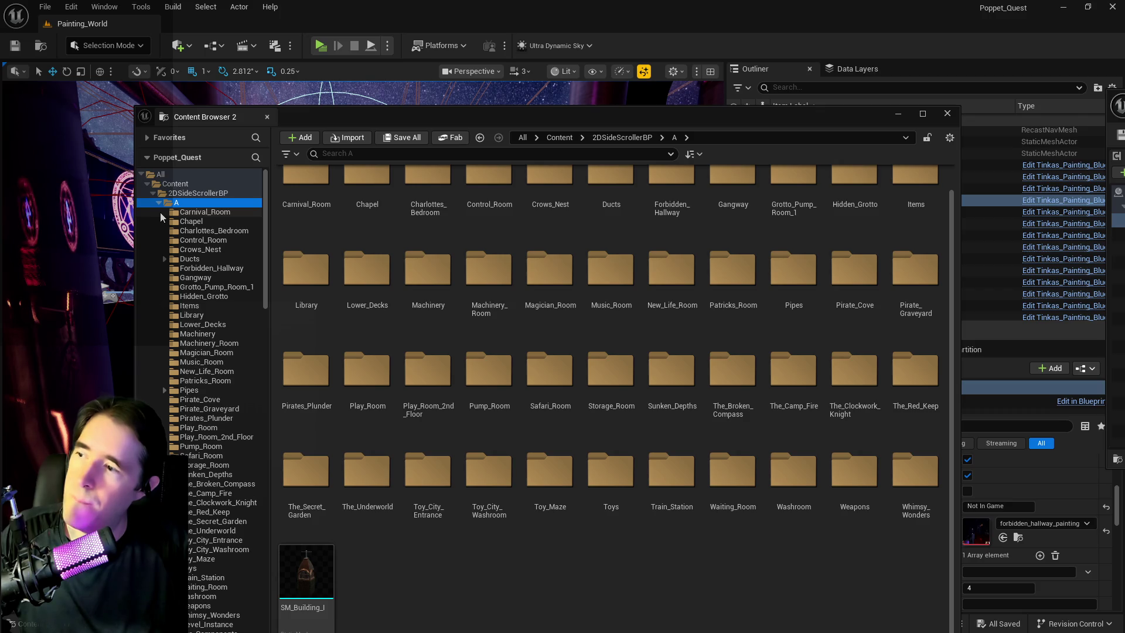
Step: Create a new subfolder named Paintings inside folder A
{"action": "right_click", "coordinate": [176, 203]}
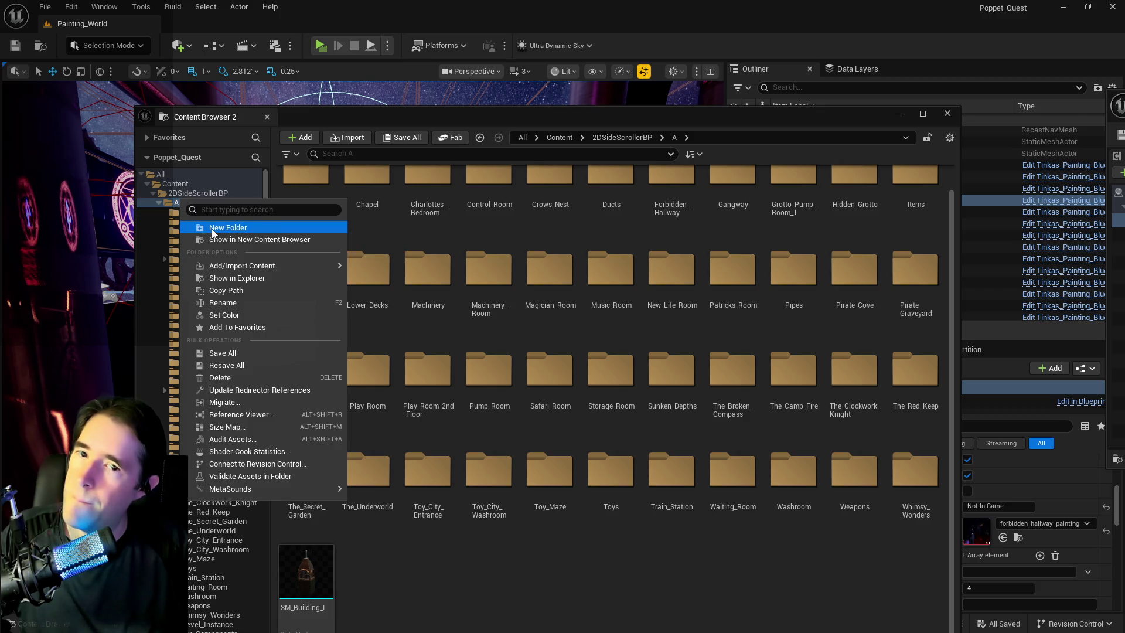
{"action": "left_click", "coordinate": [212, 228]}
{"action": "type", "text": "Paintins"}
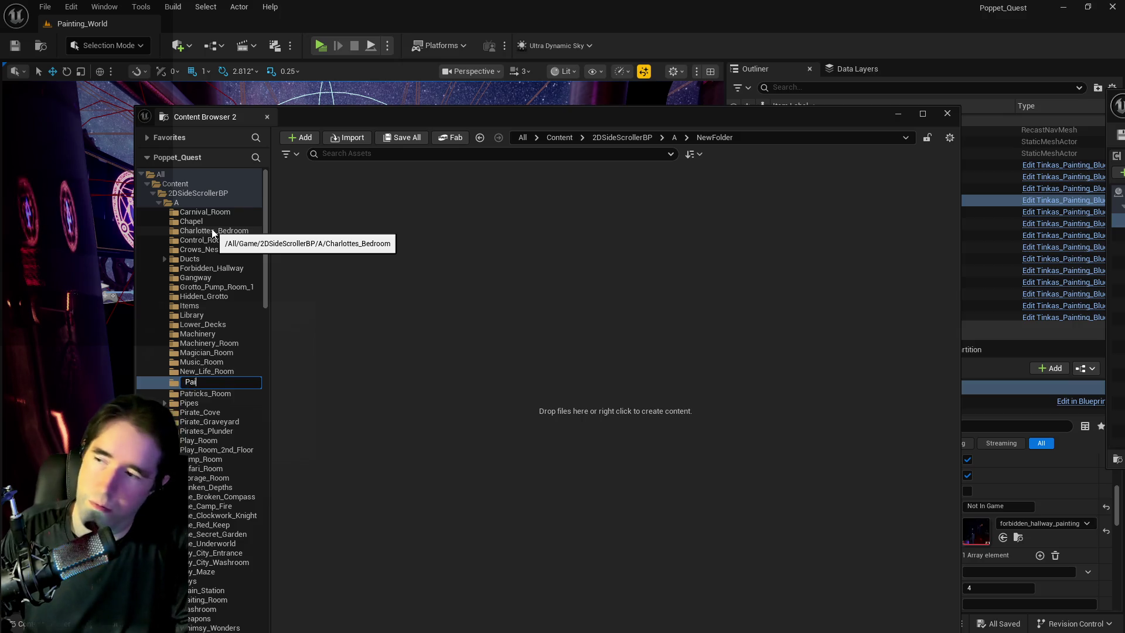
{"action": "key", "text": "BackSpace"}
{"action": "type", "text": "gs"}
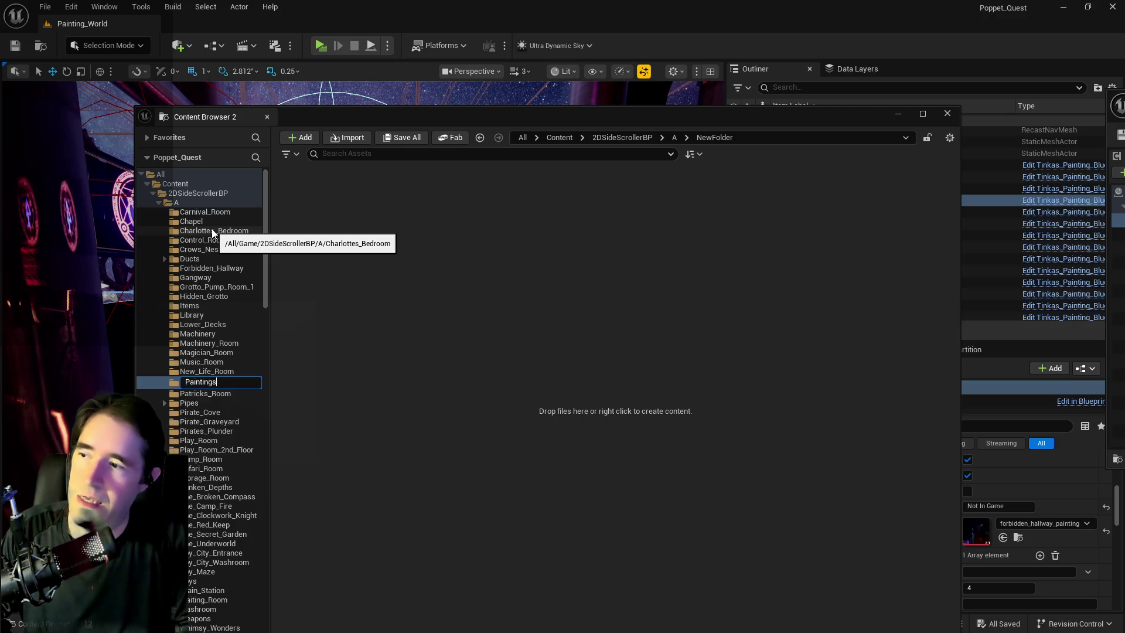
{"action": "key", "text": "Return"}
{"action": "left_click", "coordinate": [205, 389]}
{"action": "left_click", "coordinate": [195, 381]}
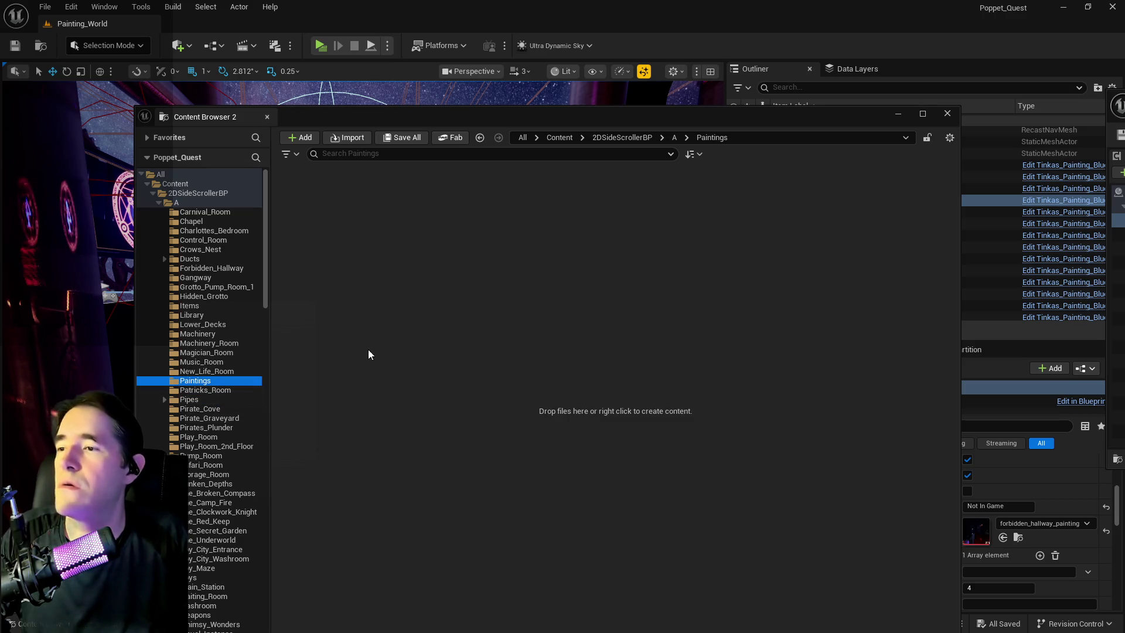
Step: Delete the empty Paintings folder from folder A
{"action": "right_click", "coordinate": [402, 281]}
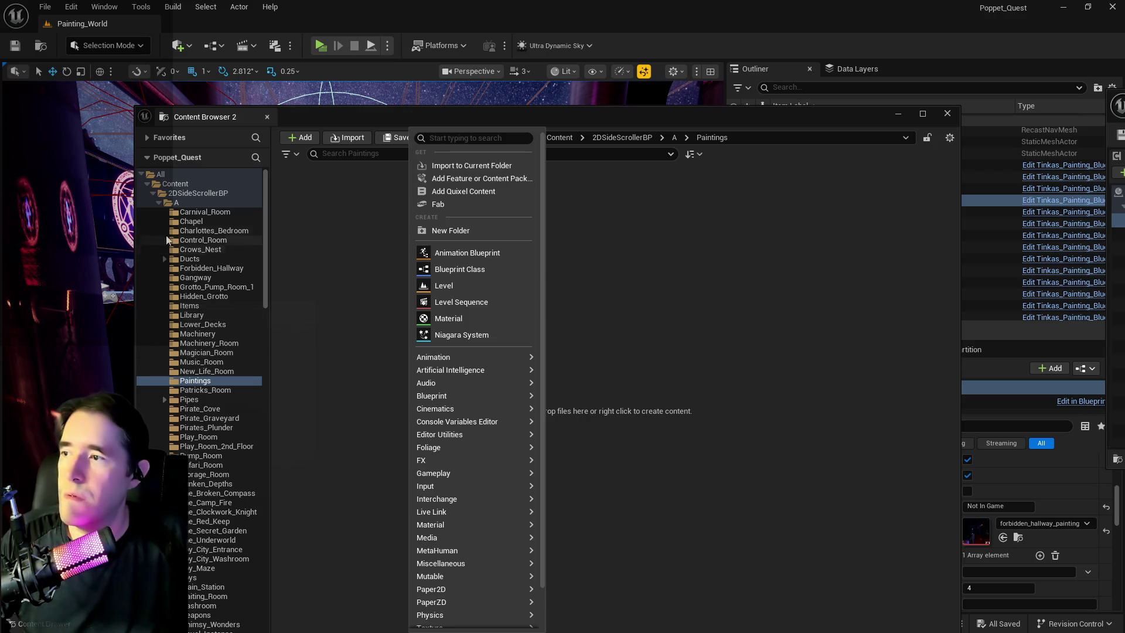
{"action": "right_click", "coordinate": [196, 381]}
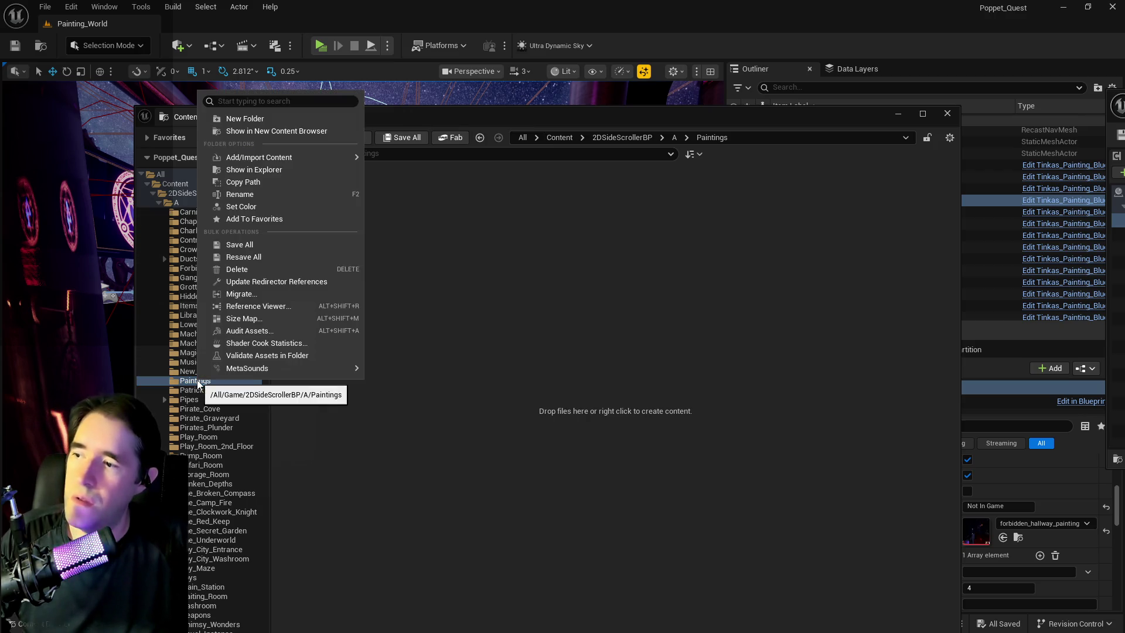
{"action": "left_click", "coordinate": [226, 269]}
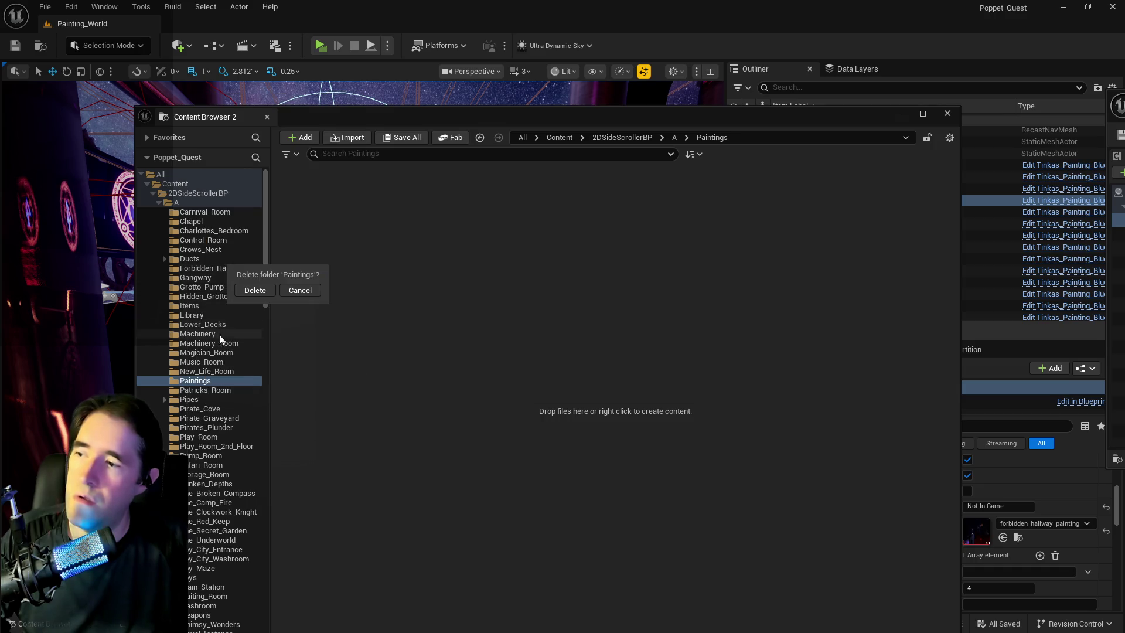
{"action": "left_click", "coordinate": [253, 290]}
Step: Open Tinkas_Painting_Start_Menu from Environment/Paintings and show its 3D preview
{"action": "scroll", "coordinate": [186, 428], "scroll_direction": "down", "scroll_amount": 5}
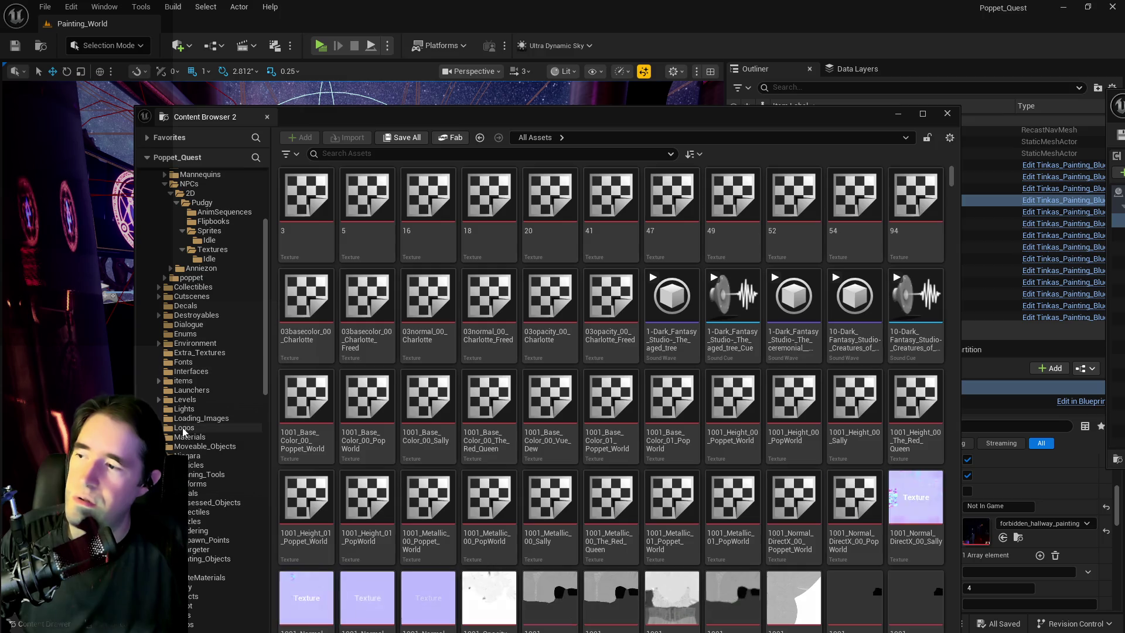
{"action": "left_click", "coordinate": [159, 343]}
{"action": "scroll", "coordinate": [193, 515], "scroll_direction": "down", "scroll_amount": 4}
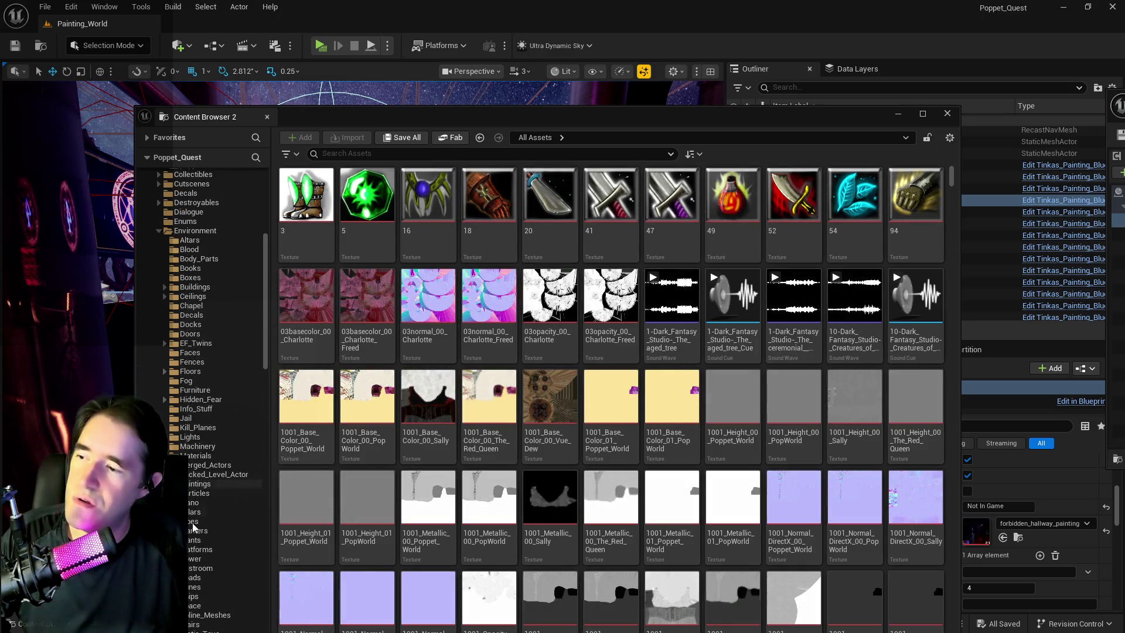
{"action": "left_click", "coordinate": [199, 484]}
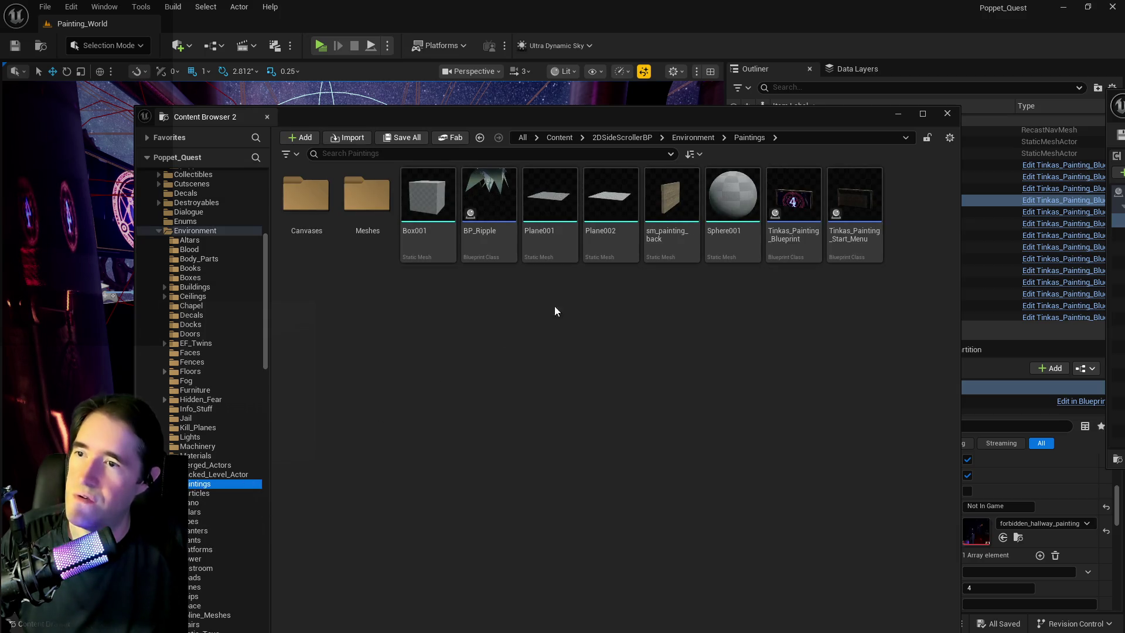
{"action": "right_click", "coordinate": [734, 345]}
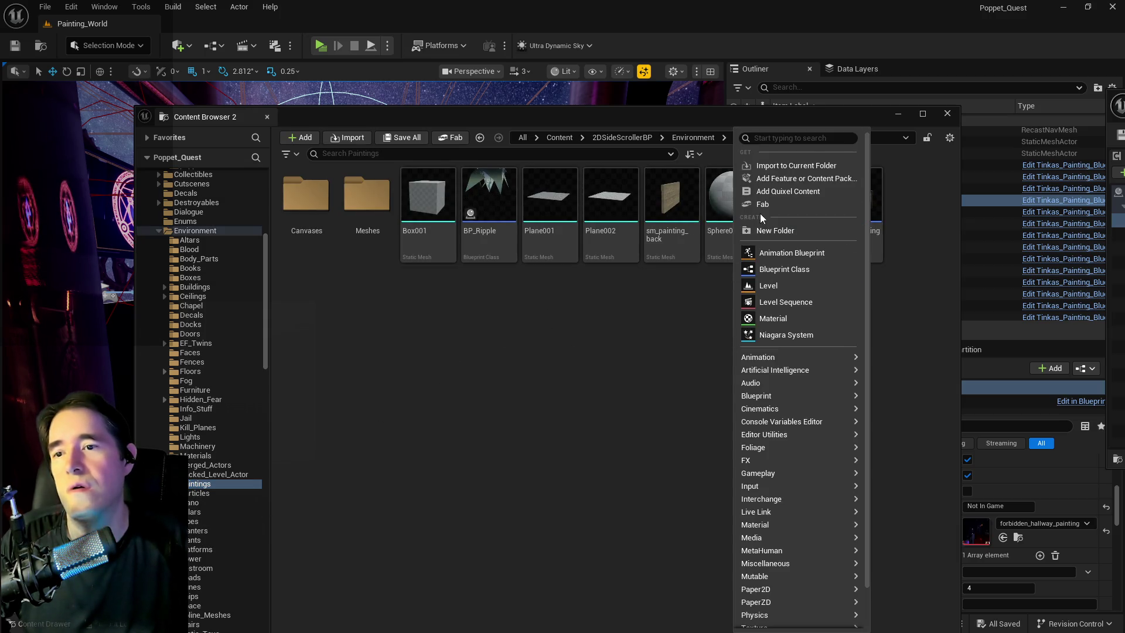
{"action": "left_click", "coordinate": [659, 238]}
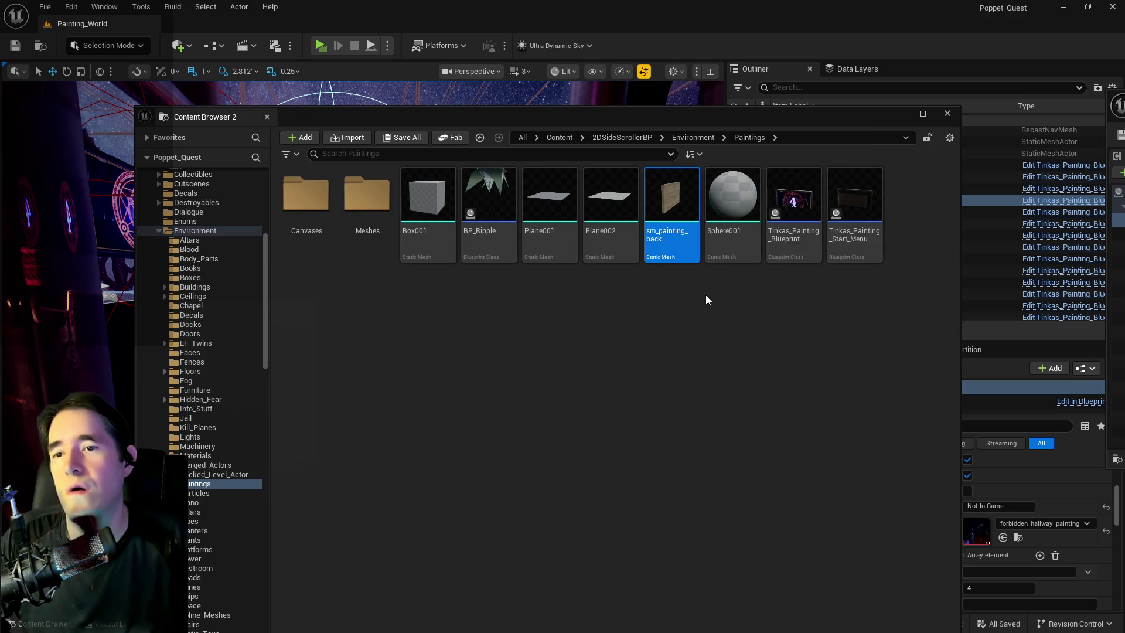
{"action": "left_click", "coordinate": [854, 214]}
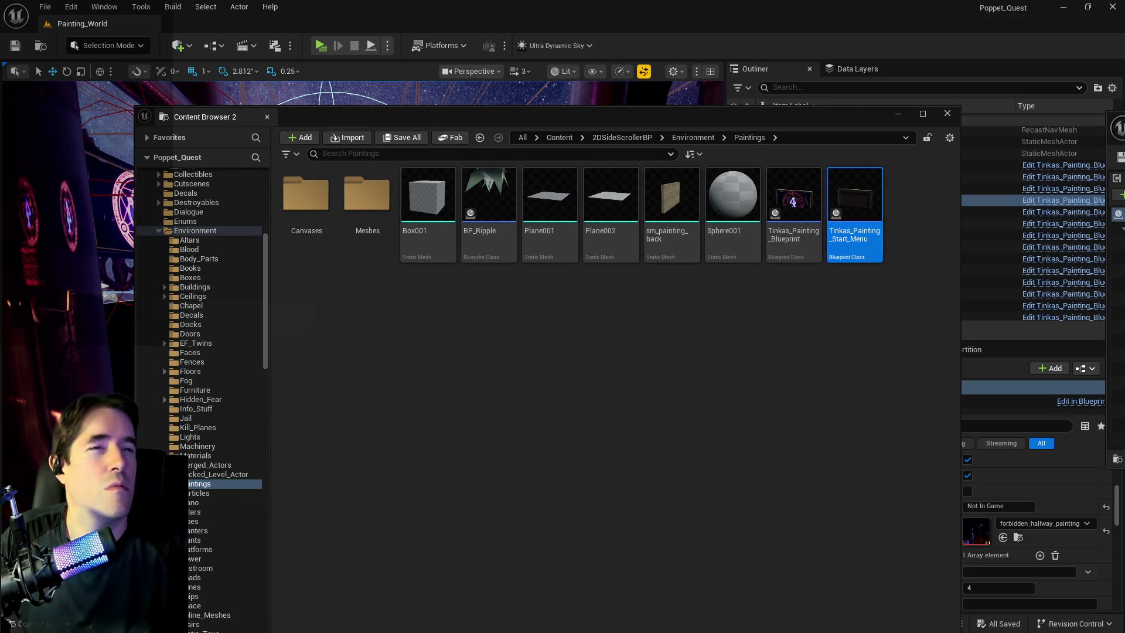
{"action": "key", "text": "Return"}
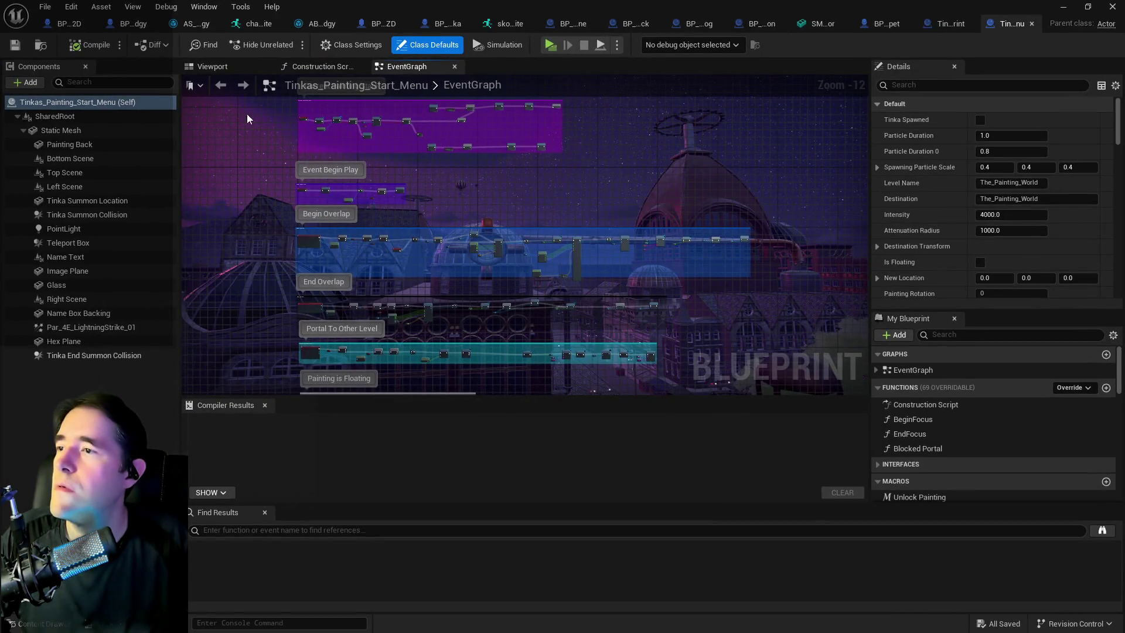
{"action": "left_click", "coordinate": [212, 67]}
Step: Orbit the LOAD GAME painting preview, then show the Paintings folder in the Content Browser
{"action": "scroll", "coordinate": [524, 243], "scroll_direction": "down", "scroll_amount": 10}
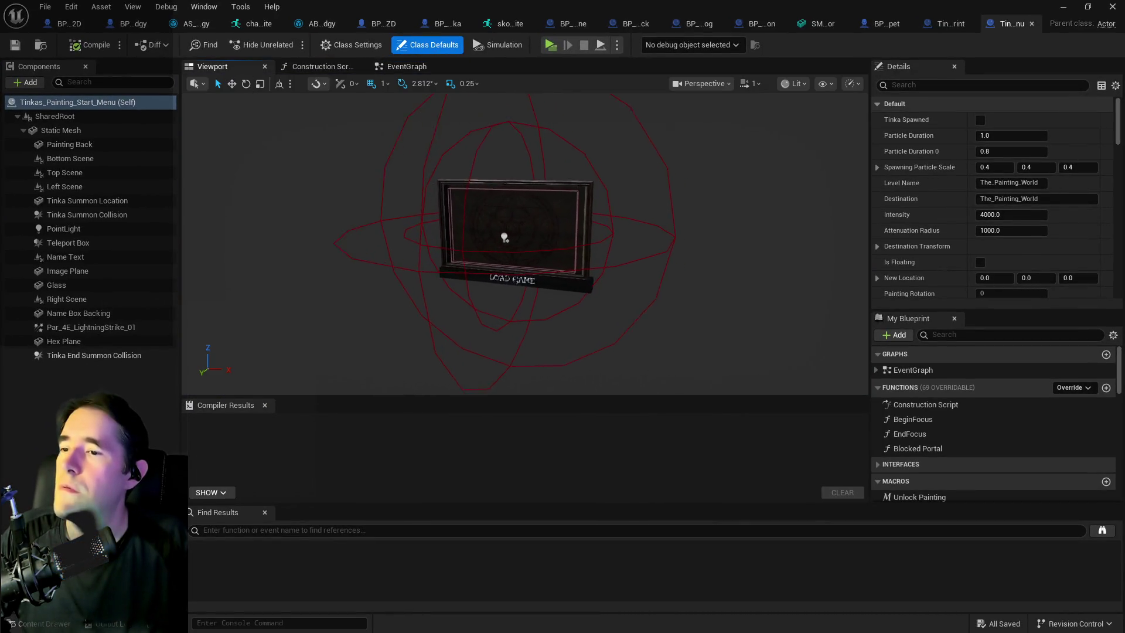
{"action": "mouse_move", "coordinate": [524, 243]}
{"action": "left_mouse_down"}
{"action": "mouse_move", "coordinate": [615, 111]}
{"action": "mouse_move", "coordinate": [648, 176]}
{"action": "mouse_move", "coordinate": [625, 181]}
{"action": "mouse_move", "coordinate": [633, 215]}
{"action": "mouse_move", "coordinate": [478, 227]}
{"action": "left_mouse_up"}
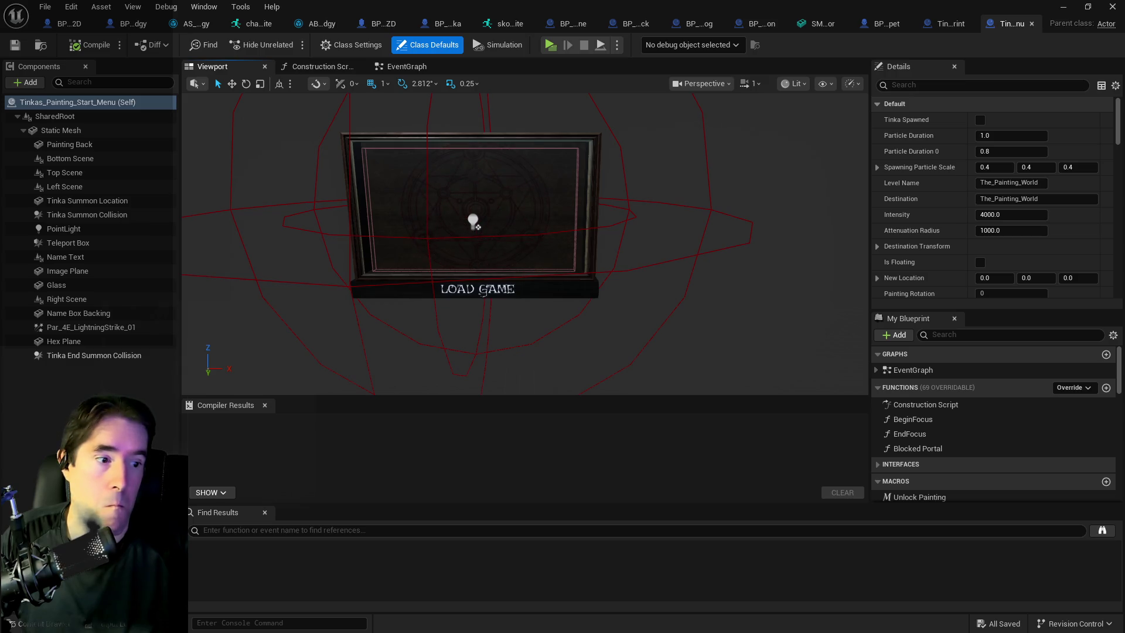
{"action": "key", "text": "ctrl+b"}
{"action": "right_click", "coordinate": [863, 191]}
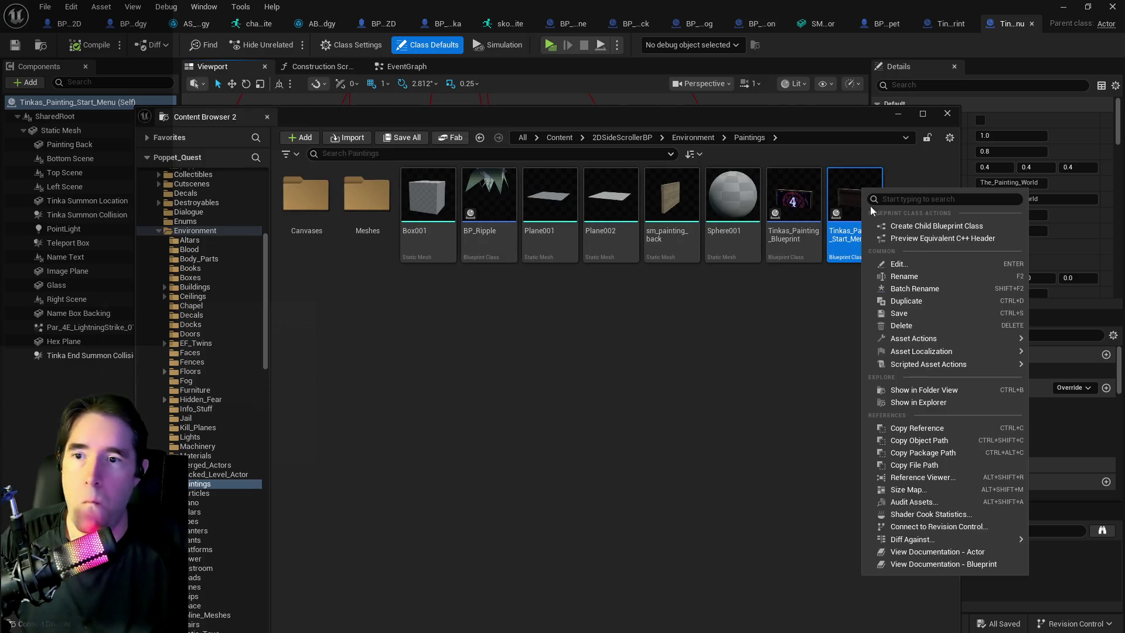
Step: Duplicate Tinkas_Painting_Start_Menu as Tinkas_Painting_Indicator and save the new Blueprint
{"action": "left_click", "coordinate": [917, 297]}
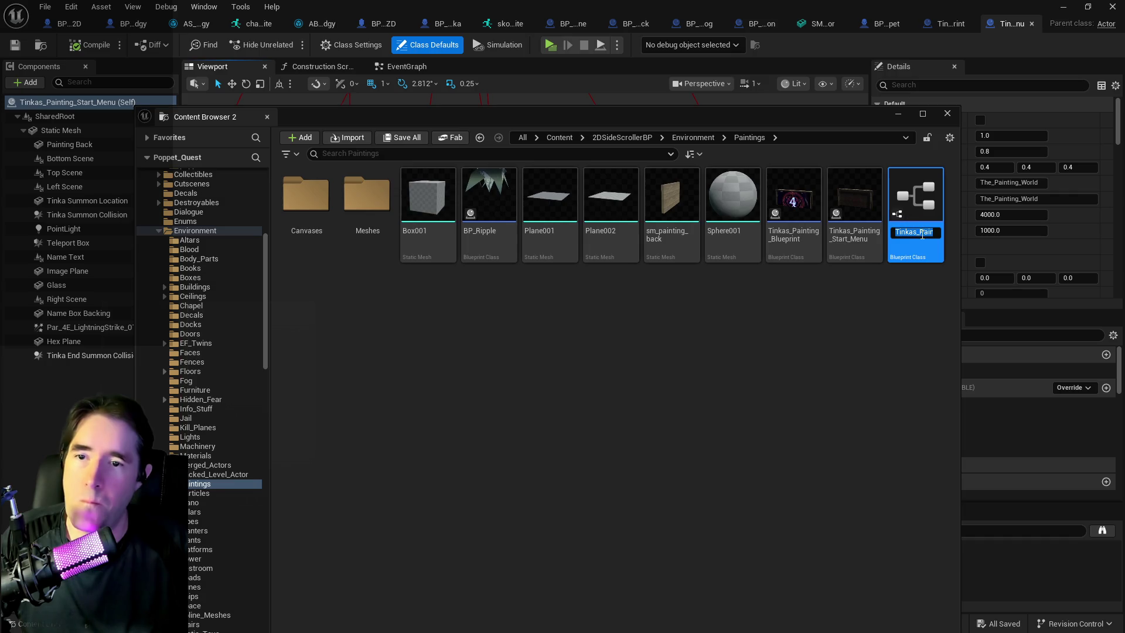
{"action": "key", "text": "End"}
{"action": "key", "text": "BackSpace"}
{"action": "key", "text": "BackSpace"}
{"action": "key", "text": "BackSpace"}
{"action": "key", "text": "BackSpace"}
{"action": "key", "text": "BackSpace"}
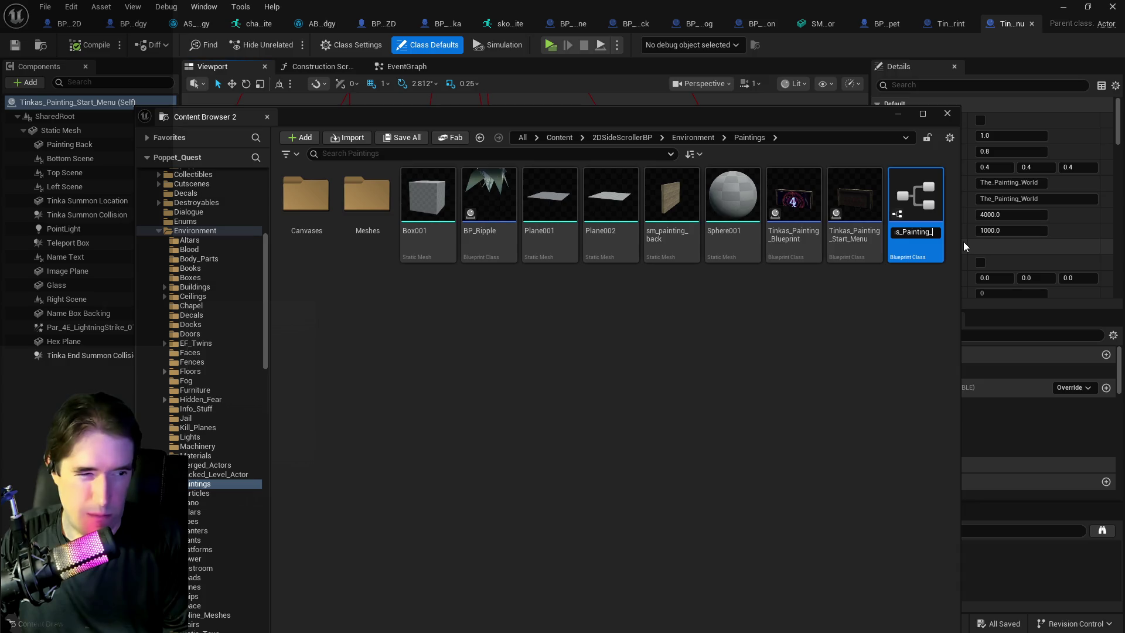
{"action": "type", "text": "In"}
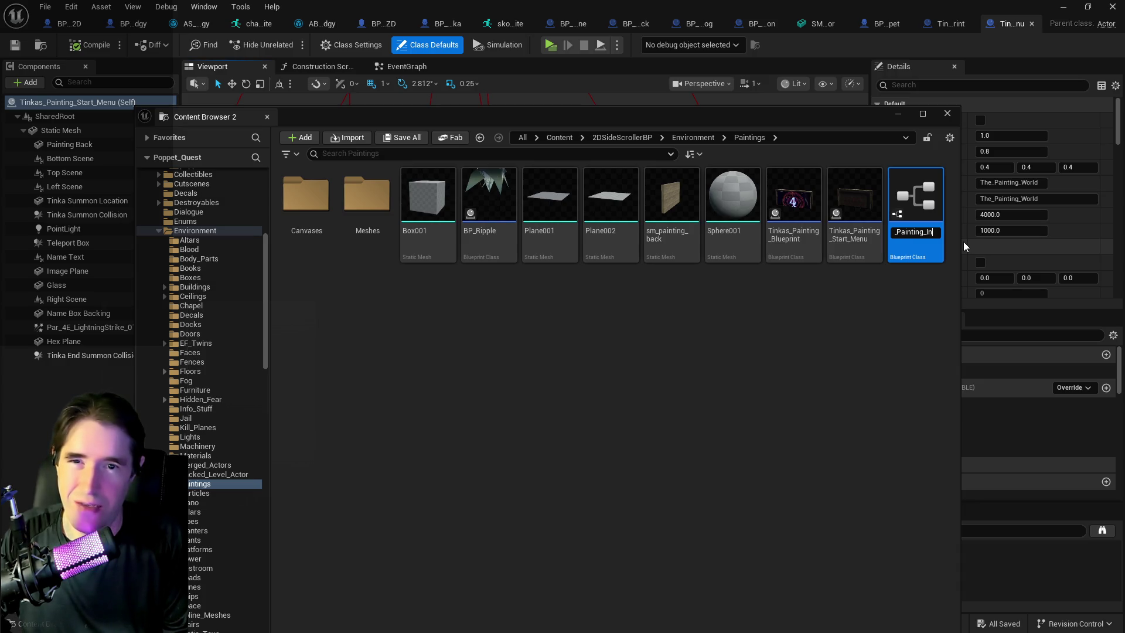
{"action": "type", "text": "dicator"}
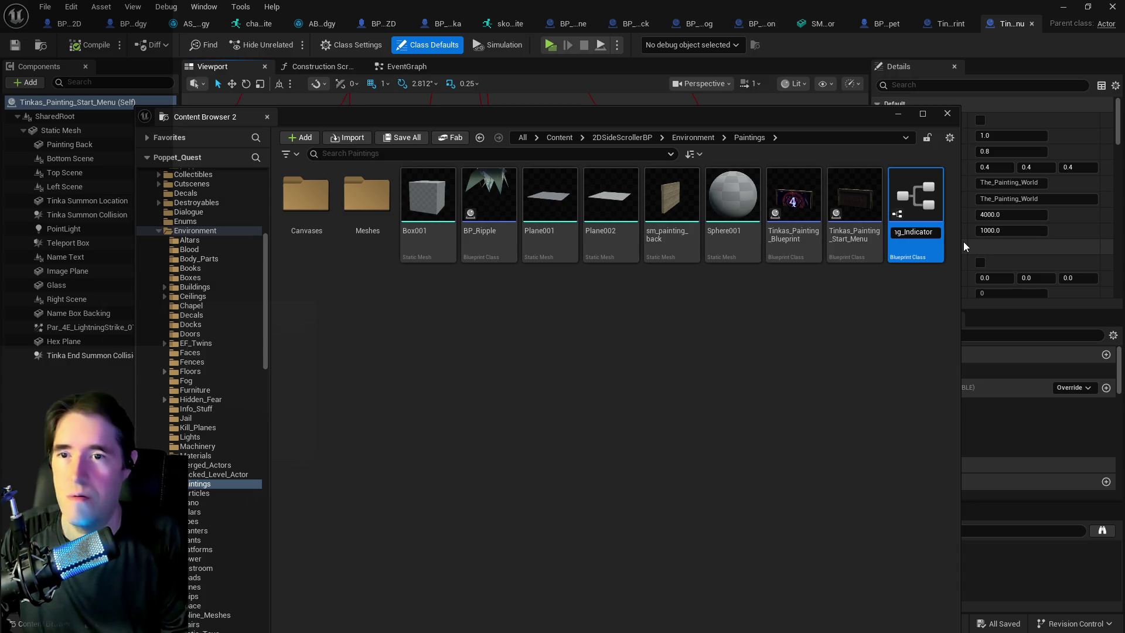
{"action": "key", "text": "Return"}
{"action": "key", "text": "ctrl+s"}
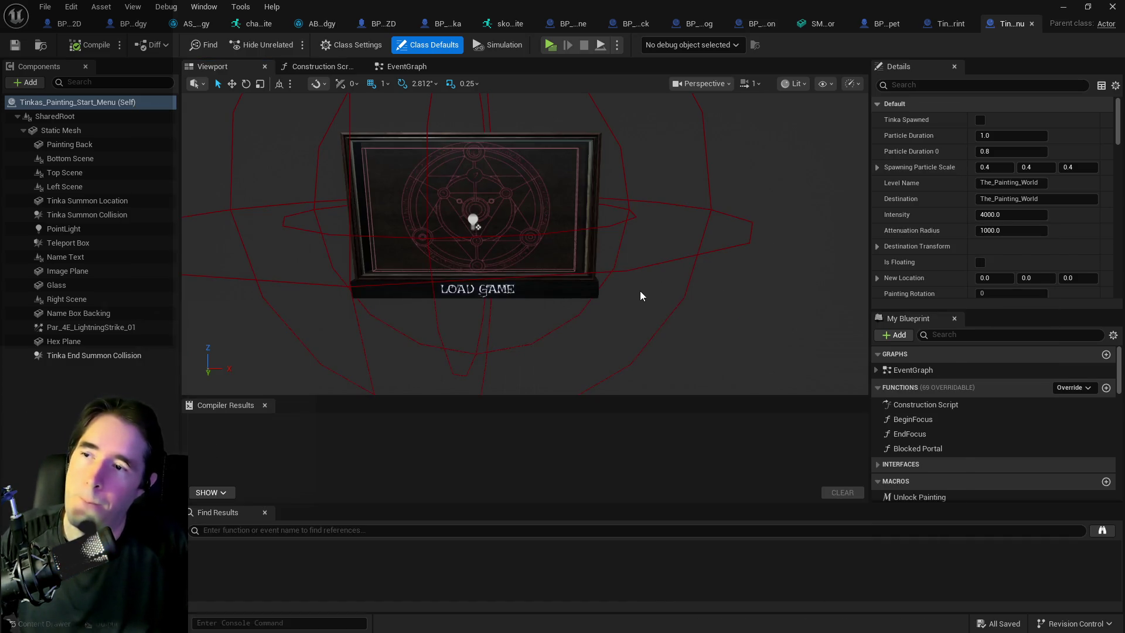
{"action": "scroll", "coordinate": [293, 203], "scroll_direction": "up", "scroll_amount": 7}
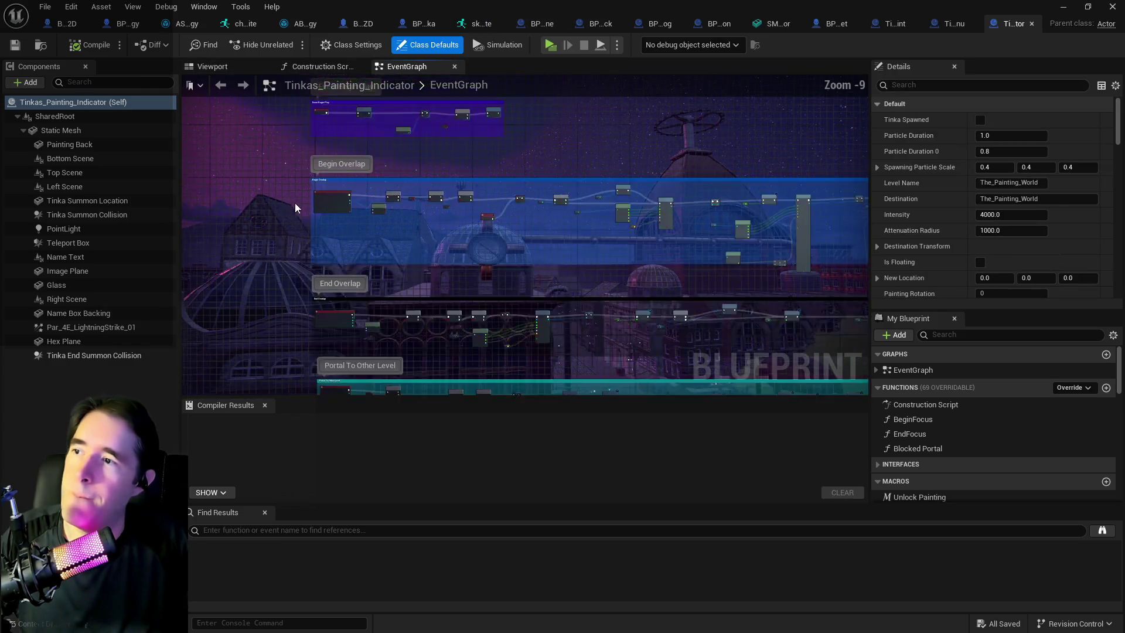
Step: Pan across the EventGraph to review the Painting Ripple, Event Begin Play and Begin Overlap sections
{"action": "scroll", "coordinate": [332, 344], "scroll_direction": "down", "scroll_amount": 3}
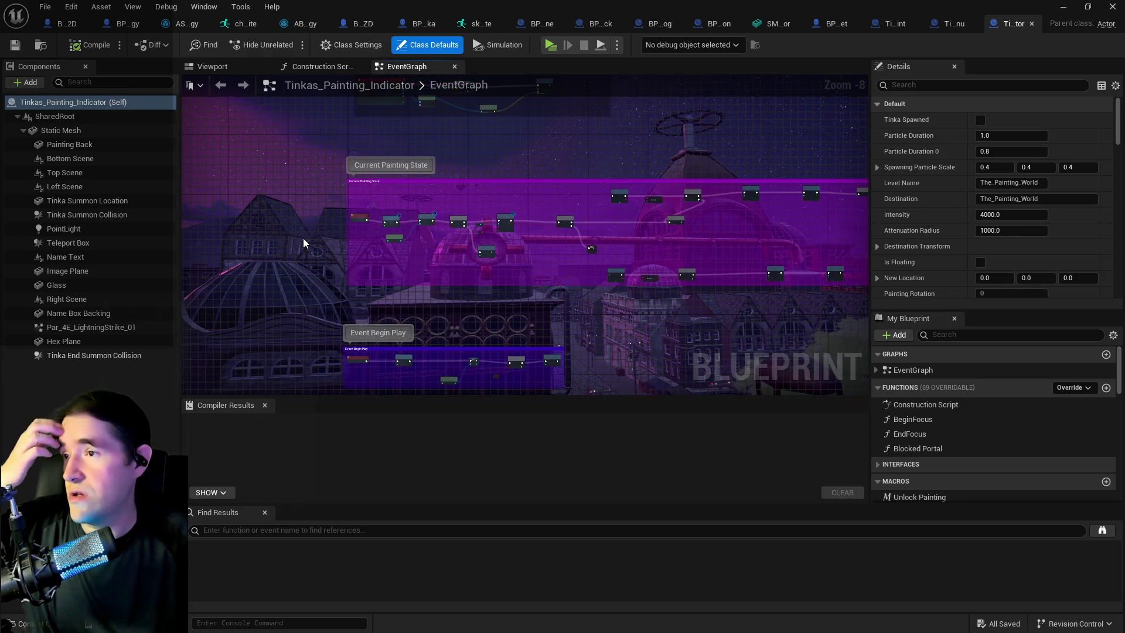
{"action": "scroll", "coordinate": [305, 234], "scroll_direction": "down", "scroll_amount": 2}
{"action": "left_click_drag", "start_coordinate": [306, 197], "coordinate": [333, 331]}
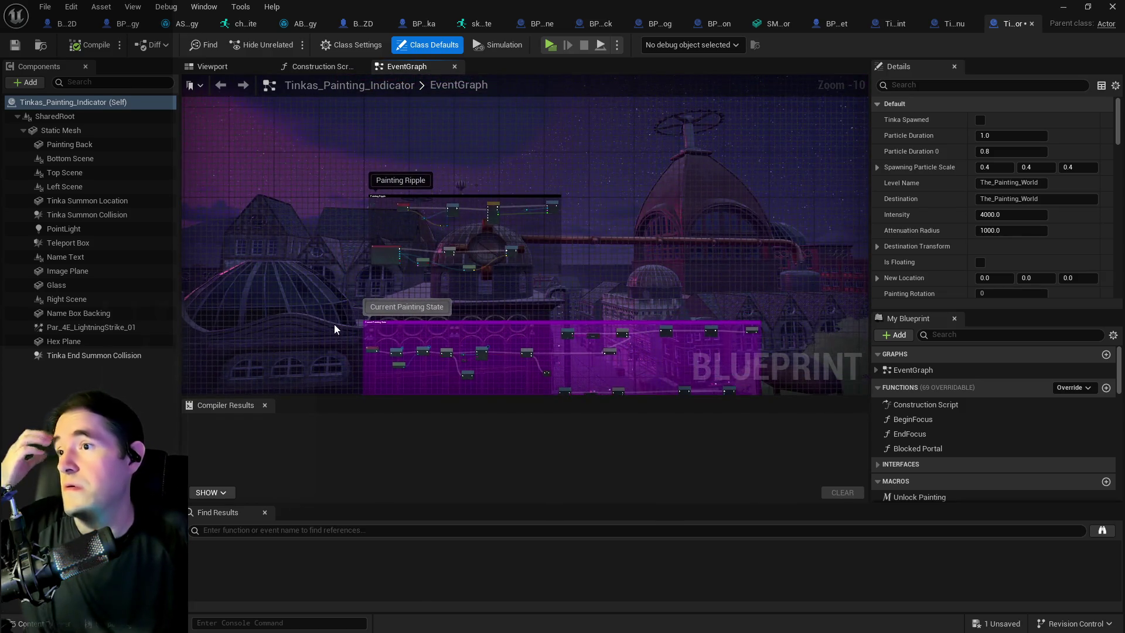
{"action": "scroll", "coordinate": [316, 287], "scroll_direction": "down", "scroll_amount": 2}
{"action": "mouse_move", "coordinate": [296, 255]}
{"action": "left_mouse_down"}
{"action": "mouse_move", "coordinate": [293, 230]}
{"action": "mouse_move", "coordinate": [320, 176]}
{"action": "mouse_move", "coordinate": [352, 129]}
{"action": "mouse_move", "coordinate": [369, 145]}
{"action": "mouse_move", "coordinate": [353, 213]}
{"action": "mouse_move", "coordinate": [333, 75]}
{"action": "mouse_move", "coordinate": [261, 304]}
{"action": "mouse_move", "coordinate": [261, 392]}
{"action": "left_mouse_up"}
{"action": "scroll", "coordinate": [413, 170], "scroll_direction": "up", "scroll_amount": 4}
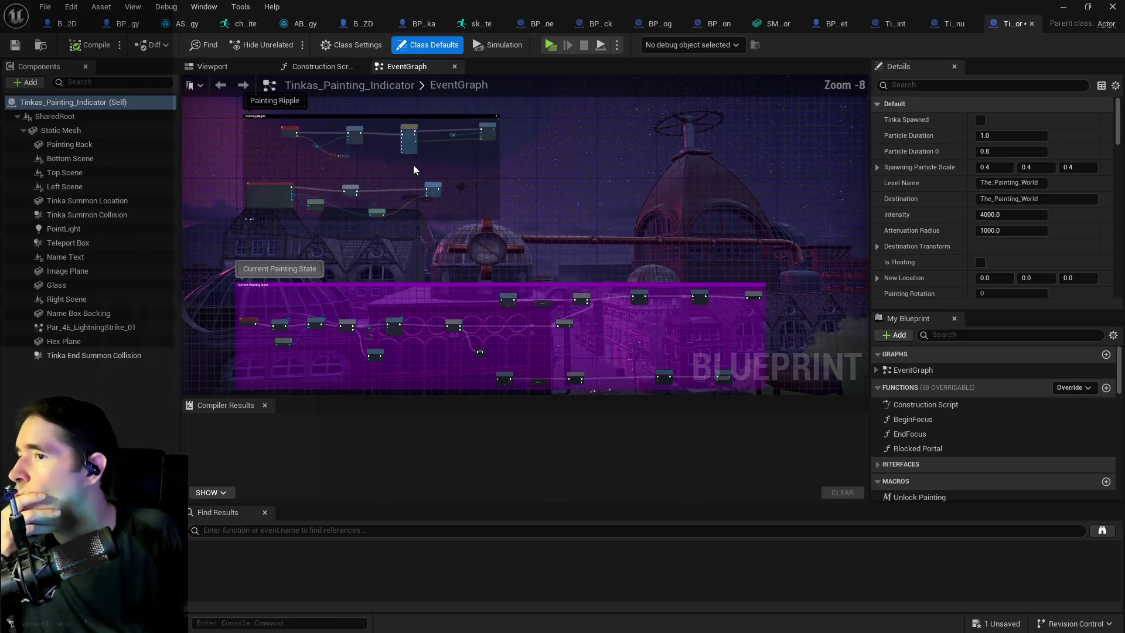
{"action": "scroll", "coordinate": [413, 166], "scroll_direction": "up", "scroll_amount": 3}
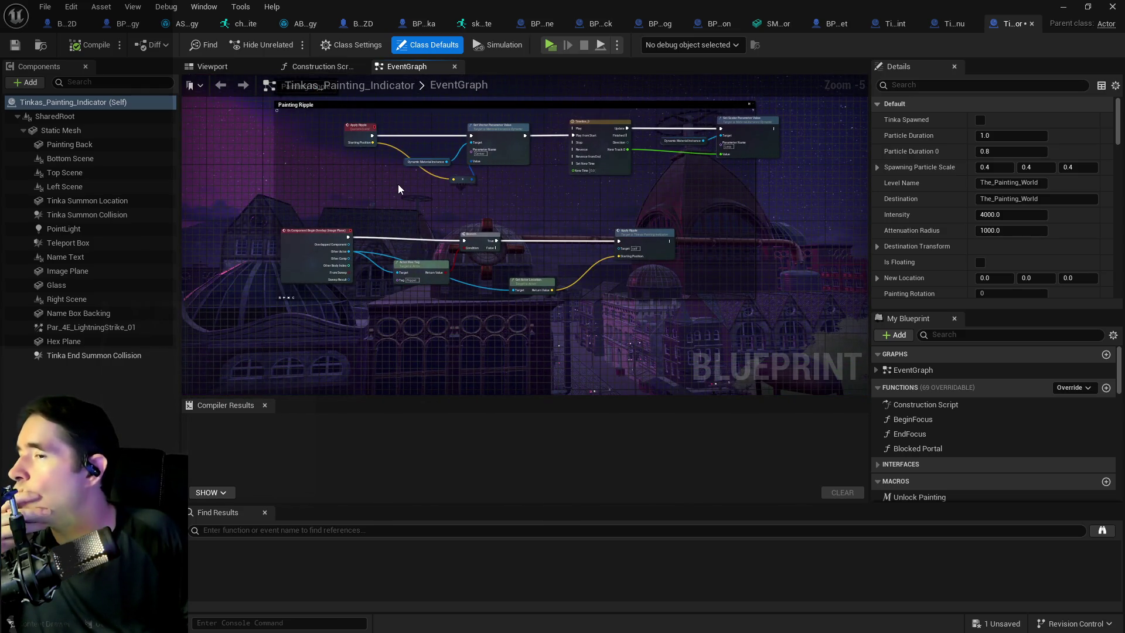
{"action": "scroll", "coordinate": [379, 268], "scroll_direction": "up", "scroll_amount": 3}
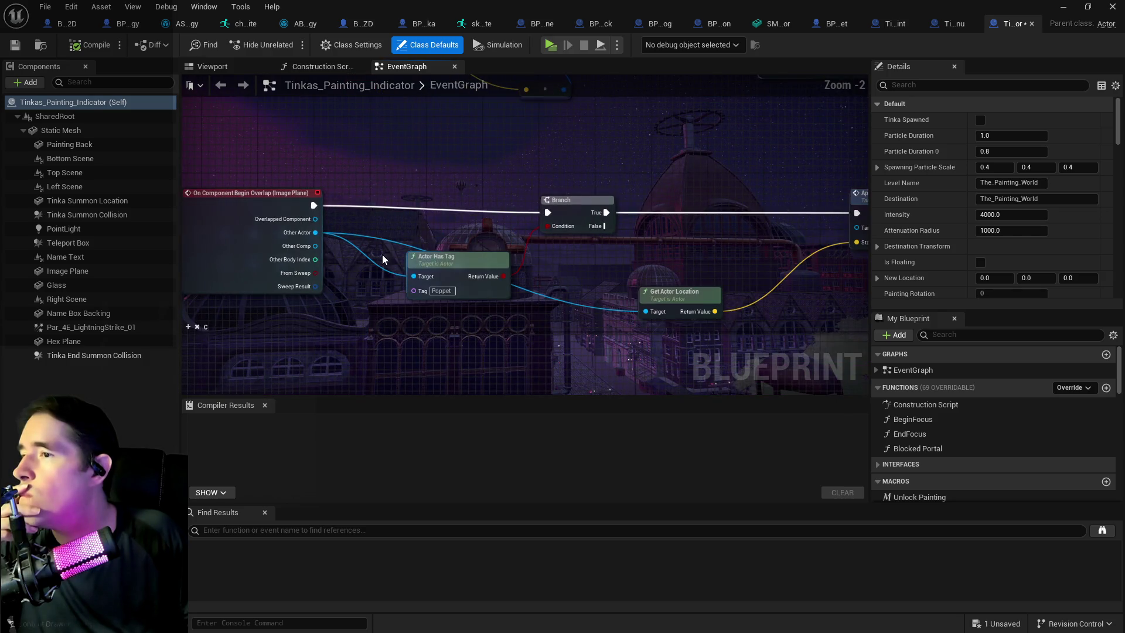
Step: Marquee-select the whole Current Painting State comment group and its nodes
{"action": "scroll", "coordinate": [371, 319], "scroll_direction": "down", "scroll_amount": 3}
{"action": "mouse_move", "coordinate": [367, 322]}
{"action": "left_mouse_down"}
{"action": "mouse_move", "coordinate": [403, 156]}
{"action": "mouse_move", "coordinate": [378, 117]}
{"action": "left_mouse_up"}
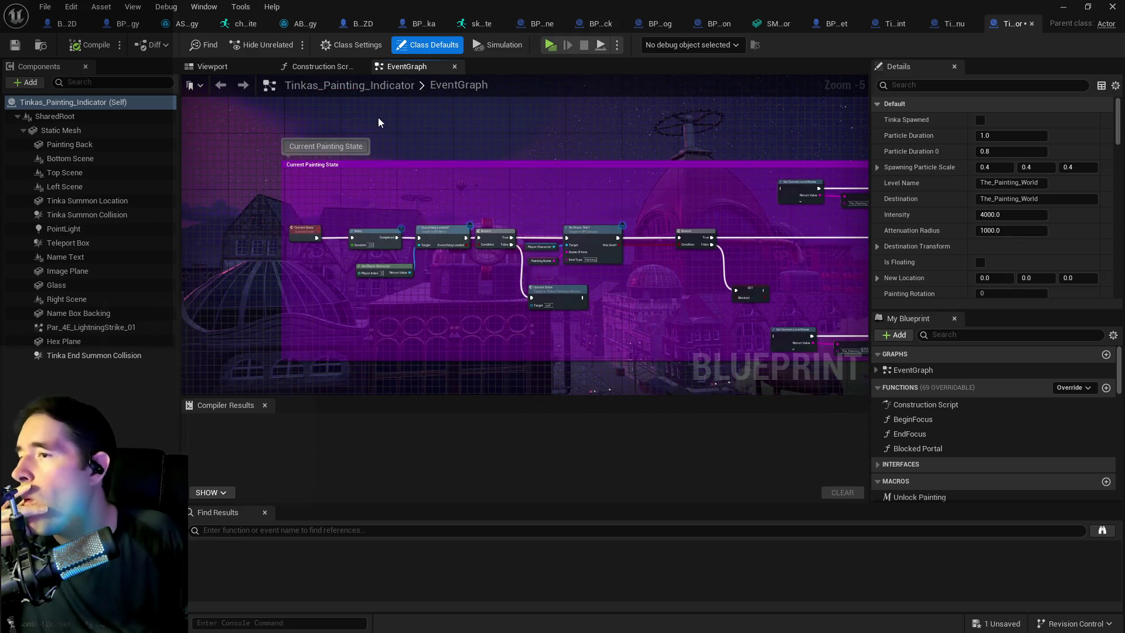
{"action": "scroll", "coordinate": [377, 172], "scroll_direction": "down", "scroll_amount": 2}
{"action": "mouse_move", "coordinate": [370, 221]}
{"action": "left_mouse_down"}
{"action": "mouse_move", "coordinate": [295, 189]}
{"action": "mouse_move", "coordinate": [329, 187]}
{"action": "left_mouse_up"}
{"action": "mouse_move", "coordinate": [270, 112]}
{"action": "left_mouse_down"}
{"action": "mouse_move", "coordinate": [430, 198]}
{"action": "mouse_move", "coordinate": [907, 256]}
{"action": "mouse_move", "coordinate": [833, 261]}
{"action": "left_mouse_up"}
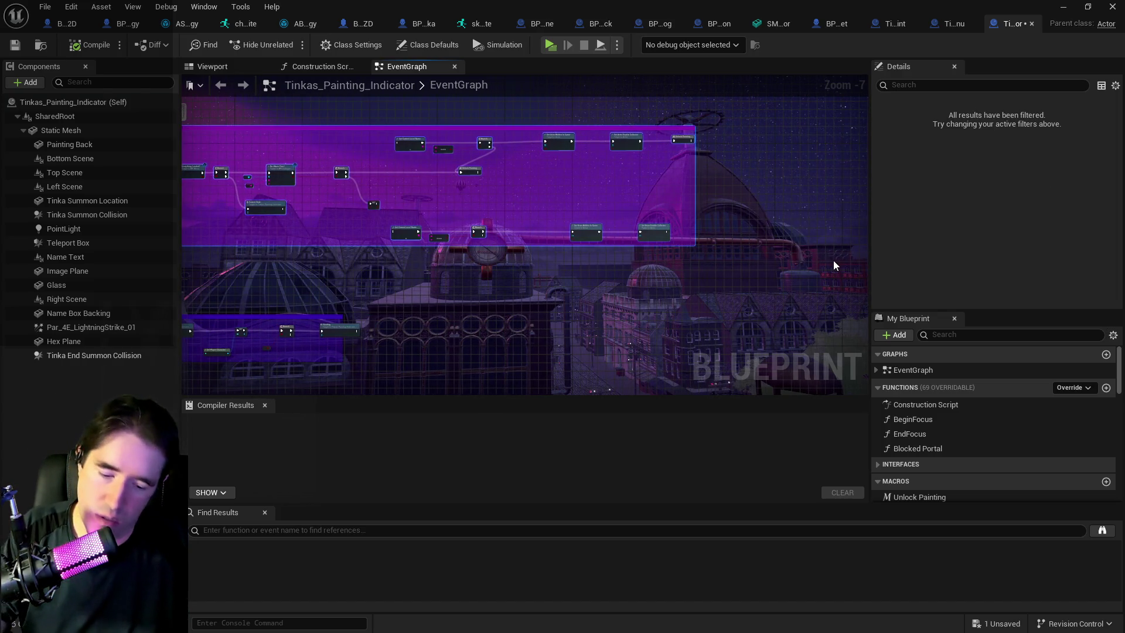
Step: Delete the Begin Overlap comment group and its nodes
{"action": "left_click", "coordinate": [712, 170]}
{"action": "scroll", "coordinate": [494, 295], "scroll_direction": "down", "scroll_amount": 3}
{"action": "left_click_drag", "start_coordinate": [494, 294], "coordinate": [645, 110]}
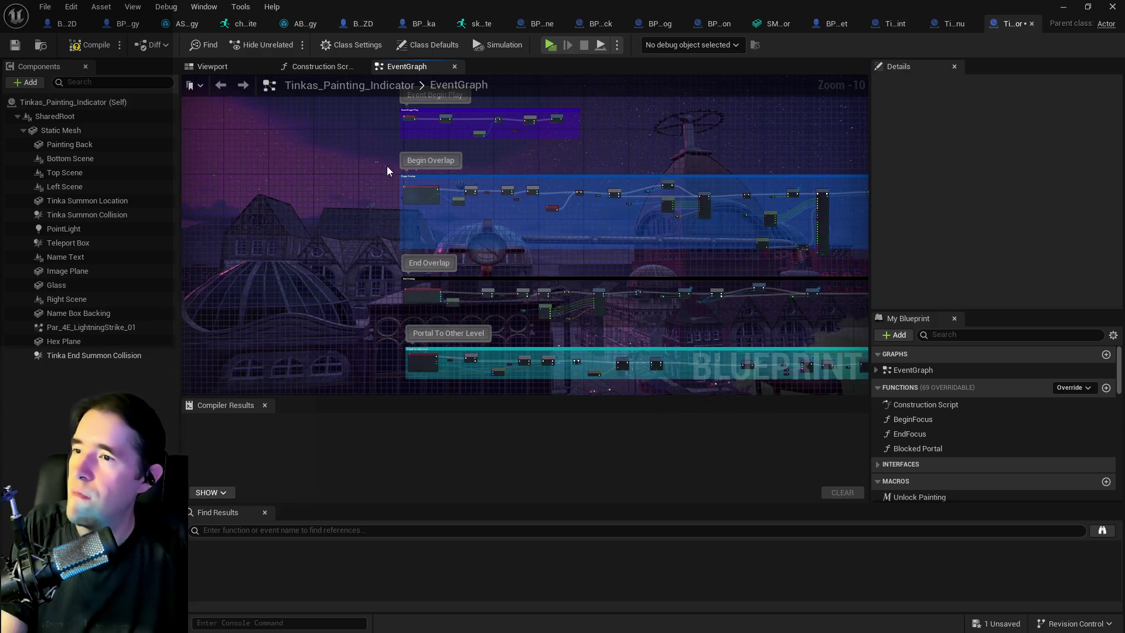
{"action": "scroll", "coordinate": [466, 206], "scroll_direction": "up", "scroll_amount": 5}
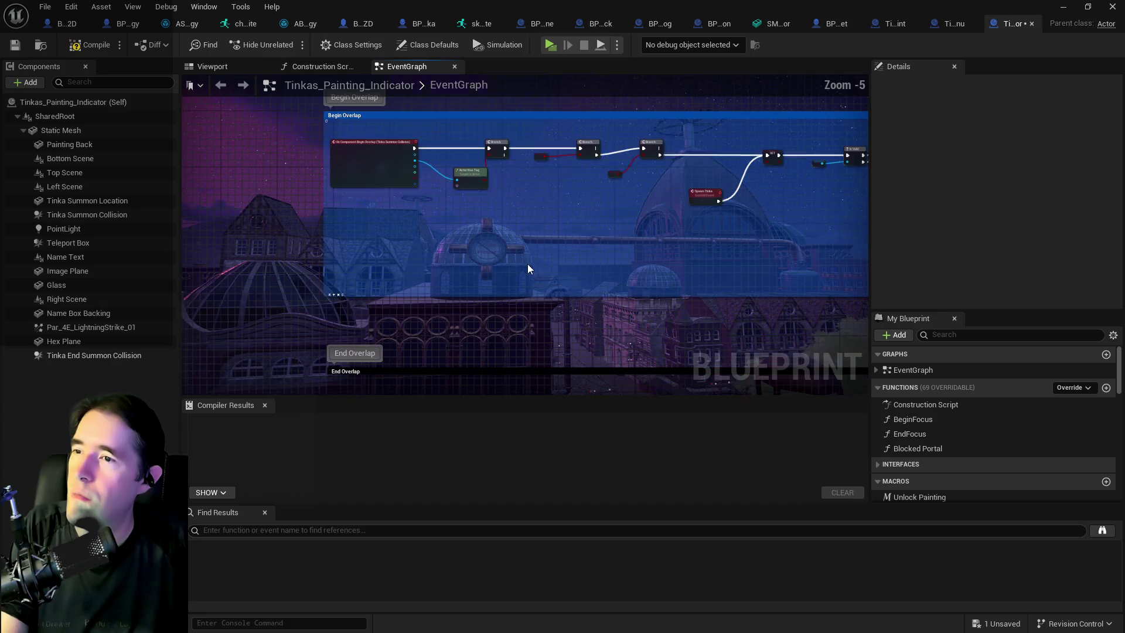
{"action": "mouse_move", "coordinate": [596, 276]}
{"action": "left_mouse_down"}
{"action": "mouse_move", "coordinate": [369, 301]}
{"action": "mouse_move", "coordinate": [389, 264]}
{"action": "mouse_move", "coordinate": [605, 242]}
{"action": "mouse_move", "coordinate": [557, 233]}
{"action": "left_mouse_up"}
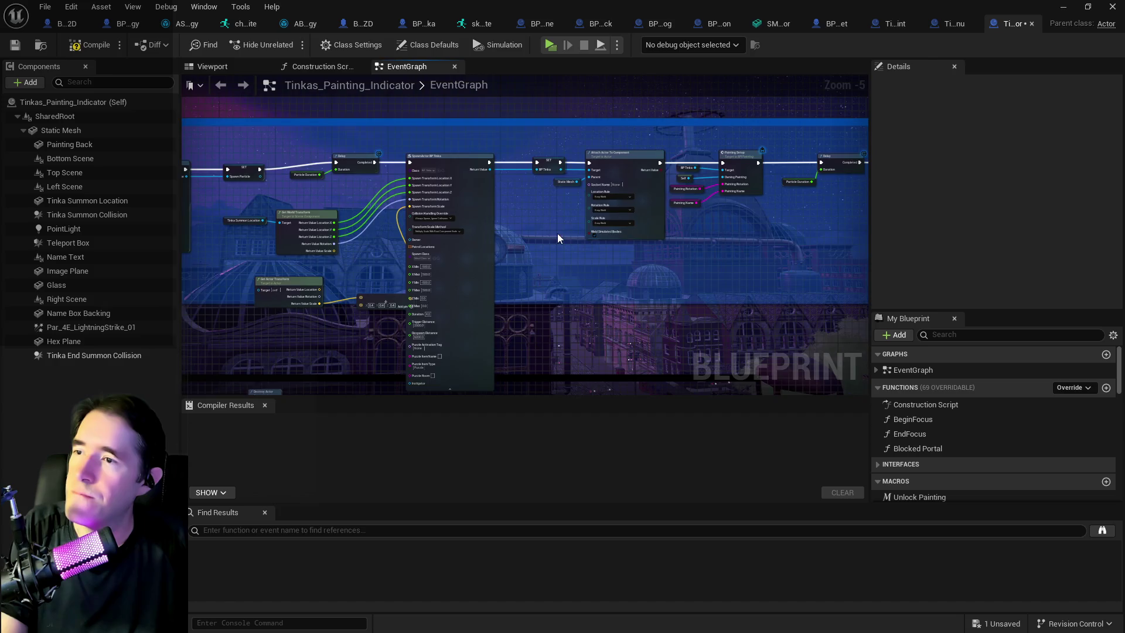
{"action": "scroll", "coordinate": [269, 257], "scroll_direction": "down", "scroll_amount": 6}
{"action": "left_click_drag", "start_coordinate": [268, 258], "coordinate": [410, 205]}
{"action": "left_click_drag", "start_coordinate": [588, 218], "coordinate": [374, 218]}
{"action": "left_click_drag", "start_coordinate": [187, 185], "coordinate": [801, 267]}
{"action": "key", "text": "Delete"}
Step: Delete the End Overlap and Portal To Other Level groups
{"action": "left_click_drag", "start_coordinate": [286, 279], "coordinate": [676, 199]}
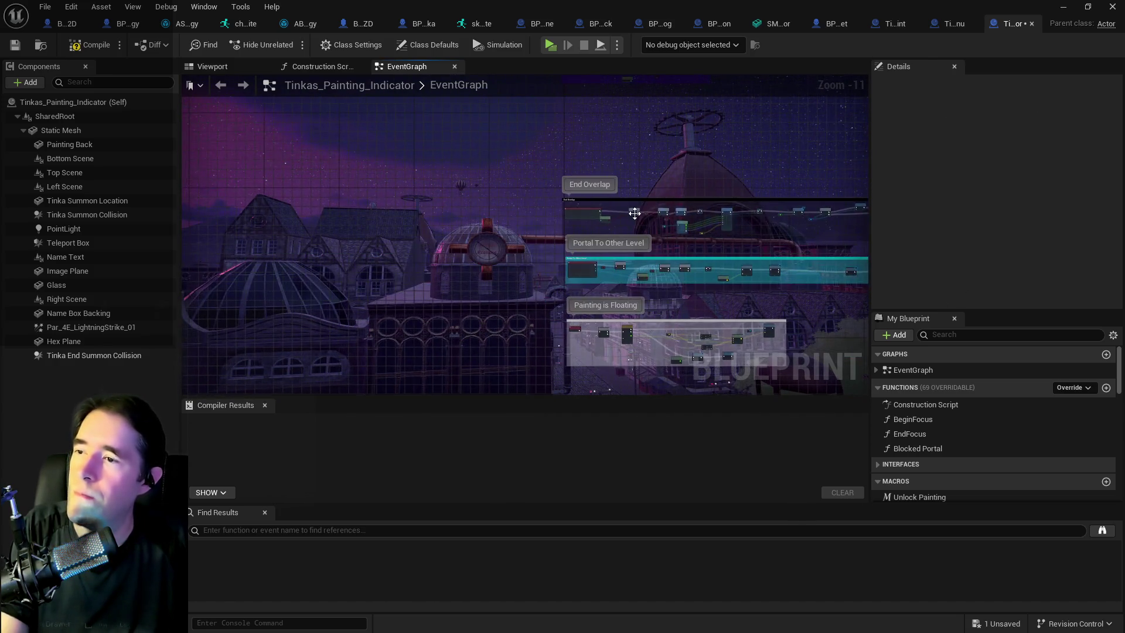
{"action": "scroll", "coordinate": [676, 199], "scroll_direction": "up", "scroll_amount": 3}
{"action": "mouse_move", "coordinate": [484, 169]}
{"action": "left_mouse_down"}
{"action": "mouse_move", "coordinate": [1050, 229]}
{"action": "mouse_move", "coordinate": [1031, 254]}
{"action": "left_mouse_up"}
{"action": "key", "text": "Delete"}
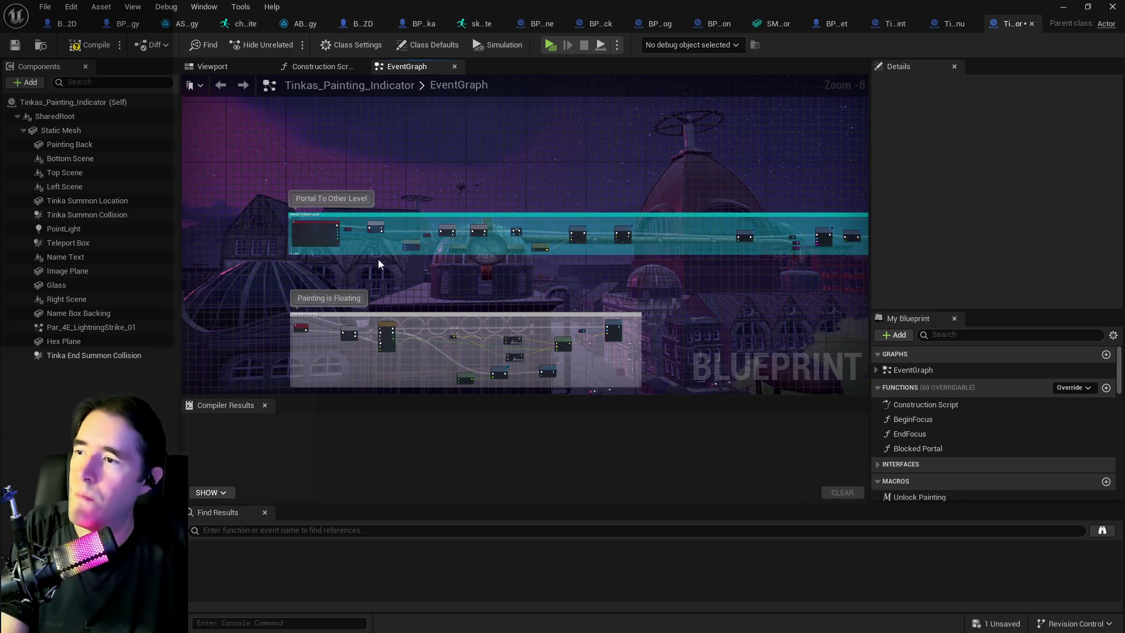
{"action": "left_click_drag", "start_coordinate": [381, 258], "coordinate": [298, 237]}
{"action": "left_click_drag", "start_coordinate": [844, 190], "coordinate": [812, 255]}
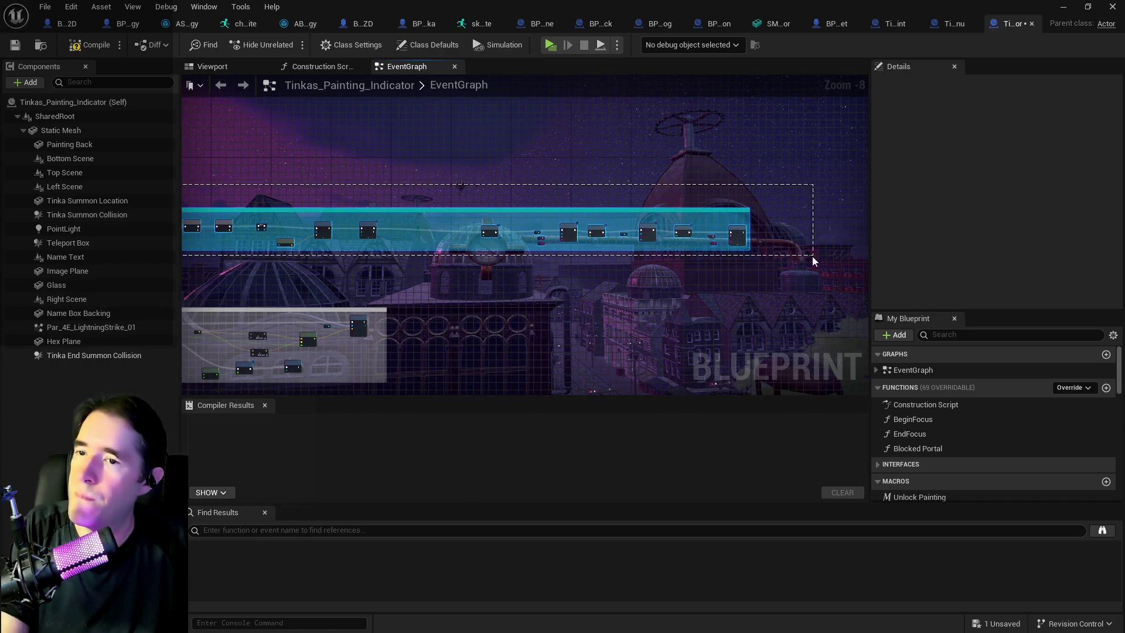
{"action": "key", "text": "Delete"}
Step: Select and delete the Free Painting and Outline groups
{"action": "left_click_drag", "start_coordinate": [730, 315], "coordinate": [861, 174]}
{"action": "left_click_drag", "start_coordinate": [480, 328], "coordinate": [480, 223]}
{"action": "scroll", "coordinate": [480, 223], "scroll_direction": "up", "scroll_amount": 1}
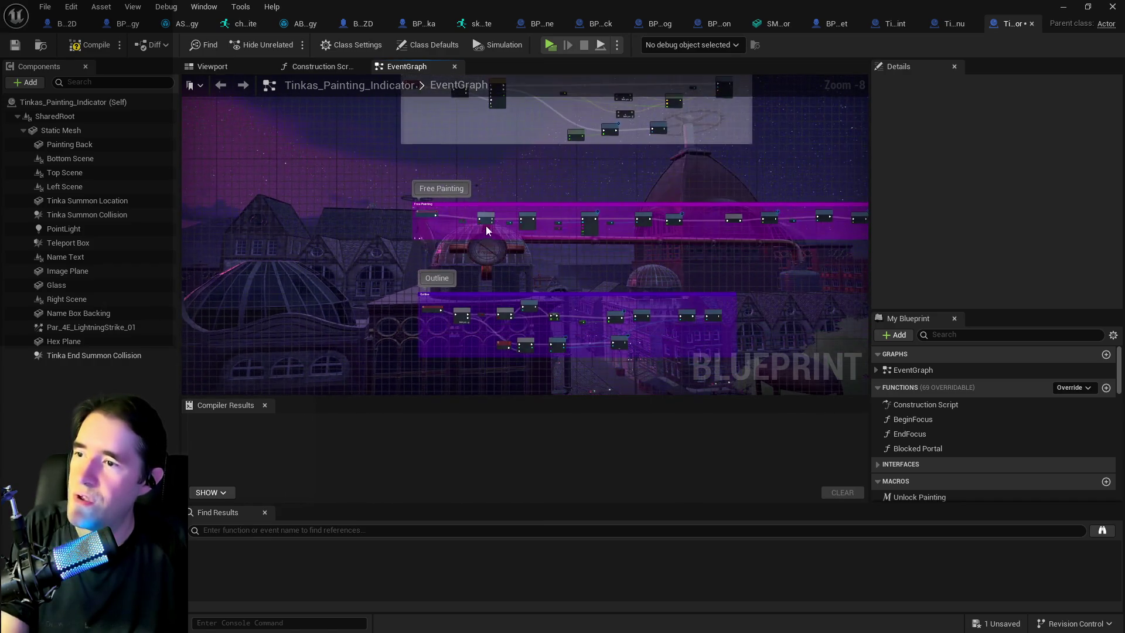
{"action": "mouse_move", "coordinate": [397, 188]}
{"action": "left_mouse_down"}
{"action": "mouse_move", "coordinate": [911, 231]}
{"action": "mouse_move", "coordinate": [673, 259]}
{"action": "mouse_move", "coordinate": [476, 300]}
{"action": "mouse_move", "coordinate": [455, 110]}
{"action": "left_mouse_up"}
{"action": "scroll", "coordinate": [774, 255], "scroll_direction": "up", "scroll_amount": 1}
{"action": "scroll", "coordinate": [469, 135], "scroll_direction": "up", "scroll_amount": 4}
{"action": "scroll", "coordinate": [482, 188], "scroll_direction": "down", "scroll_amount": 4}
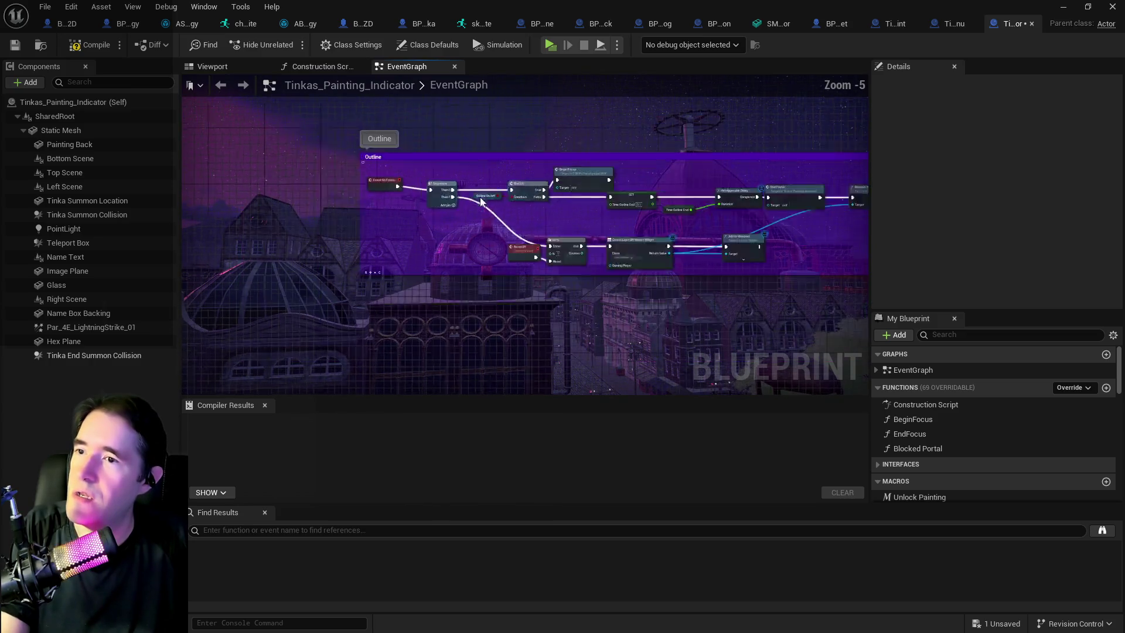
{"action": "scroll", "coordinate": [385, 154], "scroll_direction": "up", "scroll_amount": 2}
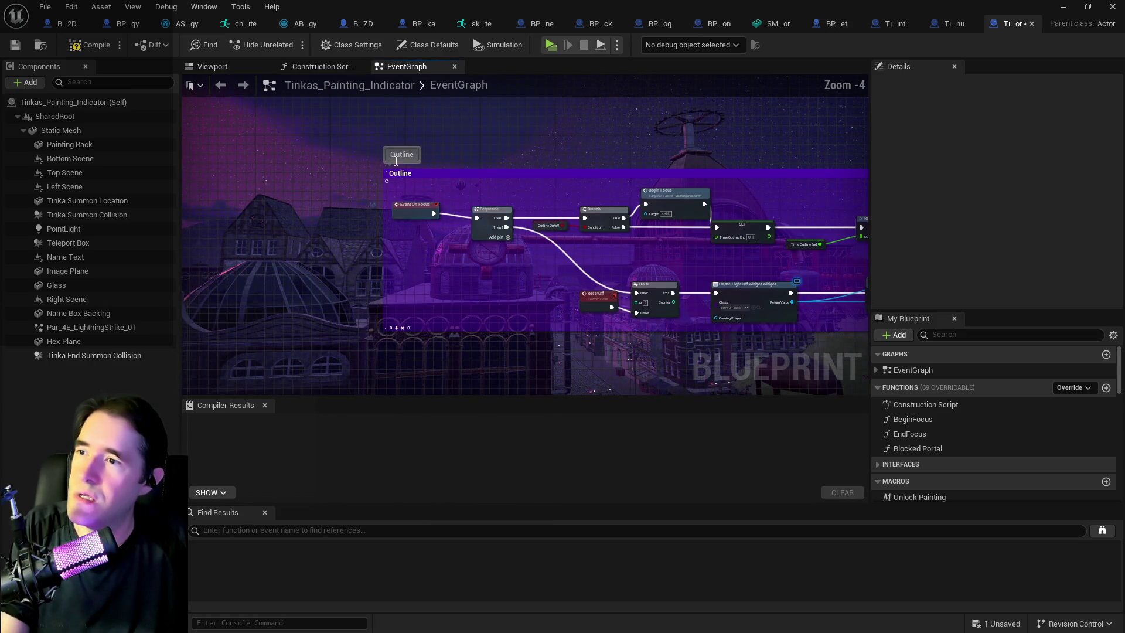
{"action": "scroll", "coordinate": [352, 141], "scroll_direction": "down", "scroll_amount": 1}
{"action": "mouse_move", "coordinate": [353, 141]}
{"action": "left_mouse_down"}
{"action": "mouse_move", "coordinate": [866, 305]}
{"action": "mouse_move", "coordinate": [807, 310]}
{"action": "mouse_move", "coordinate": [823, 308]}
{"action": "left_mouse_up"}
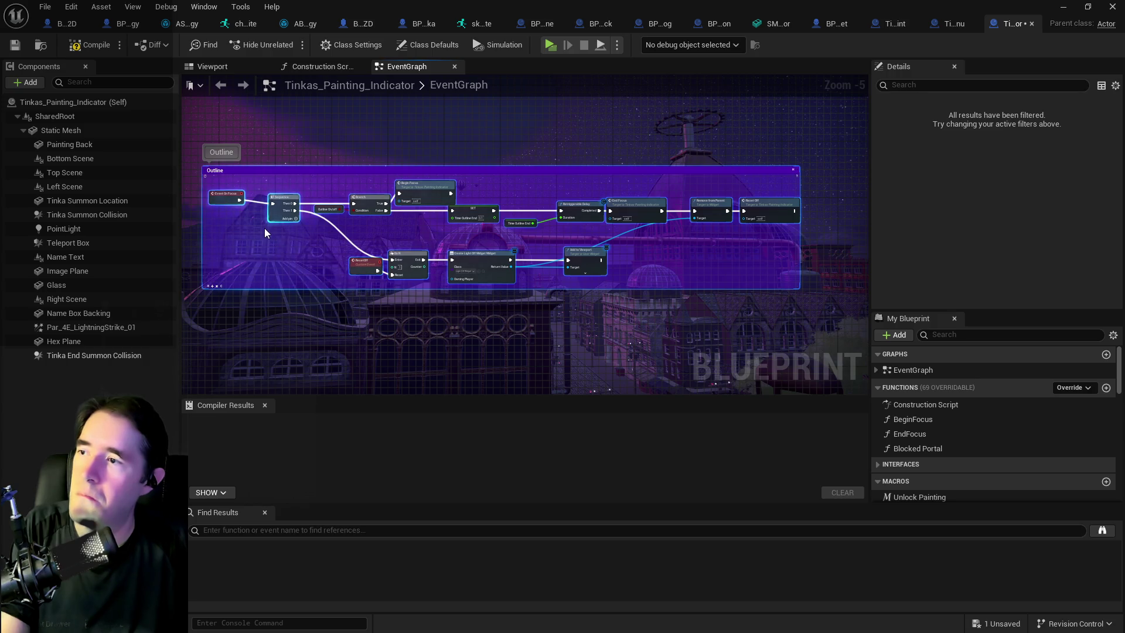
{"action": "key", "text": "Delete"}
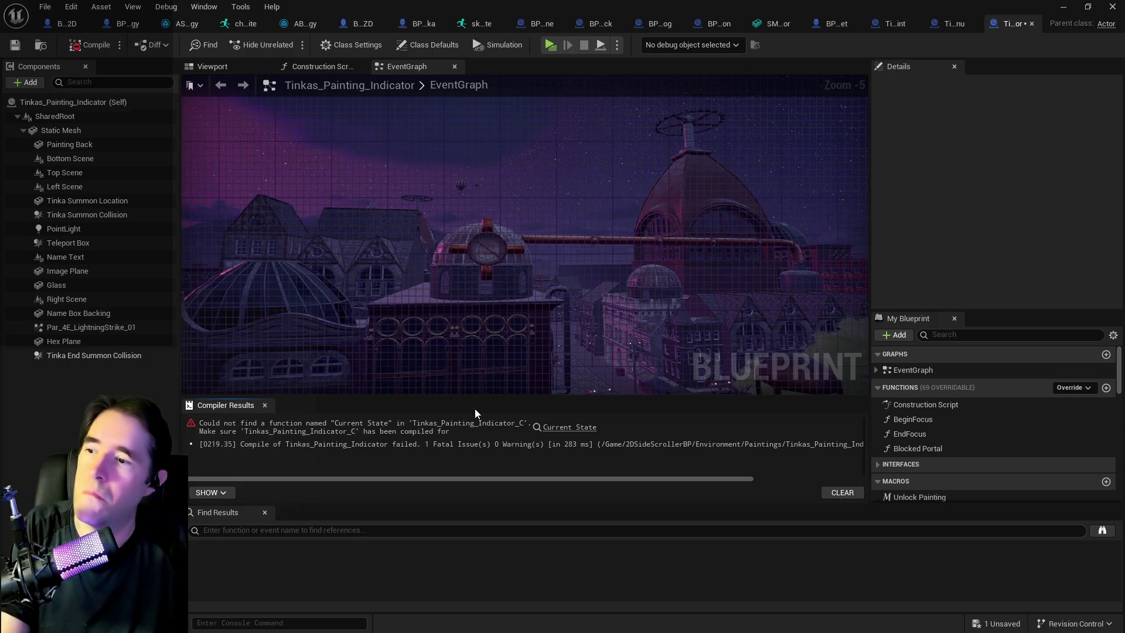
Step: Delete the broken Current State node and wire Event BeginPlay directly to the SET node
{"action": "left_click", "coordinate": [551, 434]}
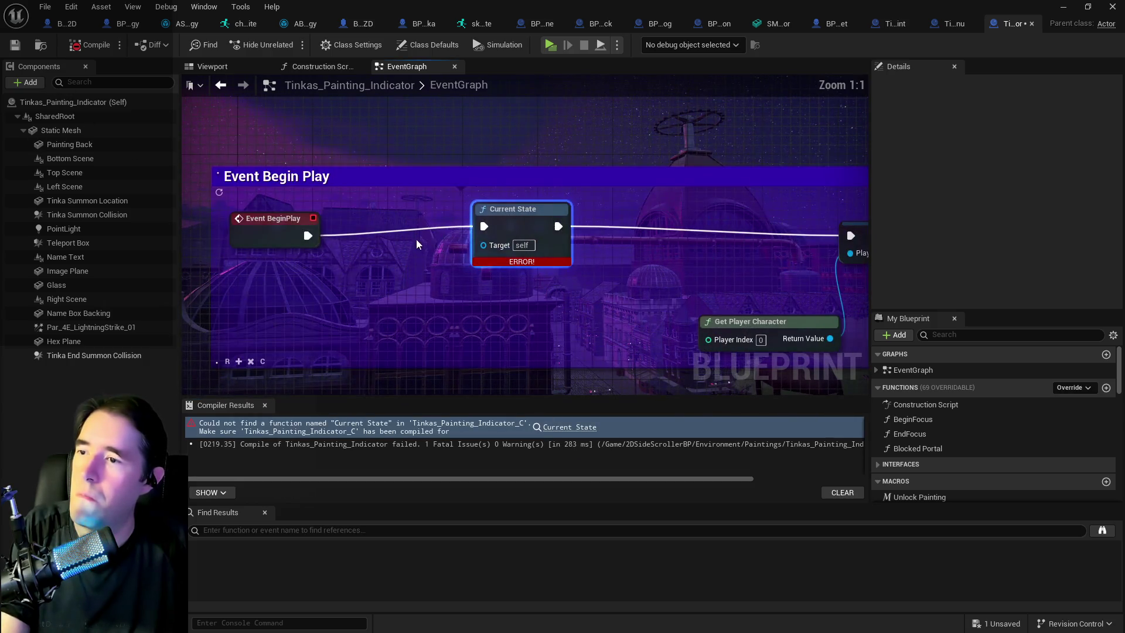
{"action": "scroll", "coordinate": [444, 273], "scroll_direction": "down", "scroll_amount": 2}
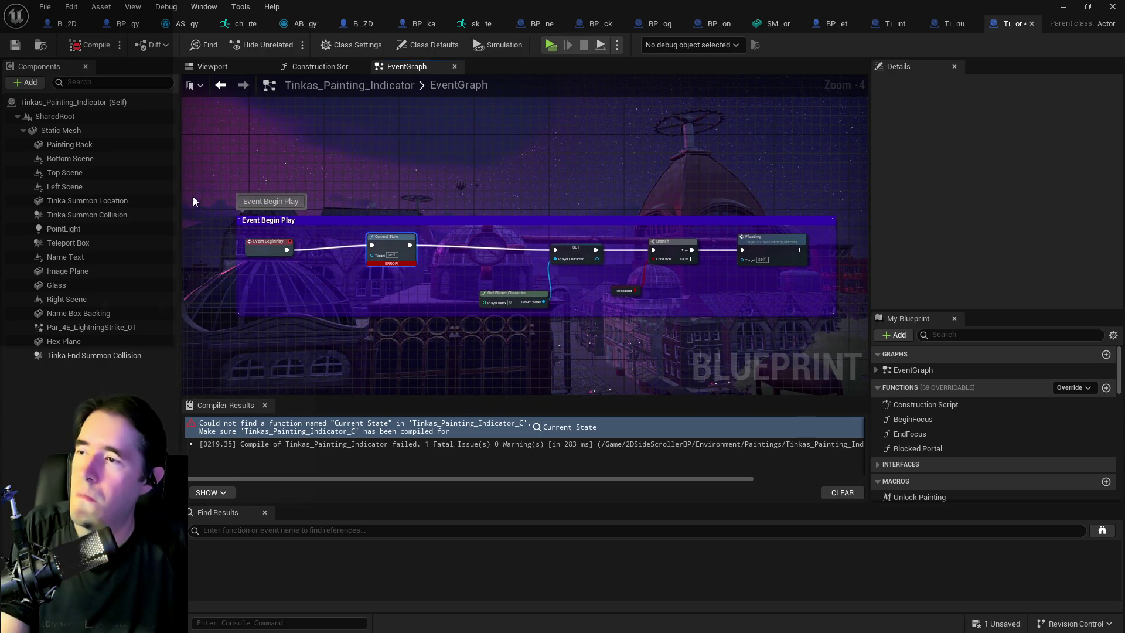
{"action": "mouse_move", "coordinate": [287, 250]}
{"action": "left_mouse_down"}
{"action": "mouse_move", "coordinate": [565, 252]}
{"action": "mouse_move", "coordinate": [555, 250]}
{"action": "left_mouse_up"}
{"action": "left_click", "coordinate": [396, 246]}
{"action": "key", "text": "Delete"}
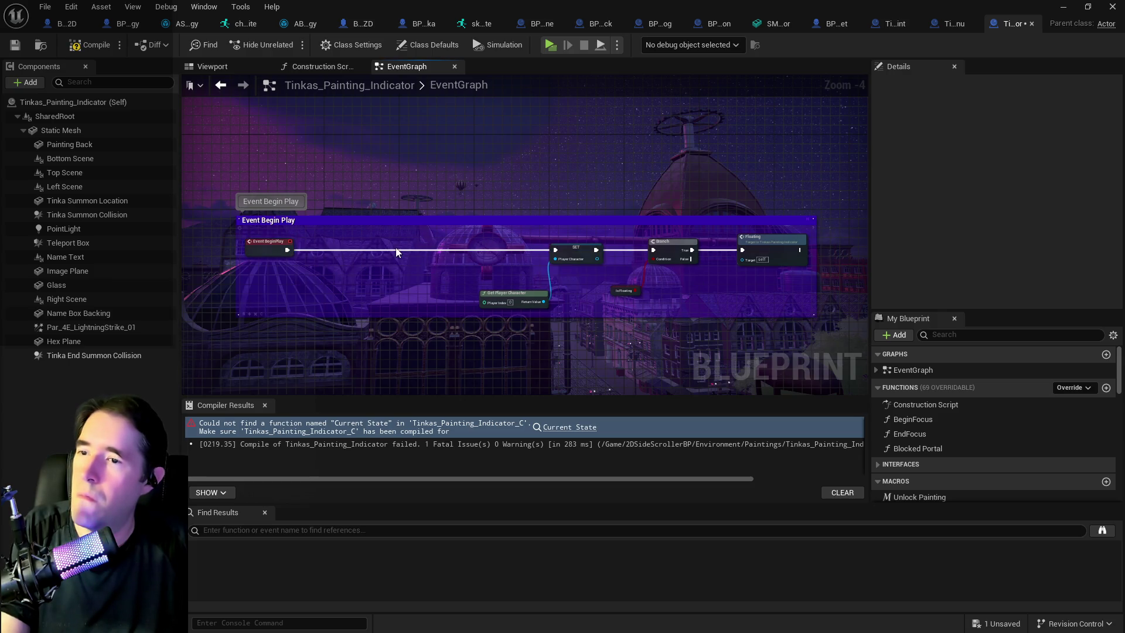
{"action": "left_click_drag", "start_coordinate": [277, 249], "coordinate": [320, 249]}
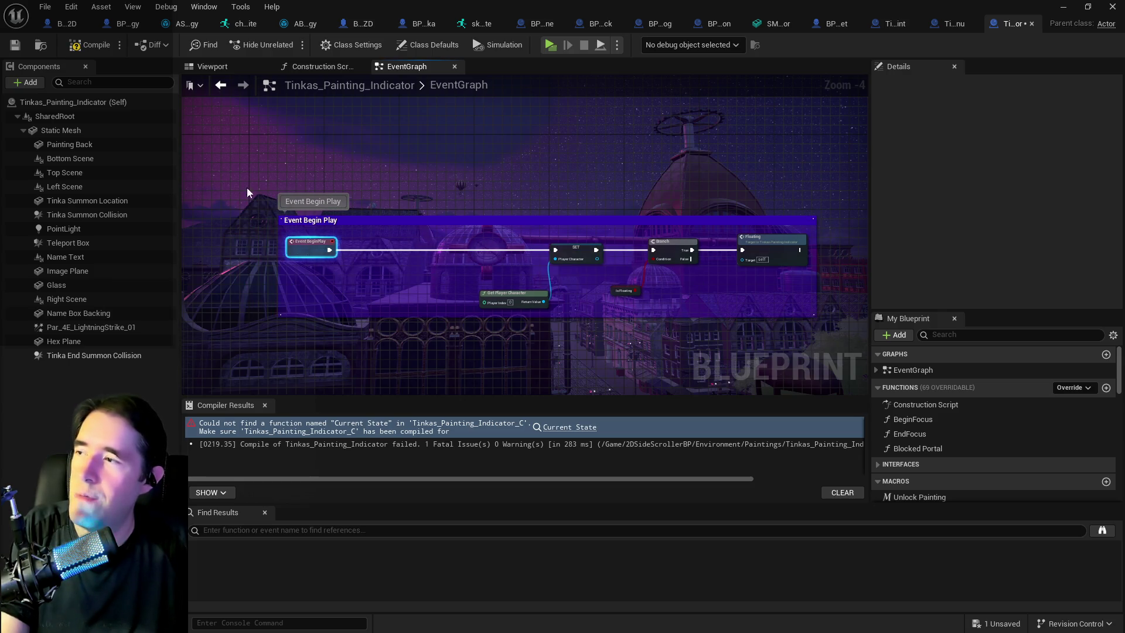
Step: Recompile Tinkas_Painting_Indicator, save it, and view its 3D preview
{"action": "left_click", "coordinate": [112, 48]}
{"action": "key", "text": "ctrl+s"}
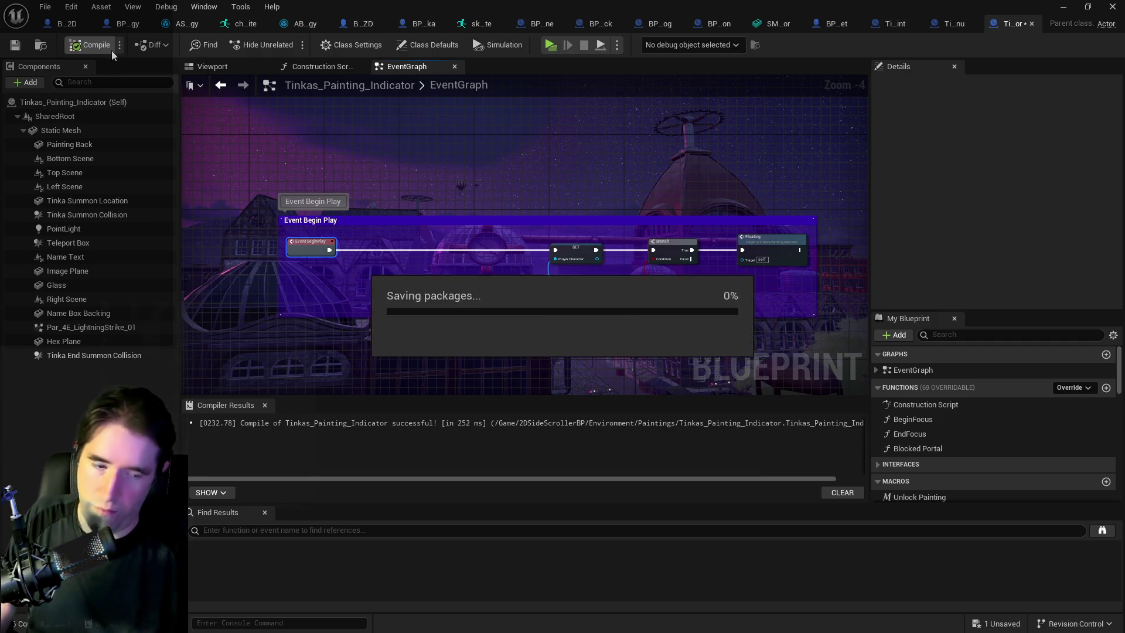
{"action": "scroll", "coordinate": [521, 210], "scroll_direction": "down", "scroll_amount": 2}
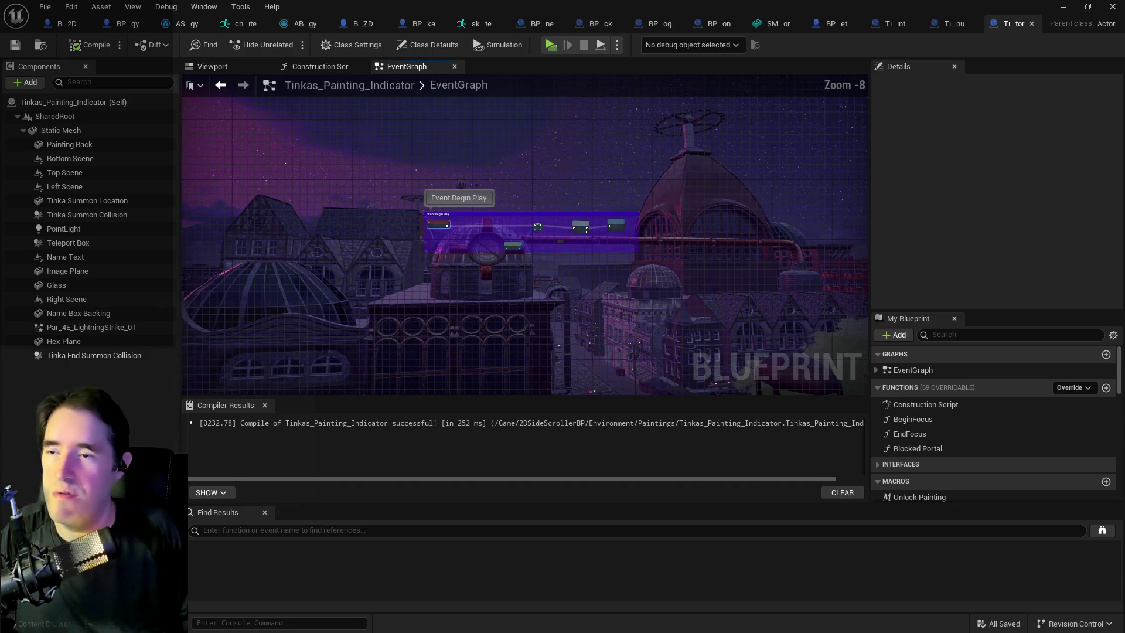
{"action": "scroll", "coordinate": [484, 247], "scroll_direction": "down", "scroll_amount": 2}
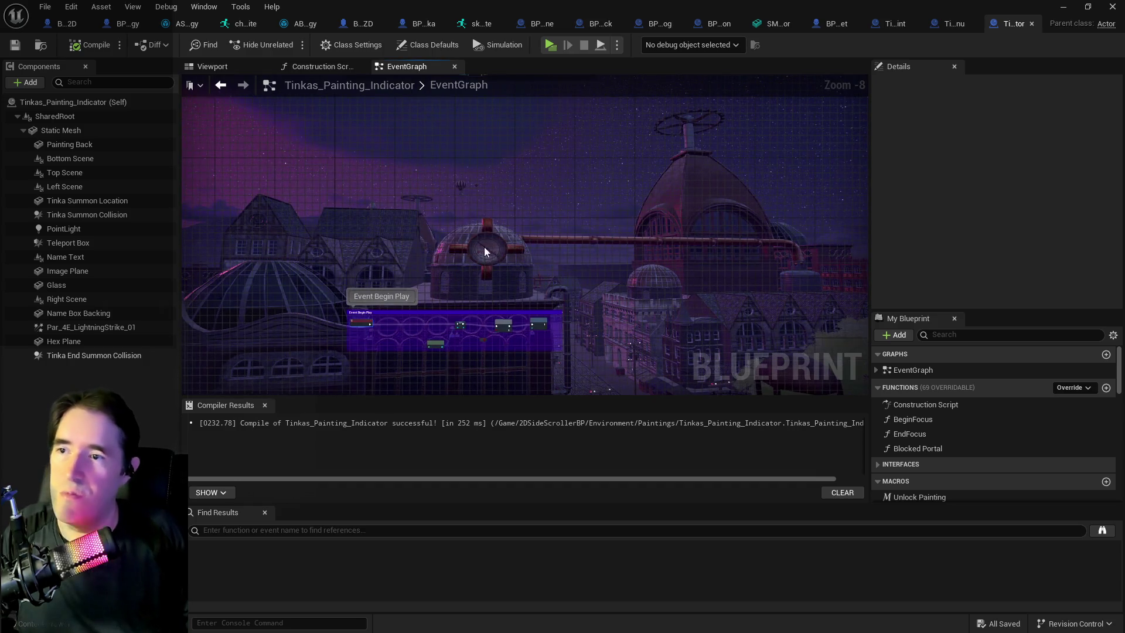
{"action": "left_click", "coordinate": [224, 63]}
Step: Inspect the Name Box Backing, Right Scene and Name Text components in the preview
{"action": "scroll", "coordinate": [523, 216], "scroll_direction": "up", "scroll_amount": 10}
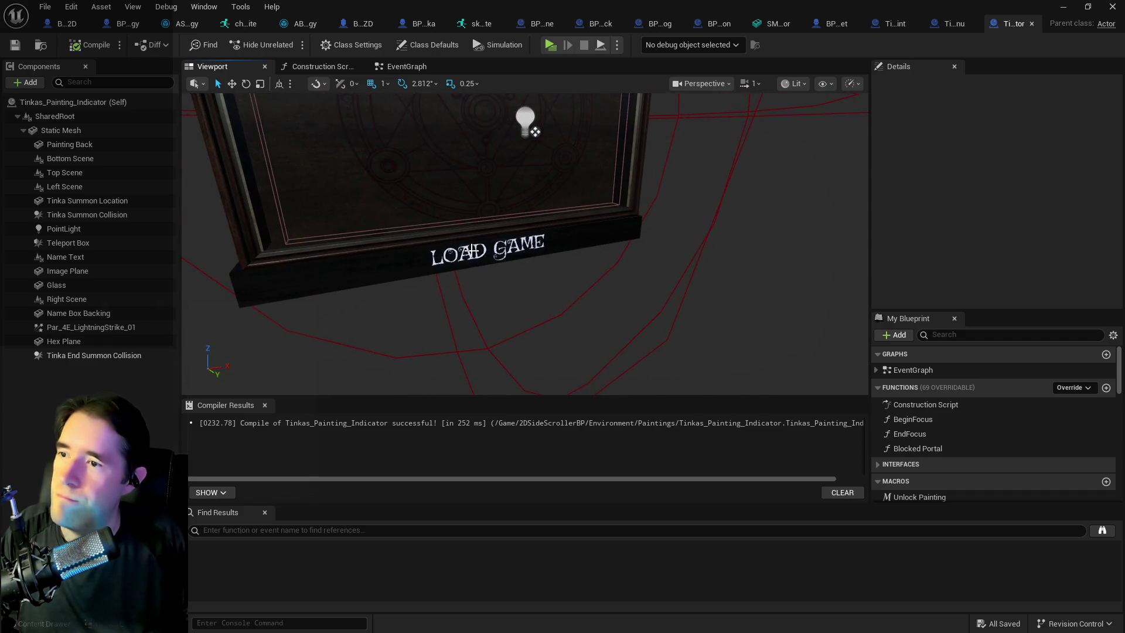
{"action": "left_click", "coordinate": [79, 313]}
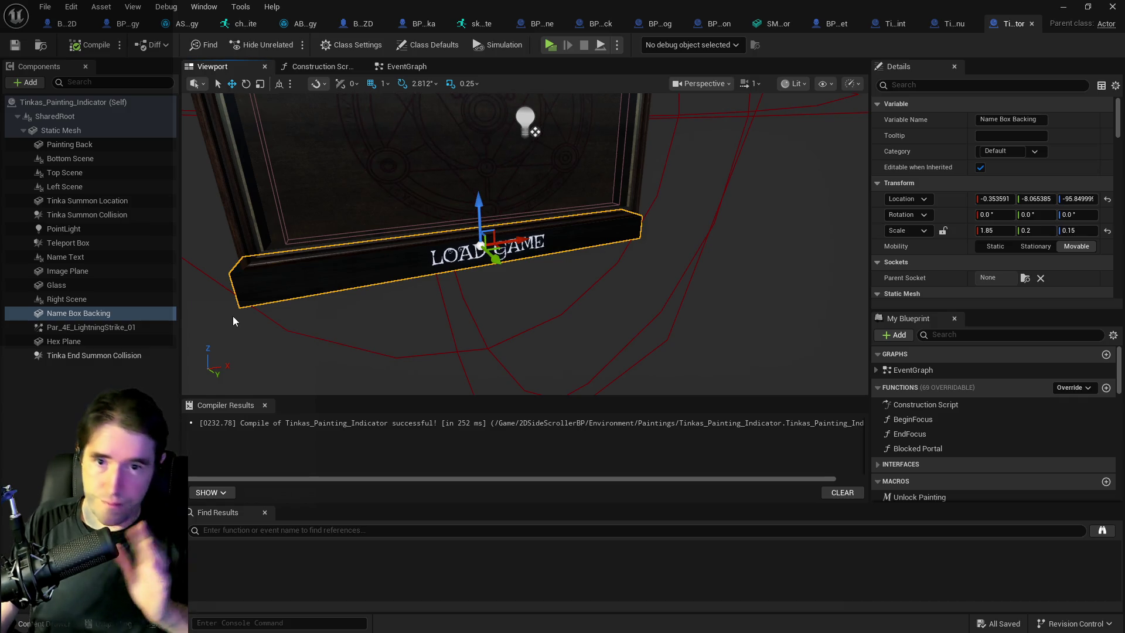
{"action": "left_click_drag", "start_coordinate": [235, 316], "coordinate": [382, 329]}
{"action": "left_click", "coordinate": [117, 299]}
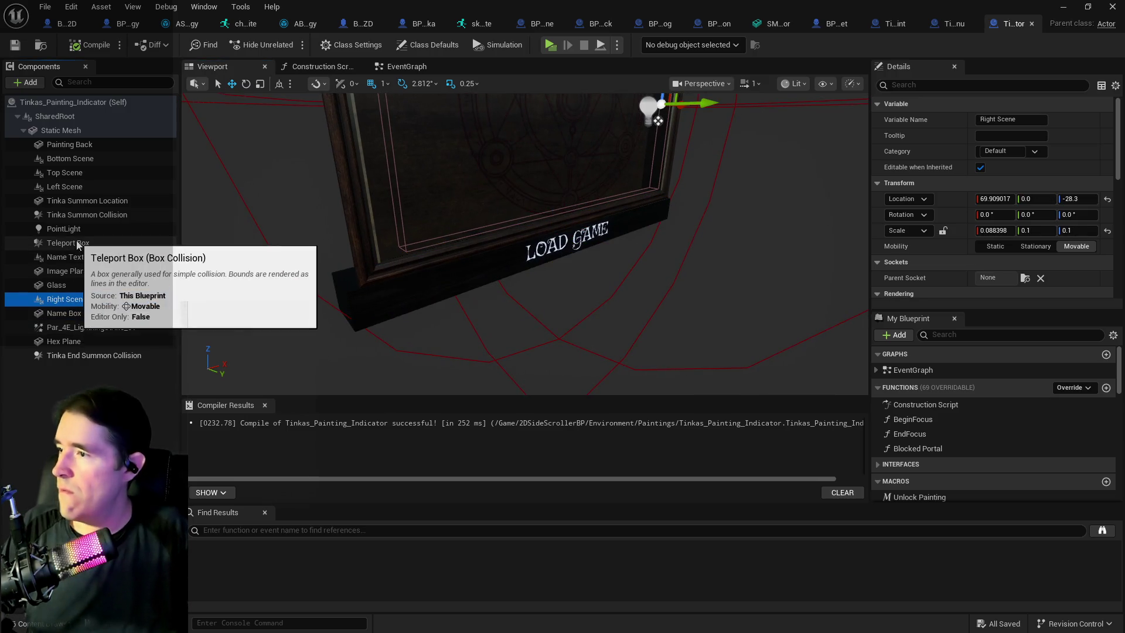
{"action": "left_click", "coordinate": [66, 260]}
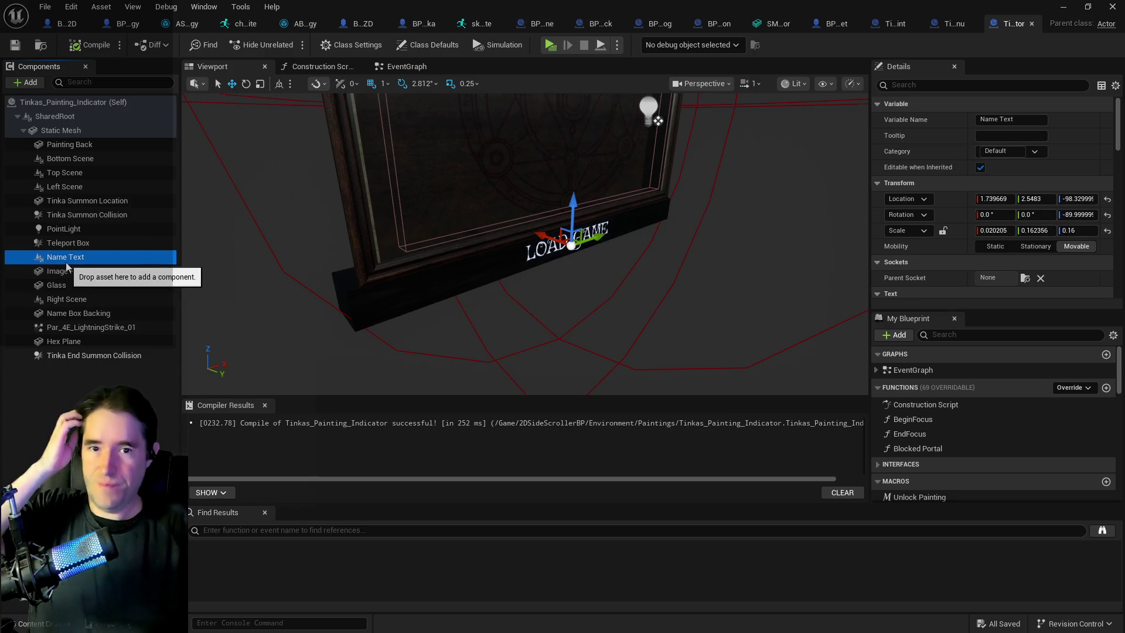
{"action": "scroll", "coordinate": [965, 236], "scroll_direction": "down", "scroll_amount": 4}
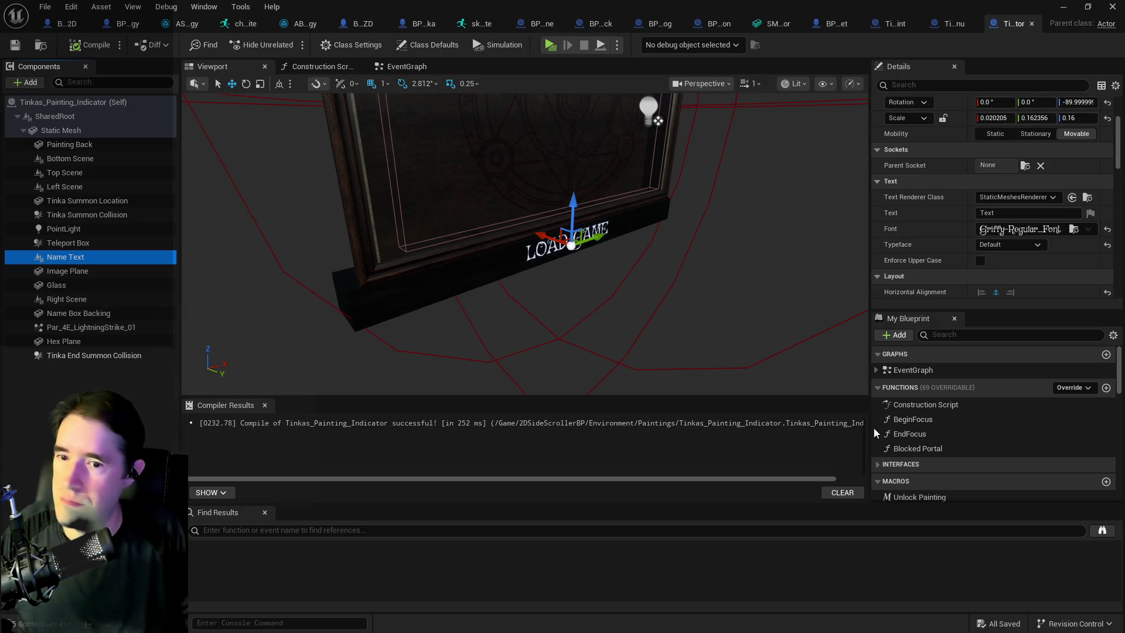
{"action": "scroll", "coordinate": [885, 433], "scroll_direction": "down", "scroll_amount": 10}
{"action": "scroll", "coordinate": [895, 433], "scroll_direction": "up", "scroll_amount": 6}
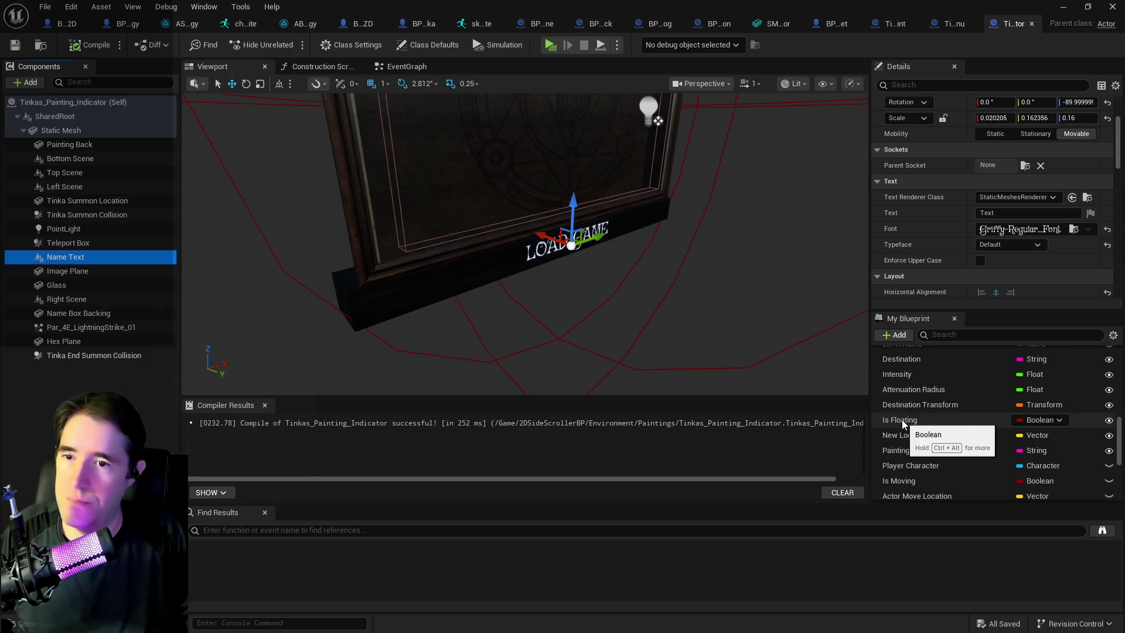
{"action": "scroll", "coordinate": [902, 422], "scroll_direction": "up", "scroll_amount": 2}
{"action": "scroll", "coordinate": [905, 410], "scroll_direction": "down", "scroll_amount": 1}
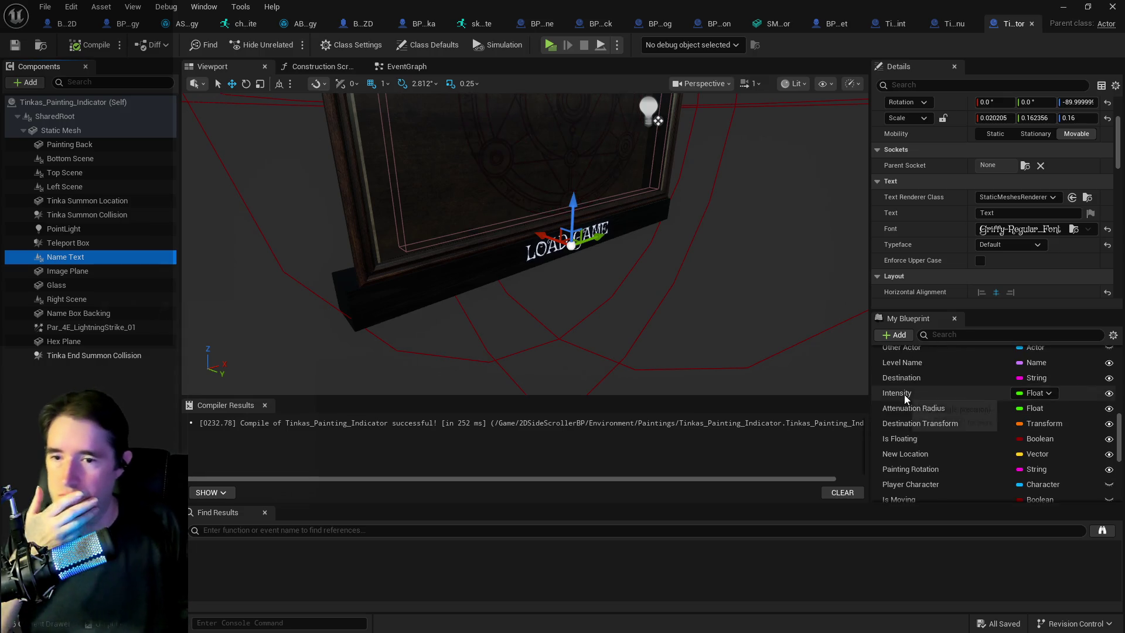
Step: Filter variables to Name Text, review its component settings, clear the filter, then show the Construction Script
{"action": "left_click", "coordinate": [942, 335]}
{"action": "type", "text": "name te"}
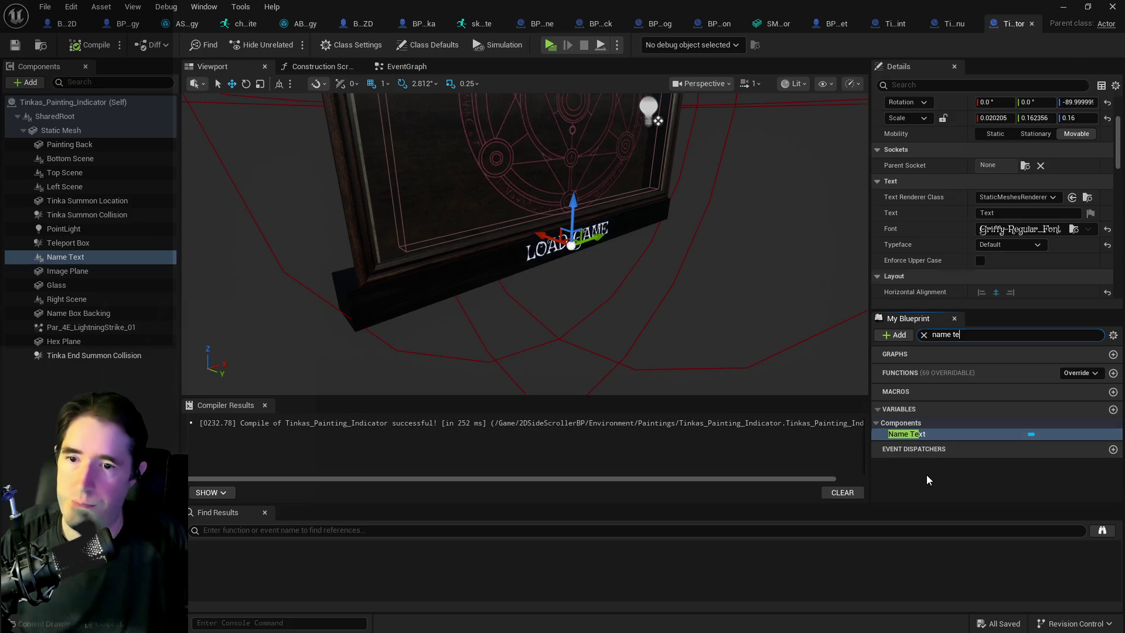
{"action": "left_click", "coordinate": [909, 435]}
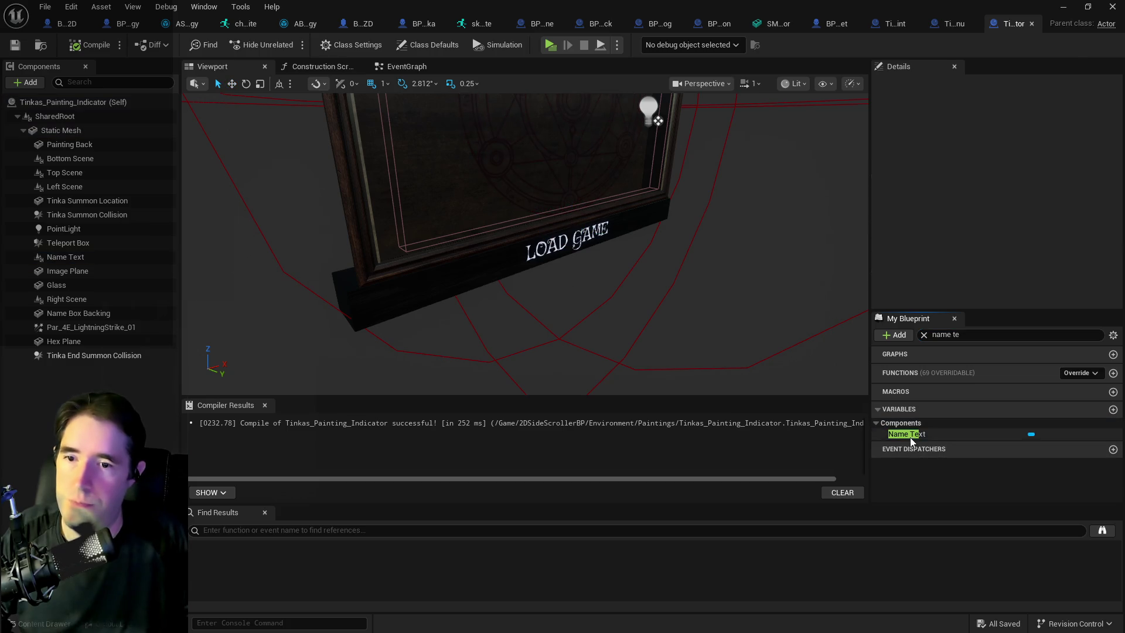
{"action": "scroll", "coordinate": [973, 217], "scroll_direction": "up", "scroll_amount": 1}
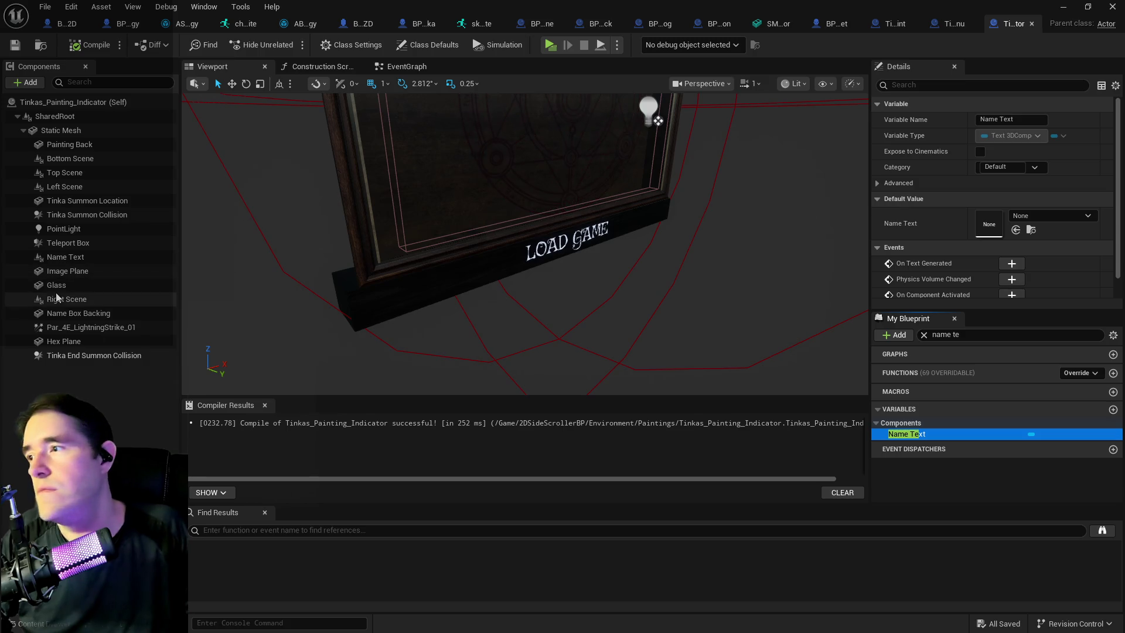
{"action": "left_click", "coordinate": [58, 257]}
{"action": "scroll", "coordinate": [929, 274], "scroll_direction": "down", "scroll_amount": 3}
{"action": "scroll", "coordinate": [930, 273], "scroll_direction": "down", "scroll_amount": 2}
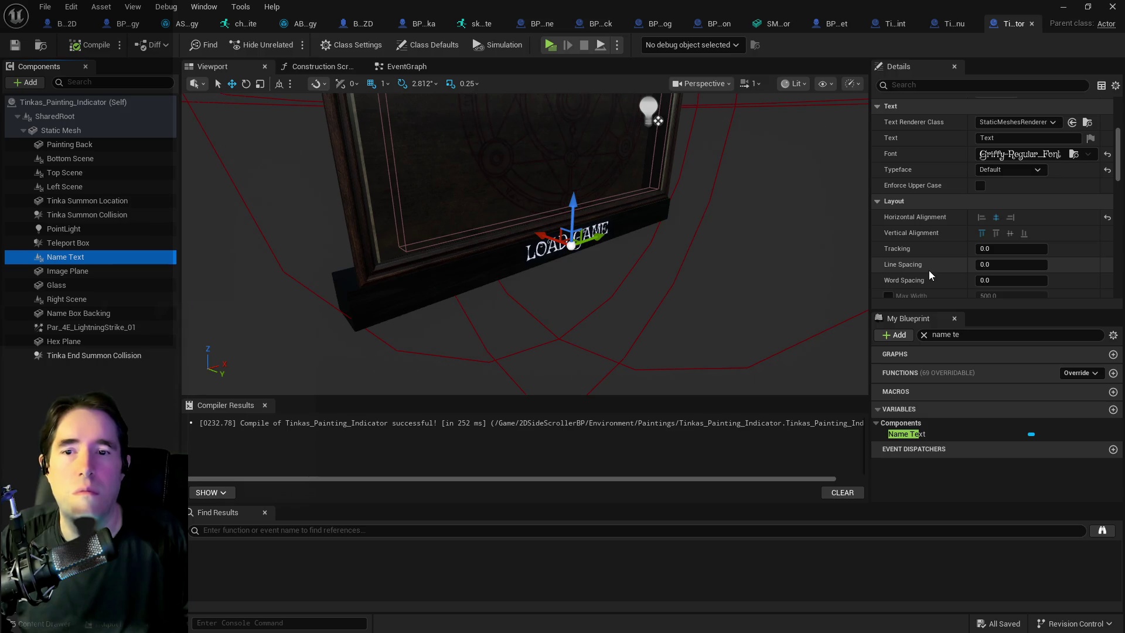
{"action": "left_click", "coordinate": [924, 334]}
{"action": "left_click", "coordinate": [321, 66]}
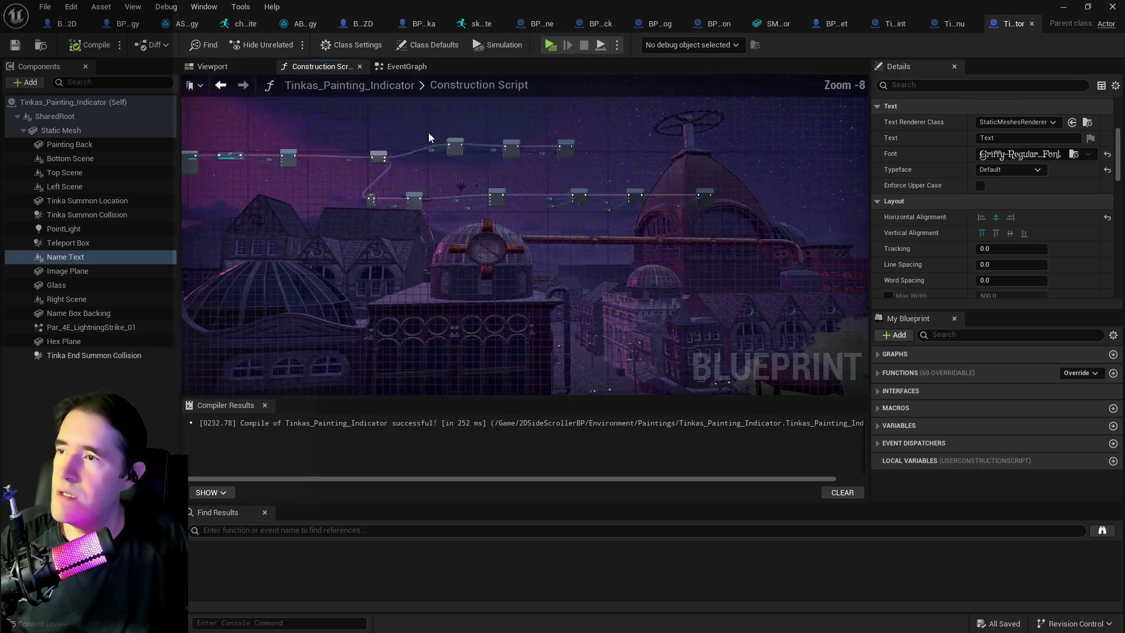
Step: Filter variables by 'ing' and change Painting Name's default from LOAD GAME to FREED PAINTINGS
{"action": "scroll", "coordinate": [516, 251], "scroll_direction": "up", "scroll_amount": 8}
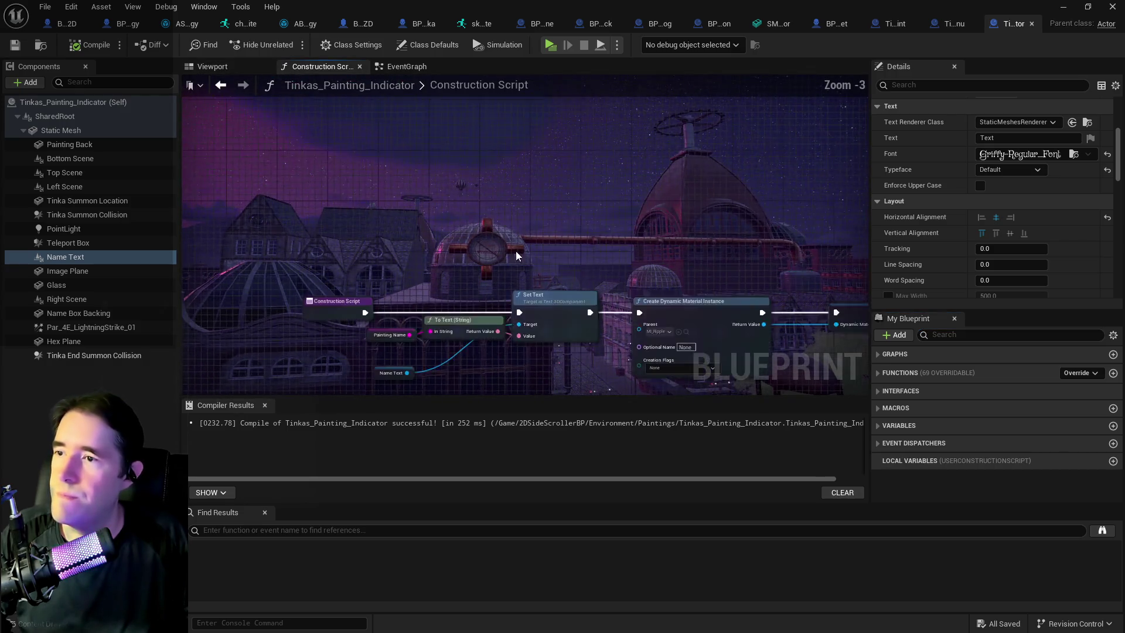
{"action": "left_click", "coordinate": [961, 335]}
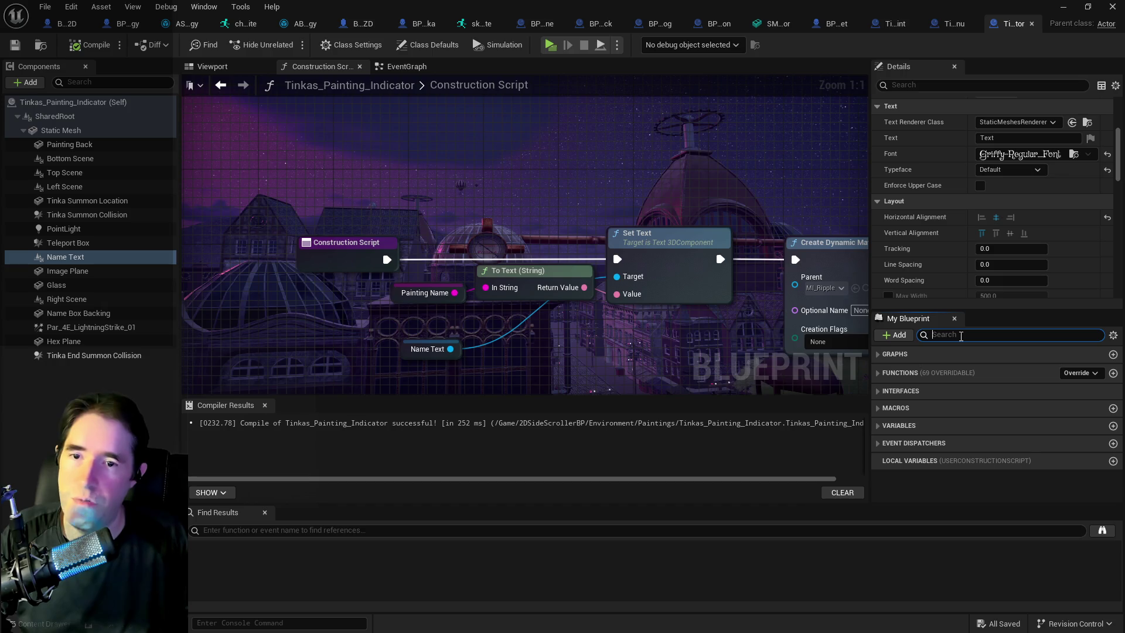
{"action": "type", "text": "painting"}
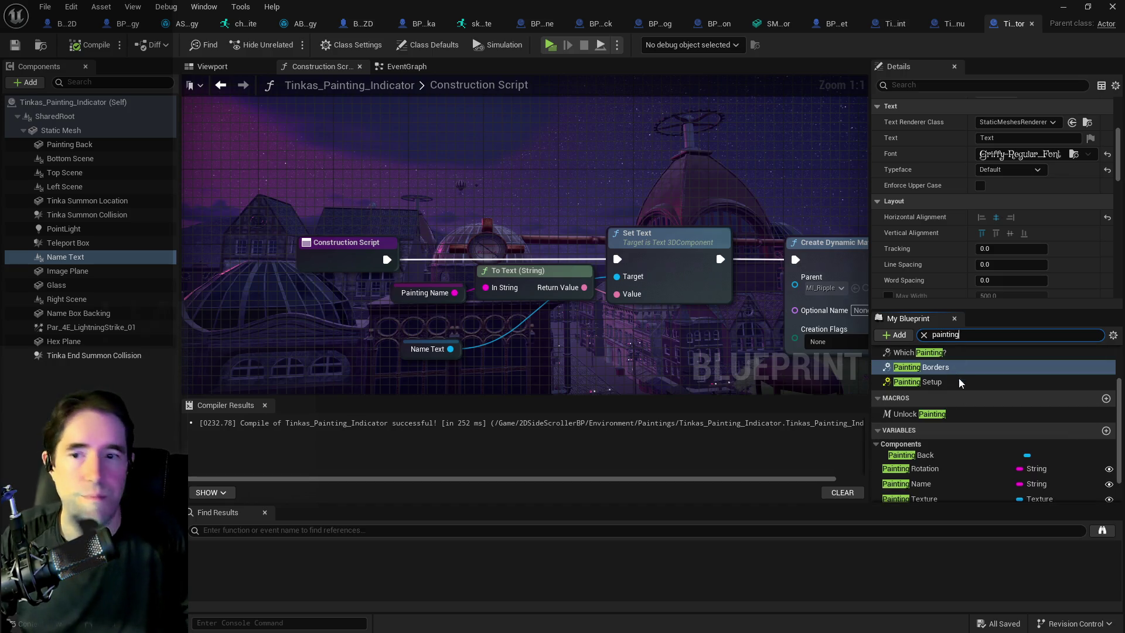
{"action": "left_click", "coordinate": [934, 484]}
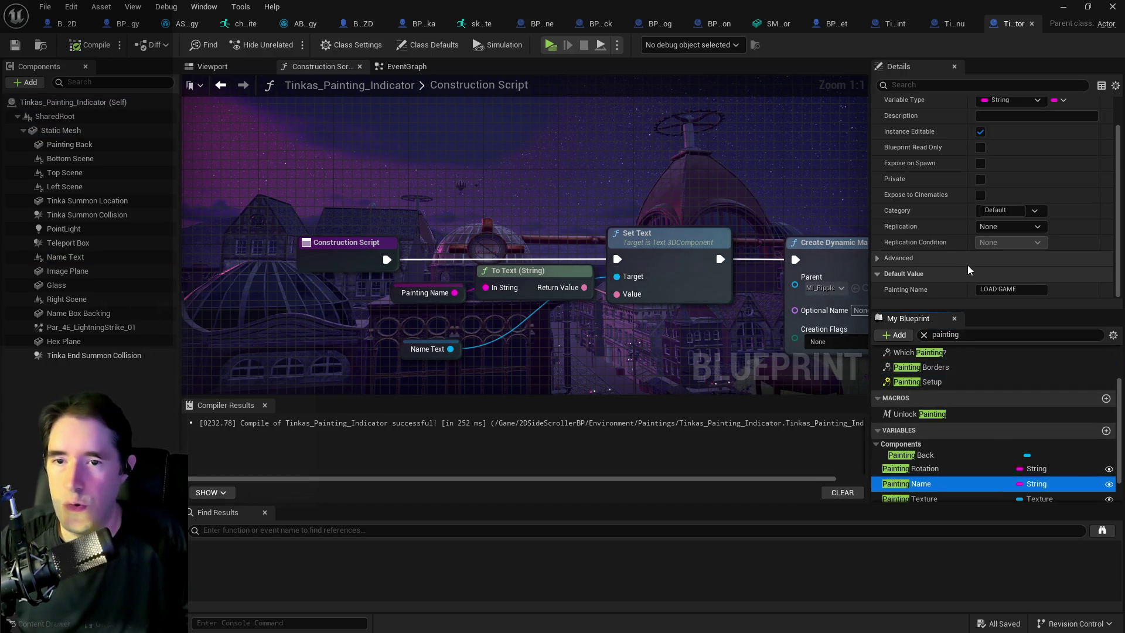
{"action": "left_click", "coordinate": [1021, 290]}
{"action": "left_click", "coordinate": [1020, 290]}
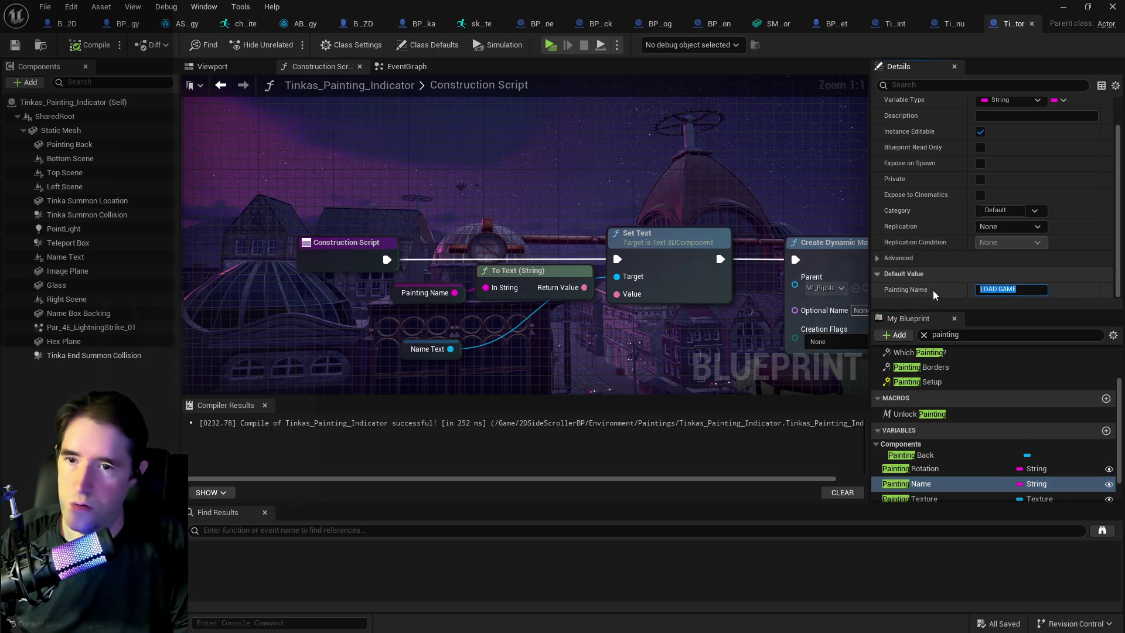
{"action": "type", "text": "FREED"}
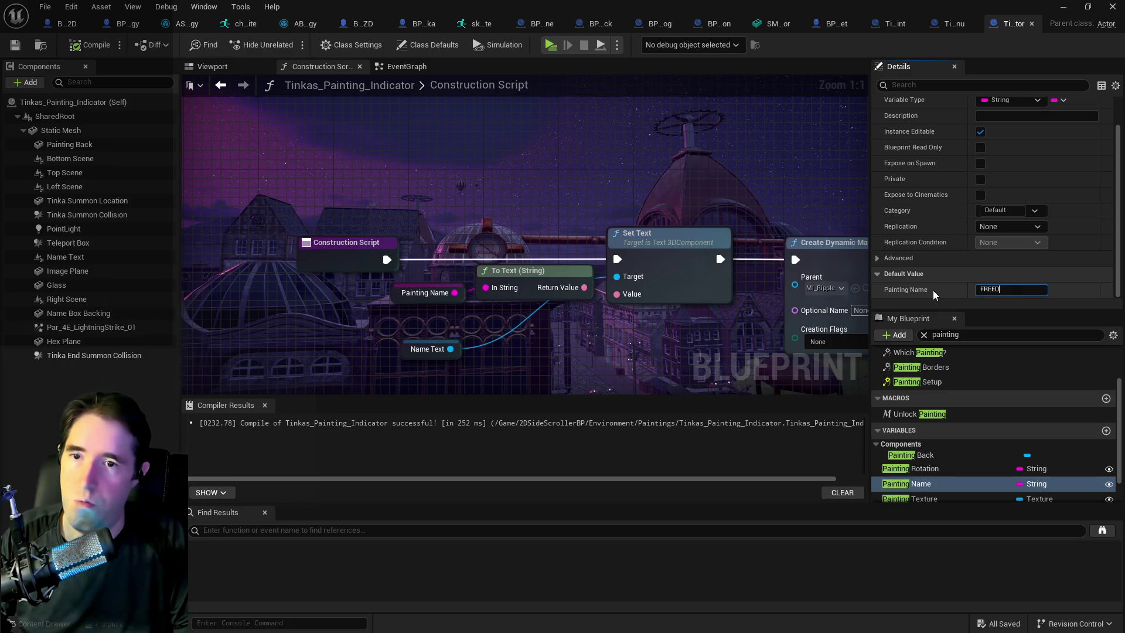
{"action": "type", "text": " PAINTING"}
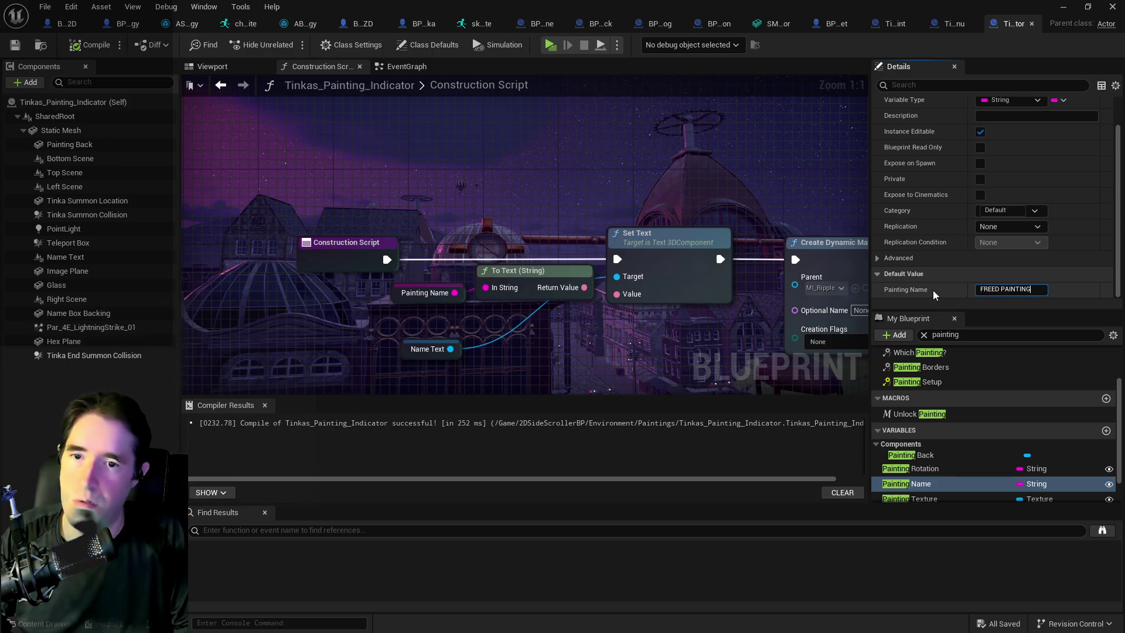
{"action": "type", "text": "S"}
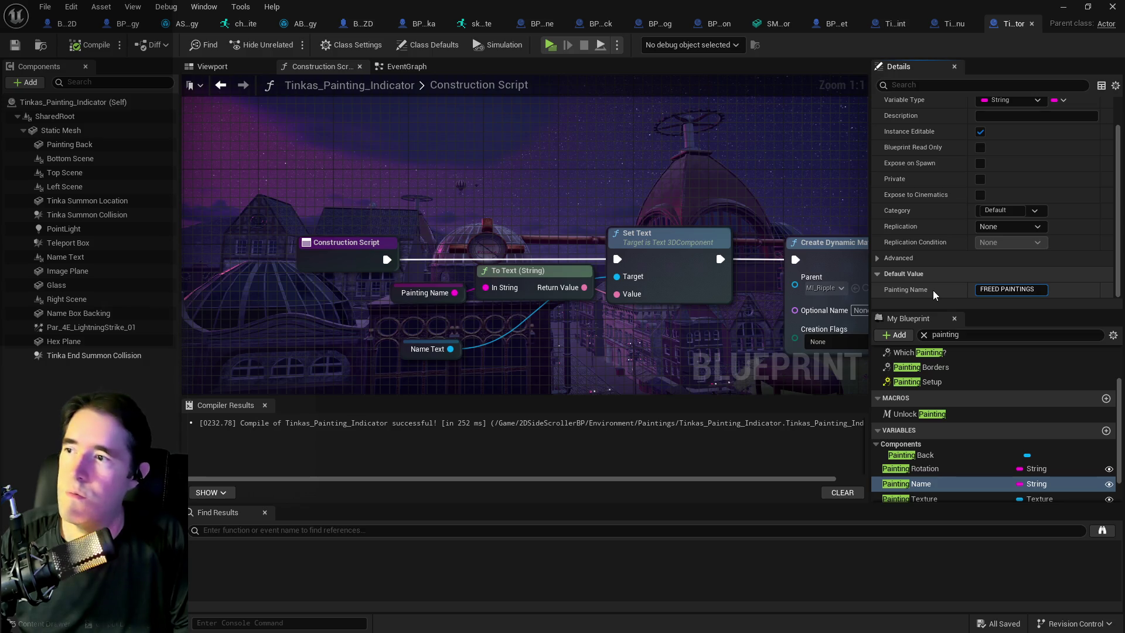
{"action": "key", "text": "Return"}
{"action": "left_click", "coordinate": [233, 72]}
Step: Check the FREED PAINTINGS plaque, recompile the blueprint, and locate it in the Content Browser
{"action": "mouse_move", "coordinate": [422, 211]}
{"action": "left_mouse_down"}
{"action": "mouse_move", "coordinate": [600, 265]}
{"action": "mouse_move", "coordinate": [592, 287]}
{"action": "mouse_move", "coordinate": [614, 295]}
{"action": "mouse_move", "coordinate": [589, 254]}
{"action": "mouse_move", "coordinate": [580, 273]}
{"action": "left_mouse_up"}
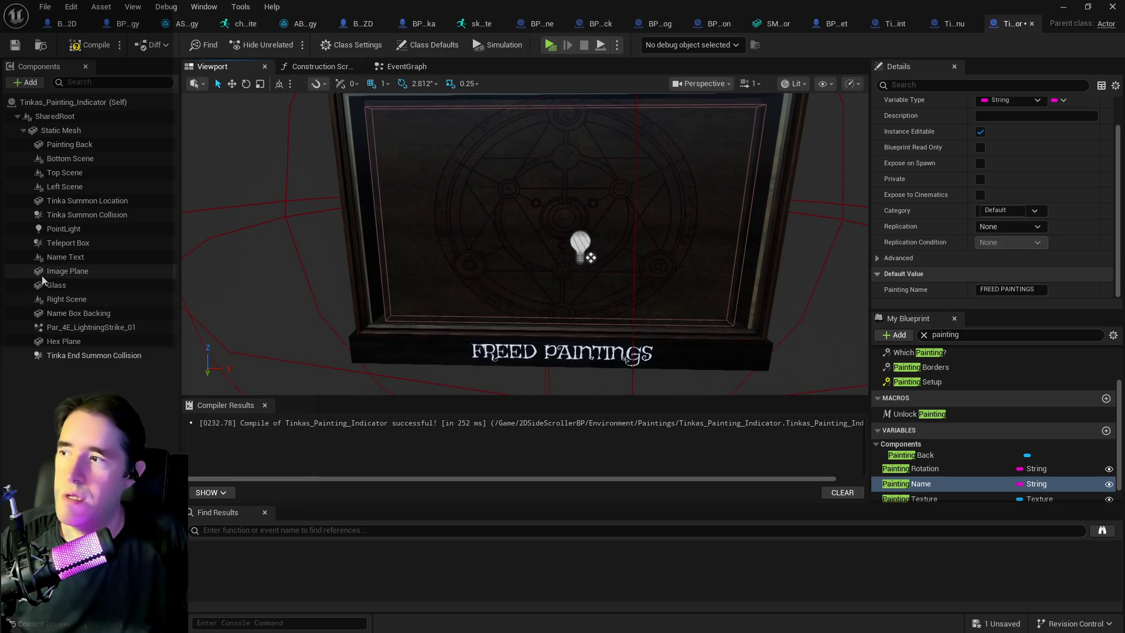
{"action": "mouse_move", "coordinate": [411, 147]}
{"action": "left_mouse_down"}
{"action": "mouse_move", "coordinate": [510, 154]}
{"action": "mouse_move", "coordinate": [452, 152]}
{"action": "left_mouse_up"}
{"action": "left_click", "coordinate": [82, 48]}
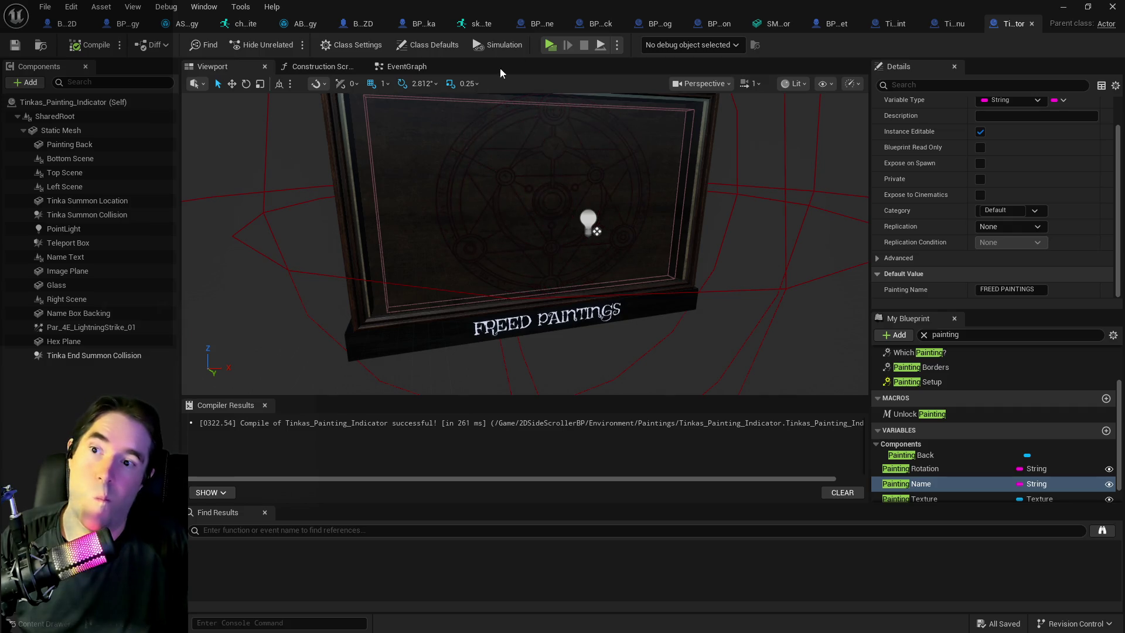
{"action": "key", "text": "ctrl+b"}
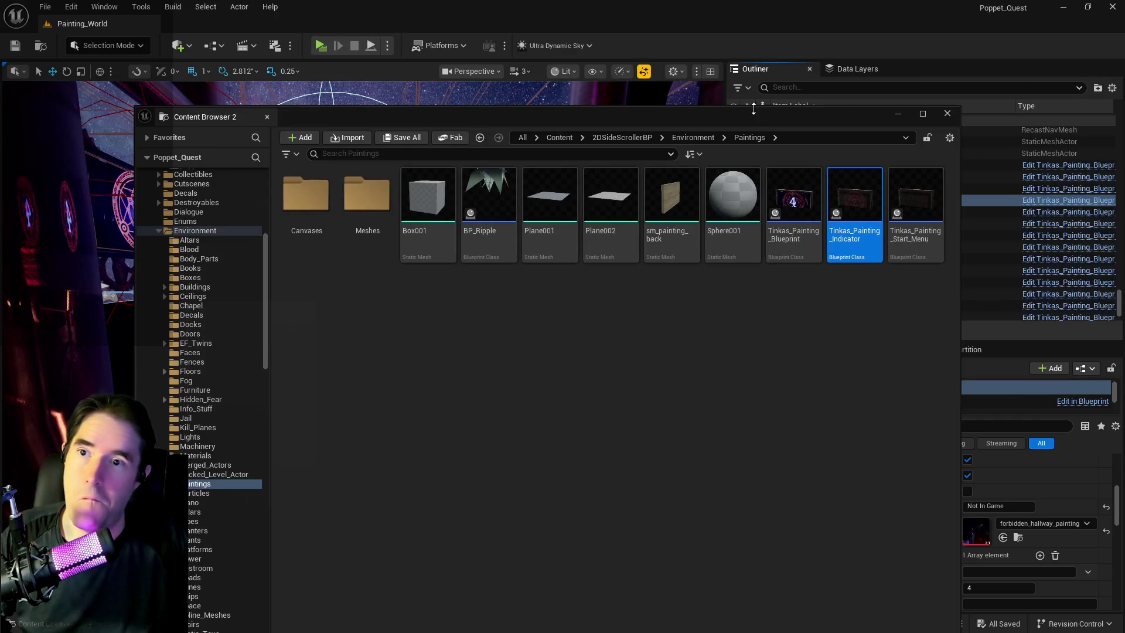
Step: Move the content browser aside, then select and focus the BP_Lovers_Check7 gramophone actor
{"action": "left_click", "coordinate": [753, 107]}
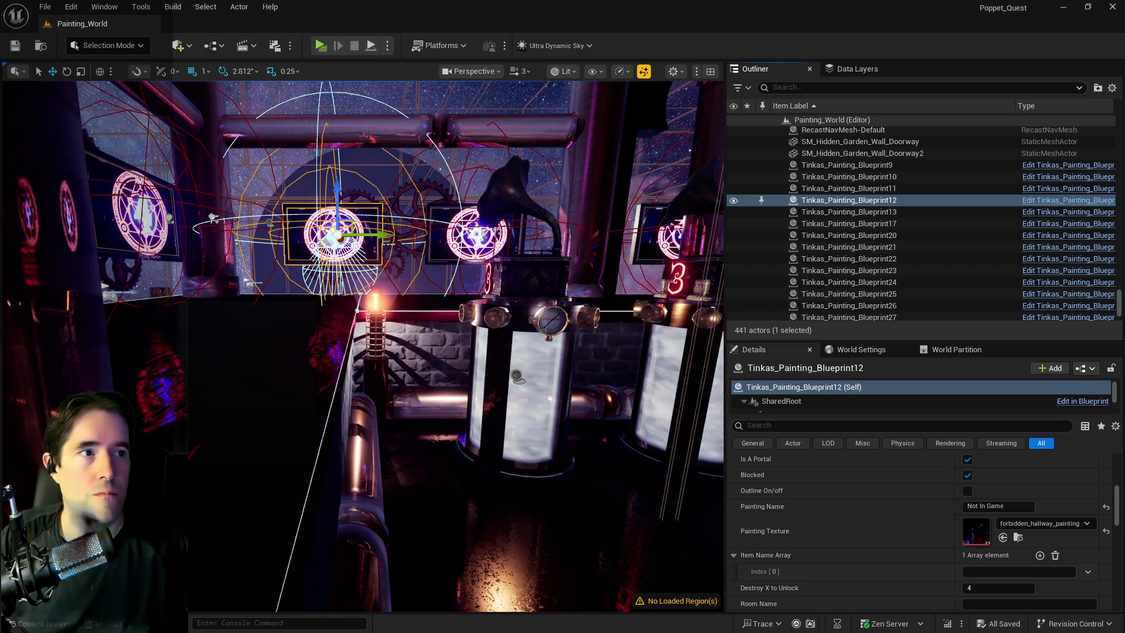
{"action": "key", "text": "alt+Tab"}
{"action": "mouse_move", "coordinate": [856, 91]}
{"action": "left_mouse_down"}
{"action": "mouse_move", "coordinate": [680, 100]}
{"action": "mouse_move", "coordinate": [1124, 177]}
{"action": "mouse_move", "coordinate": [1124, 192]}
{"action": "left_mouse_up"}
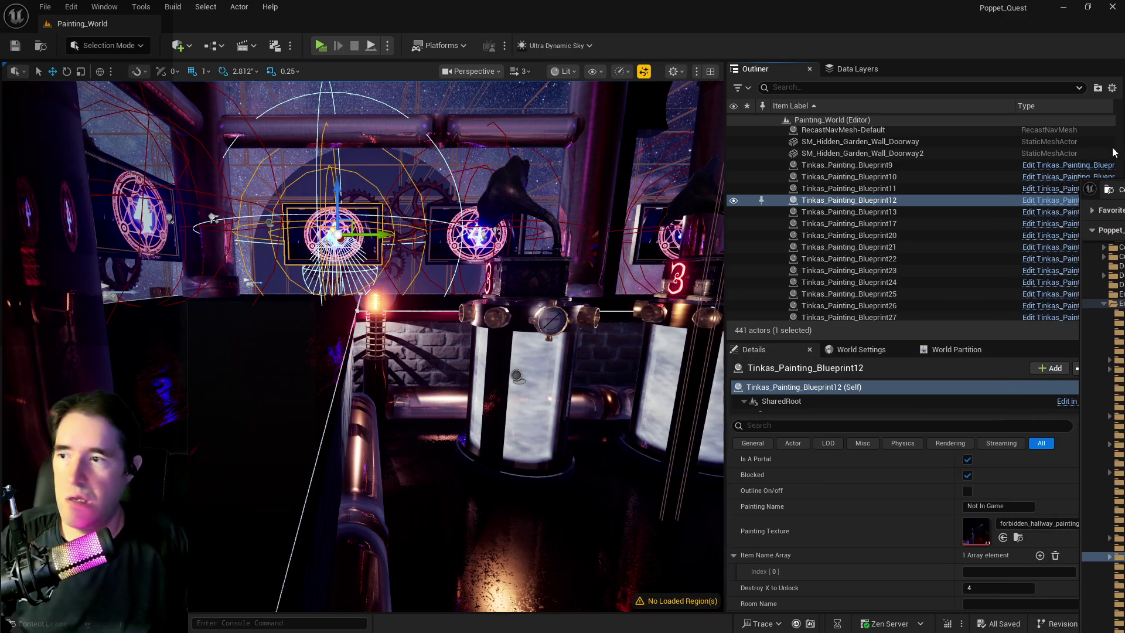
{"action": "left_click", "coordinate": [503, 271]}
{"action": "key", "text": "f"}
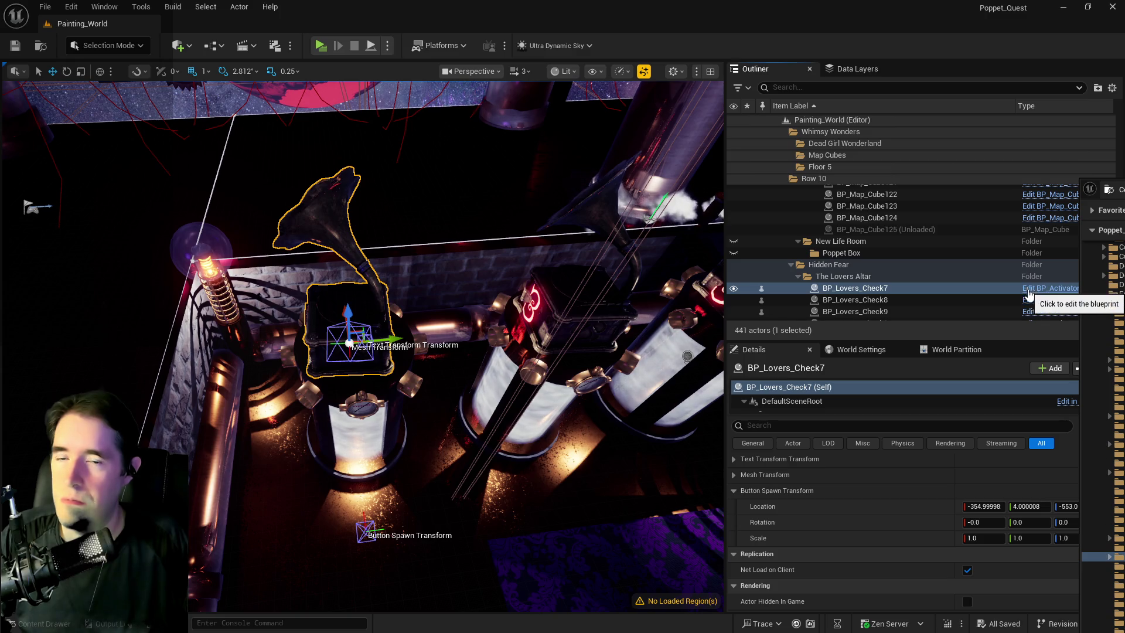
Step: Open the BP_Lovers_Check7 blueprint full-screen to examine it, then minimize it back to the level
{"action": "left_click", "coordinate": [1050, 287]}
{"action": "left_click_drag", "start_coordinate": [639, 156], "coordinate": [343, 169]}
{"action": "double_click", "coordinate": [343, 169]}
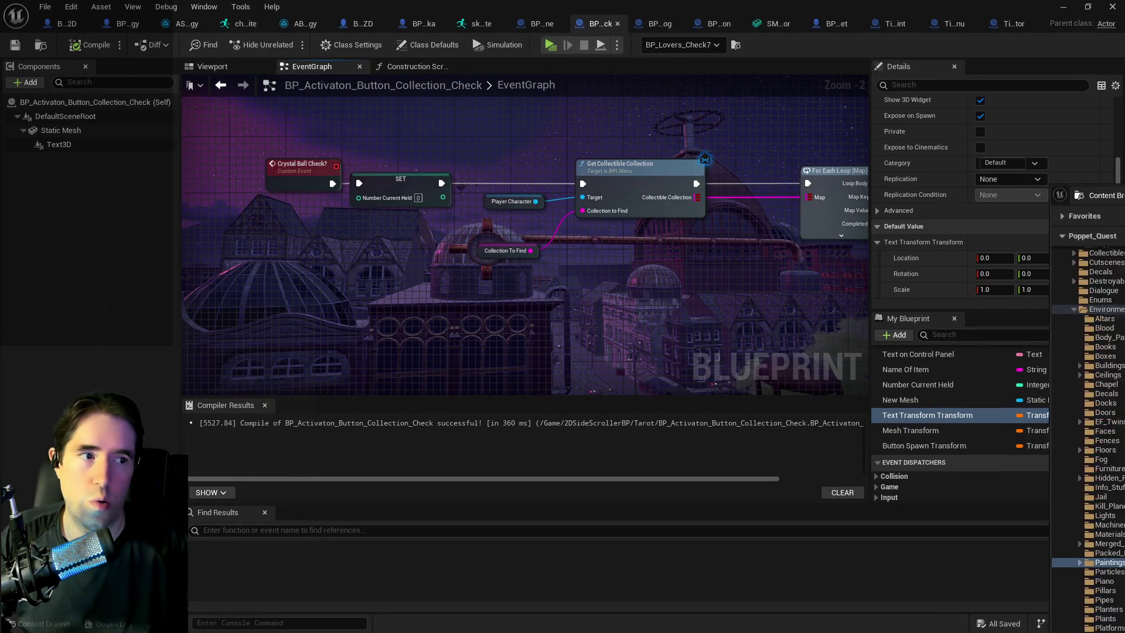
{"action": "left_click_drag", "start_coordinate": [1124, 71], "coordinate": [609, 172]}
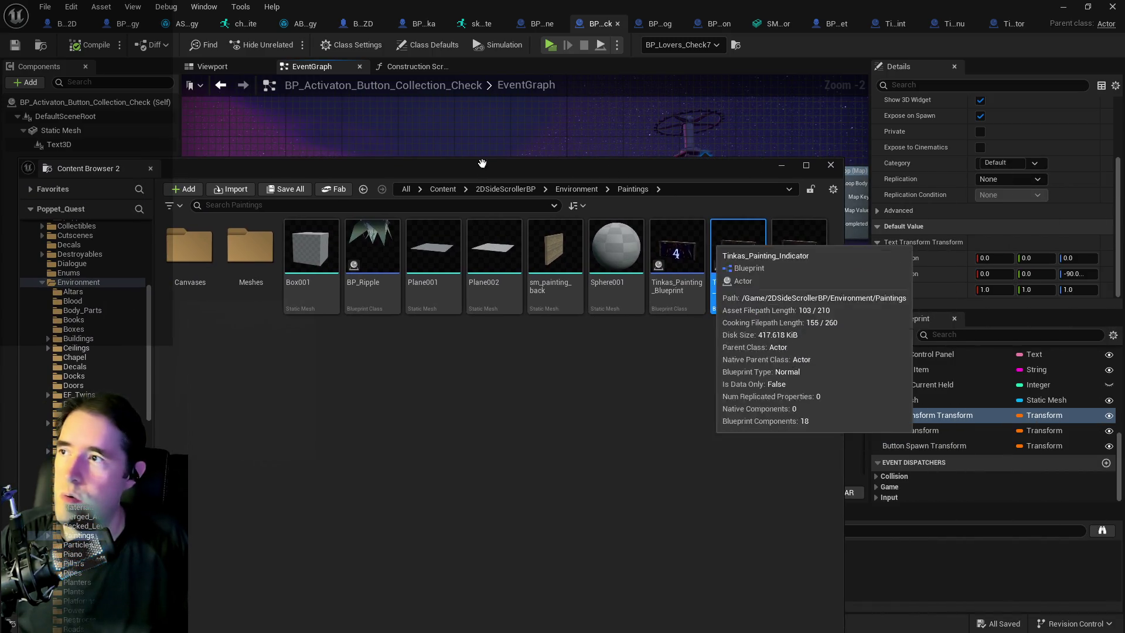
{"action": "left_click_drag", "start_coordinate": [747, 168], "coordinate": [1124, 69]}
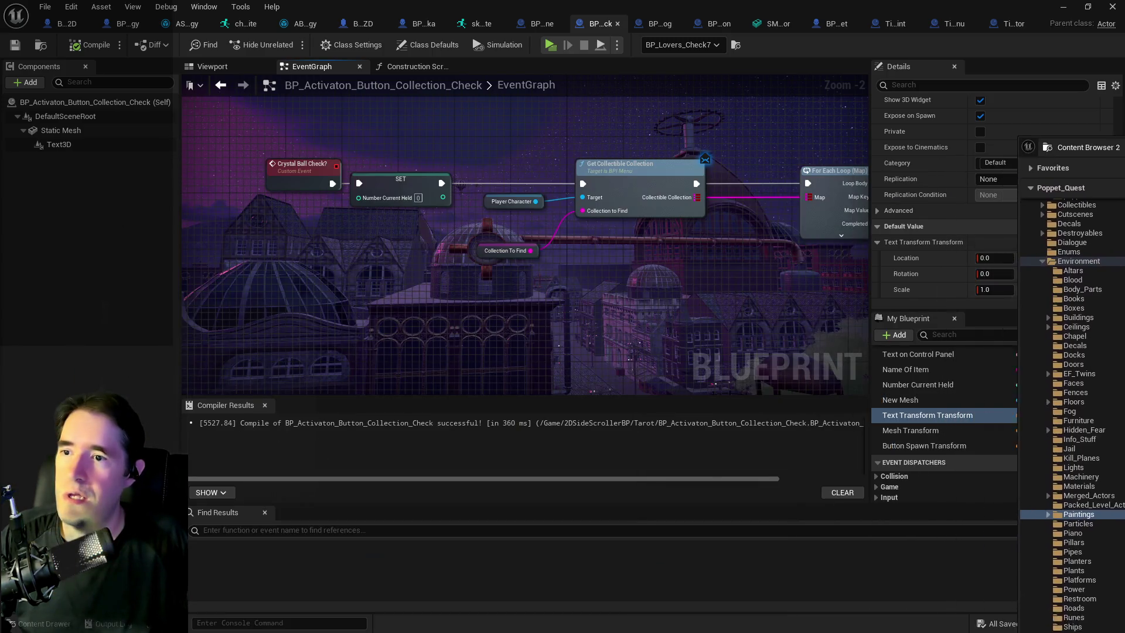
{"action": "left_click", "coordinate": [1060, 8]}
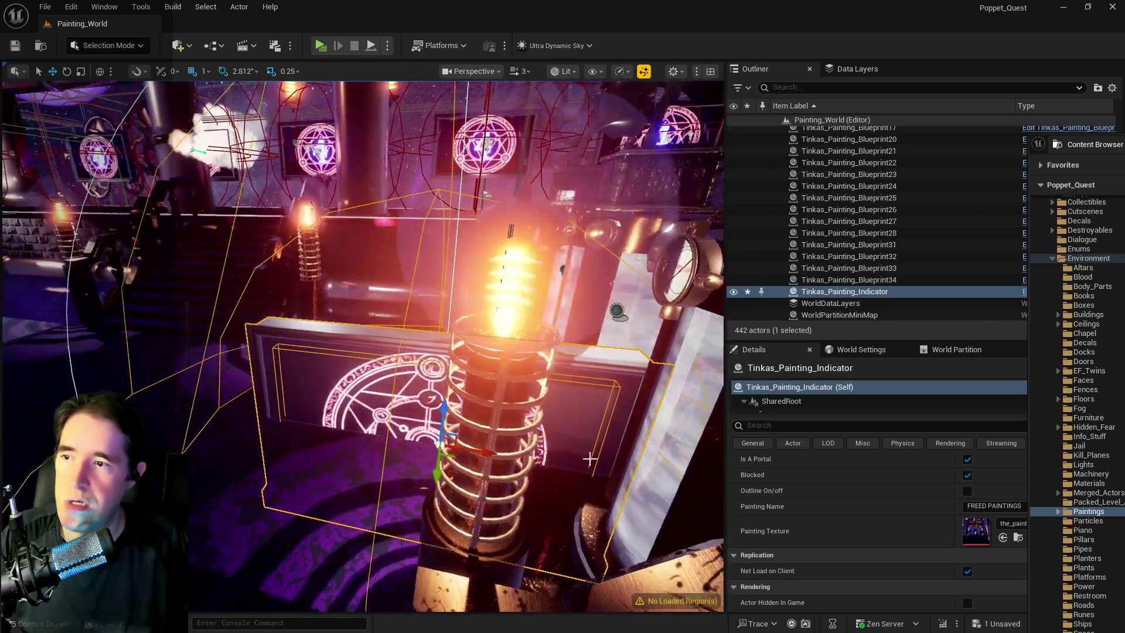
Step: Frame the placed FREED PAINTINGS indicator in the viewport, then open the Build menu toward Tools
{"action": "left_click_drag", "start_coordinate": [490, 259], "coordinate": [375, 263]}
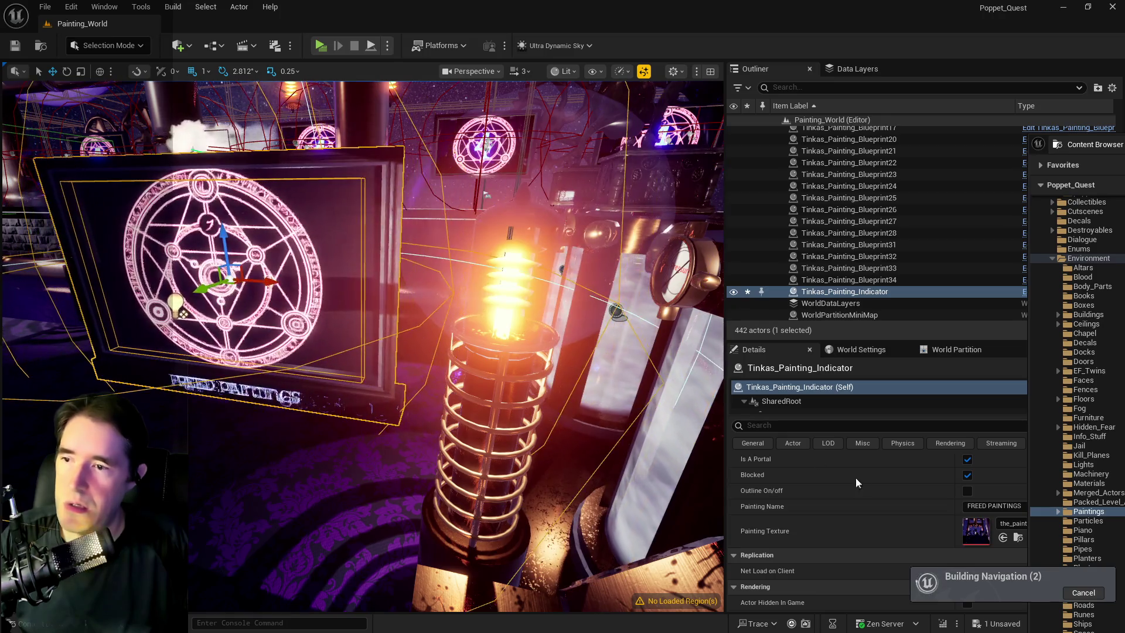
{"action": "scroll", "coordinate": [859, 490], "scroll_direction": "up", "scroll_amount": 5}
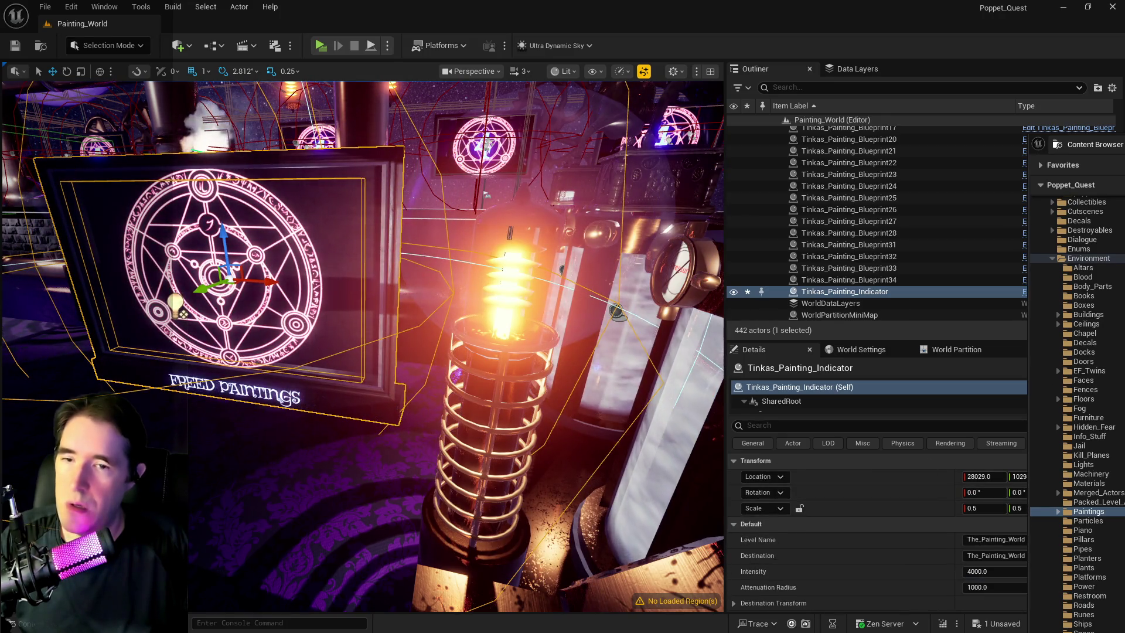
{"action": "scroll", "coordinate": [363, 346], "scroll_direction": "up", "scroll_amount": 3}
{"action": "key", "text": "f"}
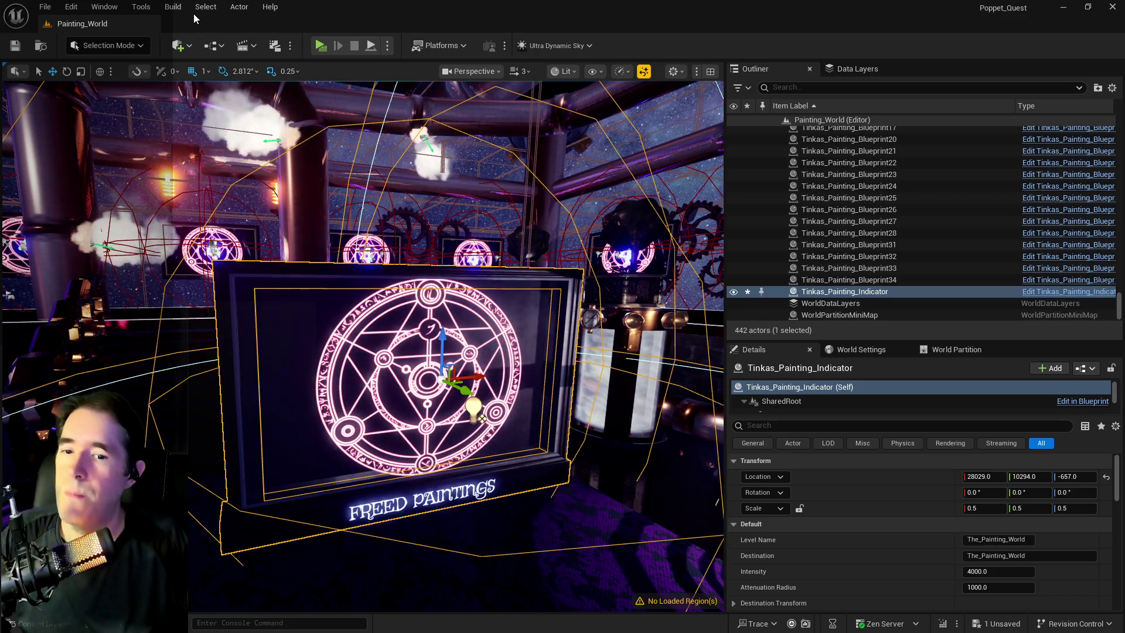
{"action": "left_click", "coordinate": [172, 6]}
{"action": "mouse_move", "coordinate": [132, 5]}
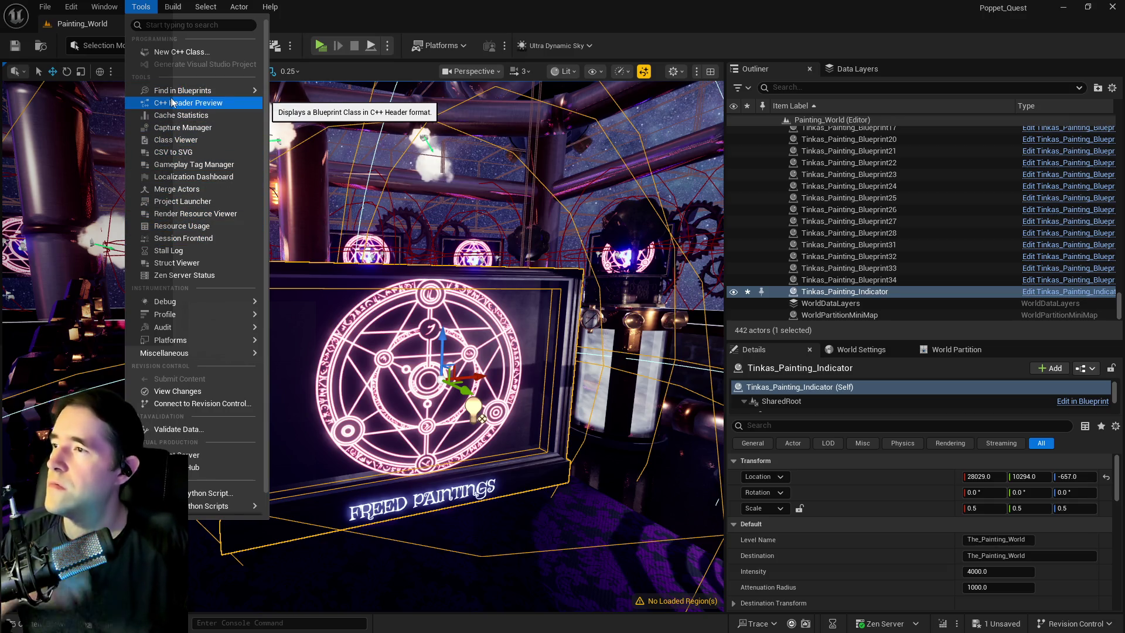
Step: Start Merge Actors and create a Paintings folder under 2DSideScrollerBP/A
{"action": "mouse_move", "coordinate": [172, 95]}
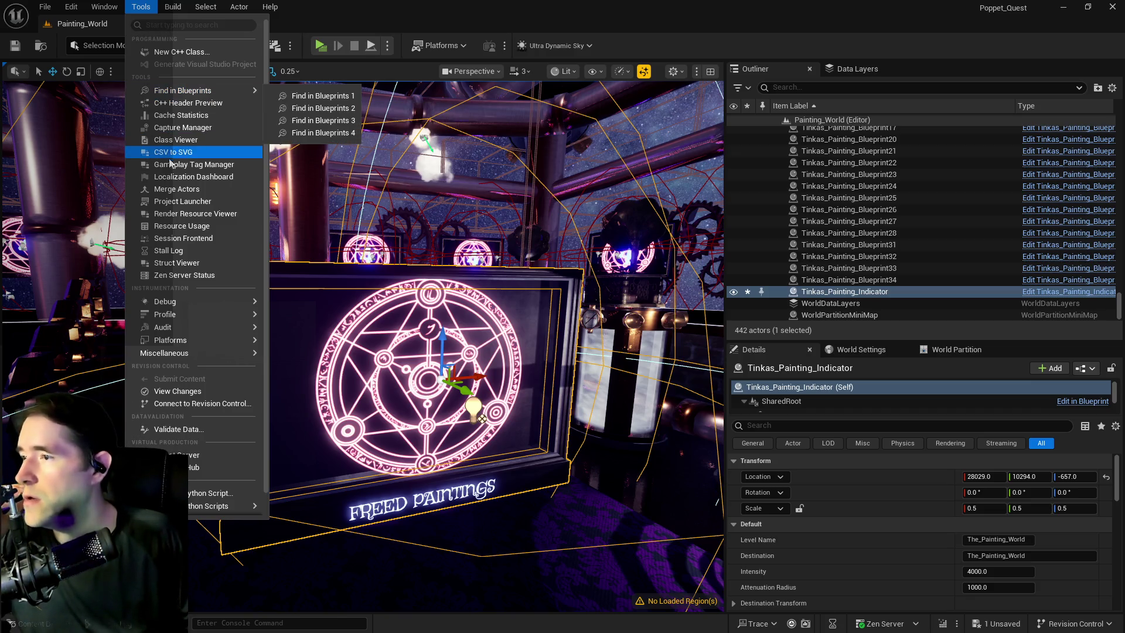
{"action": "left_click", "coordinate": [176, 189]}
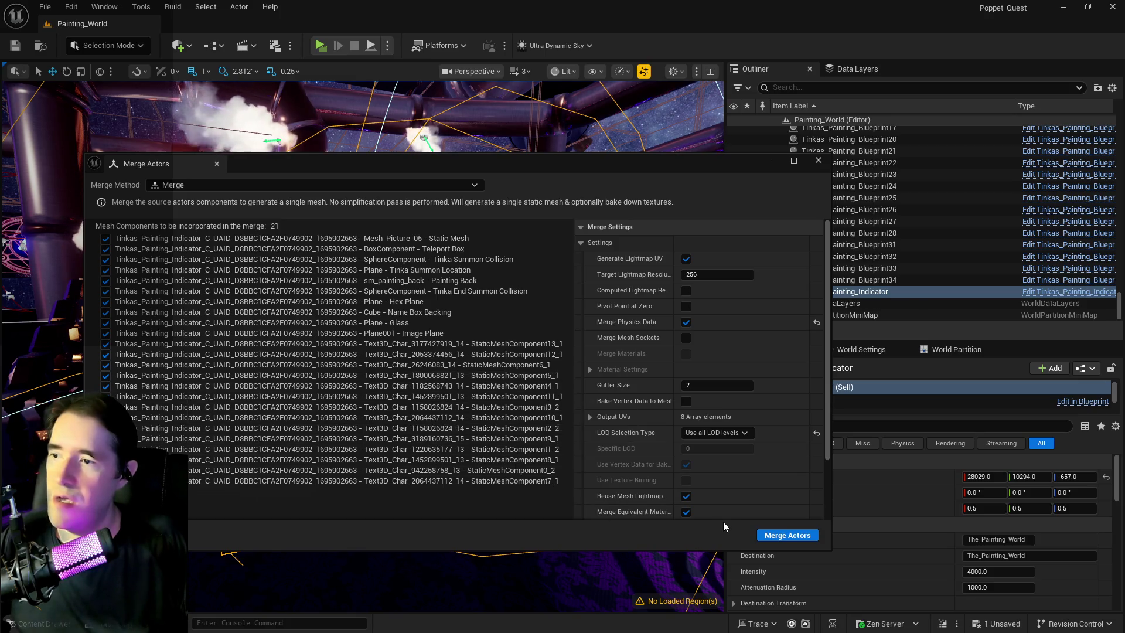
{"action": "left_click", "coordinate": [784, 536]}
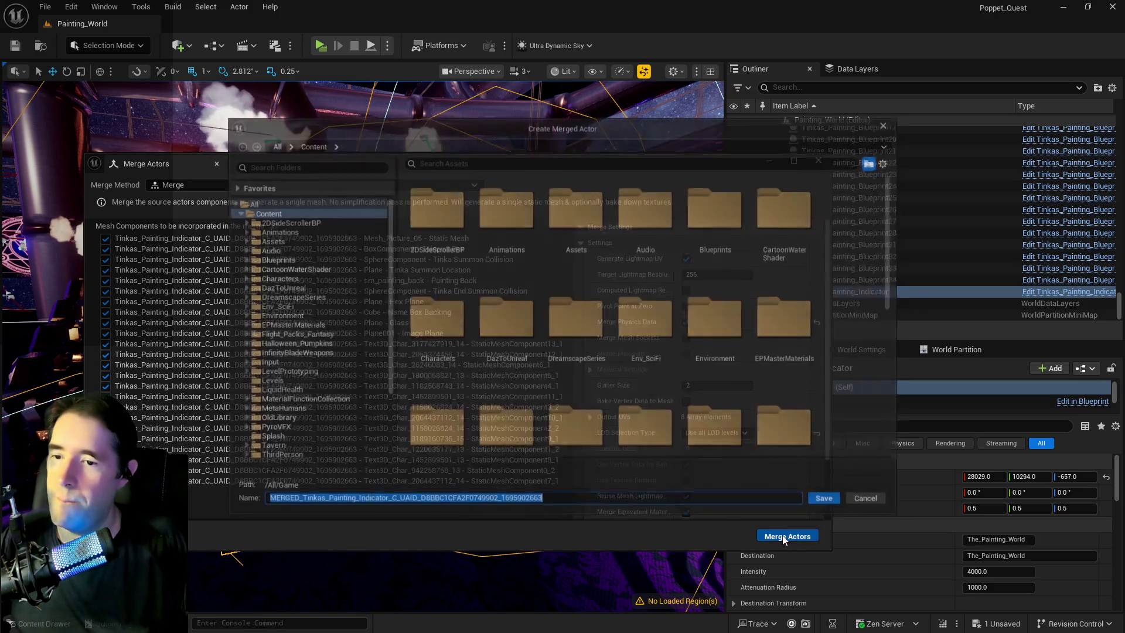
{"action": "left_click", "coordinate": [243, 221]}
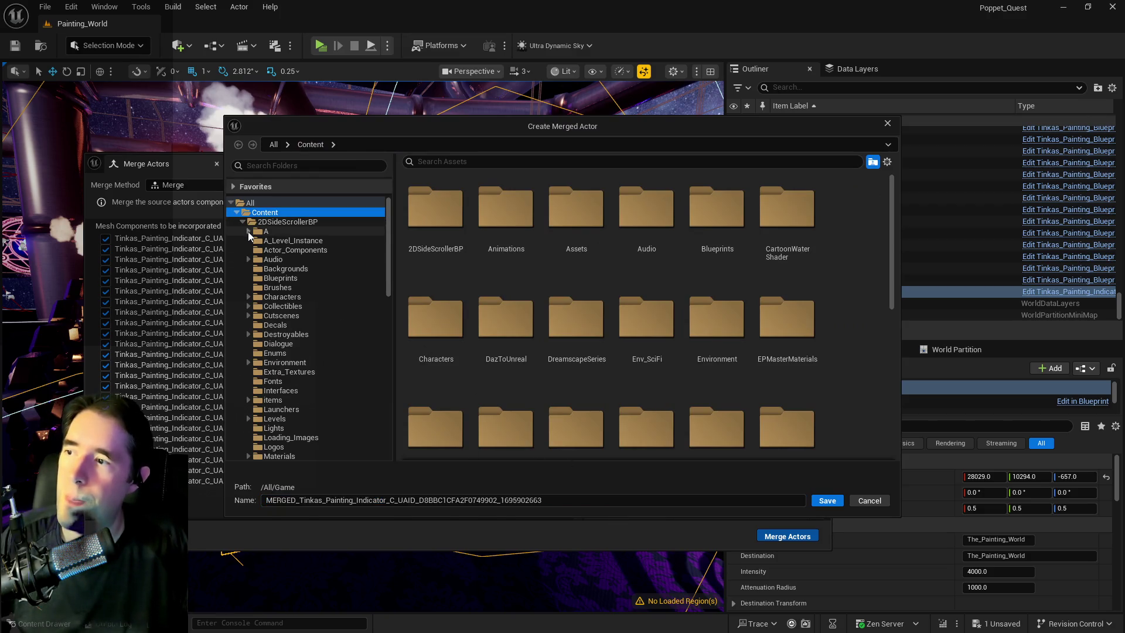
{"action": "left_click", "coordinate": [248, 231]}
{"action": "right_click", "coordinate": [264, 231]}
{"action": "left_click", "coordinate": [305, 257]}
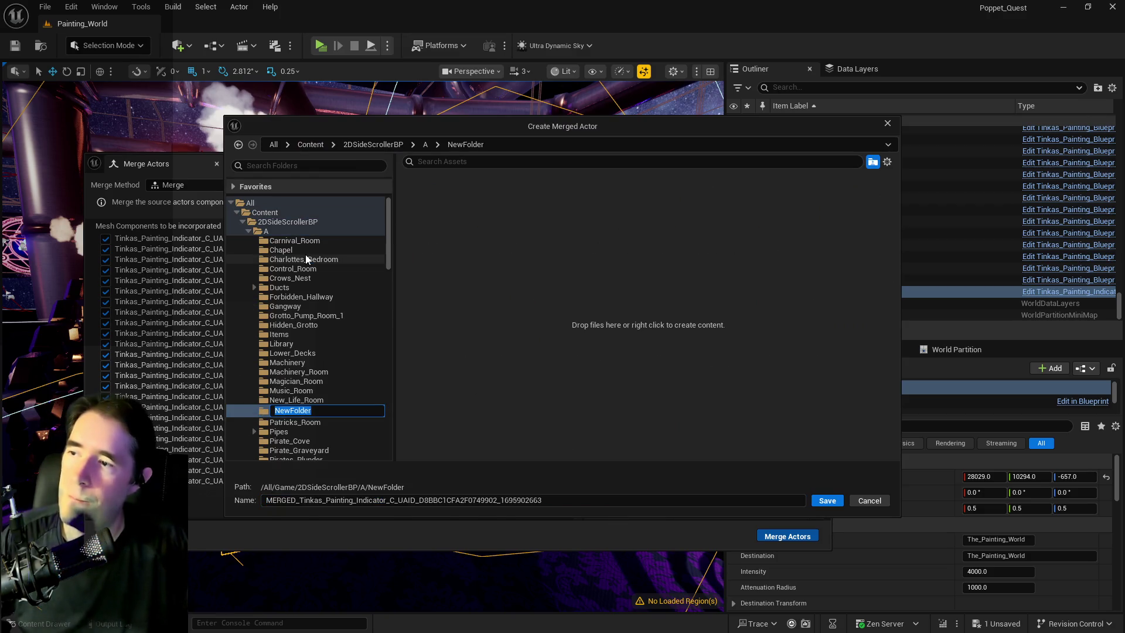
{"action": "type", "text": "pAINT"}
{"action": "key", "text": "BackSpace"}
{"action": "key", "text": "BackSpace"}
{"action": "key", "text": "BackSpace"}
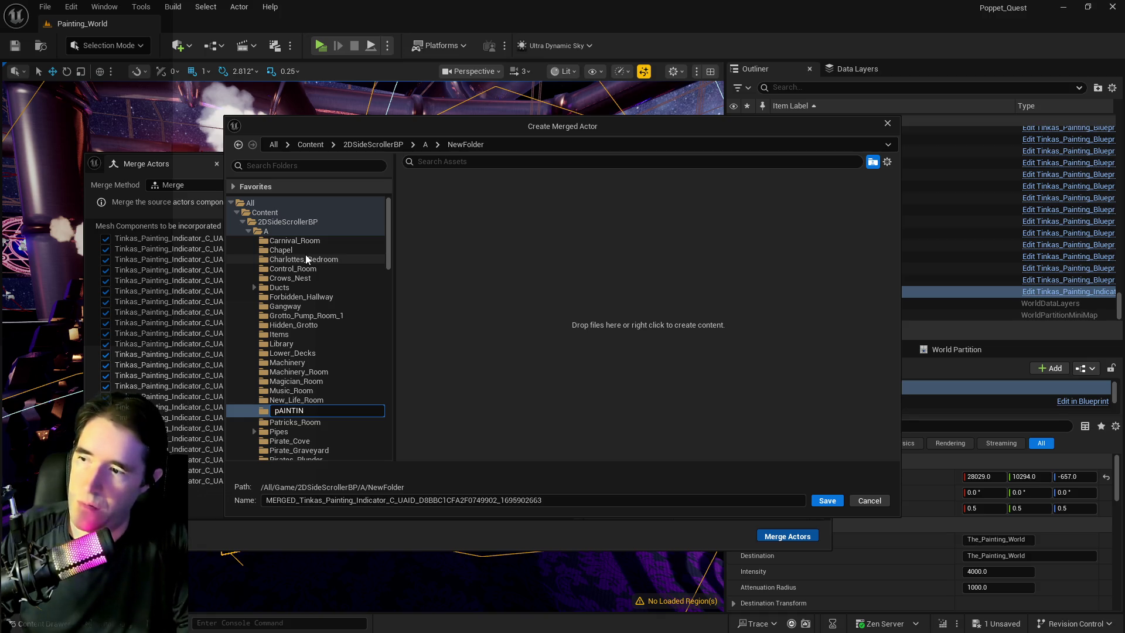
{"action": "type", "text": "Paintings"}
{"action": "key", "text": "Return"}
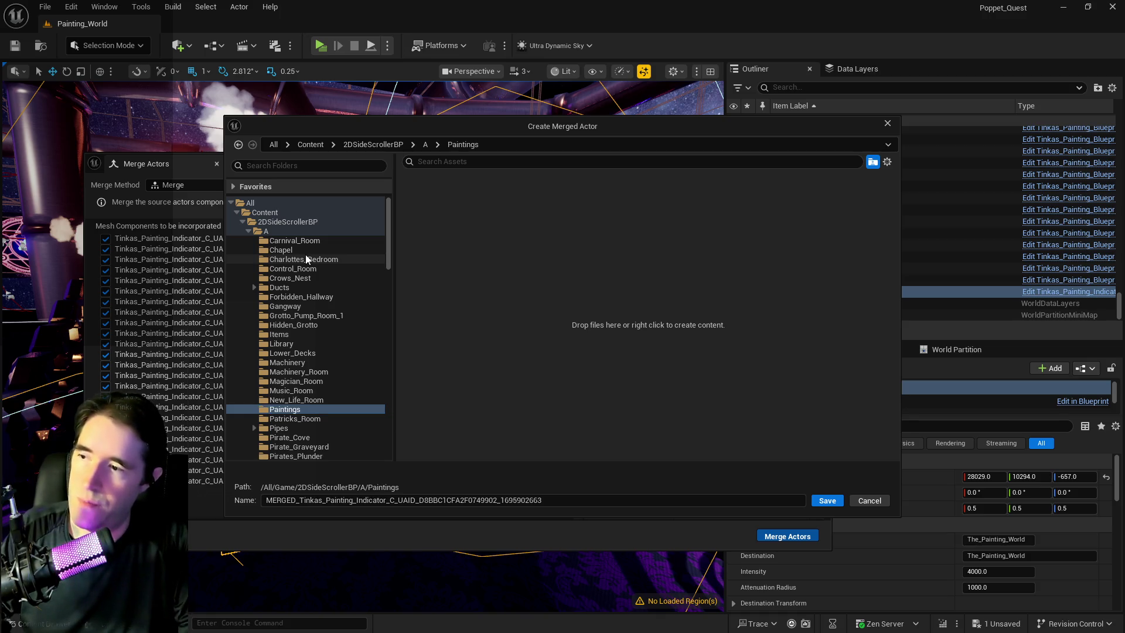
Step: Name the merged mesh Tinkas_Painting_Indicator, save it, and close the merge window
{"action": "double_click", "coordinate": [556, 498]}
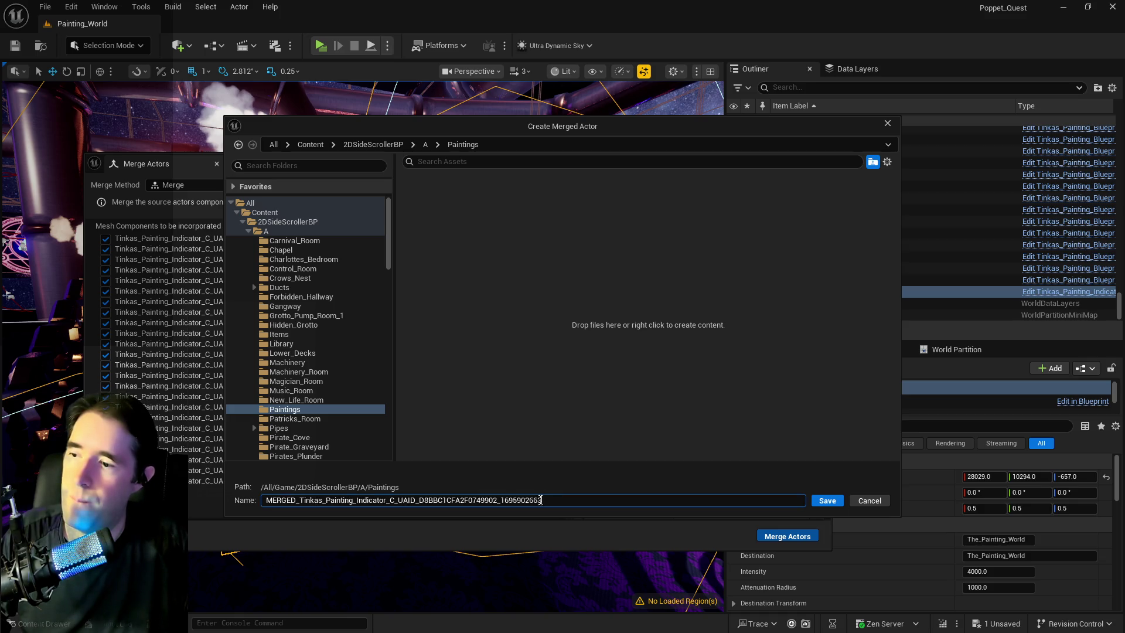
{"action": "type", "text": "Tinkas_Painting_Indicator"}
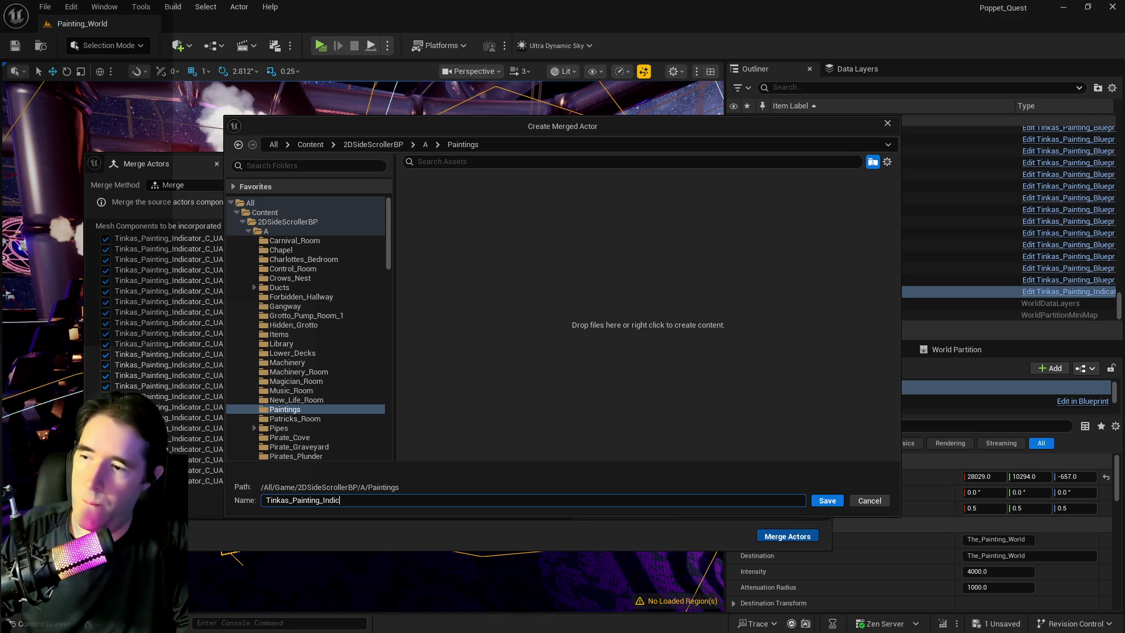
{"action": "left_click", "coordinate": [812, 502]}
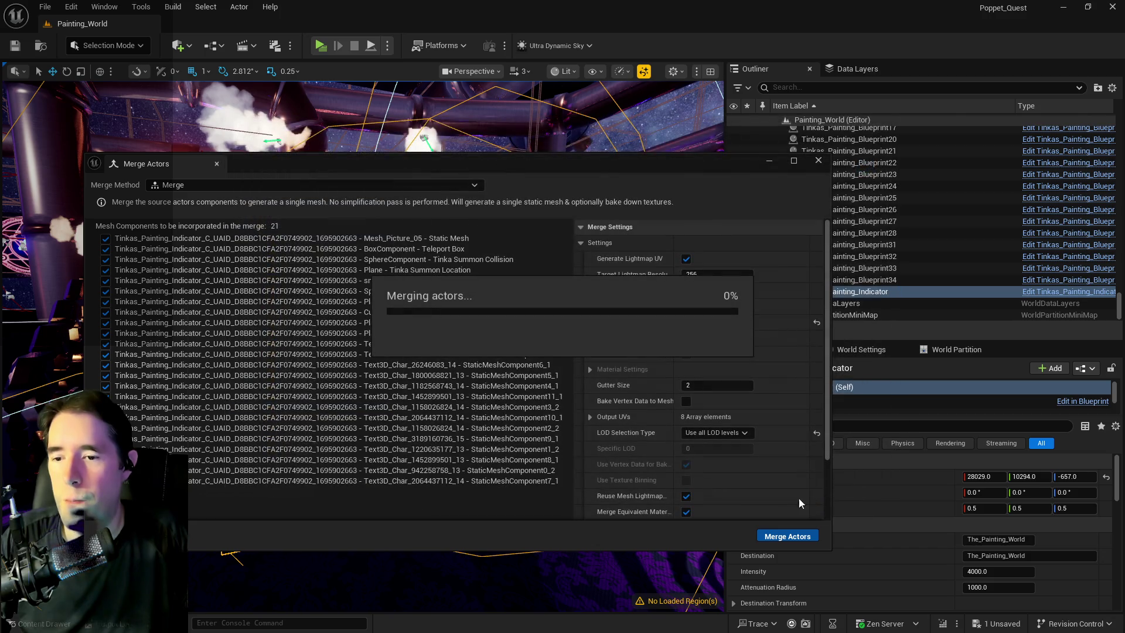
{"action": "left_click", "coordinate": [818, 160]}
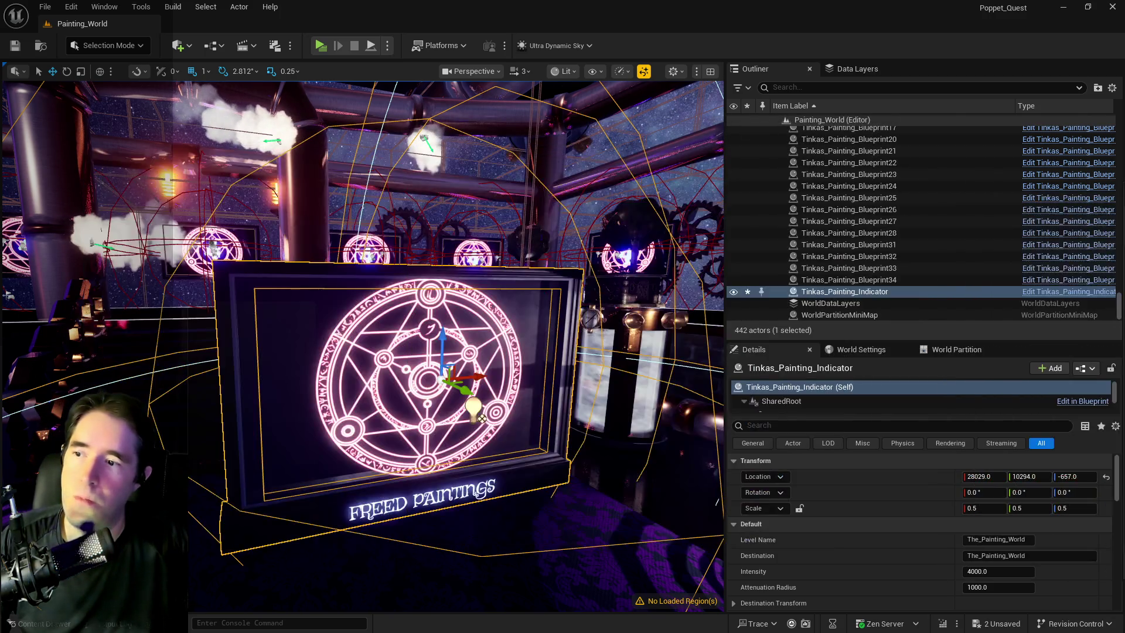
Step: Slide the original indicator aside, bring in the merged mesh, raise it on Z, and frame it
{"action": "mouse_move", "coordinate": [466, 388]}
{"action": "left_mouse_down"}
{"action": "mouse_move", "coordinate": [422, 404]}
{"action": "mouse_move", "coordinate": [389, 375]}
{"action": "mouse_move", "coordinate": [385, 334]}
{"action": "mouse_move", "coordinate": [435, 350]}
{"action": "left_mouse_up"}
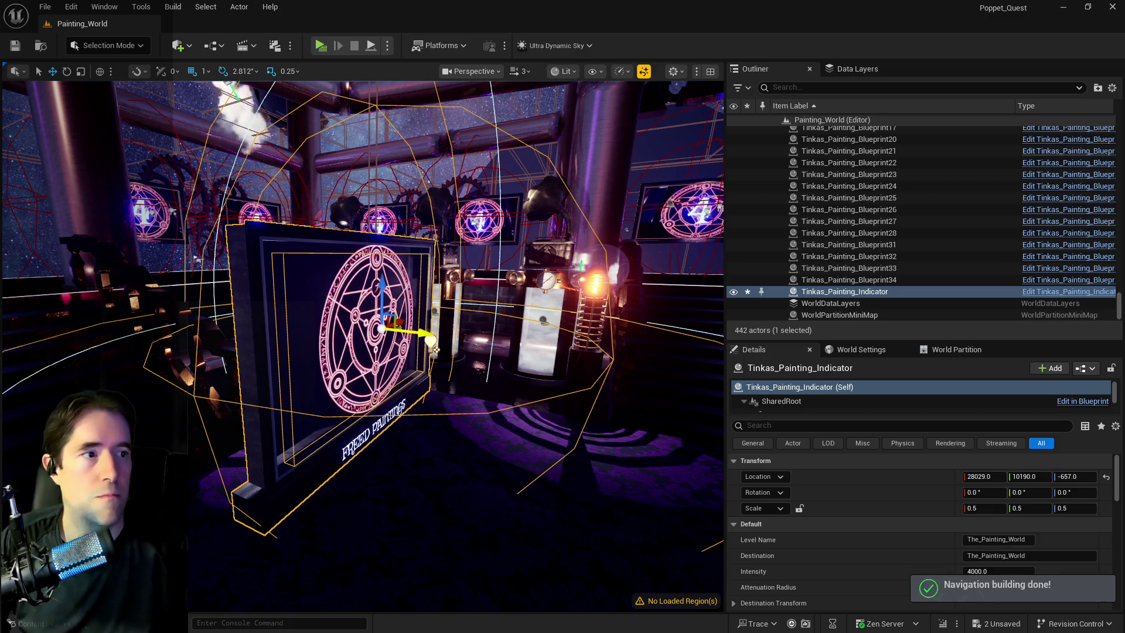
{"action": "key", "text": "ctrl+z"}
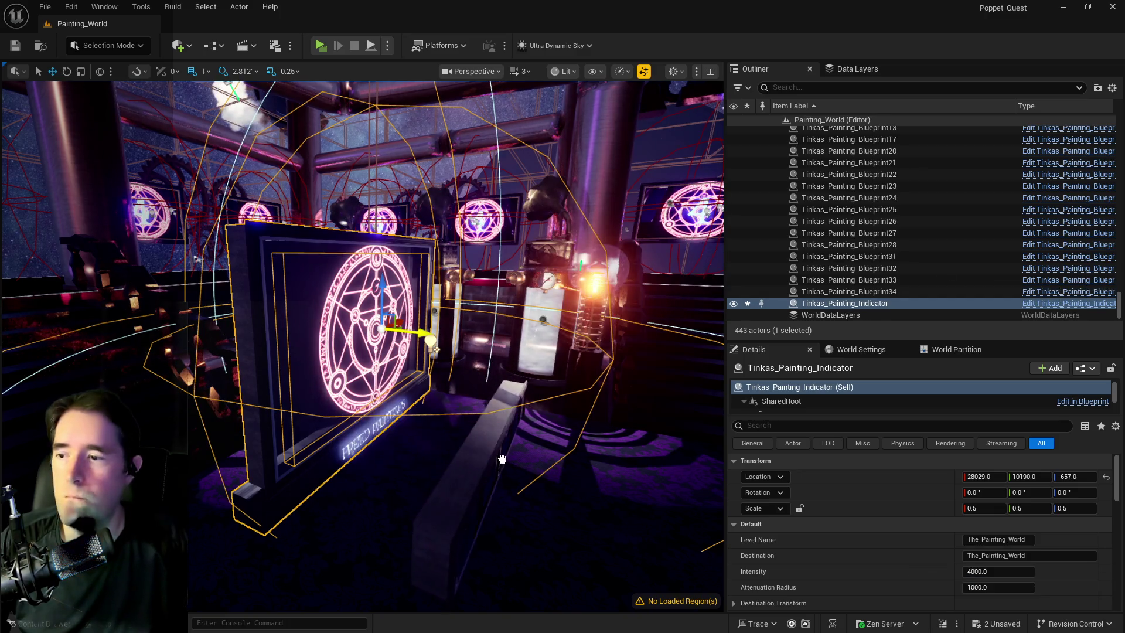
{"action": "left_click_drag", "start_coordinate": [508, 436], "coordinate": [508, 328]}
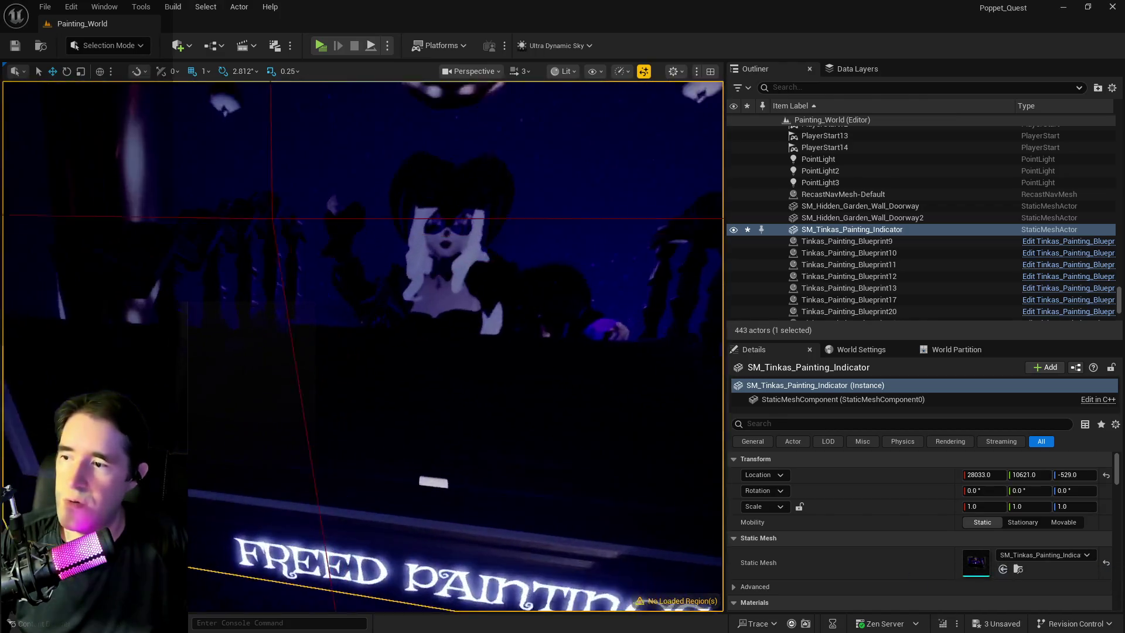
{"action": "key", "text": "f"}
{"action": "type", "text": "Tinka_Paint"}
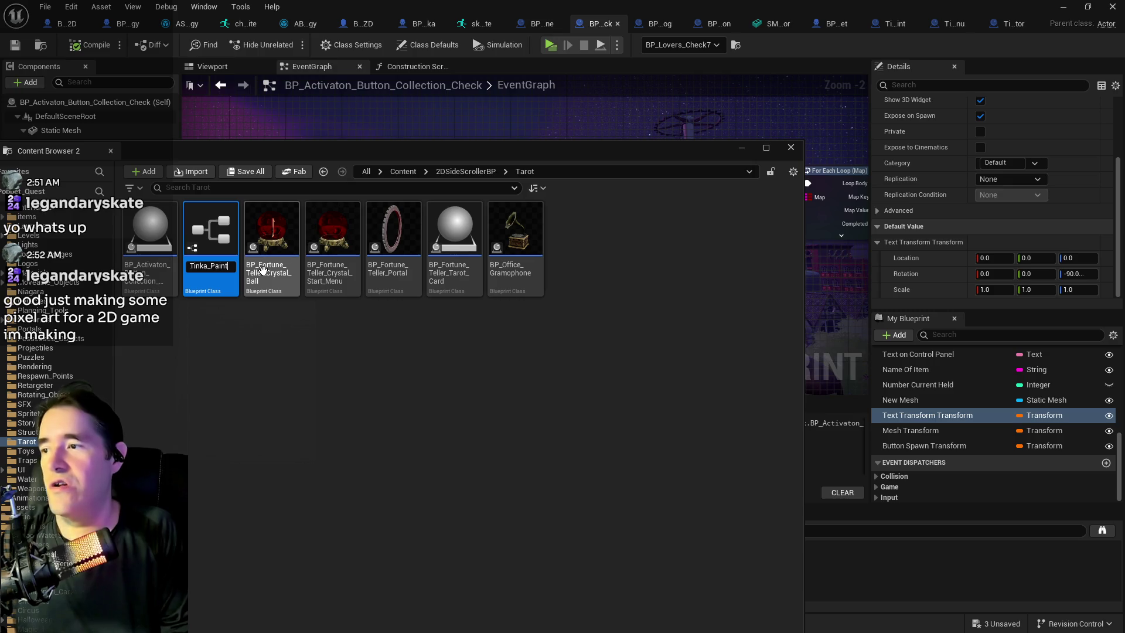
Step: Confirm the new Tarot Blueprint's name and hide the content browser
{"action": "key", "text": "Escape"}
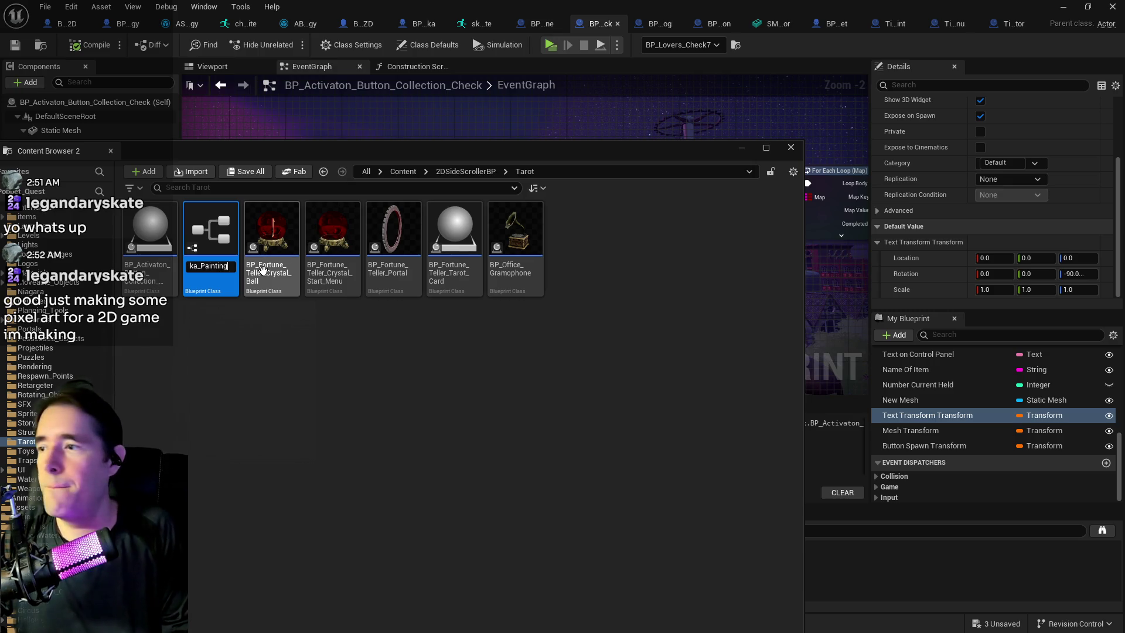
{"action": "key", "text": "ctrl+space"}
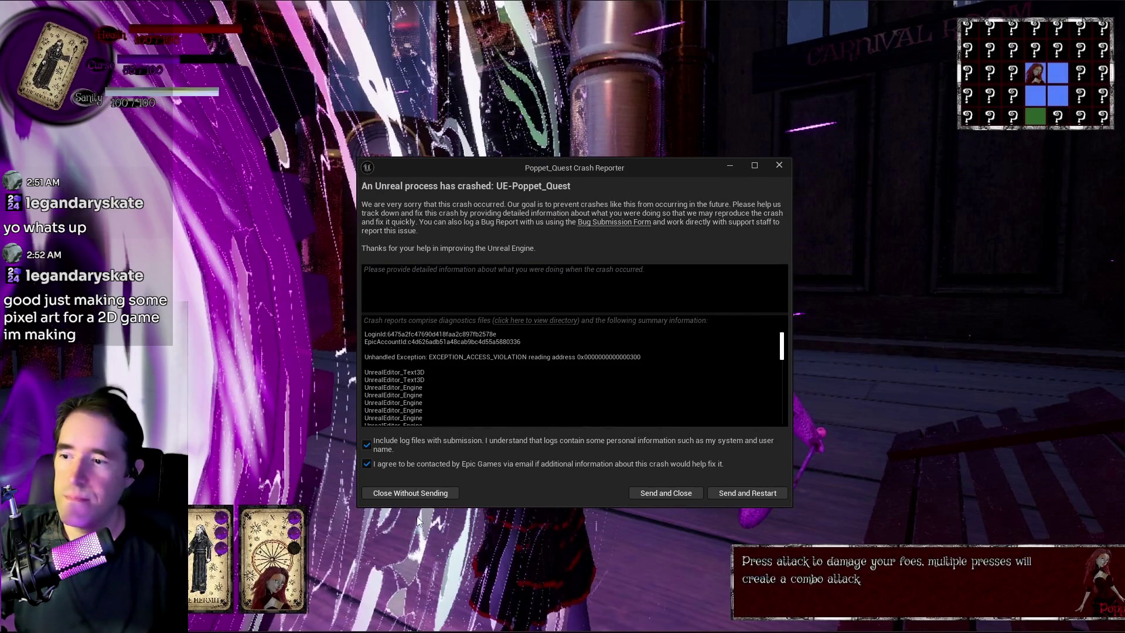
Step: Close the crash reporter without sending the report
{"action": "left_click", "coordinate": [421, 562]}
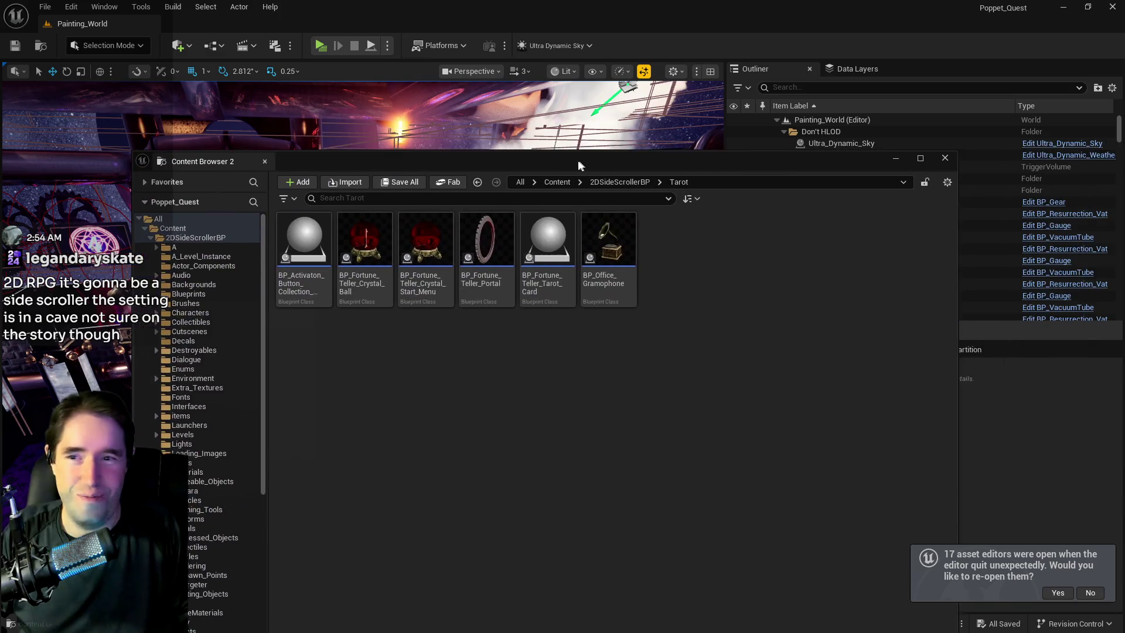
Step: Create a child Blueprint of BP_Activaton_Button_Collection with a Tinka-suffixed name
{"action": "left_click", "coordinate": [296, 258]}
{"action": "right_click", "coordinate": [299, 287]}
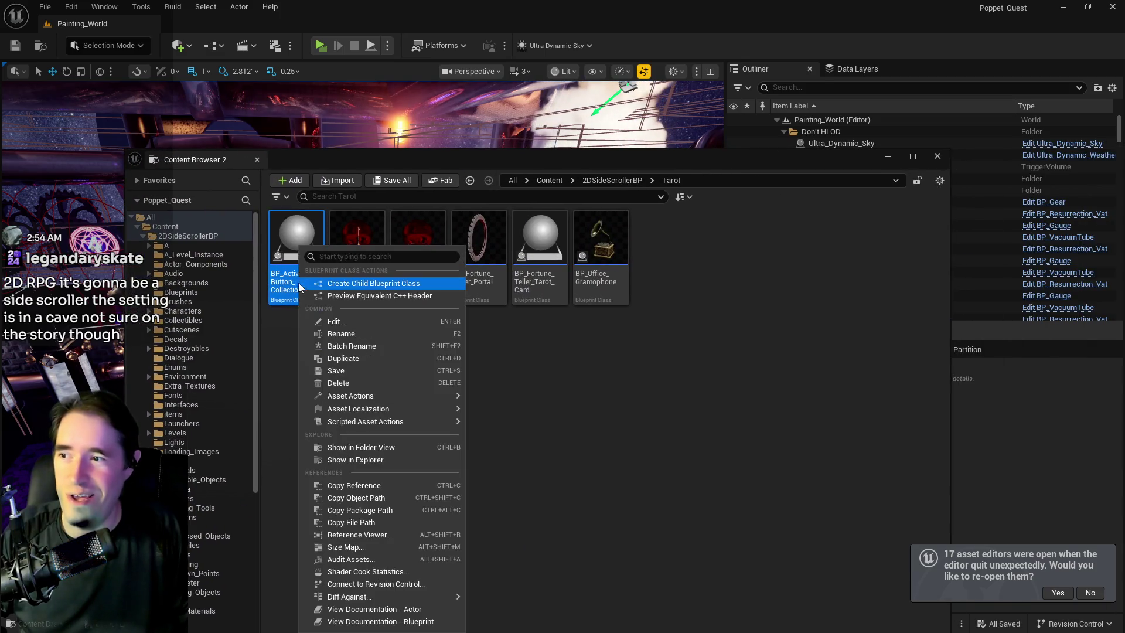
{"action": "left_click", "coordinate": [366, 283]}
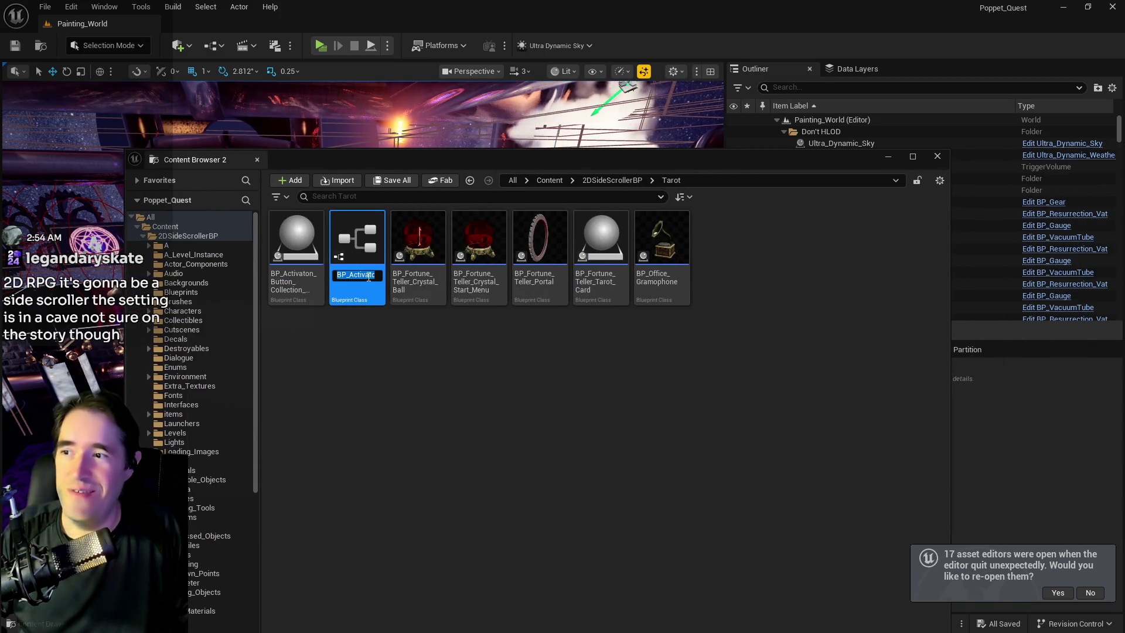
{"action": "type", "text": "BP_Activation_Check_Ch"}
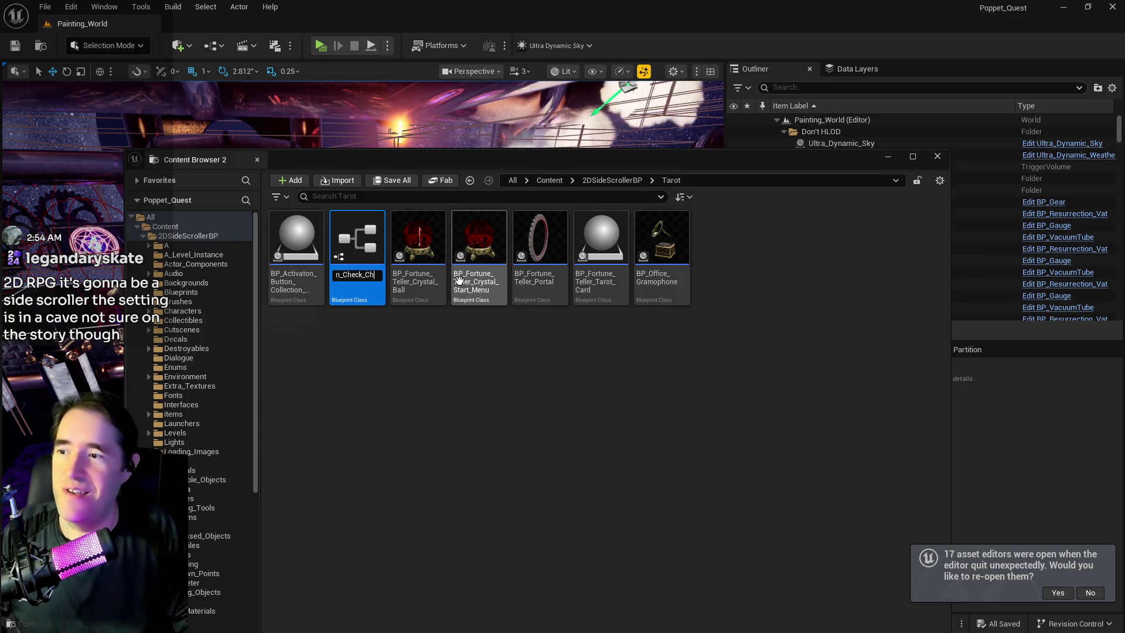
{"action": "key", "text": "BackSpace"}
{"action": "key", "text": "BackSpace"}
{"action": "type", "text": "Tinka"}
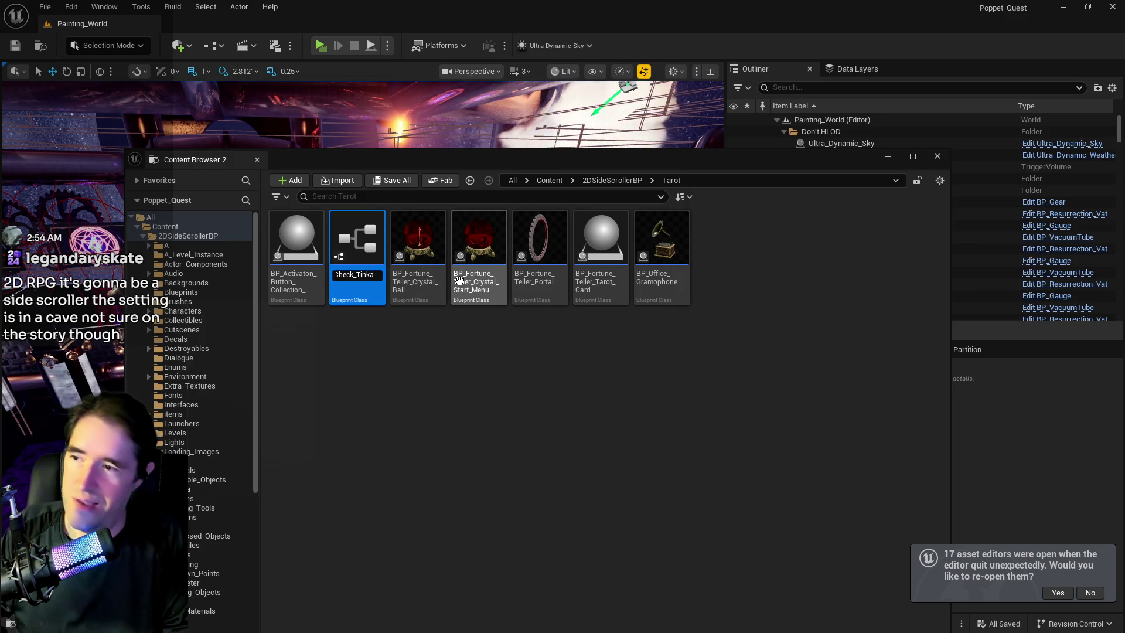
{"action": "key", "text": "Return"}
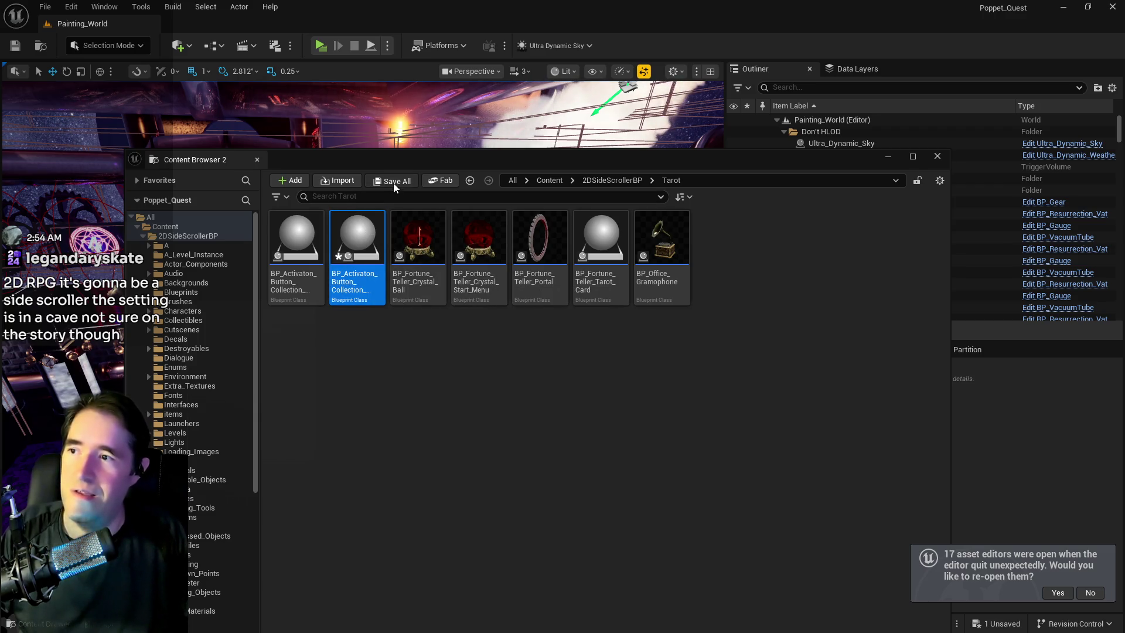
Step: Save the new child Blueprint via Save All > Save Selected, then re-open previous asset editors
{"action": "left_click", "coordinate": [392, 181]}
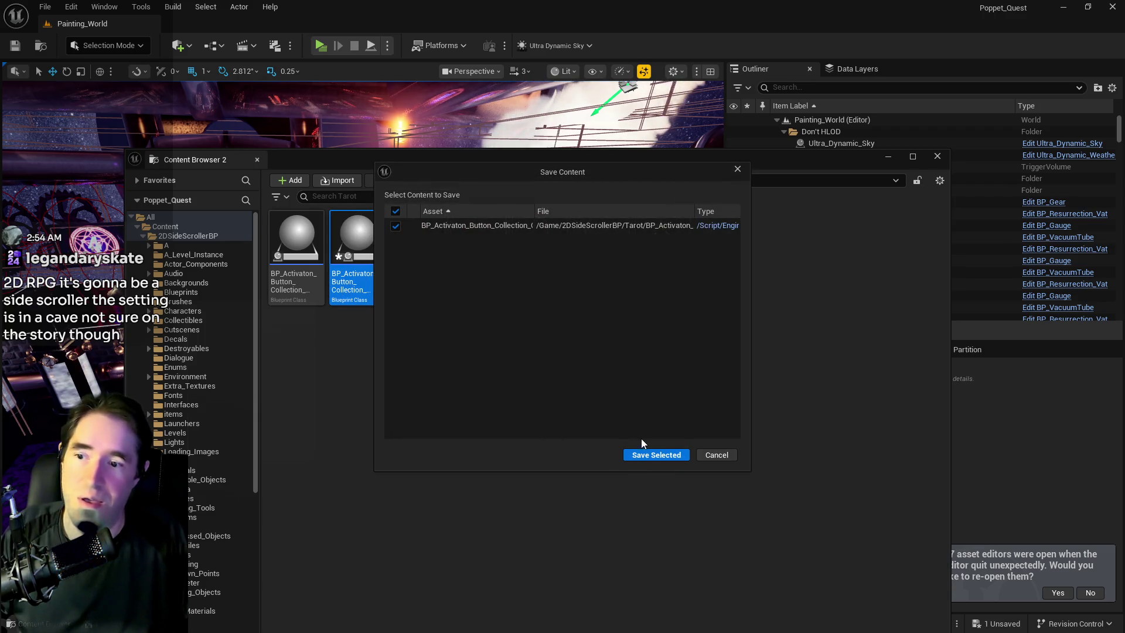
{"action": "left_click", "coordinate": [640, 455]}
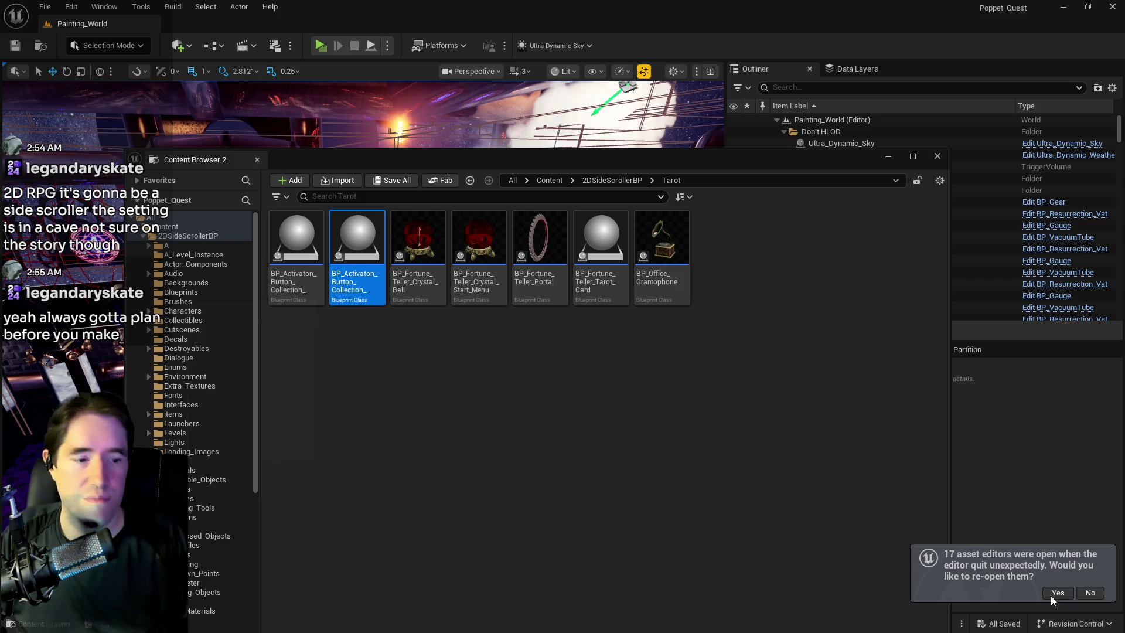
{"action": "left_click", "coordinate": [1049, 595]}
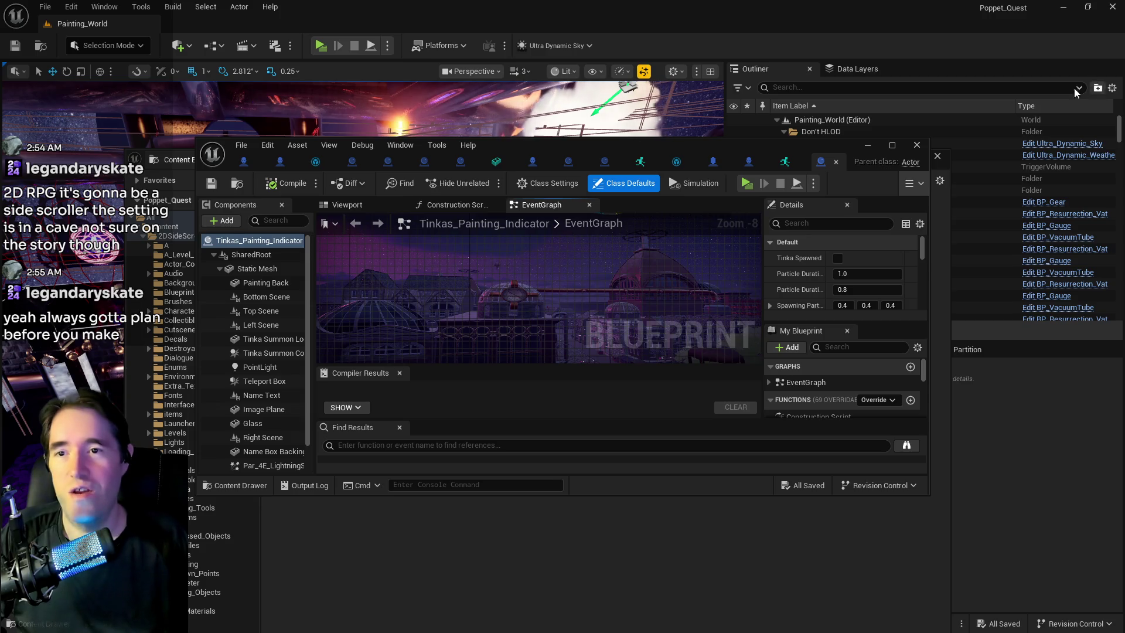
Step: Maximize the Tinkas_Painting_Indicator Blueprint editor and briefly toggle the Content Drawer
{"action": "left_click", "coordinate": [887, 145]}
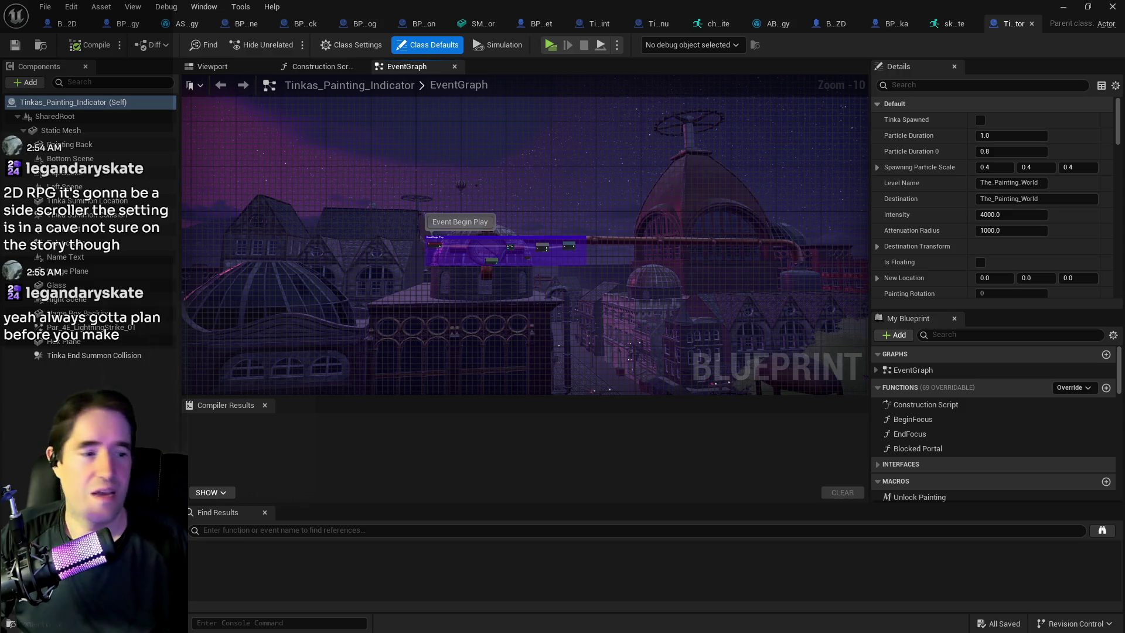
{"action": "key", "text": "ctrl+space"}
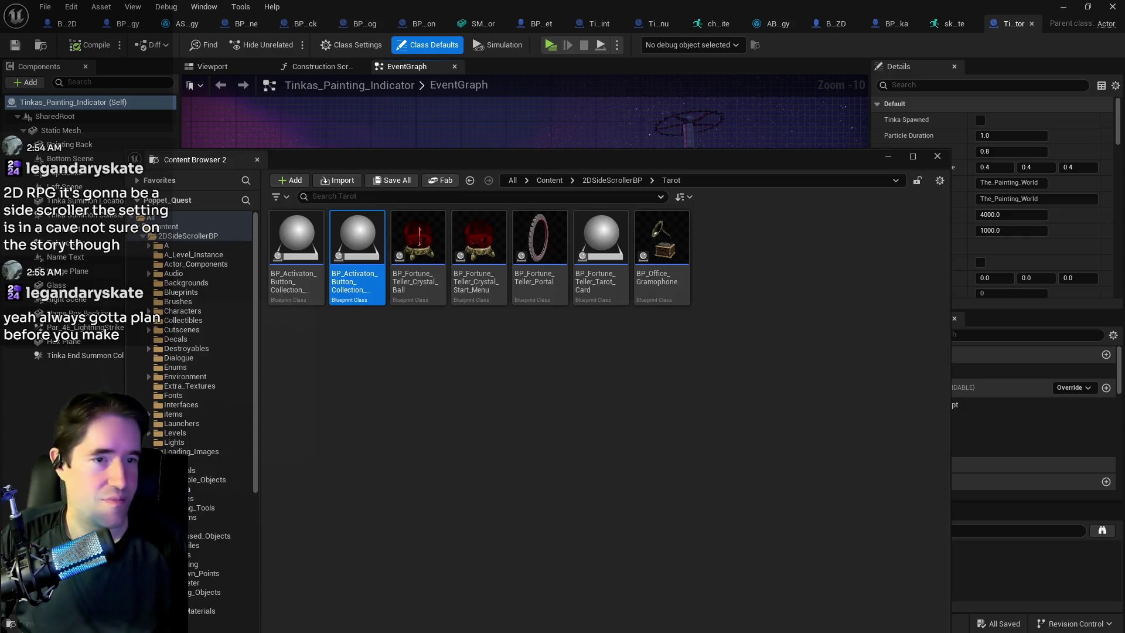
{"action": "key", "text": "ctrl+space"}
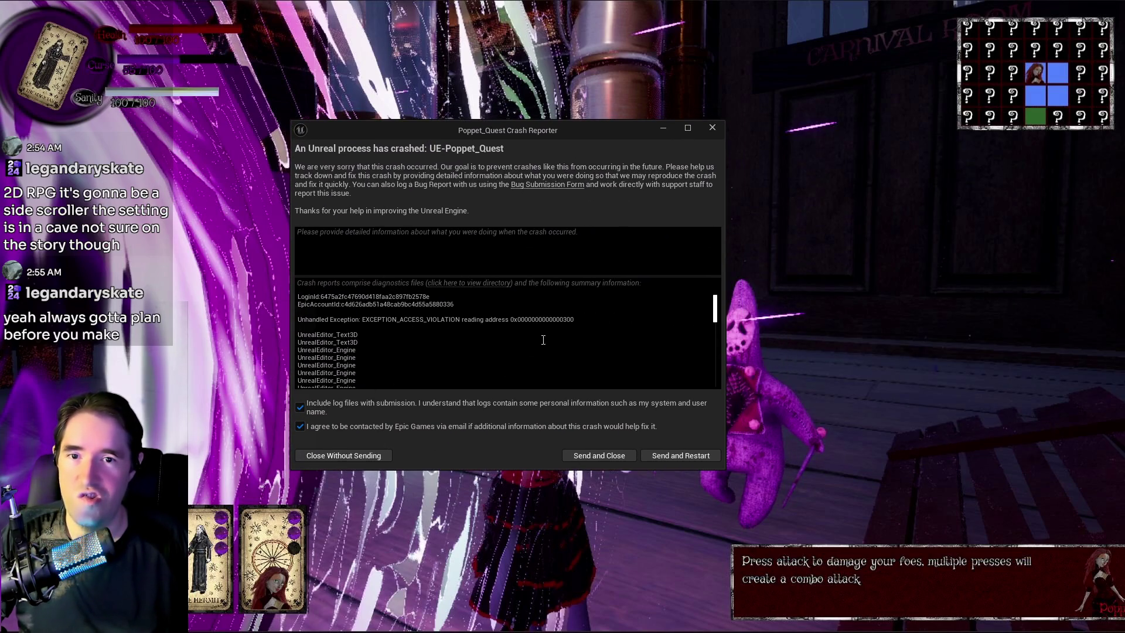
Step: Close the crash report without sending it and bring the YouTube browser window on screen
{"action": "left_click", "coordinate": [344, 455]}
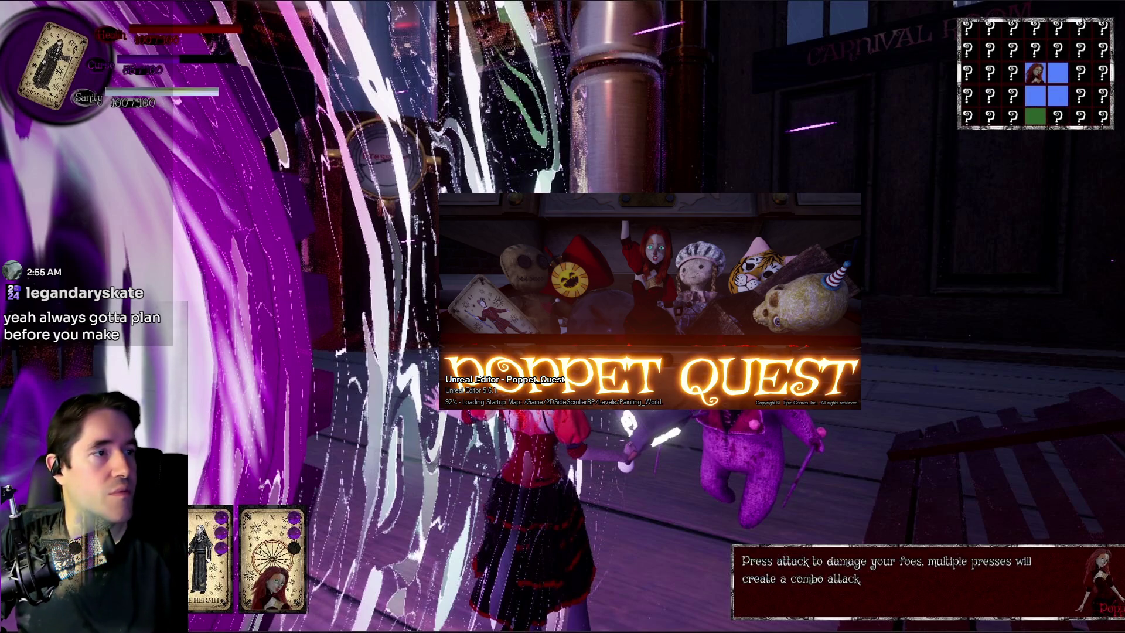
{"action": "mouse_move", "coordinate": [1124, 167]}
{"action": "left_mouse_down"}
{"action": "mouse_move", "coordinate": [769, 163]}
{"action": "mouse_move", "coordinate": [350, 68]}
{"action": "mouse_move", "coordinate": [375, 65]}
{"action": "left_mouse_up"}
Step: Maximize the browser, watch the cavern gameplay video full screen, then exit and restore the window
{"action": "double_click", "coordinate": [376, 65]}
{"action": "left_click", "coordinate": [818, 531]}
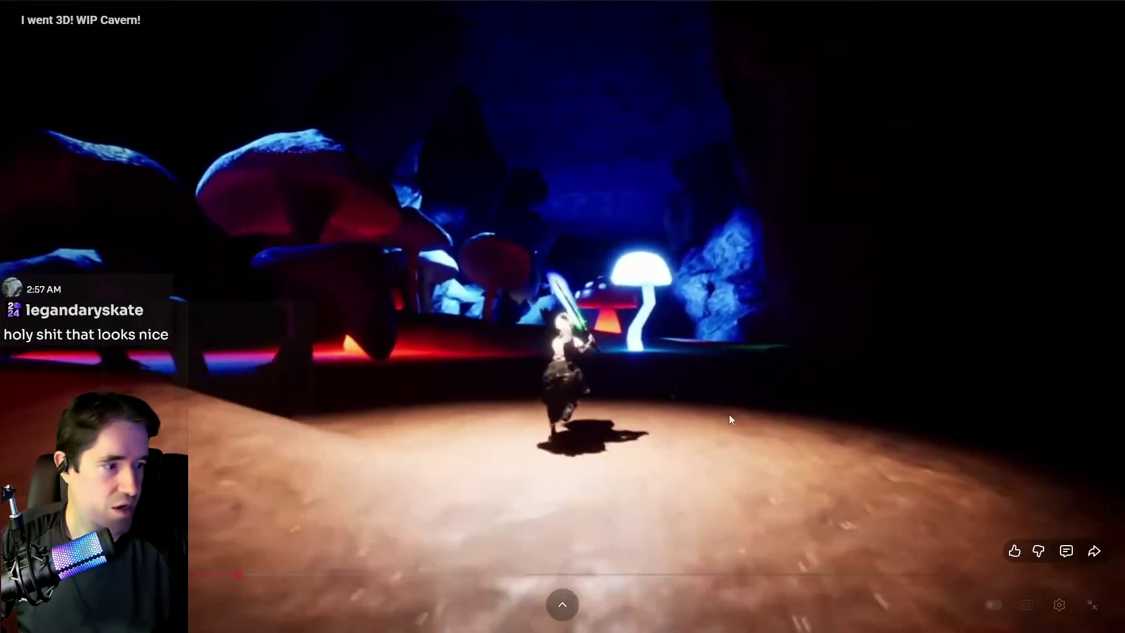
{"action": "mouse_move", "coordinate": [416, 625]}
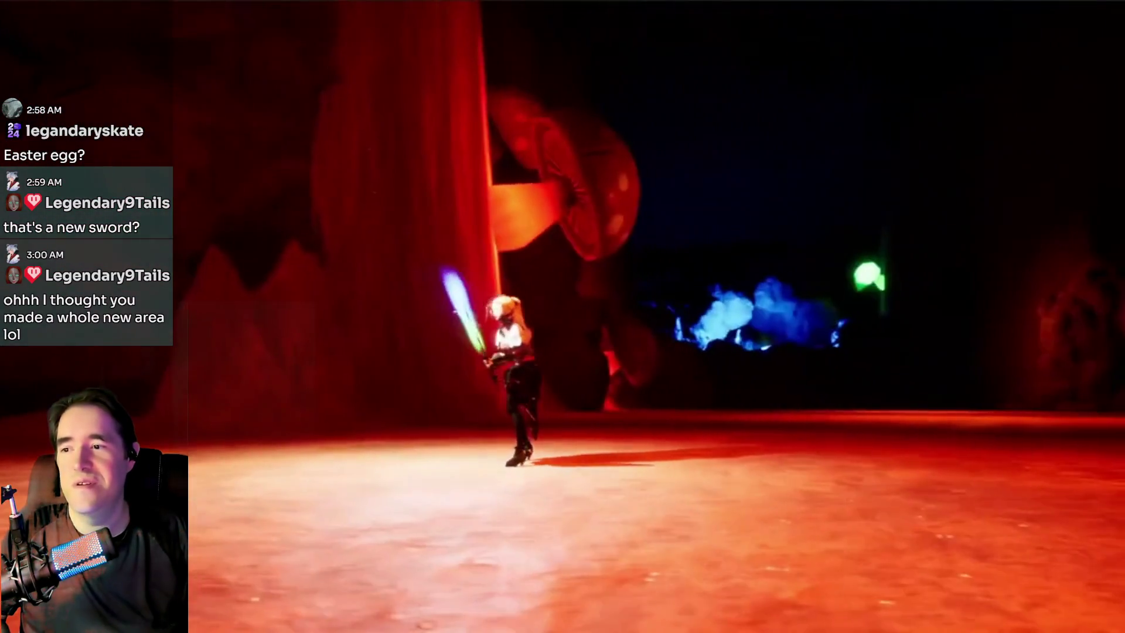
{"action": "key", "text": "Escape"}
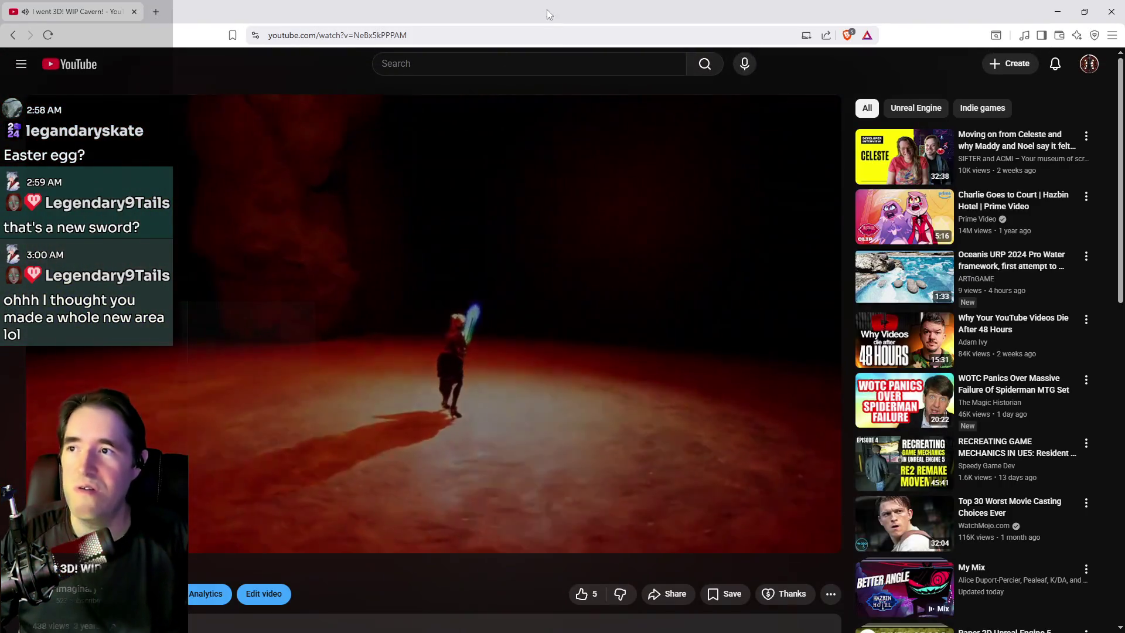
{"action": "mouse_move", "coordinate": [547, 13]}
{"action": "left_mouse_down"}
{"action": "mouse_move", "coordinate": [934, 62]}
{"action": "mouse_move", "coordinate": [1124, 62]}
{"action": "left_mouse_up"}
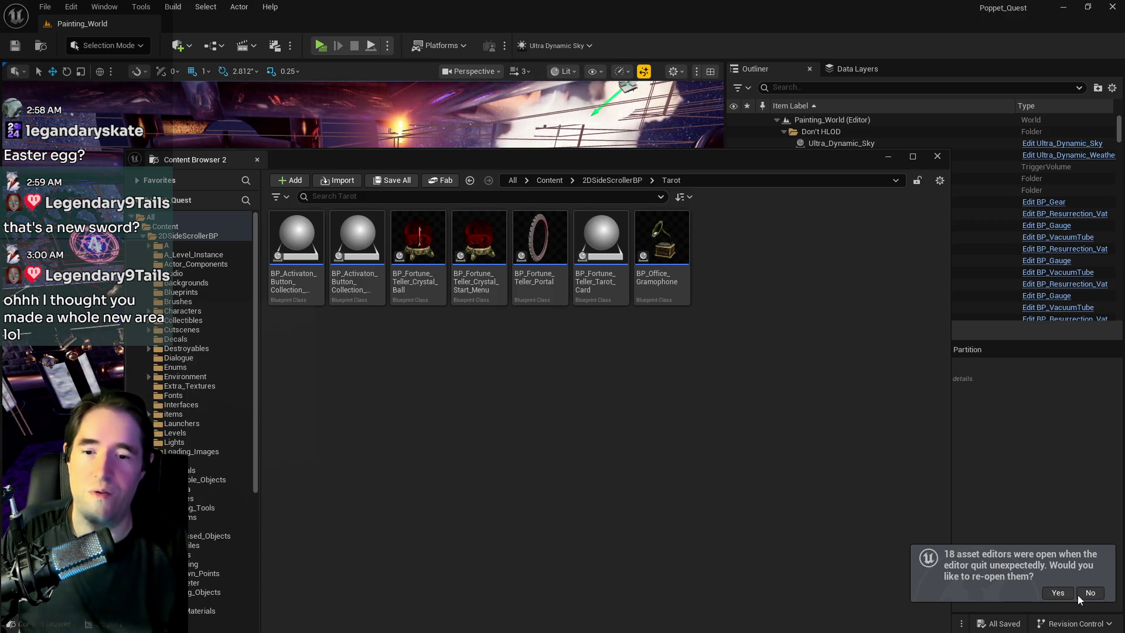
Step: Decline the offer to re-open the 18 asset editors
{"action": "left_click", "coordinate": [1057, 592]}
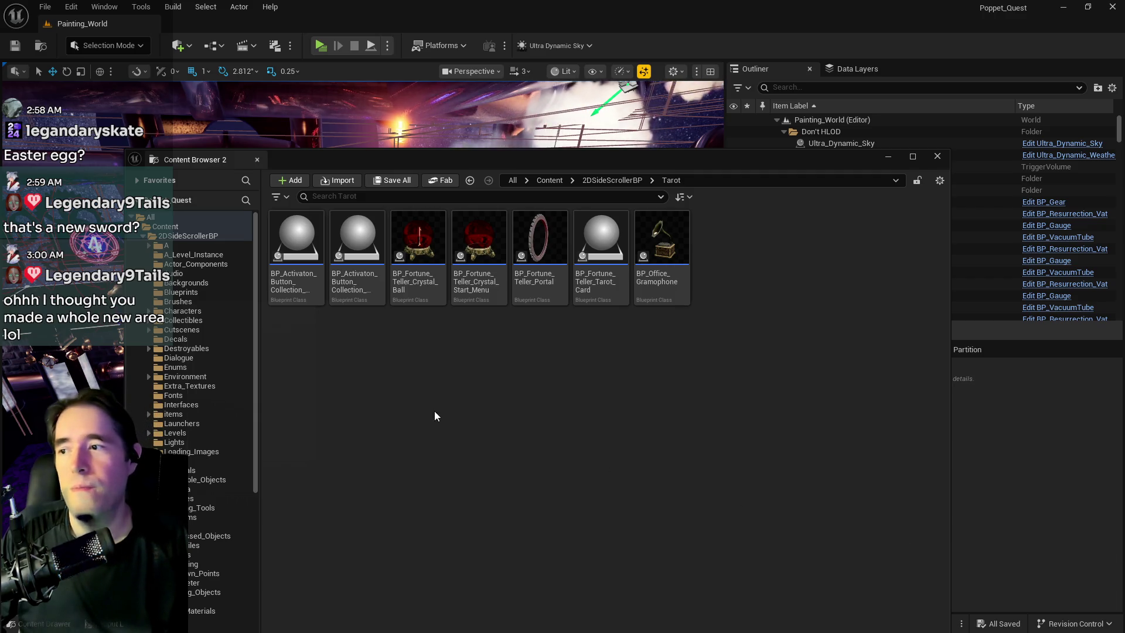
Step: Delete BP_Activaton_Button_Collection_Check_Tinka and open BP_Activaton_Button_Collection_Check
{"action": "left_click", "coordinate": [344, 293]}
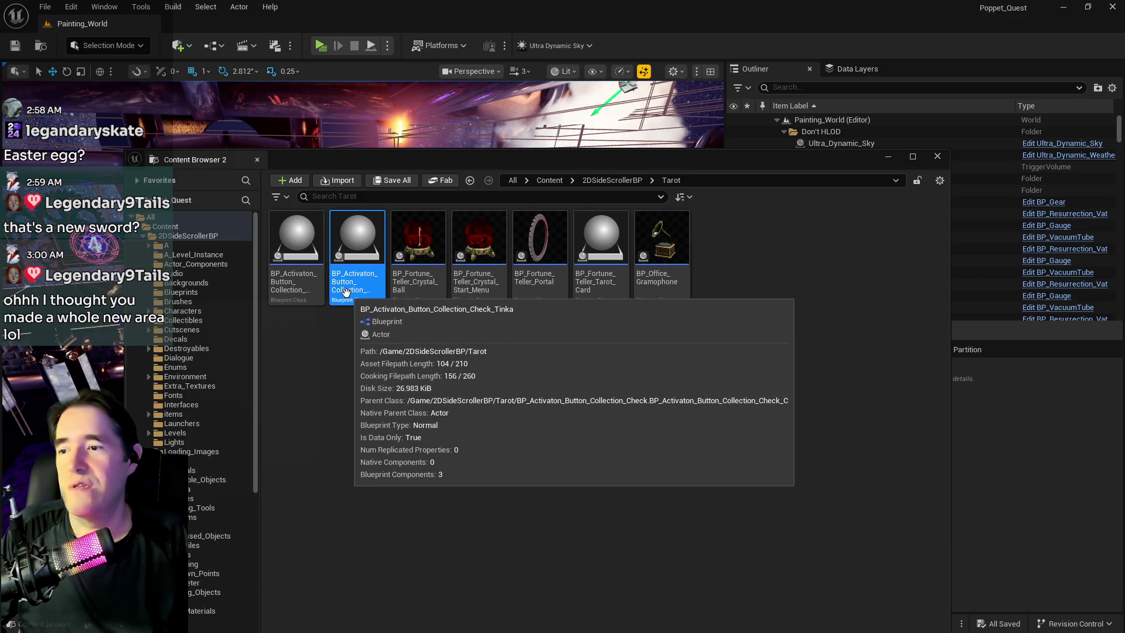
{"action": "right_click", "coordinate": [345, 293]}
{"action": "left_click", "coordinate": [393, 404]}
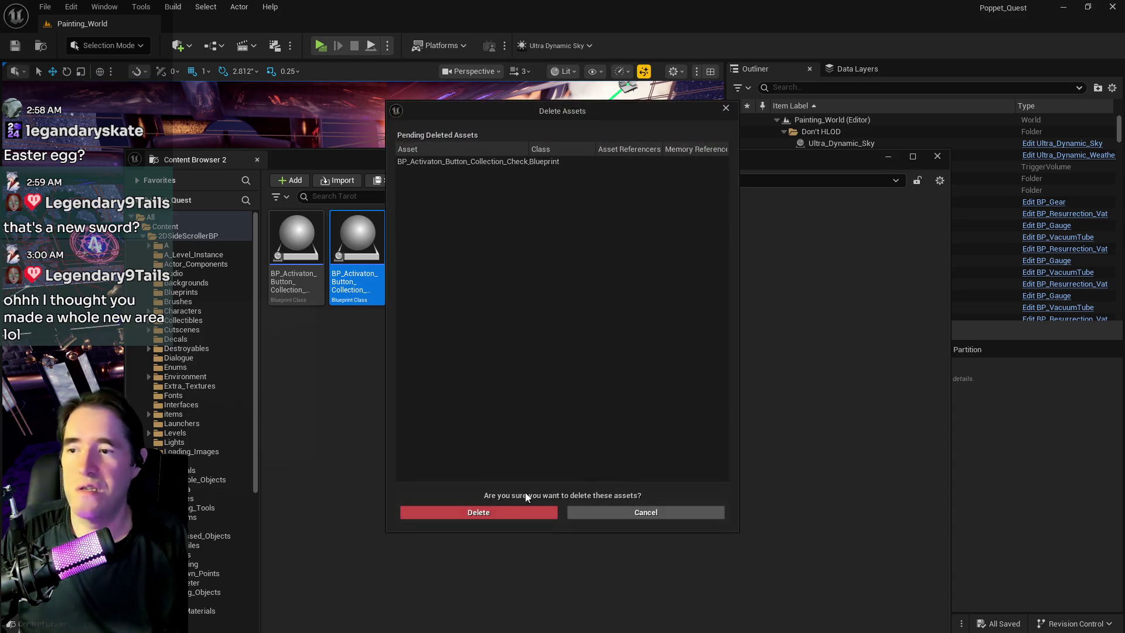
{"action": "left_click", "coordinate": [494, 508]}
{"action": "double_click", "coordinate": [322, 258]}
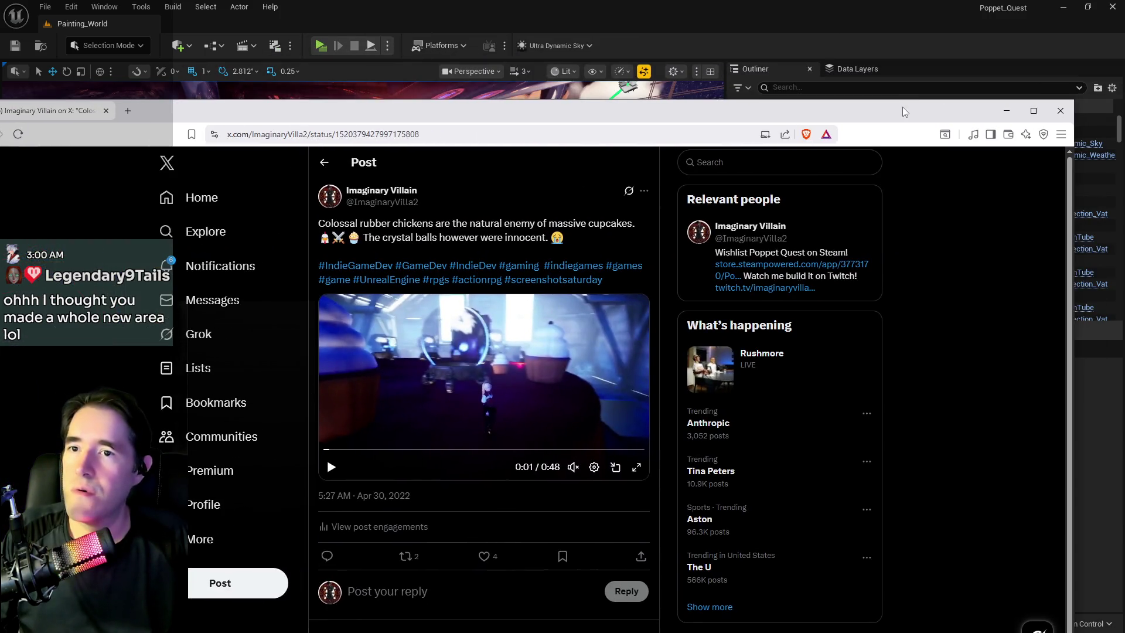
Step: Watch the Pew Pew Ball post's gameplay video full screen, then minimize the browser
{"action": "double_click", "coordinate": [906, 110]}
{"action": "left_click", "coordinate": [675, 367]}
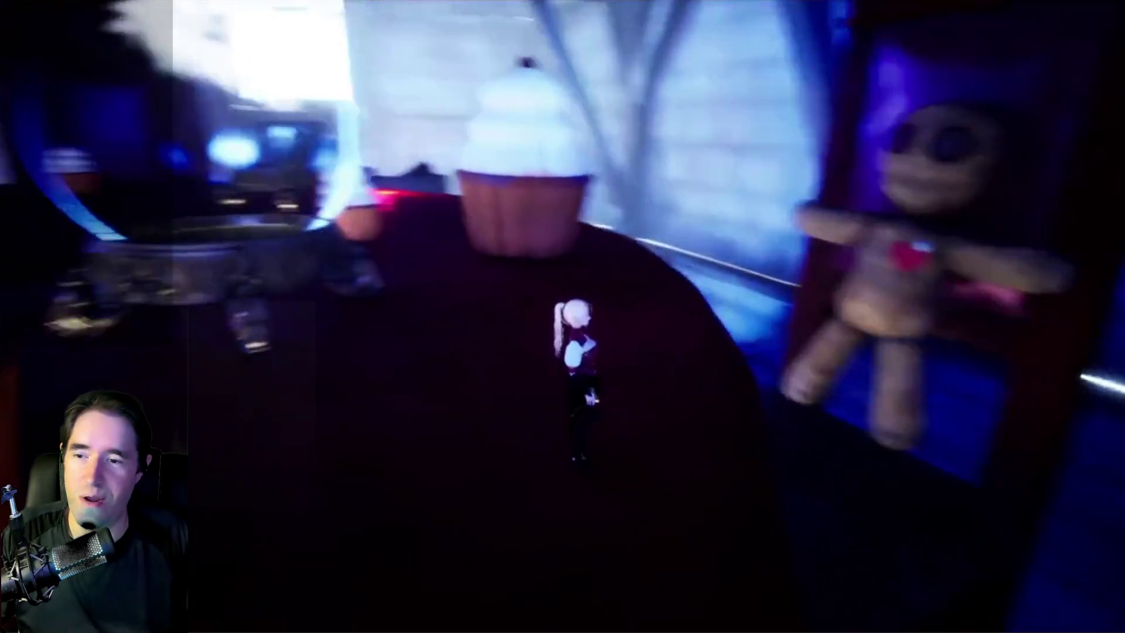
{"action": "key", "text": "Escape"}
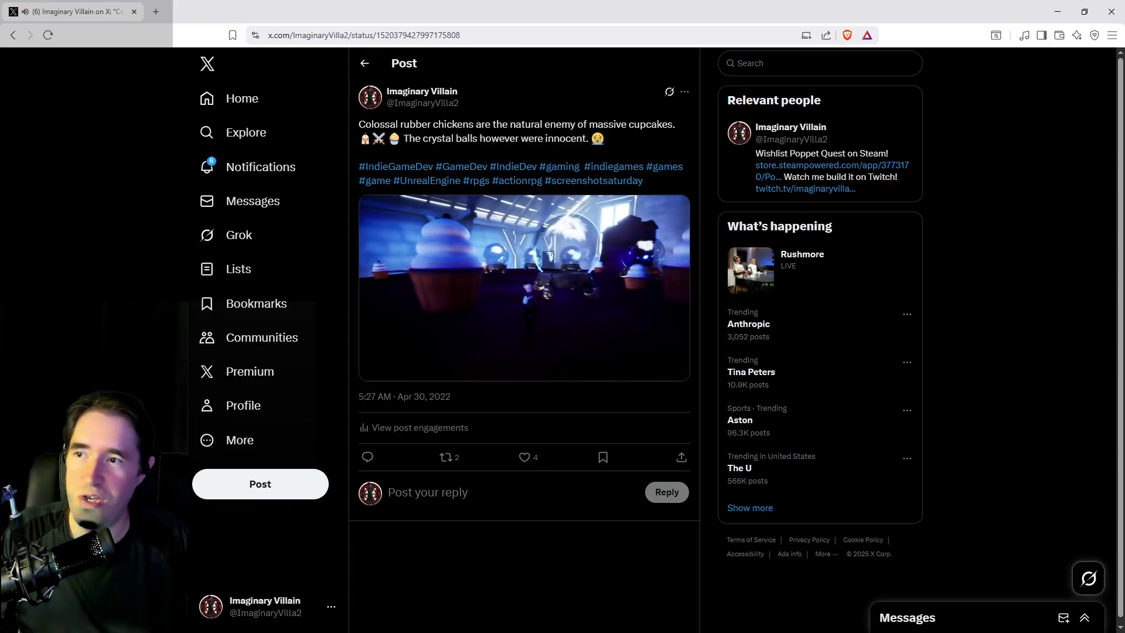
{"action": "key", "text": "super+Down"}
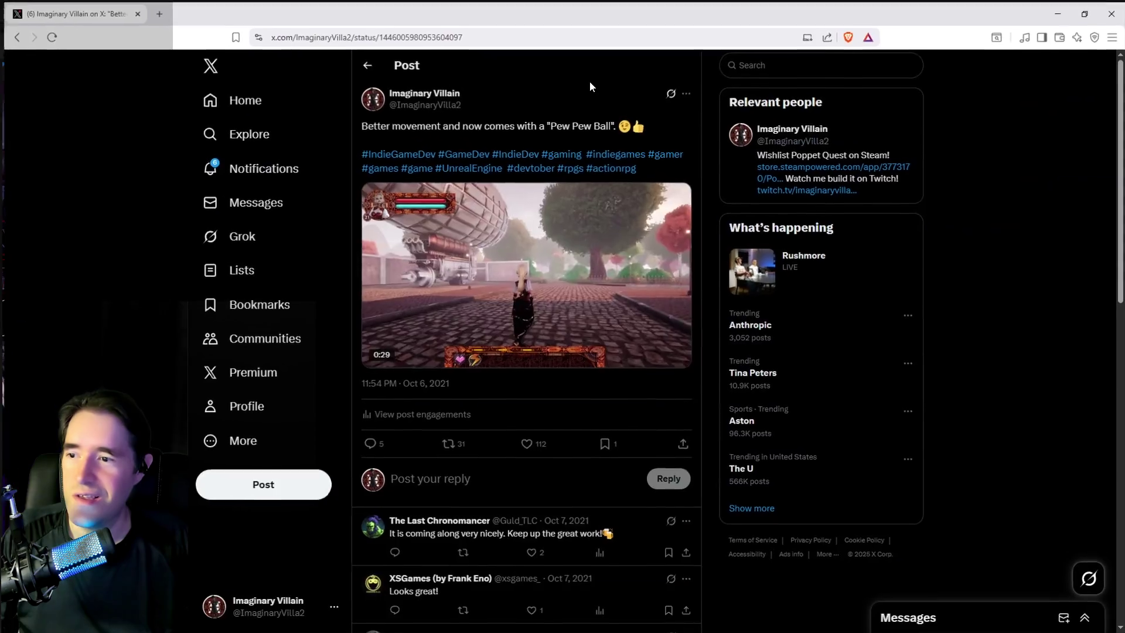
{"action": "left_click", "coordinate": [676, 354]}
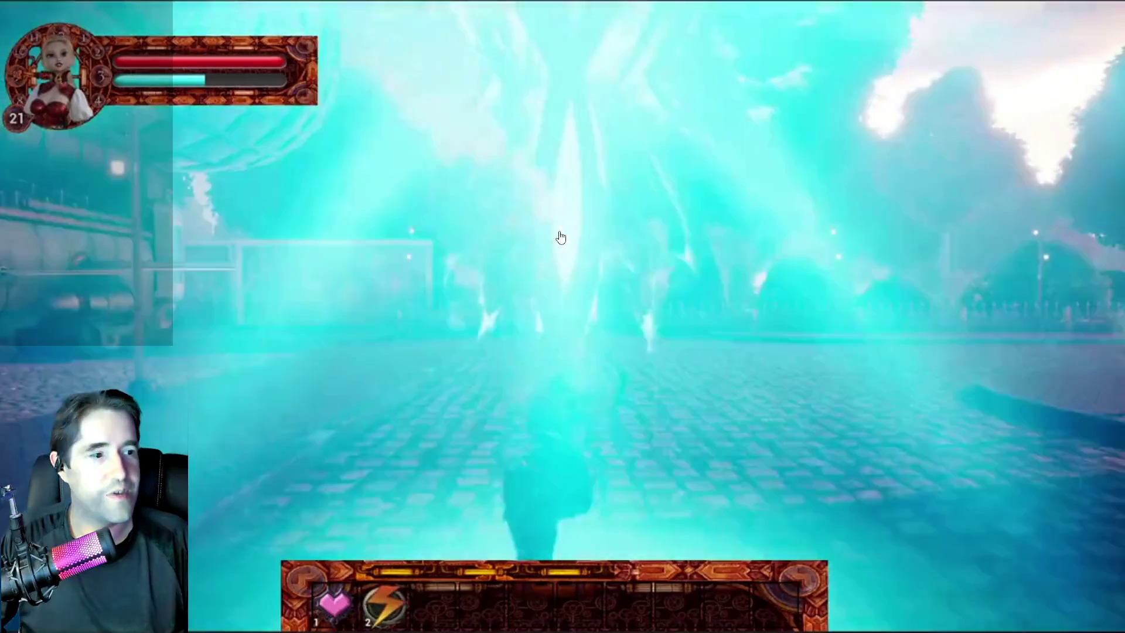
{"action": "mouse_move", "coordinate": [865, 250]}
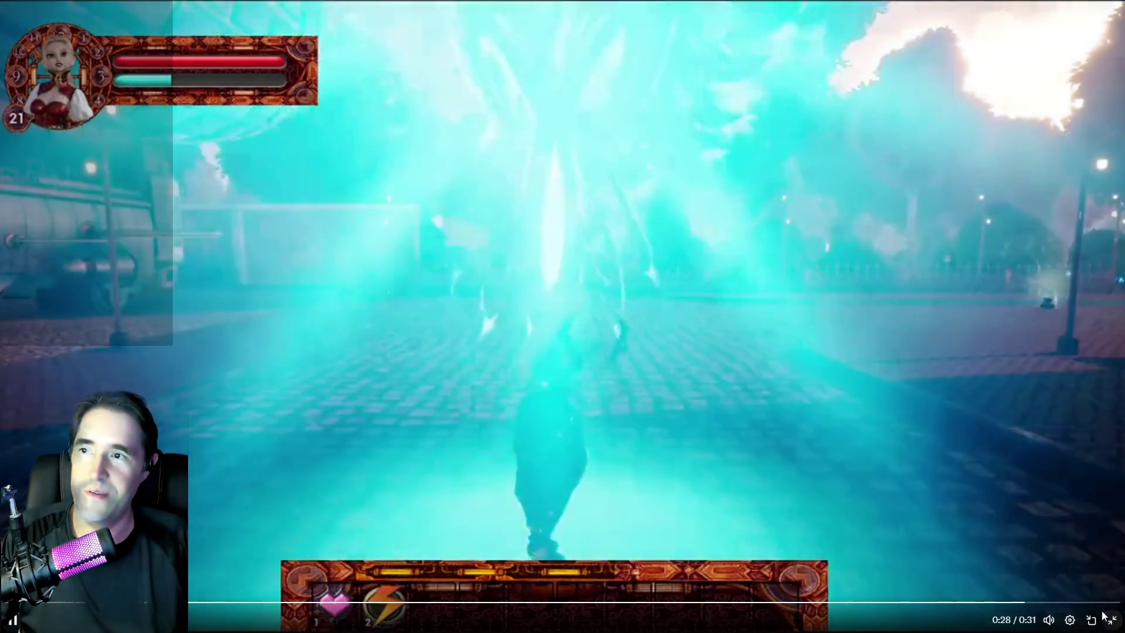
{"action": "left_click", "coordinate": [1103, 615]}
{"action": "key", "text": "alt+Tab"}
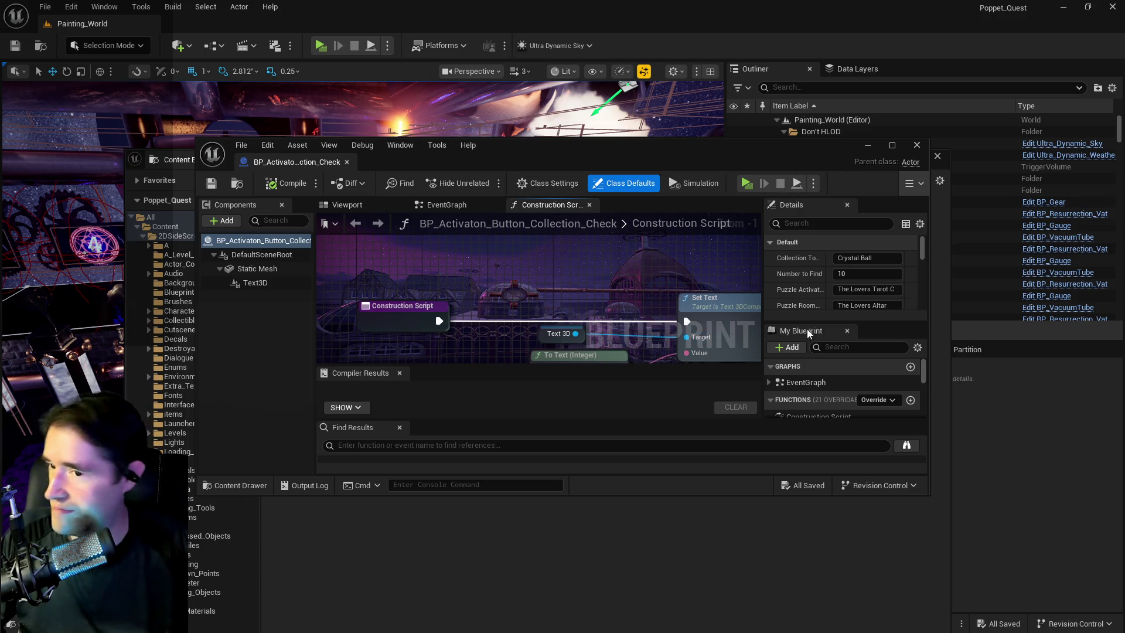
Step: Bring the Content Browser forward, open the collection check Blueprint, and browse to 2DSideScrollerBP
{"action": "left_click", "coordinate": [867, 145]}
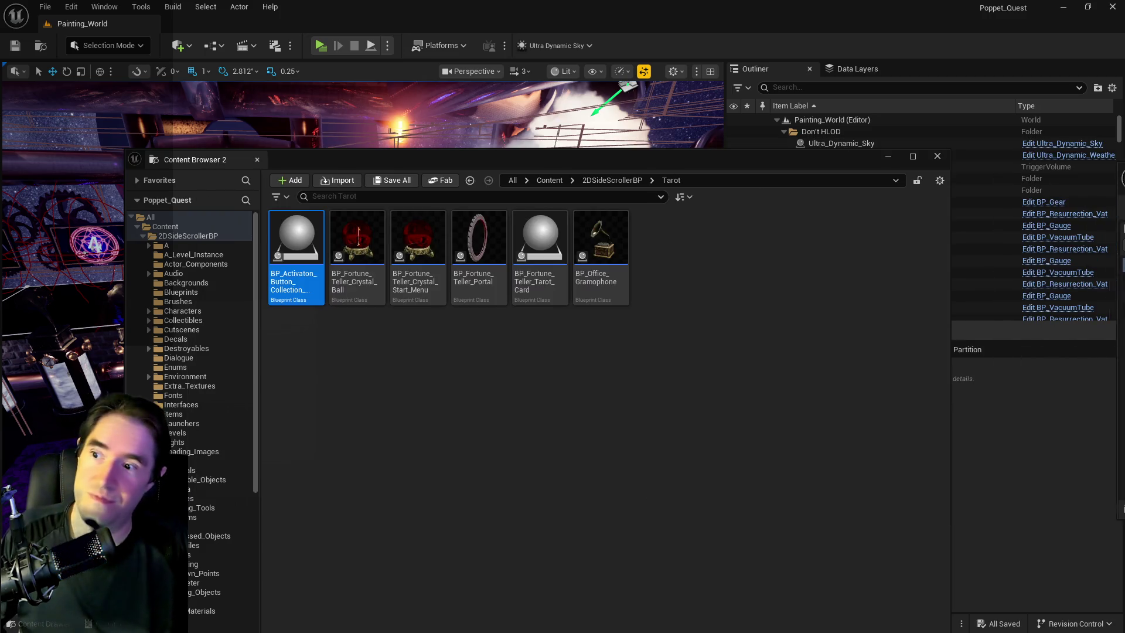
{"action": "double_click", "coordinate": [296, 237]}
{"action": "left_click_drag", "start_coordinate": [554, 241], "coordinate": [1124, 316]}
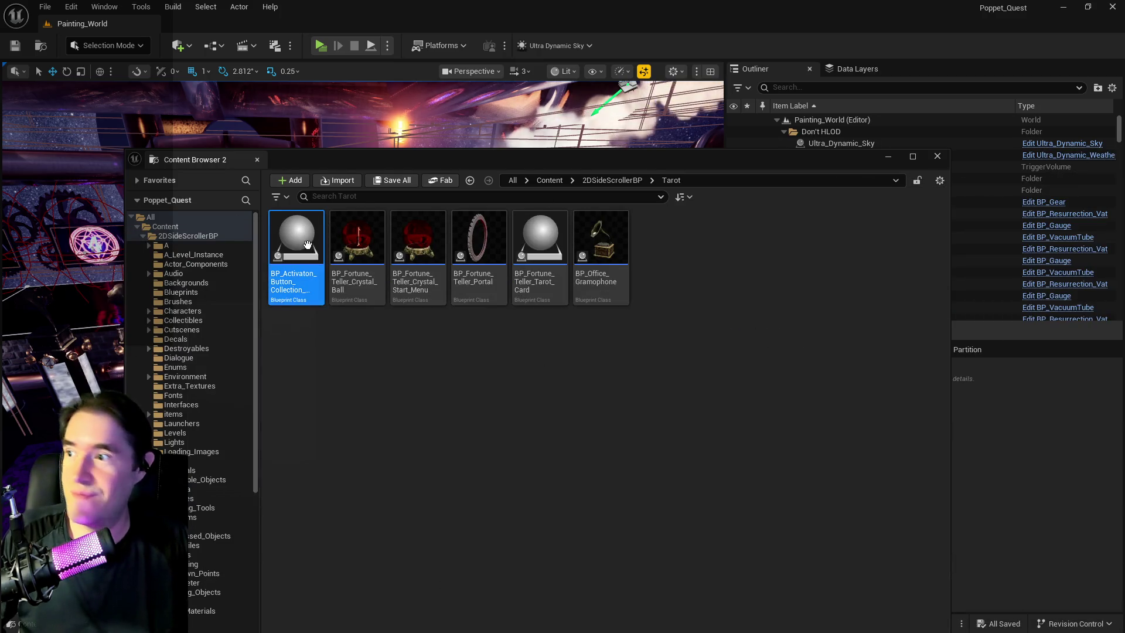
{"action": "left_click", "coordinate": [184, 235]}
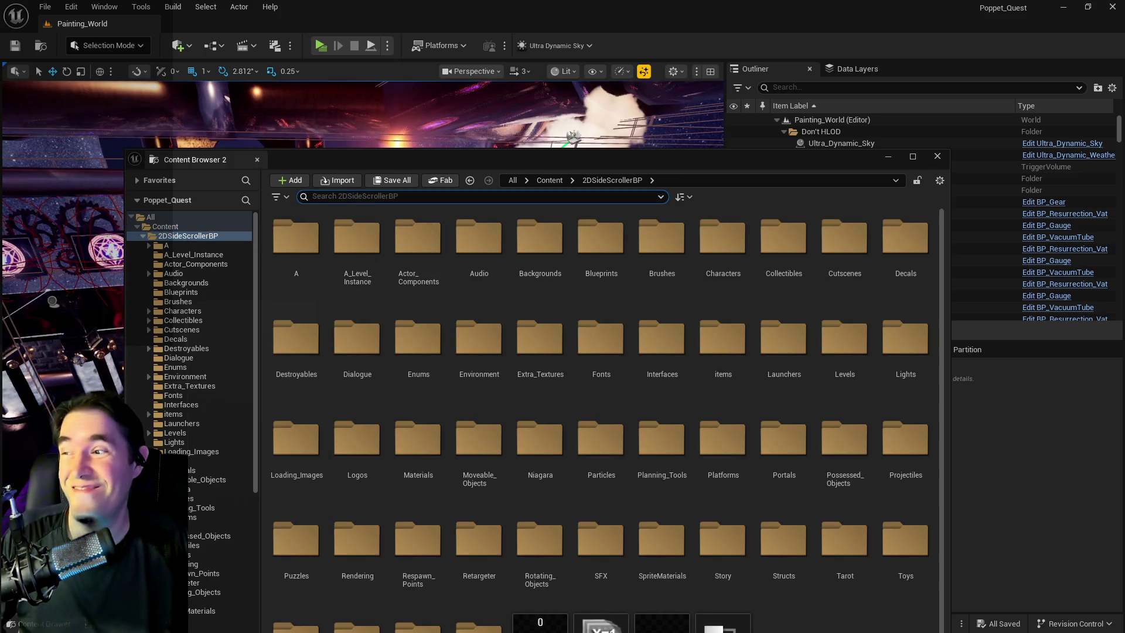
Step: Expand the Environment folder and open its Floors subfolder
{"action": "scroll", "coordinate": [213, 438], "scroll_direction": "down", "scroll_amount": 4}
{"action": "scroll", "coordinate": [209, 433], "scroll_direction": "down", "scroll_amount": 1}
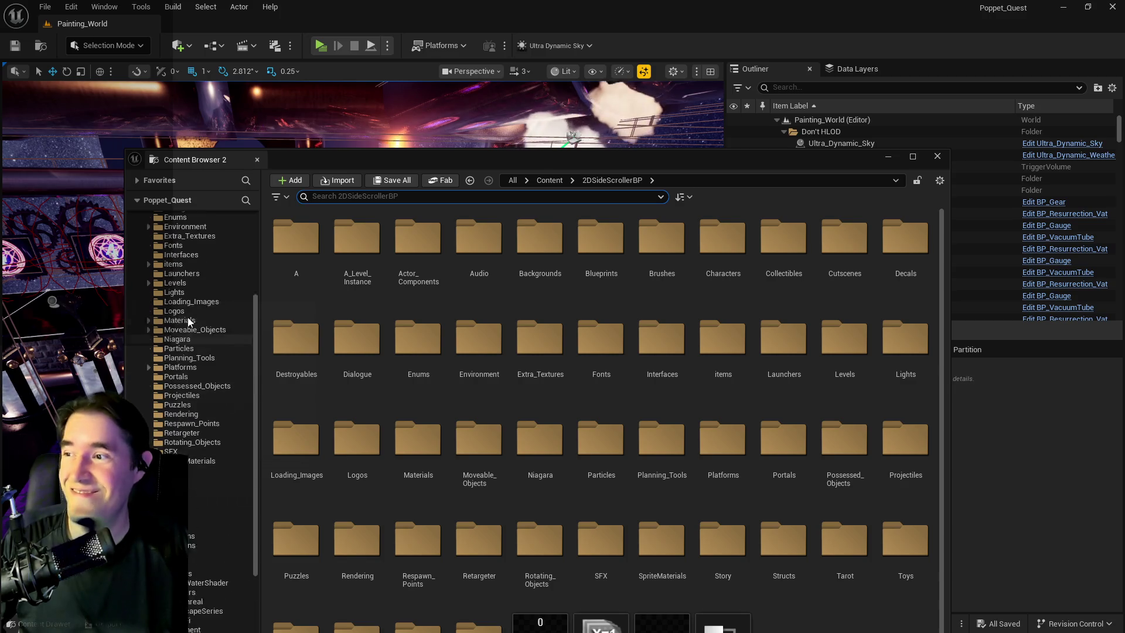
{"action": "left_click", "coordinate": [149, 264]}
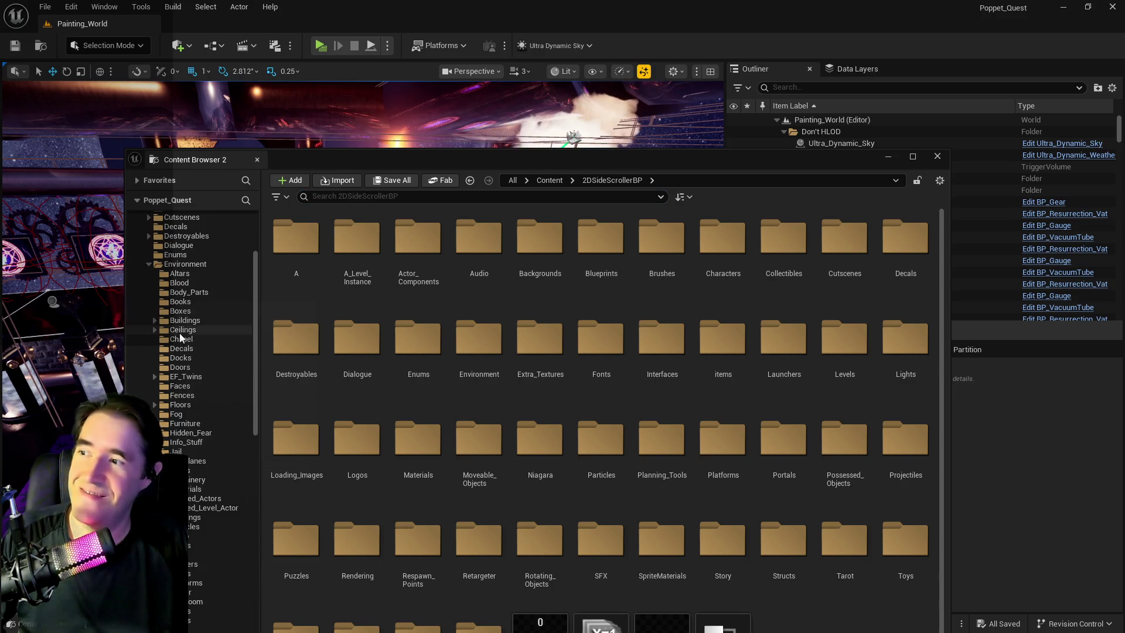
{"action": "scroll", "coordinate": [179, 332], "scroll_direction": "down", "scroll_amount": 2}
{"action": "scroll", "coordinate": [190, 433], "scroll_direction": "down", "scroll_amount": 5}
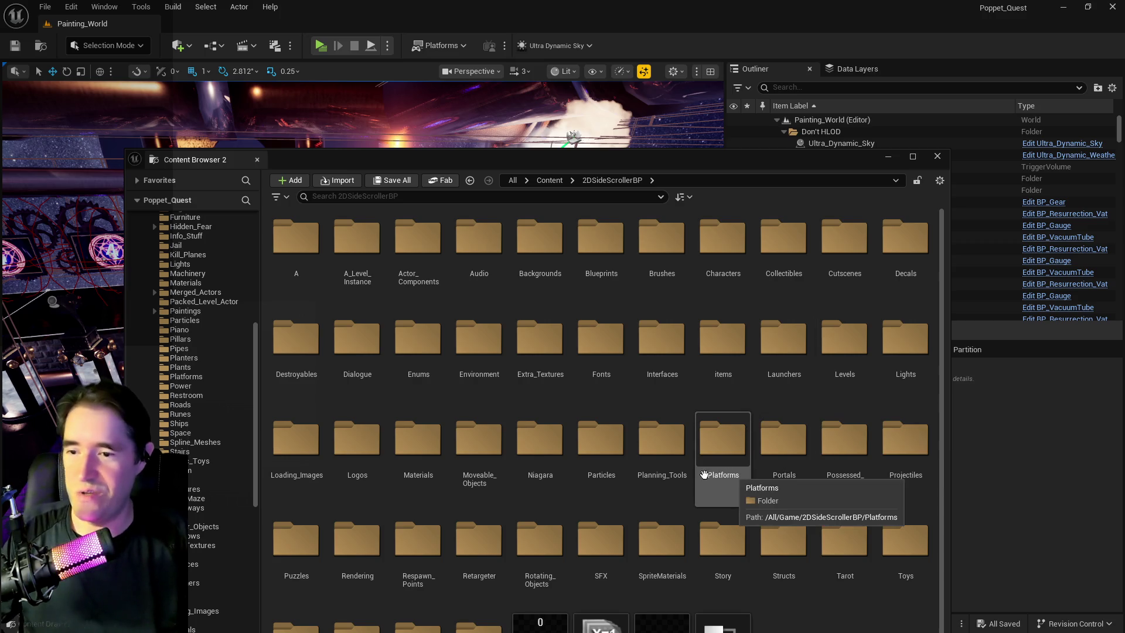
{"action": "scroll", "coordinate": [507, 531], "scroll_direction": "down", "scroll_amount": 1}
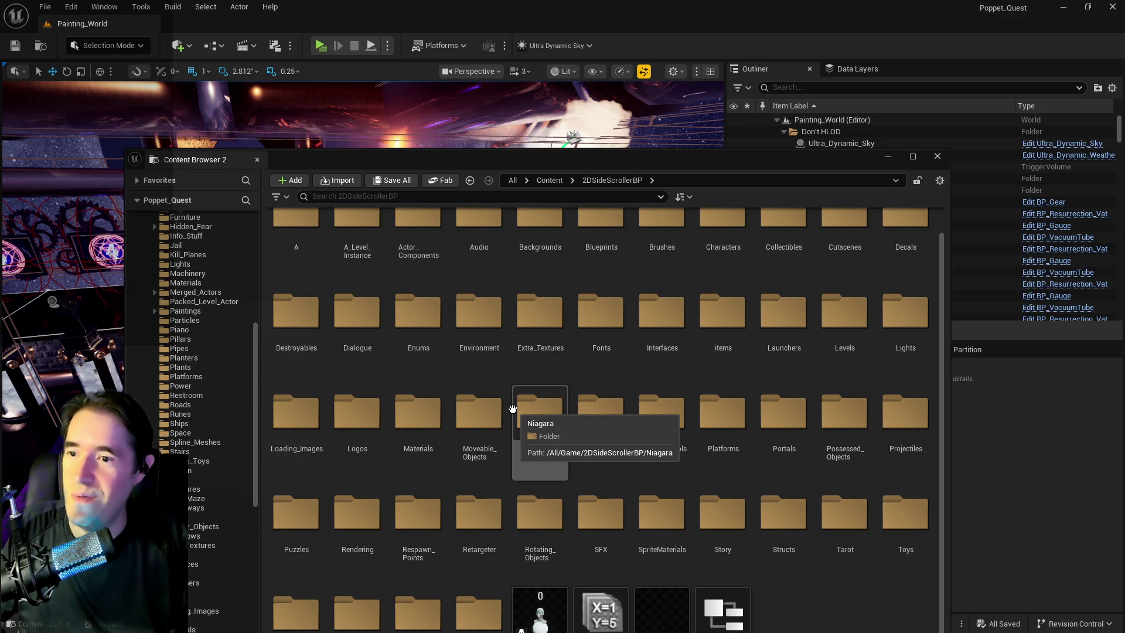
{"action": "scroll", "coordinate": [513, 409], "scroll_direction": "up", "scroll_amount": 1}
{"action": "double_click", "coordinate": [482, 346]}
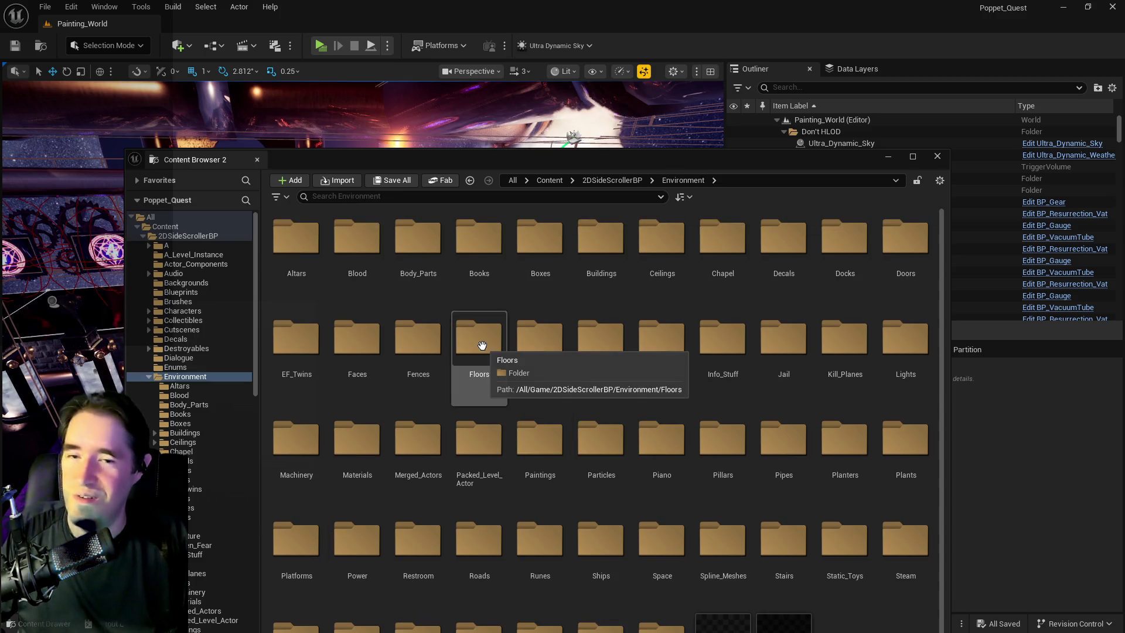
{"action": "double_click", "coordinate": [483, 345]}
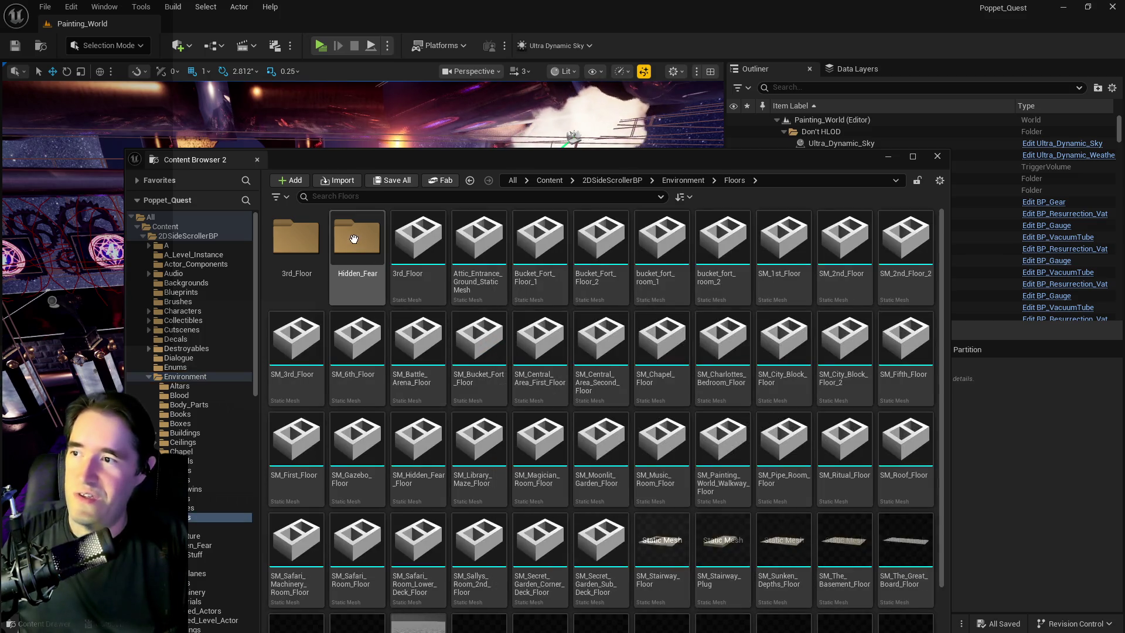
Step: Open Environment > Paintings and select the Tinkas_Painting_Indicator Blueprint
{"action": "left_click", "coordinate": [185, 375]}
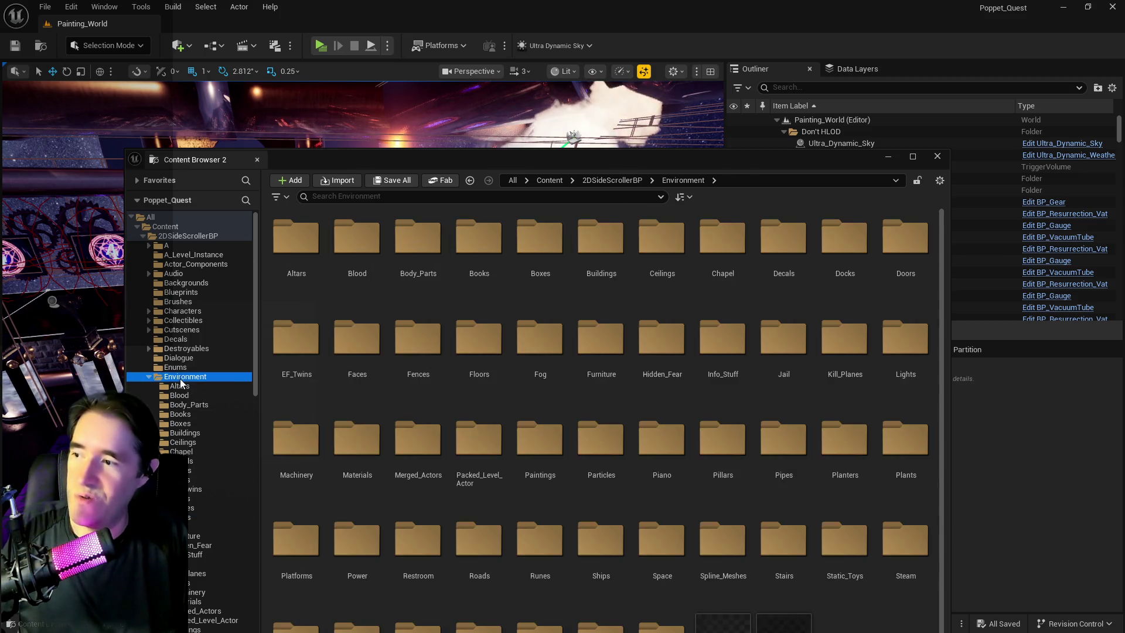
{"action": "scroll", "coordinate": [193, 498], "scroll_direction": "down", "scroll_amount": 5}
{"action": "scroll", "coordinate": [188, 515], "scroll_direction": "down", "scroll_amount": 1}
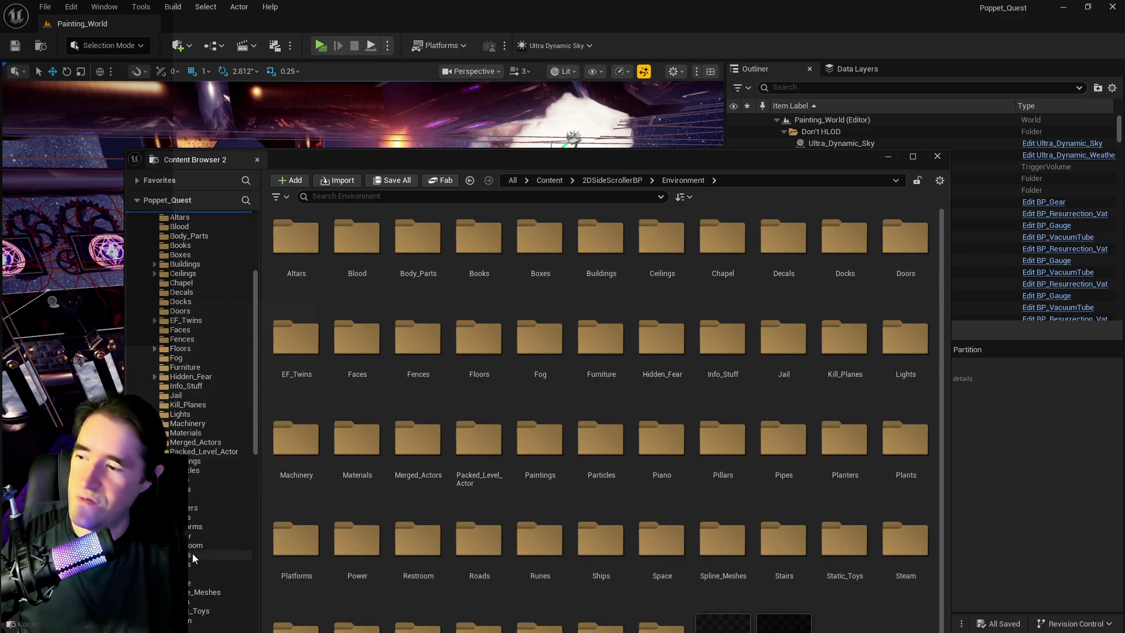
{"action": "left_click", "coordinate": [199, 461]}
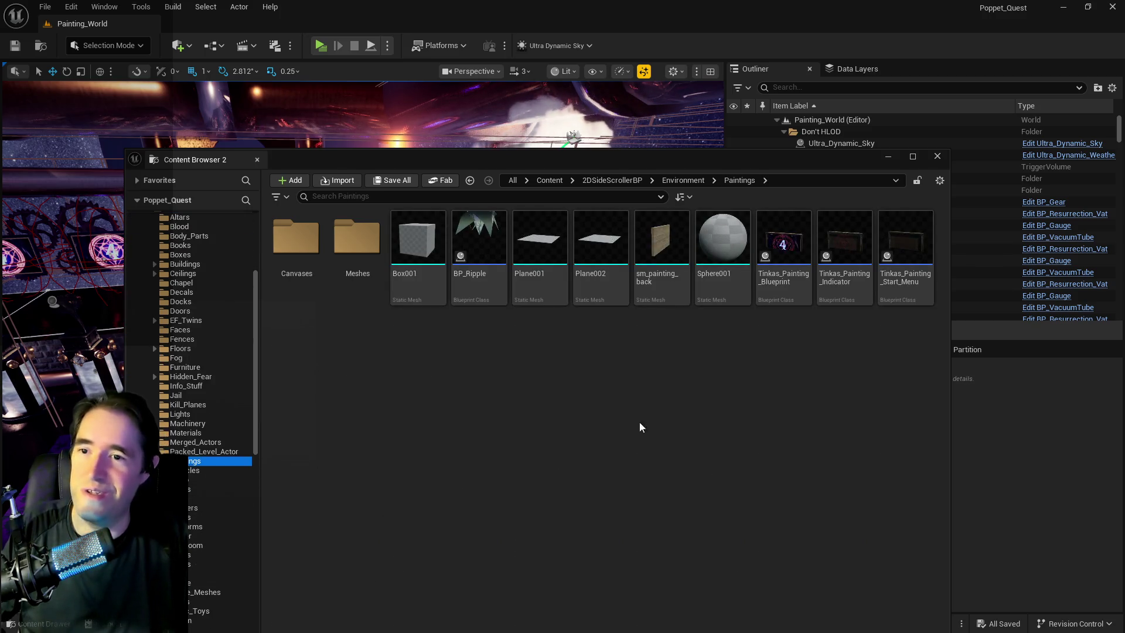
{"action": "left_click", "coordinate": [844, 284]}
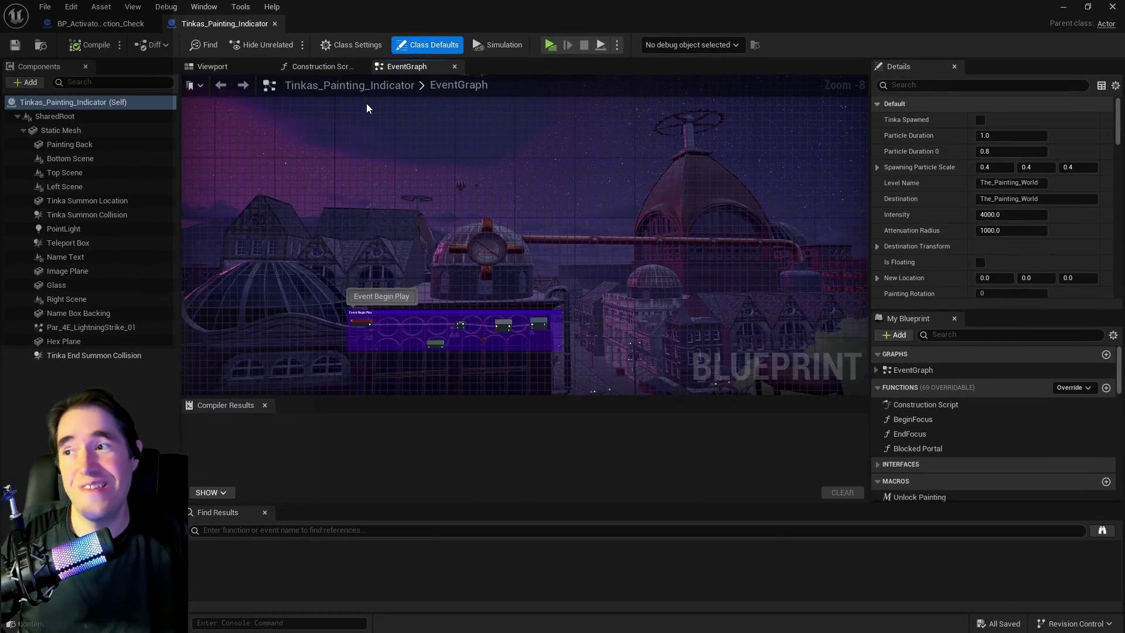
Step: In the Viewport, frame the Image Plane component and undo its accidental move
{"action": "left_click", "coordinate": [230, 68]}
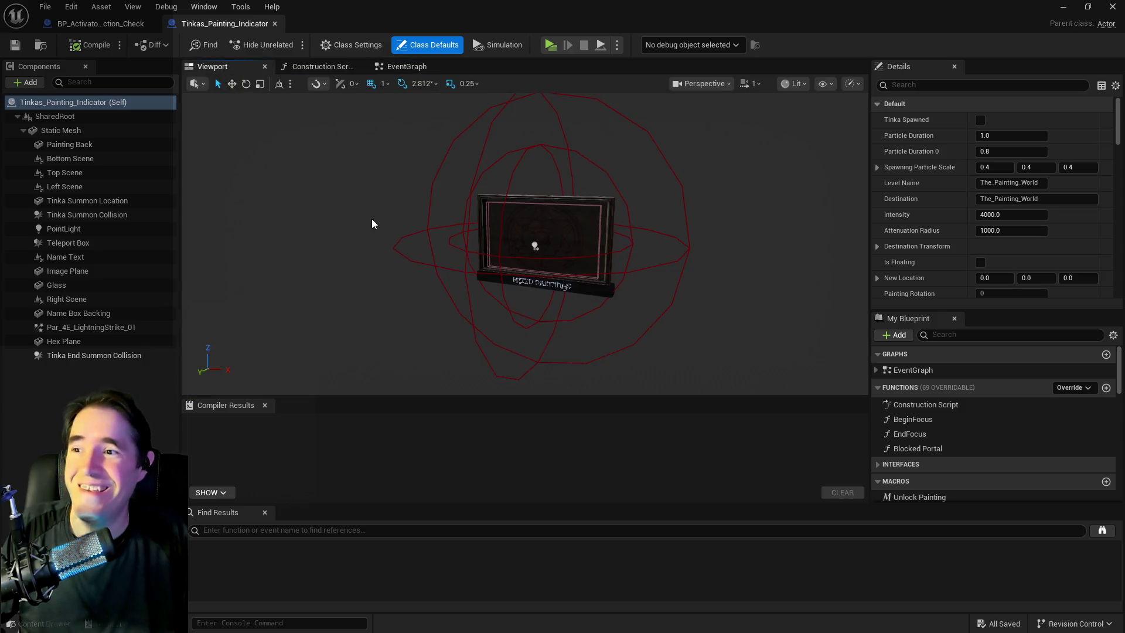
{"action": "left_click_drag", "start_coordinate": [528, 264], "coordinate": [580, 264]}
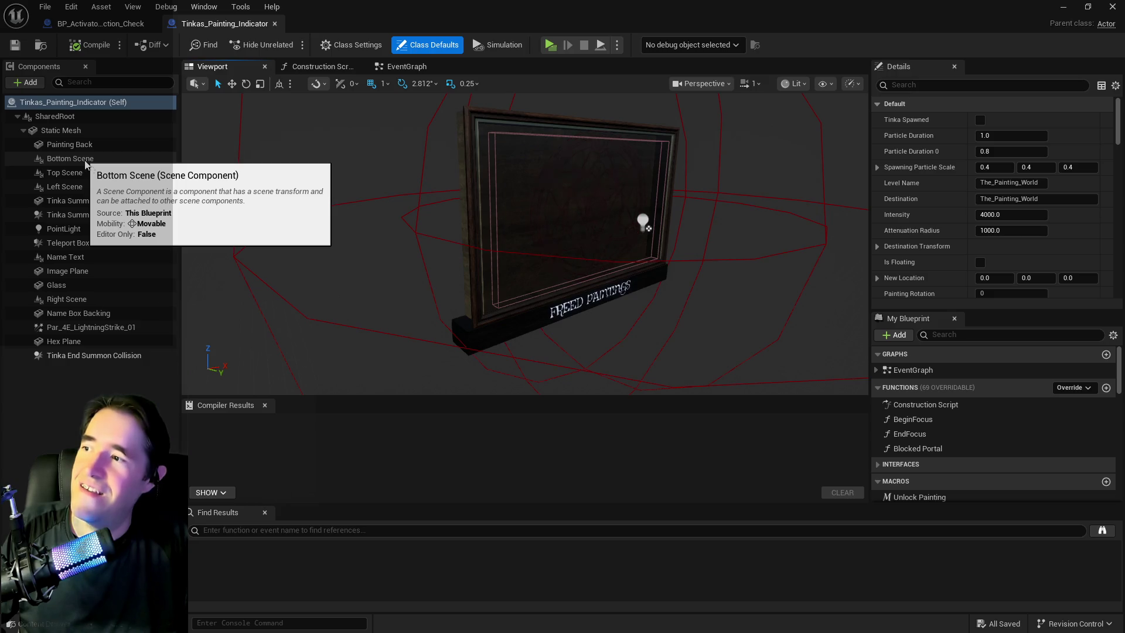
{"action": "left_click", "coordinate": [80, 272]}
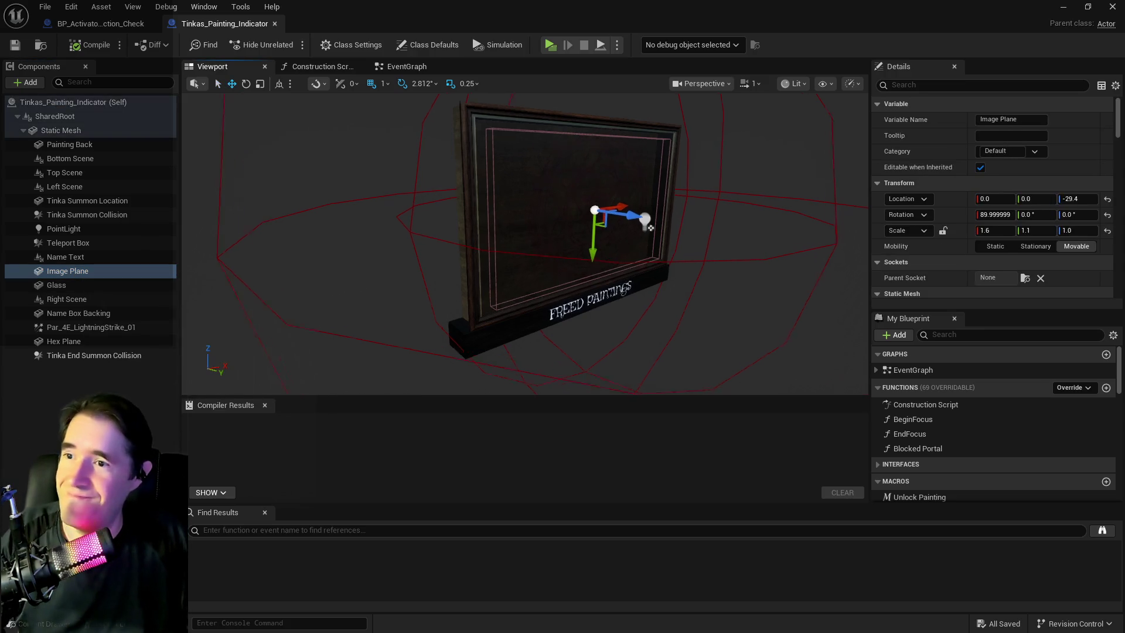
{"action": "key", "text": "f"}
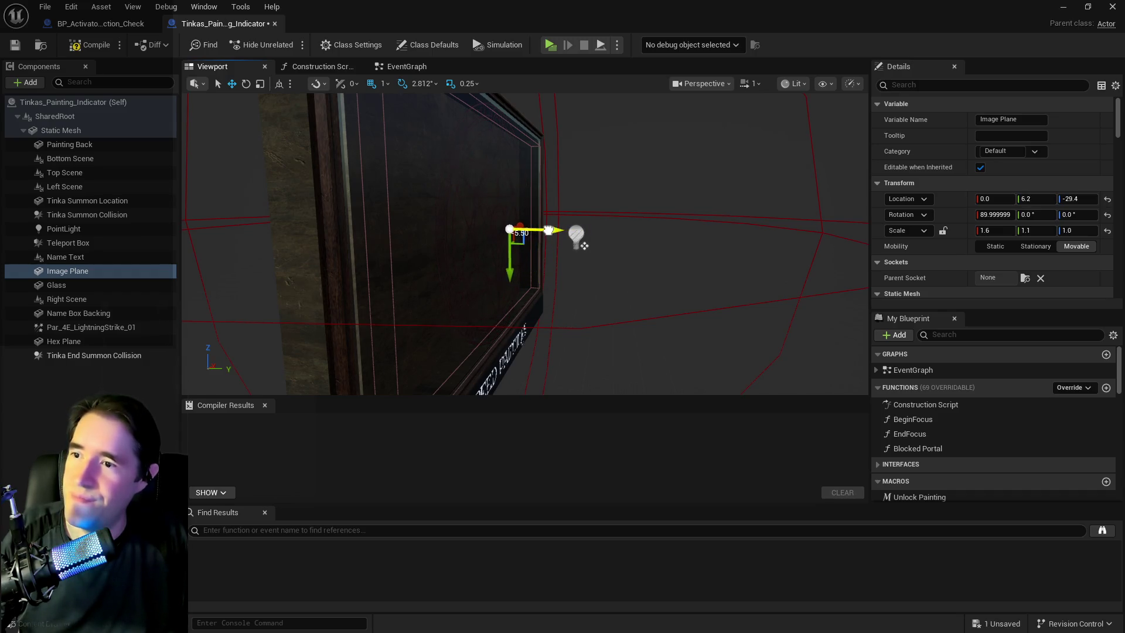
{"action": "key", "text": "ctrl+z"}
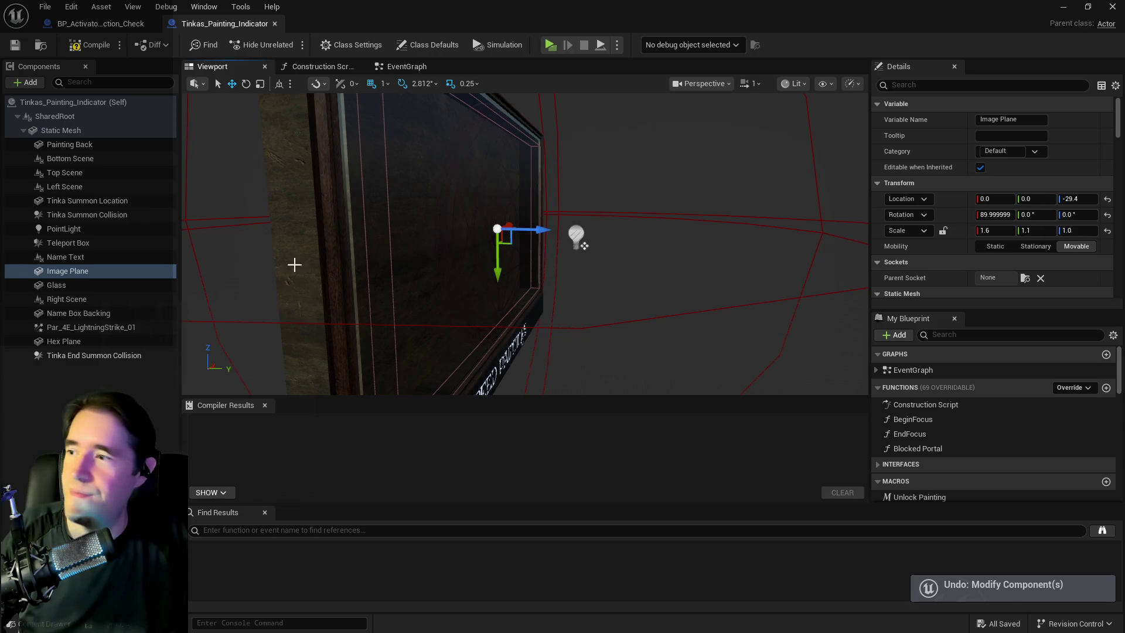
Step: Cancel deleting the Image Plane component and switch to the Construction Script graph
{"action": "right_click", "coordinate": [113, 273]}
{"action": "left_click", "coordinate": [161, 394]}
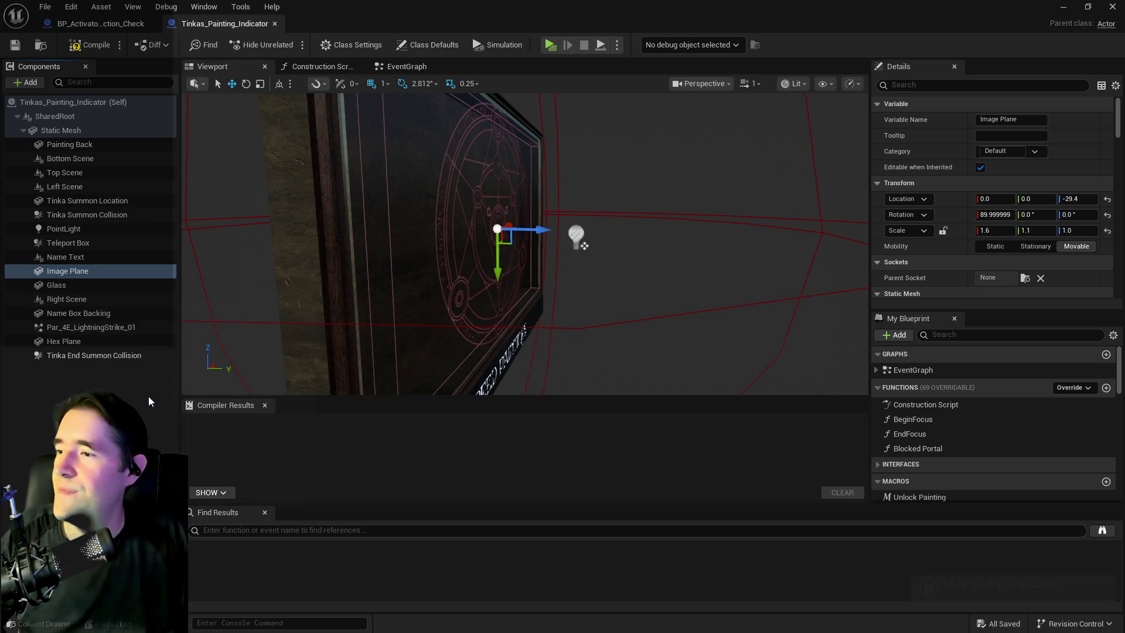
{"action": "left_click", "coordinate": [709, 346]}
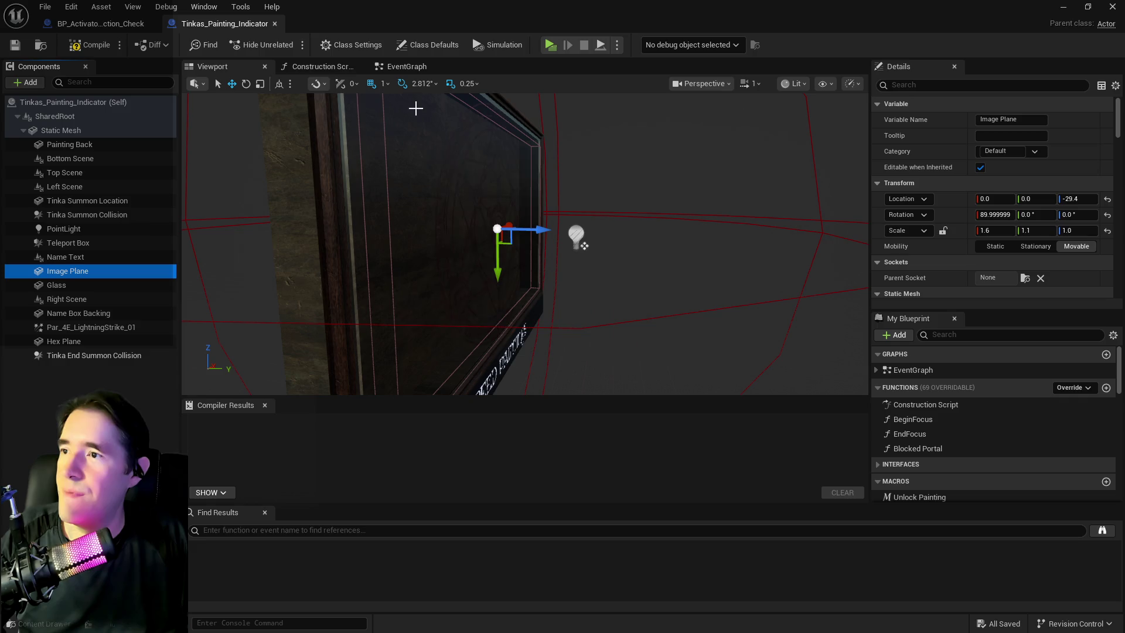
{"action": "left_click", "coordinate": [323, 68]}
{"action": "scroll", "coordinate": [978, 271], "scroll_direction": "down", "scroll_amount": 5}
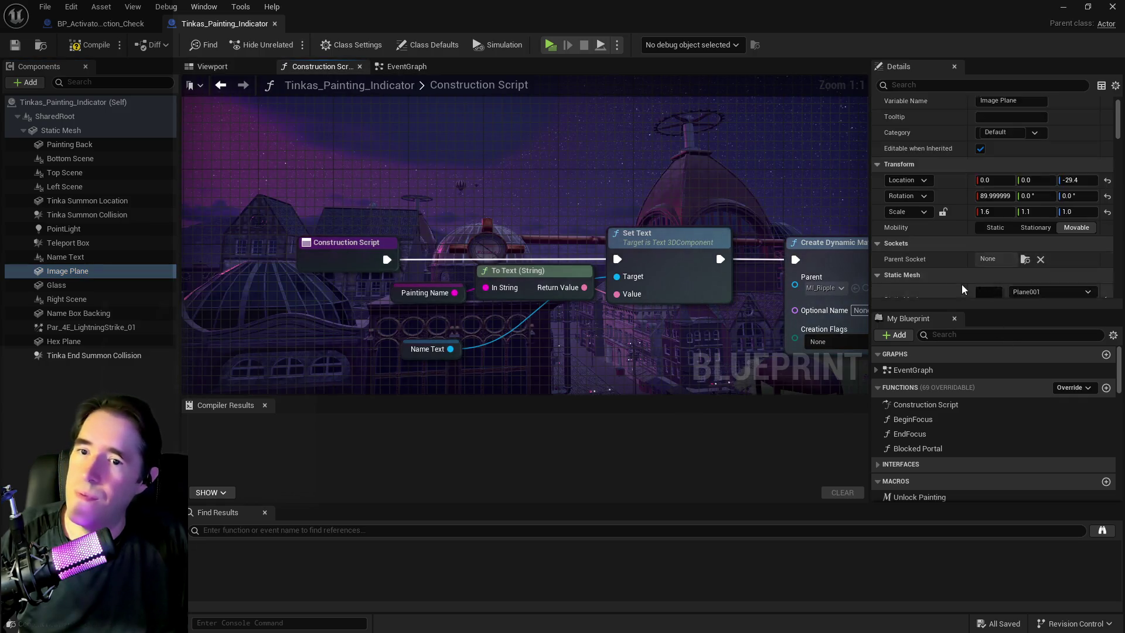
Step: Check the Image Plane's material and list every reference to Image Plane
{"action": "left_click", "coordinate": [1049, 190]}
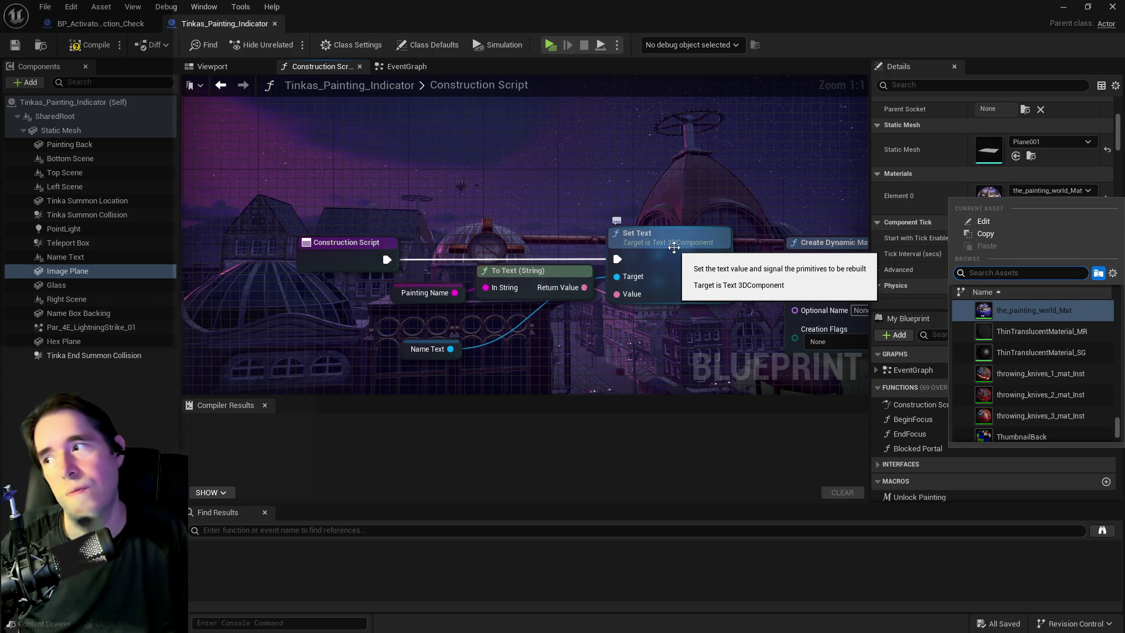
{"action": "scroll", "coordinate": [596, 304], "scroll_direction": "down", "scroll_amount": 3}
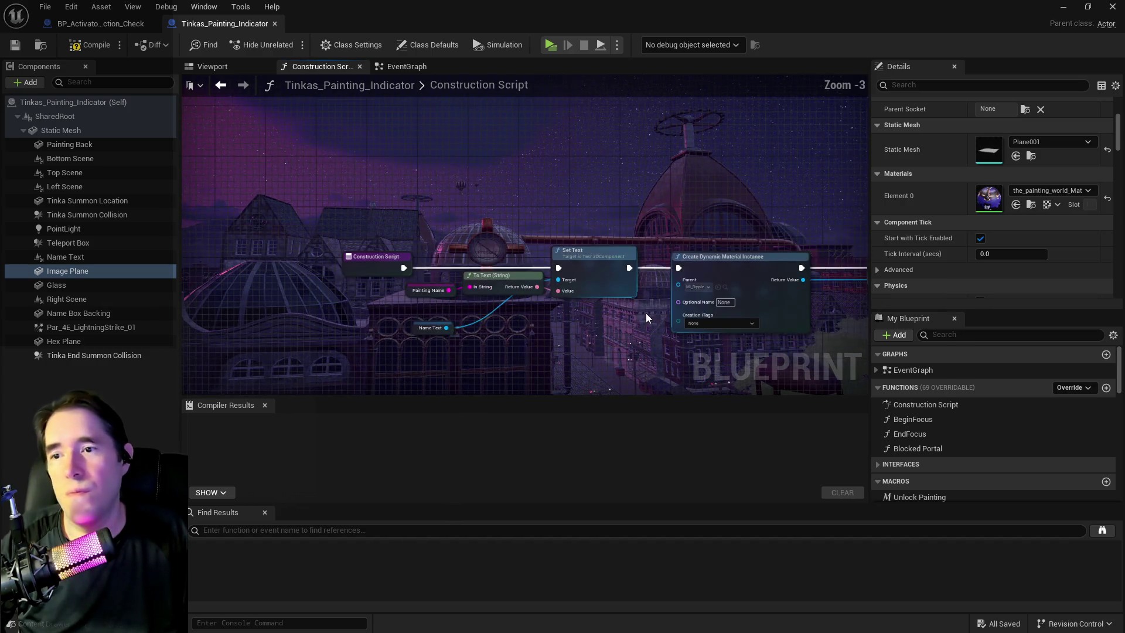
{"action": "left_click_drag", "start_coordinate": [283, 330], "coordinate": [0, 324]}
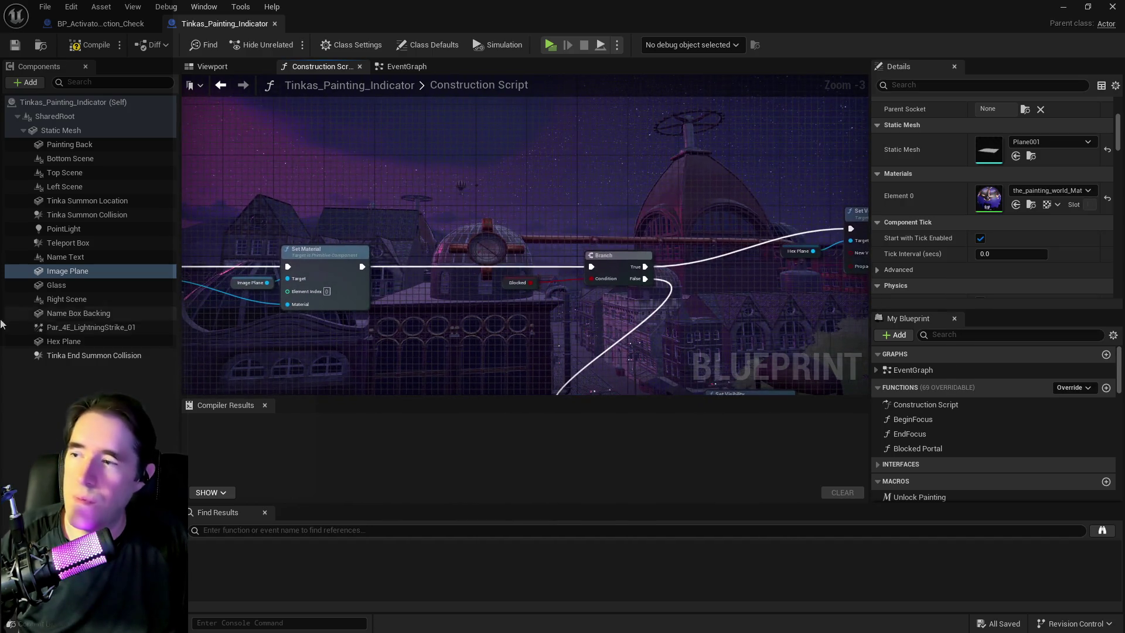
{"action": "right_click", "coordinate": [69, 280]}
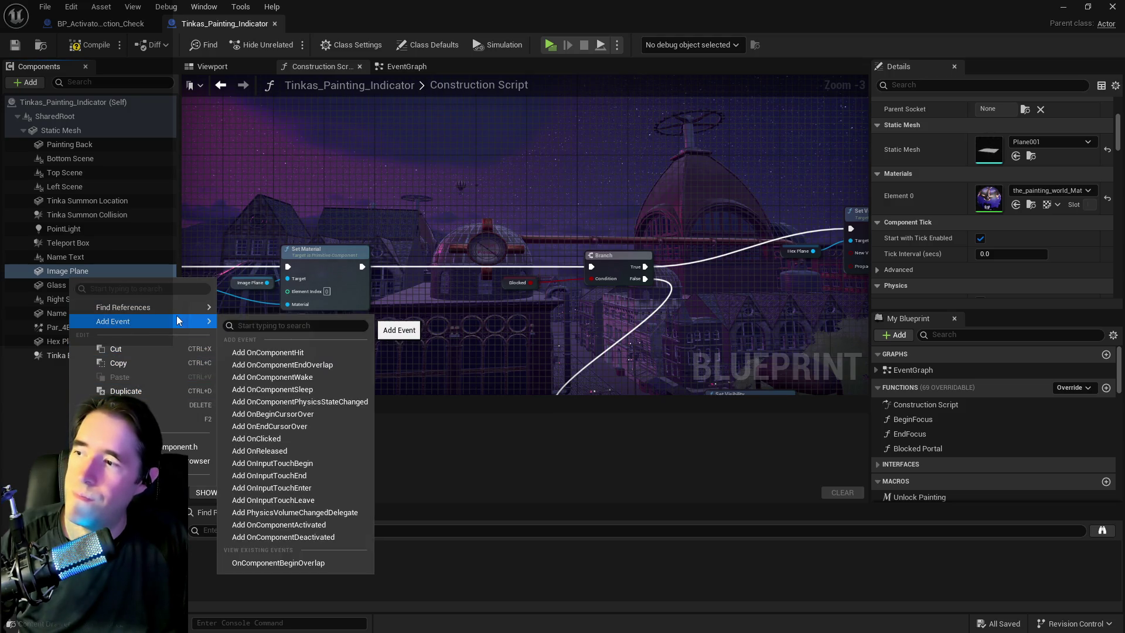
{"action": "mouse_move", "coordinate": [146, 307]}
{"action": "left_click", "coordinate": [249, 314]}
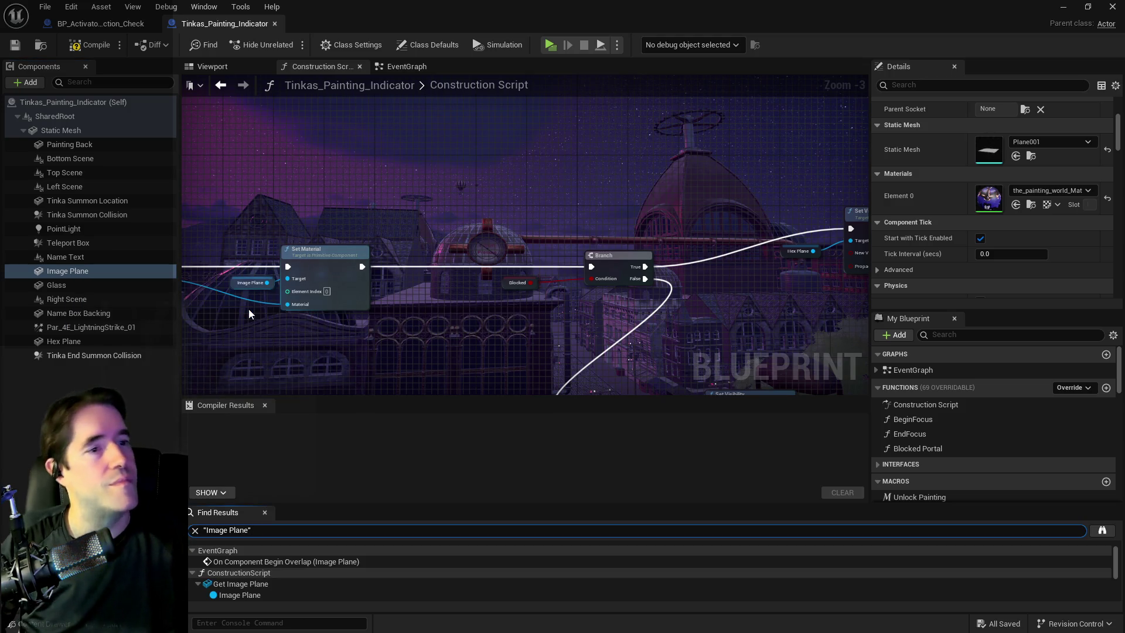
Step: Wire Set Text directly to Branch and delete the dynamic material and Set Material nodes
{"action": "left_click", "coordinate": [261, 596]}
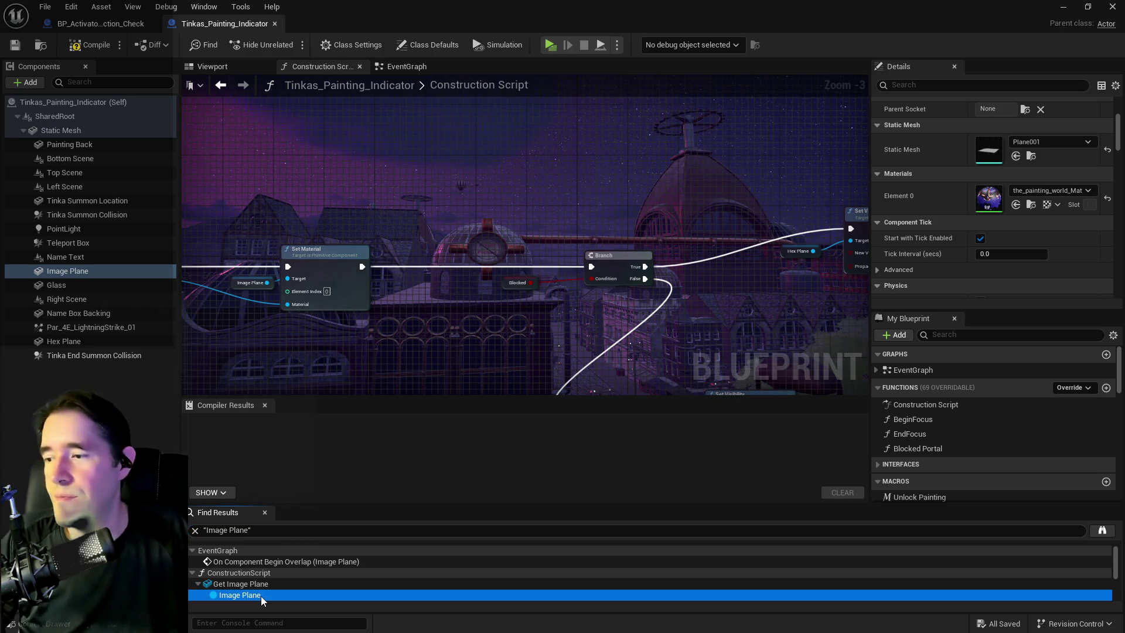
{"action": "scroll", "coordinate": [559, 334], "scroll_direction": "down", "scroll_amount": 4}
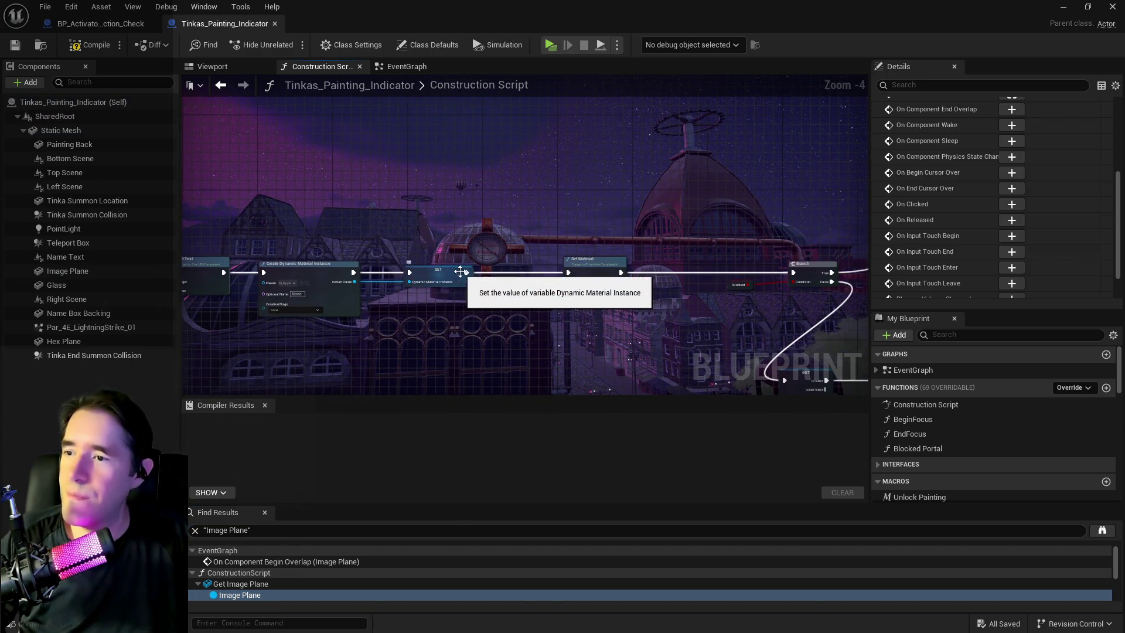
{"action": "left_click_drag", "start_coordinate": [459, 272], "coordinate": [600, 247]}
{"action": "mouse_move", "coordinate": [369, 250]}
{"action": "left_mouse_down"}
{"action": "mouse_move", "coordinate": [430, 265]}
{"action": "mouse_move", "coordinate": [943, 267]}
{"action": "mouse_move", "coordinate": [650, 266]}
{"action": "mouse_move", "coordinate": [590, 251]}
{"action": "left_mouse_up"}
{"action": "mouse_move", "coordinate": [428, 202]}
{"action": "left_mouse_down"}
{"action": "mouse_move", "coordinate": [789, 317]}
{"action": "mouse_move", "coordinate": [693, 312]}
{"action": "left_mouse_up"}
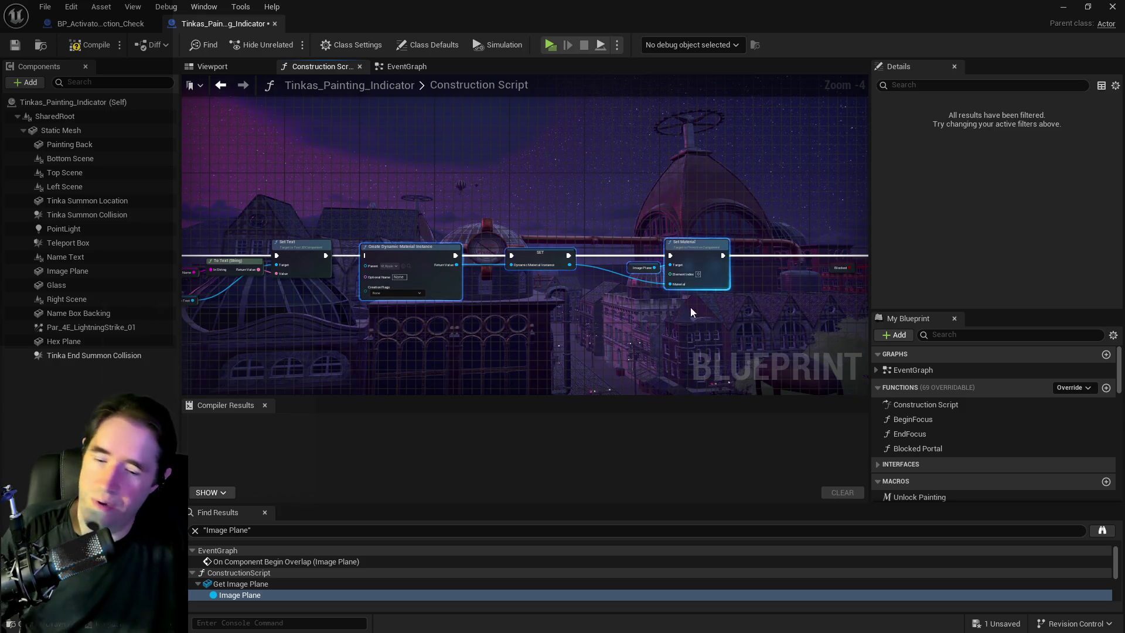
{"action": "key", "text": "Delete"}
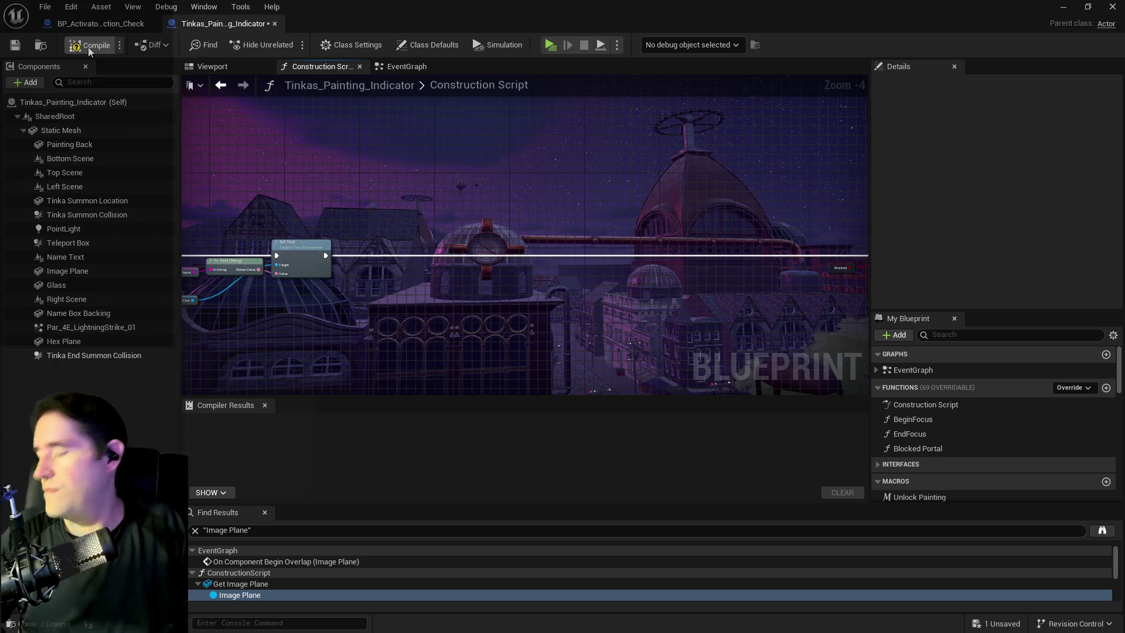
Step: Compile the blueprint and shift three remaining nodes further right
{"action": "left_click", "coordinate": [88, 47]}
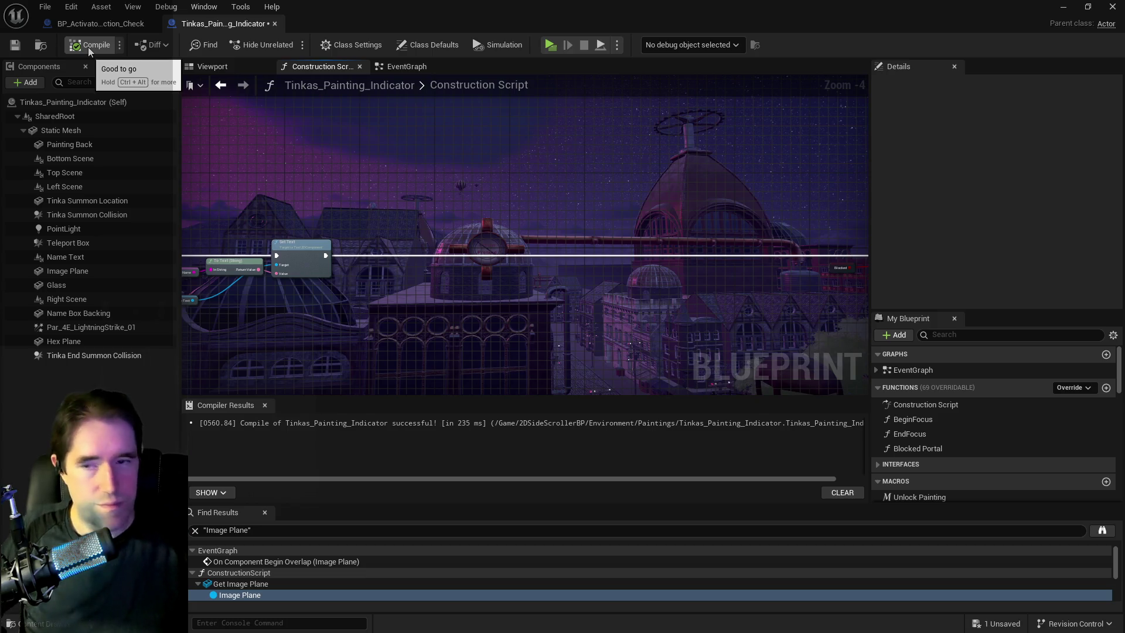
{"action": "scroll", "coordinate": [384, 321], "scroll_direction": "down", "scroll_amount": 2}
{"action": "left_click_drag", "start_coordinate": [243, 300], "coordinate": [335, 227]}
{"action": "left_click_drag", "start_coordinate": [497, 270], "coordinate": [672, 242]}
{"action": "scroll", "coordinate": [680, 245], "scroll_direction": "up", "scroll_amount": 4}
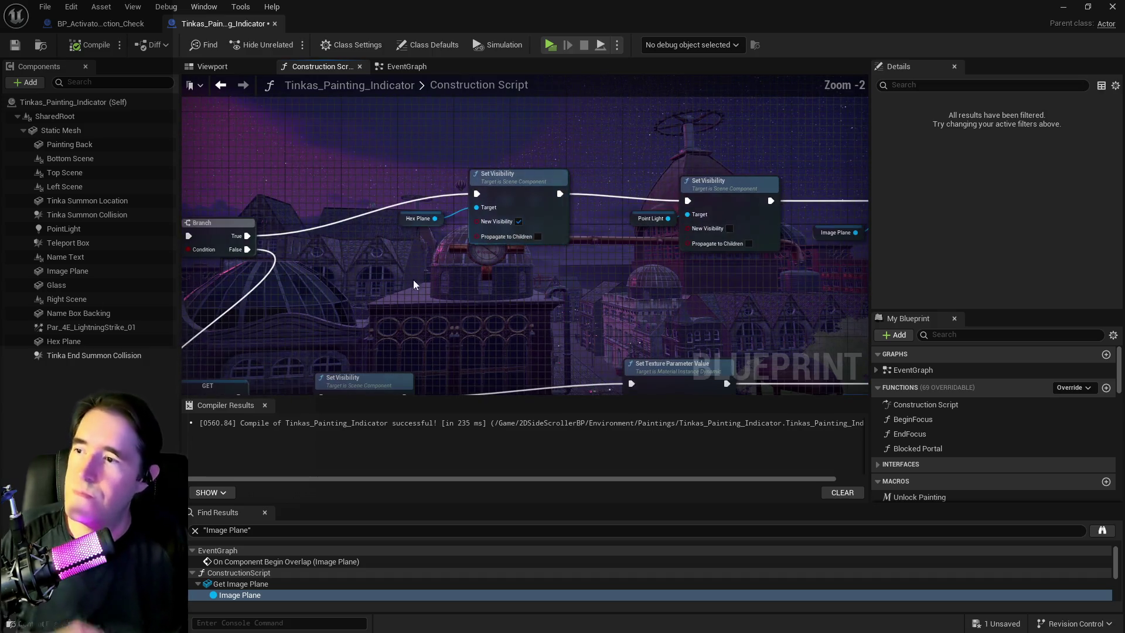
Step: Attempt to delete the Image Plane component, then cancel at the confirmation prompt
{"action": "left_click", "coordinate": [59, 271]}
{"action": "right_click", "coordinate": [52, 271]}
{"action": "left_click", "coordinate": [97, 397]}
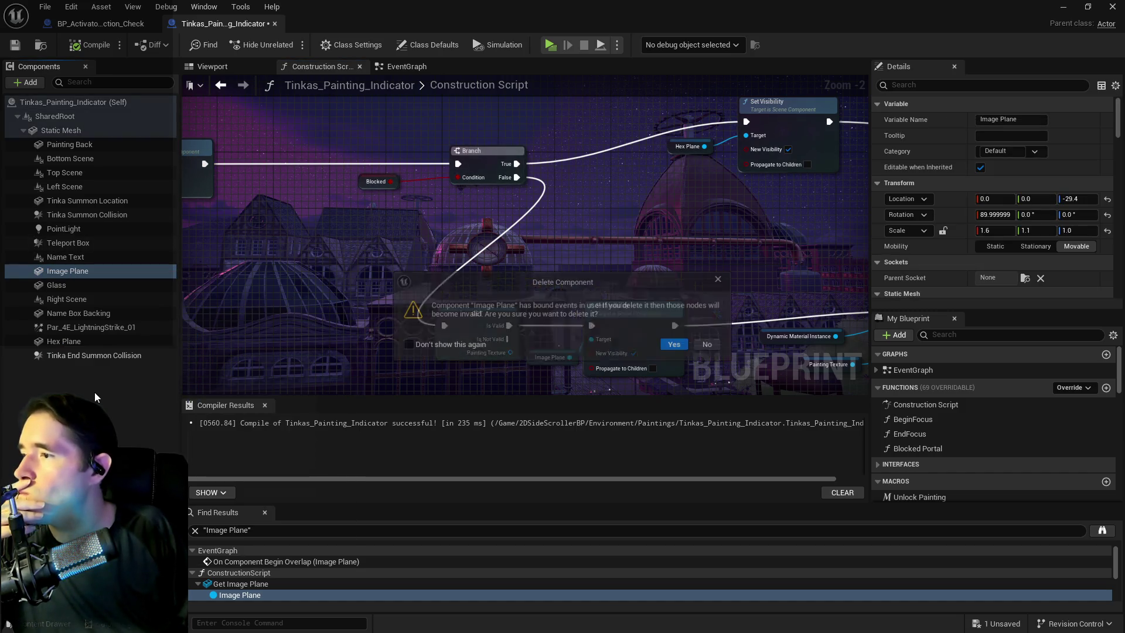
{"action": "left_click", "coordinate": [709, 345]}
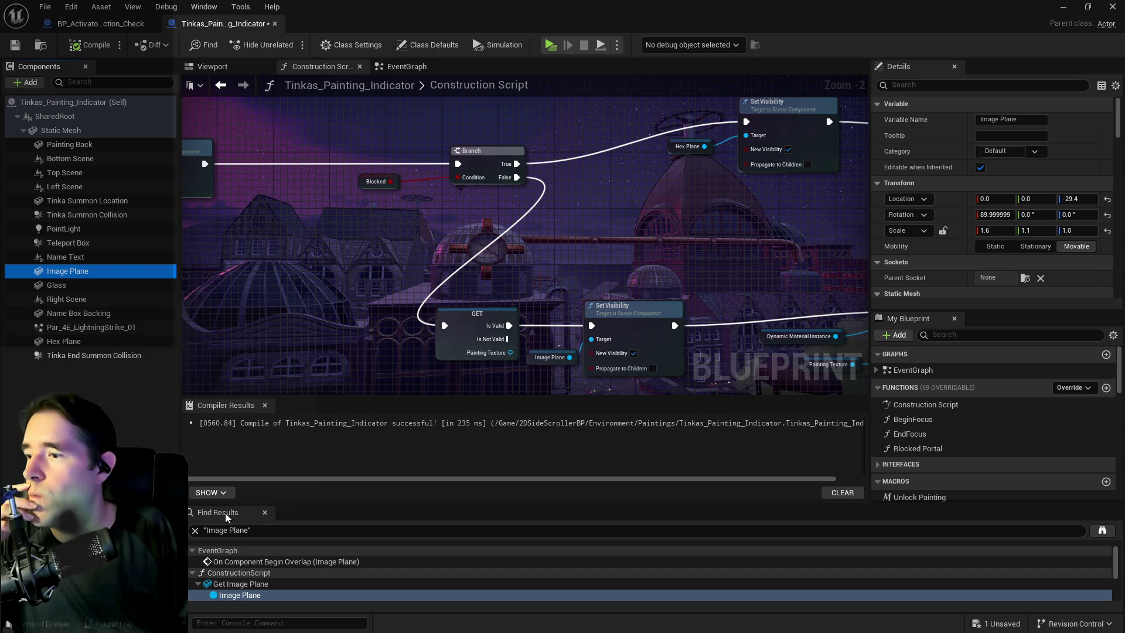
Step: Reconnect Branch False straight to Set Attenuation Radius, bypassing the Image Plane nodes
{"action": "scroll", "coordinate": [232, 574], "scroll_direction": "down", "scroll_amount": 2}
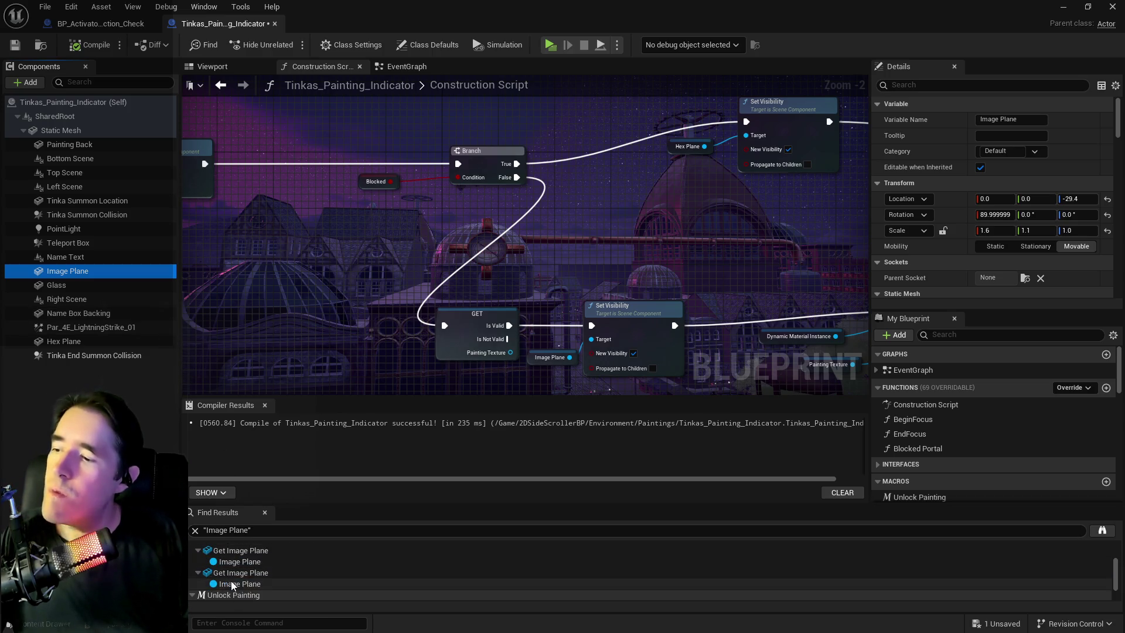
{"action": "left_click", "coordinate": [233, 584]}
{"action": "scroll", "coordinate": [424, 367], "scroll_direction": "down", "scroll_amount": 4}
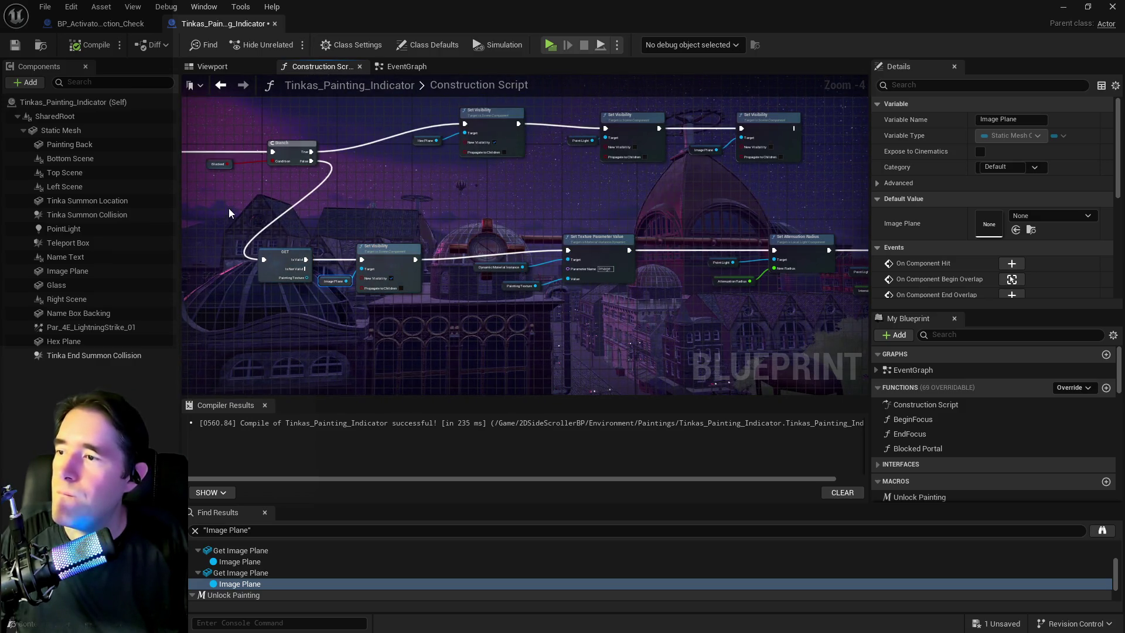
{"action": "mouse_move", "coordinate": [311, 161]}
{"action": "left_mouse_down"}
{"action": "mouse_move", "coordinate": [804, 261]}
{"action": "mouse_move", "coordinate": [619, 258]}
{"action": "mouse_move", "coordinate": [567, 249]}
{"action": "mouse_move", "coordinate": [924, 212]}
{"action": "mouse_move", "coordinate": [719, 237]}
{"action": "mouse_move", "coordinate": [286, 243]}
{"action": "mouse_move", "coordinate": [346, 228]}
{"action": "mouse_move", "coordinate": [490, 231]}
{"action": "mouse_move", "coordinate": [552, 251]}
{"action": "left_mouse_up"}
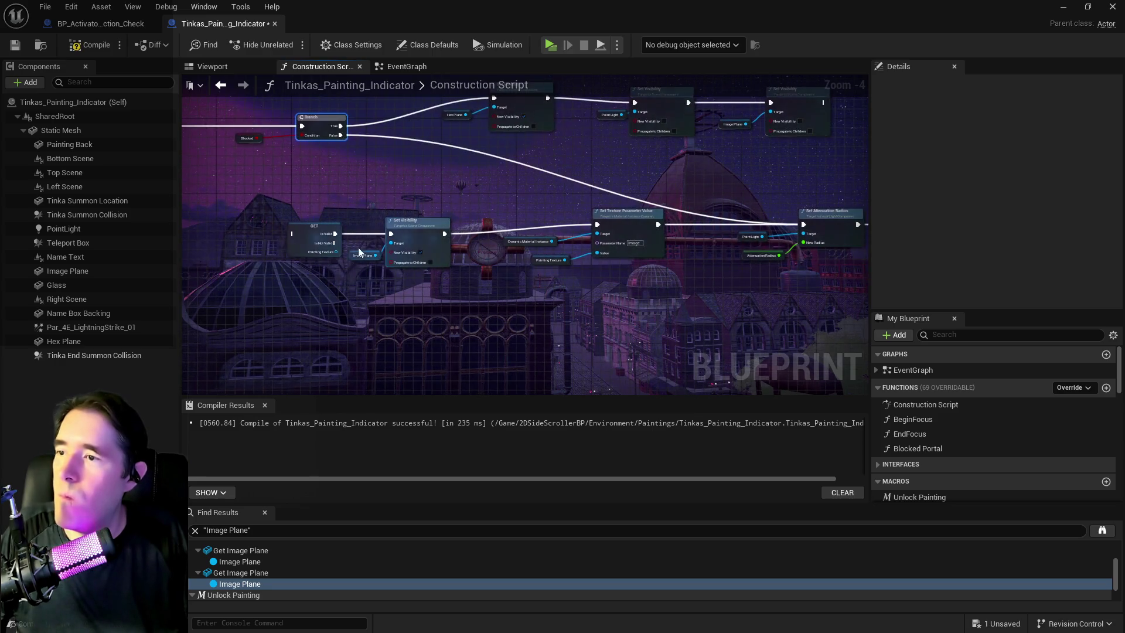
{"action": "left_click", "coordinate": [600, 278]}
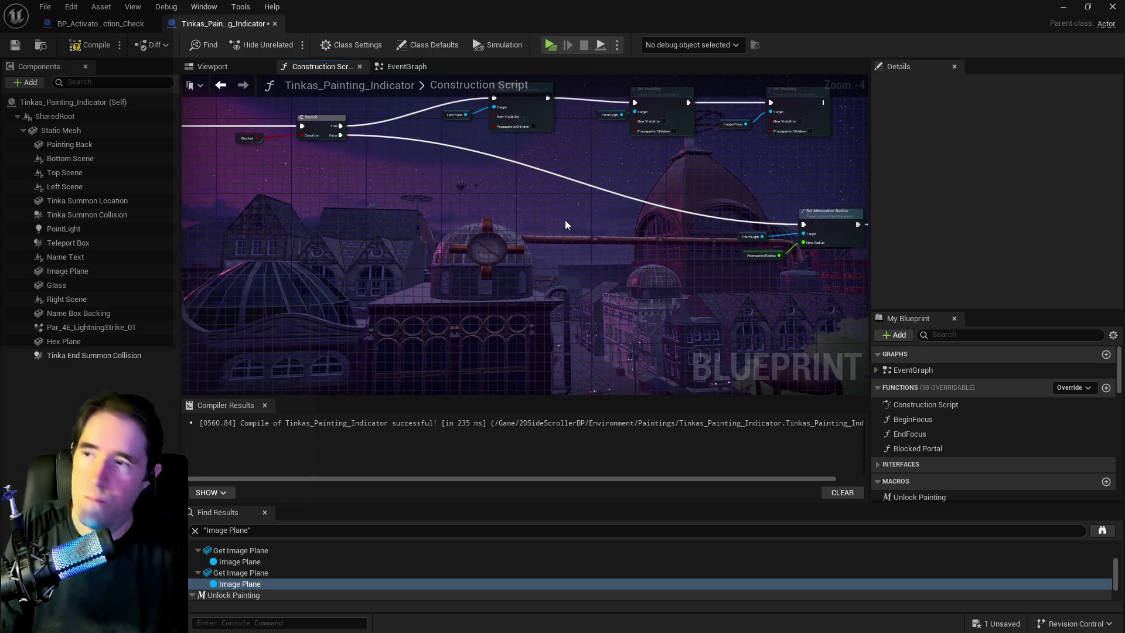
{"action": "scroll", "coordinate": [527, 264], "scroll_direction": "up", "scroll_amount": 1}
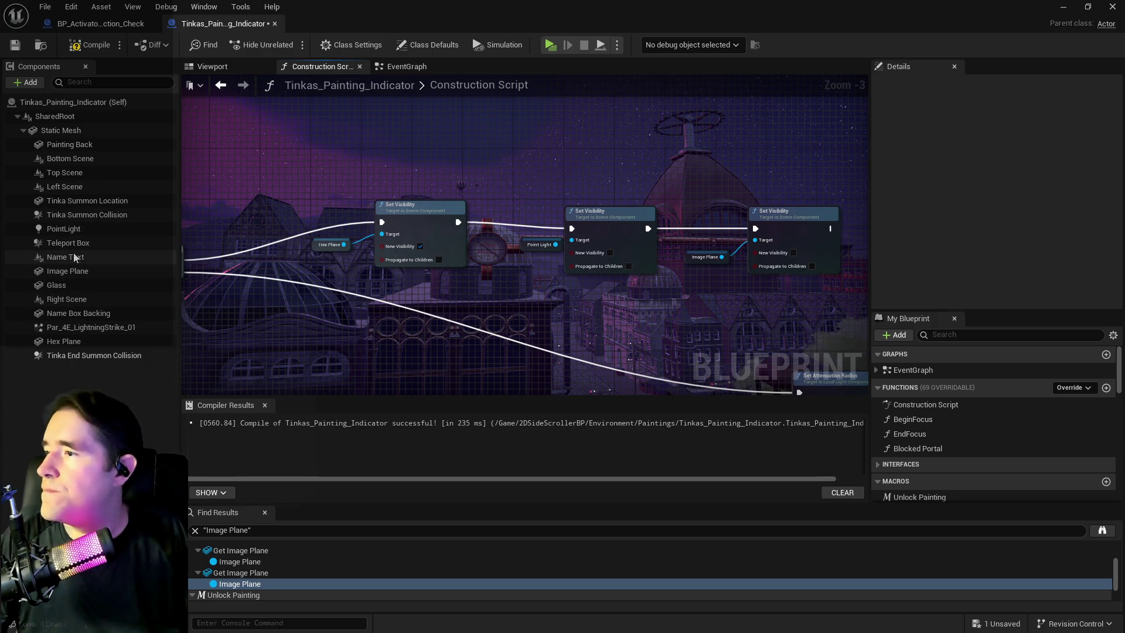
{"action": "left_click", "coordinate": [65, 341]}
Step: Filter the Hex Plane details by 'is' and make it visible by default
{"action": "left_click", "coordinate": [951, 86]}
{"action": "type", "text": "is"}
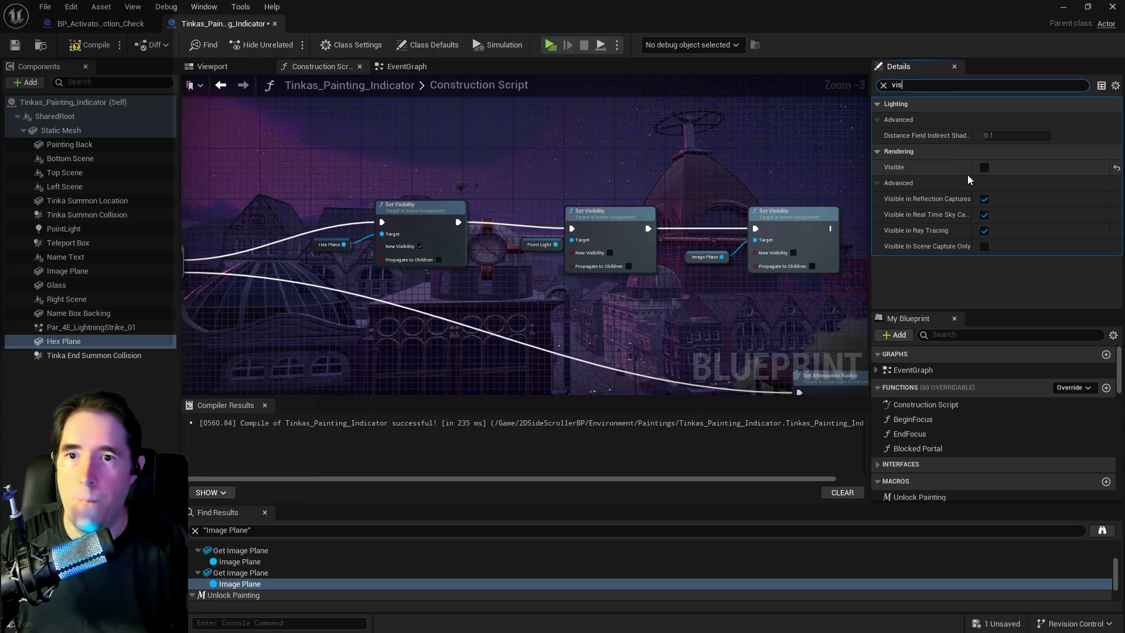
{"action": "left_click", "coordinate": [984, 168]}
Step: Delete the attenuation, intensity and visibility light nodes
{"action": "mouse_move", "coordinate": [502, 202]}
{"action": "left_mouse_down"}
{"action": "mouse_move", "coordinate": [592, 261]}
{"action": "mouse_move", "coordinate": [756, 263]}
{"action": "left_mouse_up"}
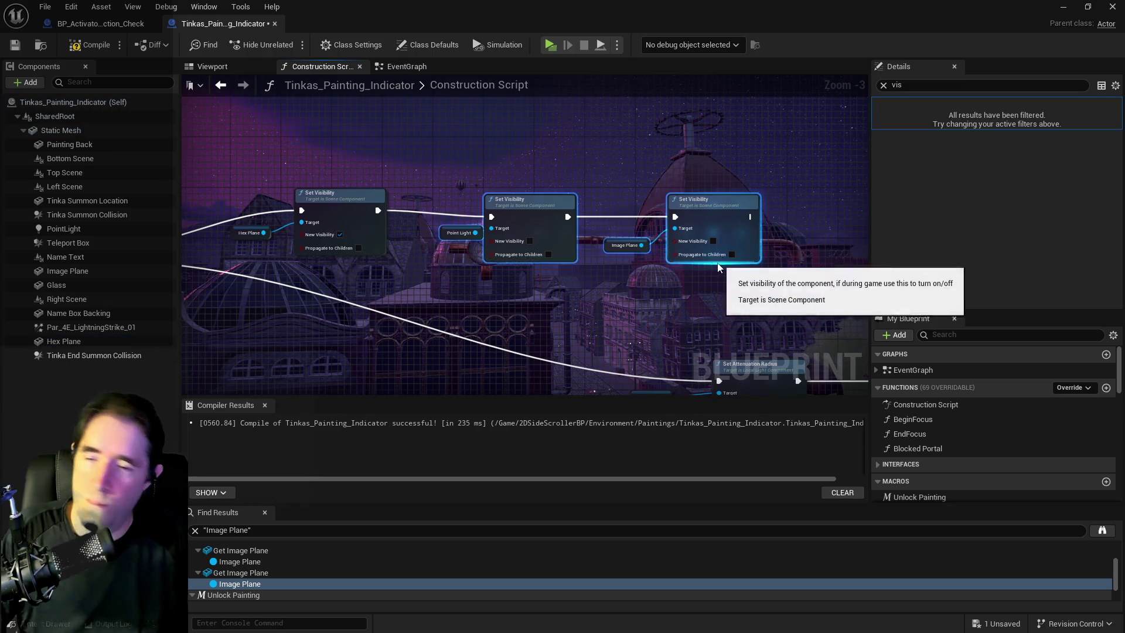
{"action": "left_click", "coordinate": [674, 339]}
{"action": "scroll", "coordinate": [694, 346], "scroll_direction": "down", "scroll_amount": 1}
{"action": "mouse_move", "coordinate": [694, 347]}
{"action": "left_mouse_down"}
{"action": "mouse_move", "coordinate": [623, 219]}
{"action": "mouse_move", "coordinate": [312, 198]}
{"action": "left_mouse_up"}
{"action": "scroll", "coordinate": [561, 236], "scroll_direction": "up", "scroll_amount": 1}
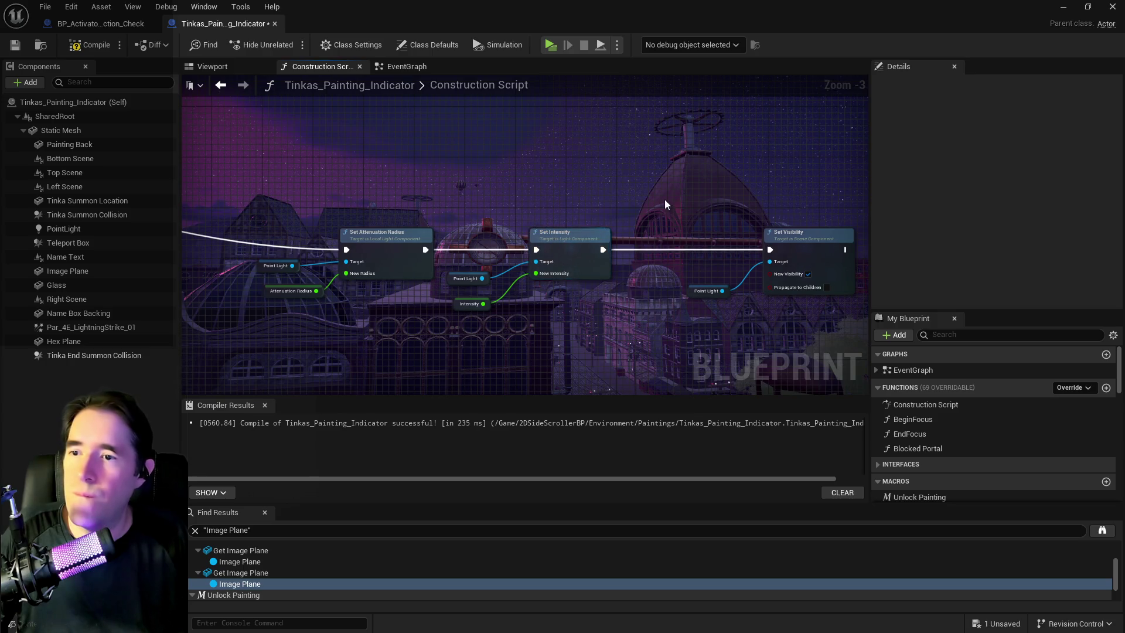
{"action": "left_click_drag", "start_coordinate": [244, 203], "coordinate": [803, 337]}
{"action": "key", "text": "Delete"}
Step: Delete the Branch and Blocked nodes from the Construction Script
{"action": "mouse_move", "coordinate": [676, 334]}
{"action": "left_mouse_down"}
{"action": "mouse_move", "coordinate": [346, 152]}
{"action": "mouse_move", "coordinate": [522, 163]}
{"action": "mouse_move", "coordinate": [518, 146]}
{"action": "mouse_move", "coordinate": [623, 246]}
{"action": "mouse_move", "coordinate": [718, 232]}
{"action": "left_mouse_up"}
{"action": "scroll", "coordinate": [624, 246], "scroll_direction": "down", "scroll_amount": 1}
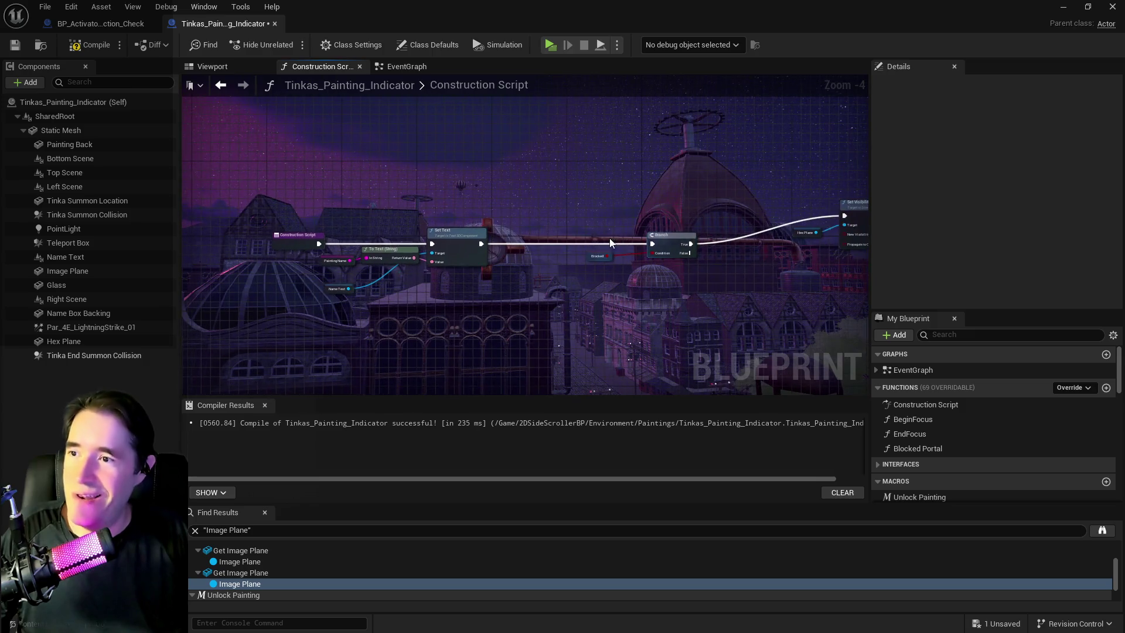
{"action": "left_click_drag", "start_coordinate": [490, 228], "coordinate": [416, 234]}
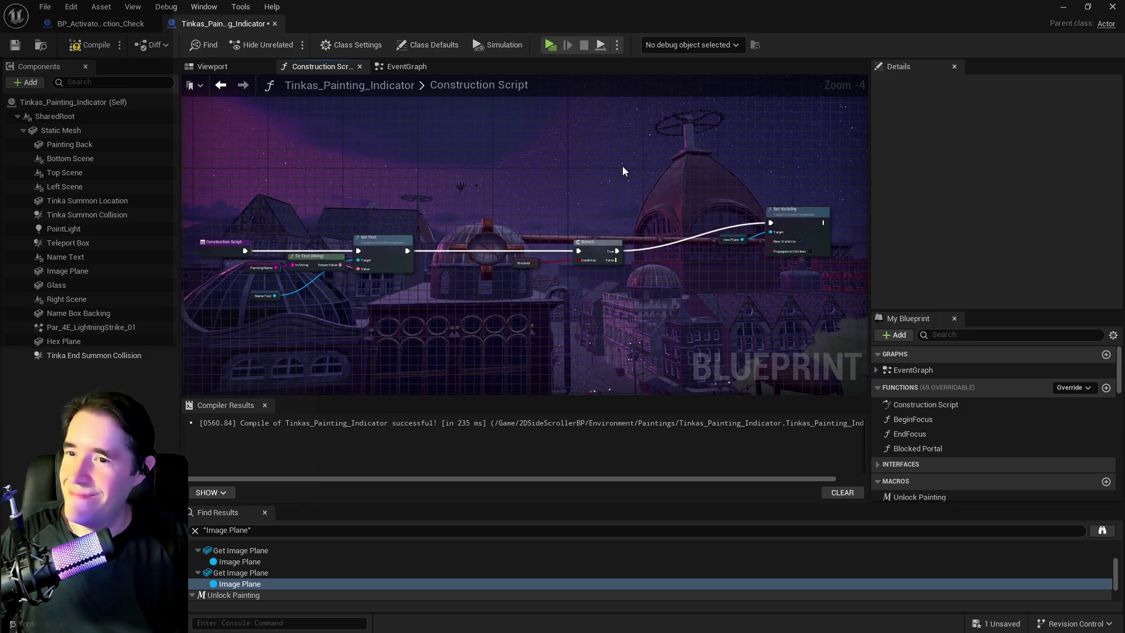
{"action": "left_click_drag", "start_coordinate": [786, 252], "coordinate": [786, 251]}
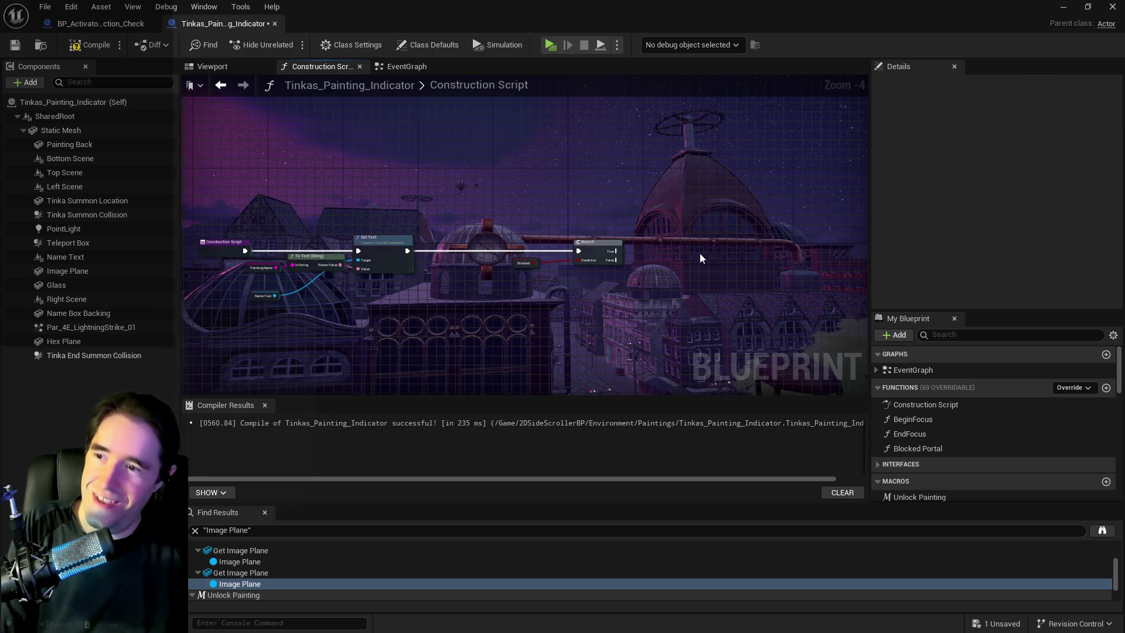
{"action": "scroll", "coordinate": [702, 253], "scroll_direction": "up", "scroll_amount": 3}
{"action": "left_click_drag", "start_coordinate": [513, 182], "coordinate": [673, 224]}
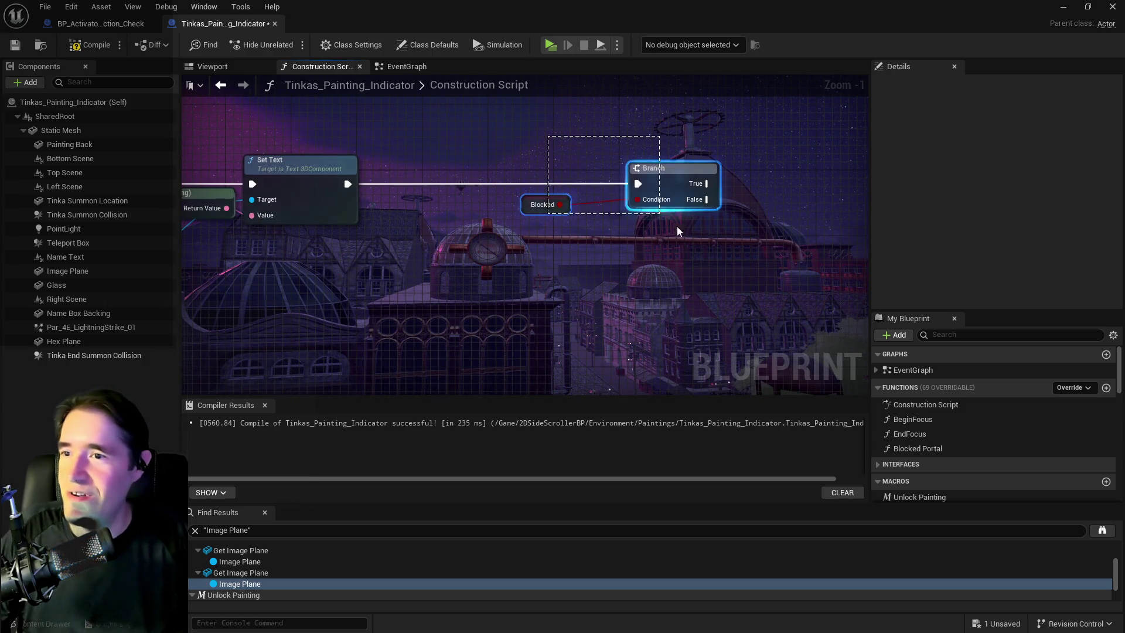
{"action": "key", "text": "Delete"}
{"action": "left_click_drag", "start_coordinate": [522, 245], "coordinate": [761, 263]}
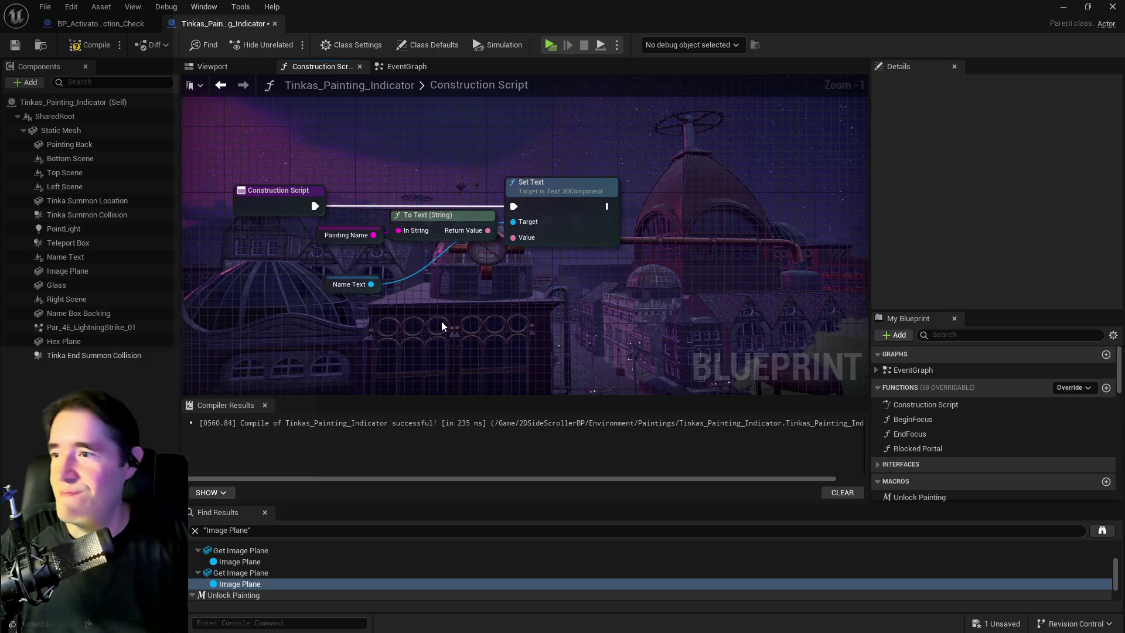
Step: Compile and save, then open Unlock Painting from the Image Plane references
{"action": "left_click", "coordinate": [86, 44]}
{"action": "left_click", "coordinate": [16, 46]}
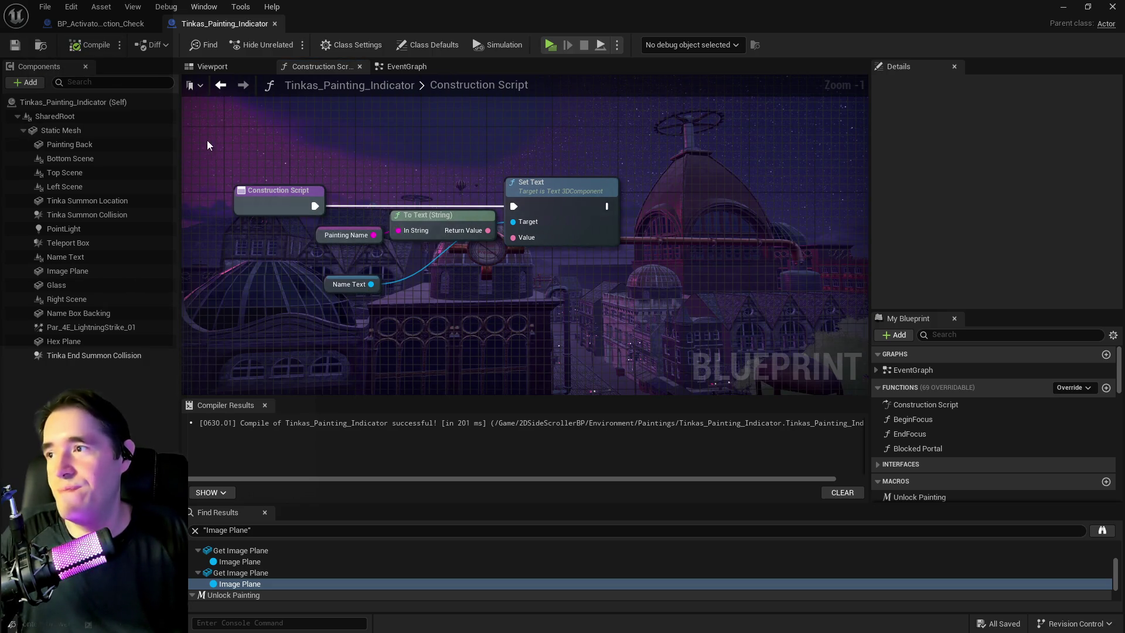
{"action": "left_click", "coordinate": [87, 272]}
{"action": "key", "text": "Delete"}
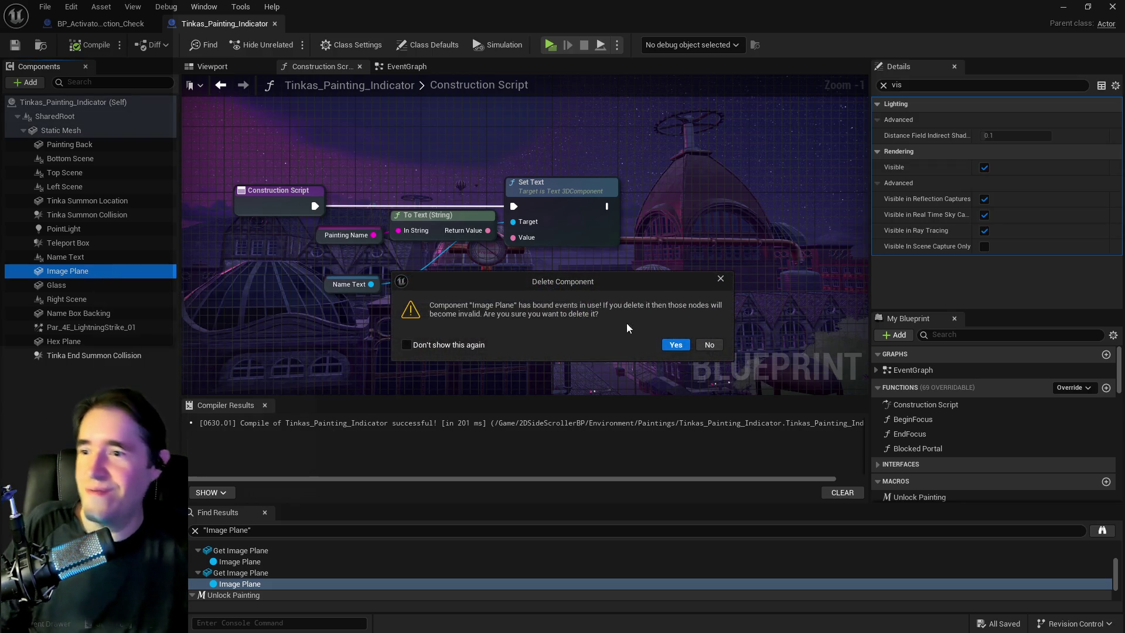
{"action": "left_click", "coordinate": [709, 346]}
{"action": "double_click", "coordinate": [272, 570]}
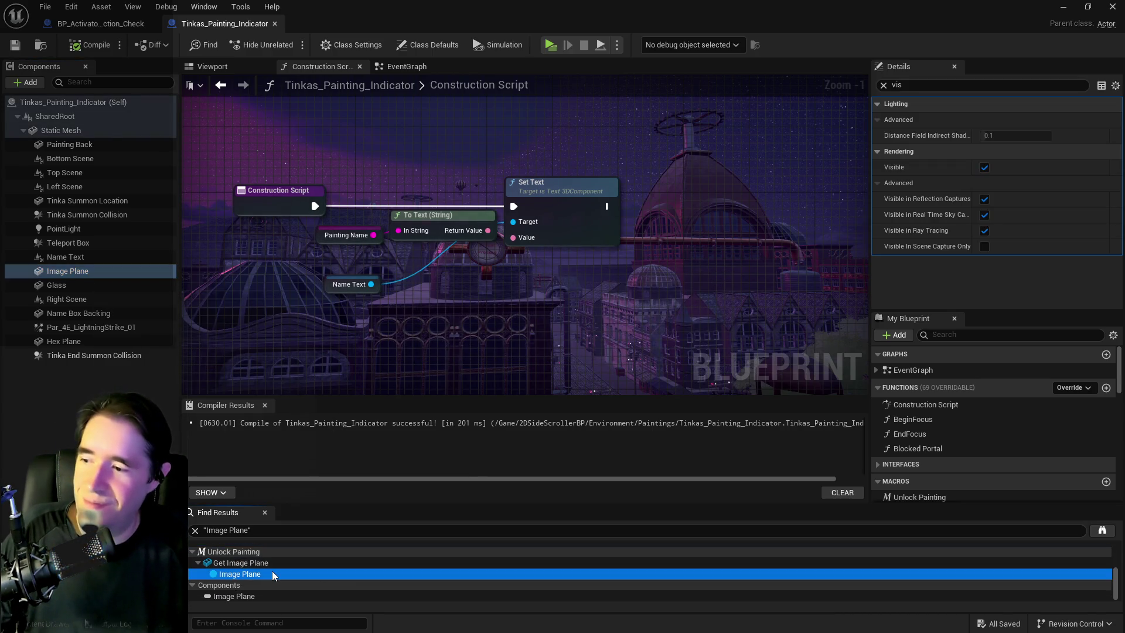
{"action": "scroll", "coordinate": [448, 332], "scroll_direction": "down", "scroll_amount": 4}
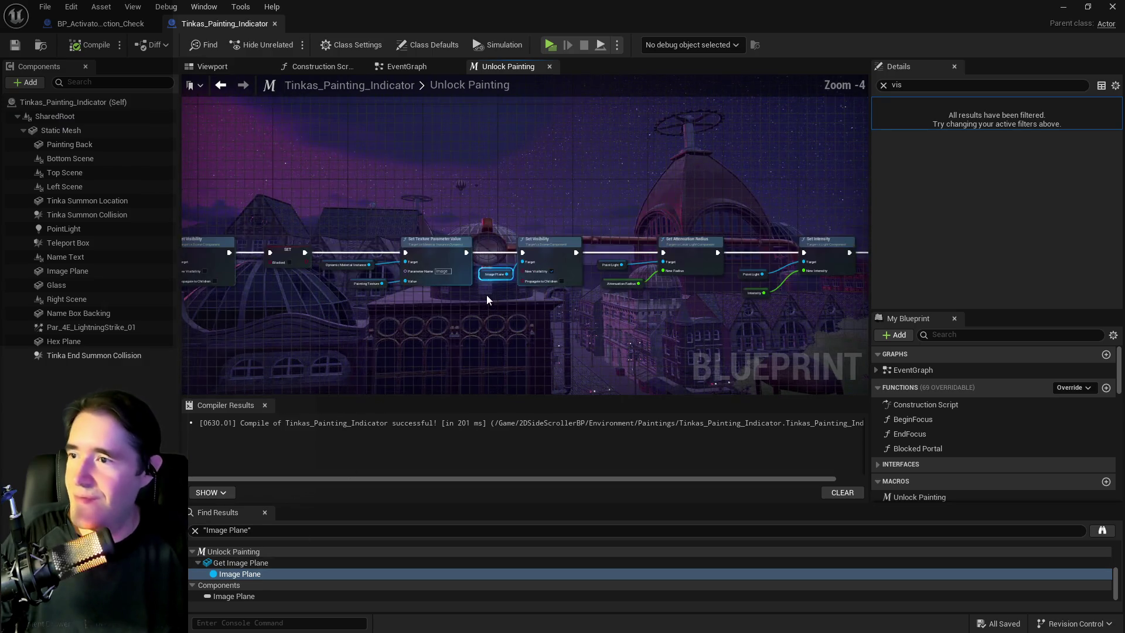
Step: Remove the Unlock Painting macro from the My Blueprint panel
{"action": "scroll", "coordinate": [519, 276], "scroll_direction": "down", "scroll_amount": 2}
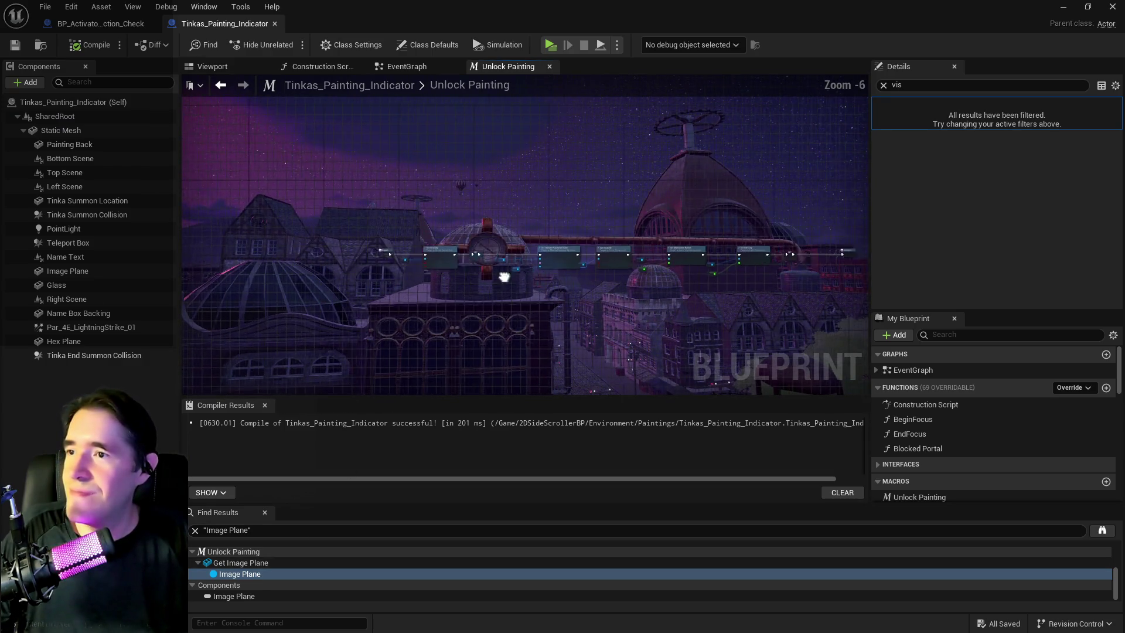
{"action": "scroll", "coordinate": [355, 273], "scroll_direction": "up", "scroll_amount": 1}
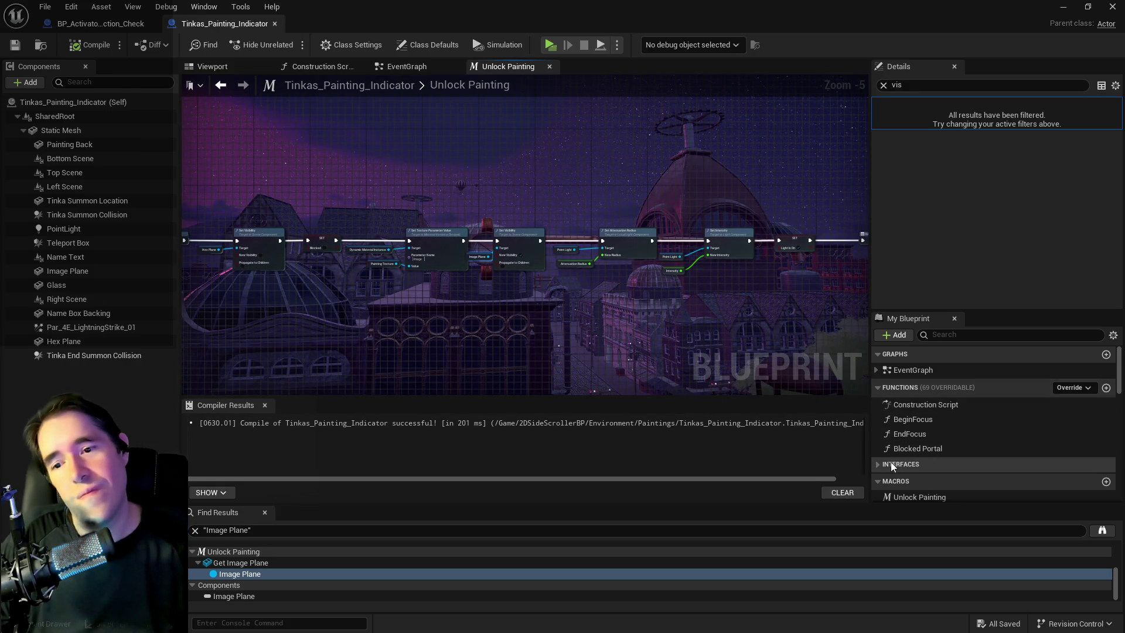
{"action": "scroll", "coordinate": [896, 457], "scroll_direction": "down", "scroll_amount": 3}
{"action": "right_click", "coordinate": [917, 442]}
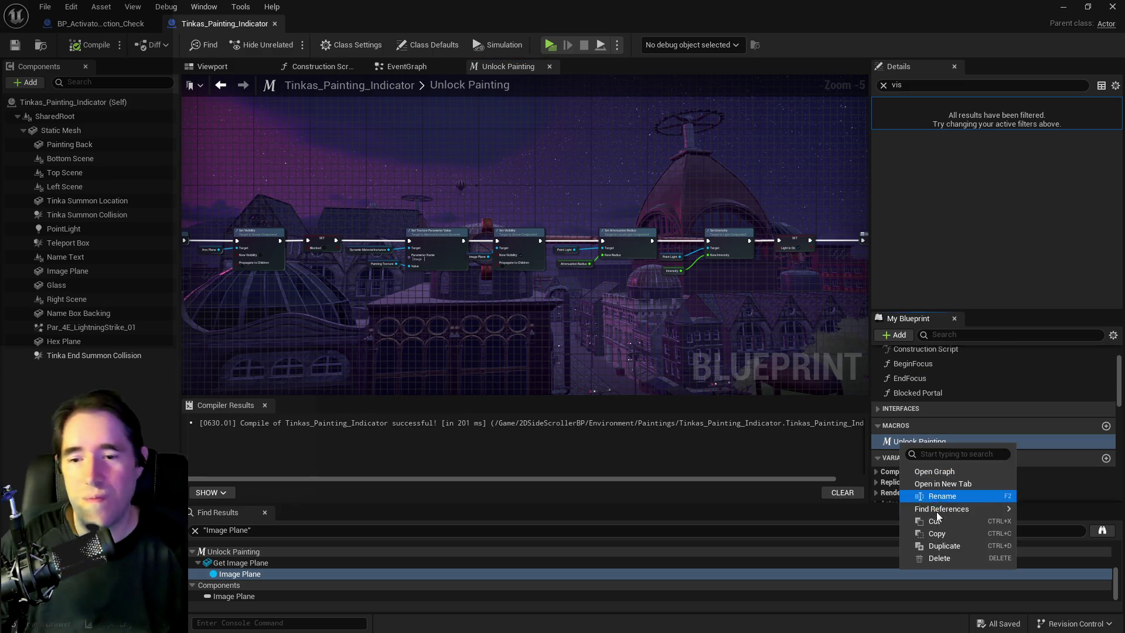
{"action": "key", "text": "Delete"}
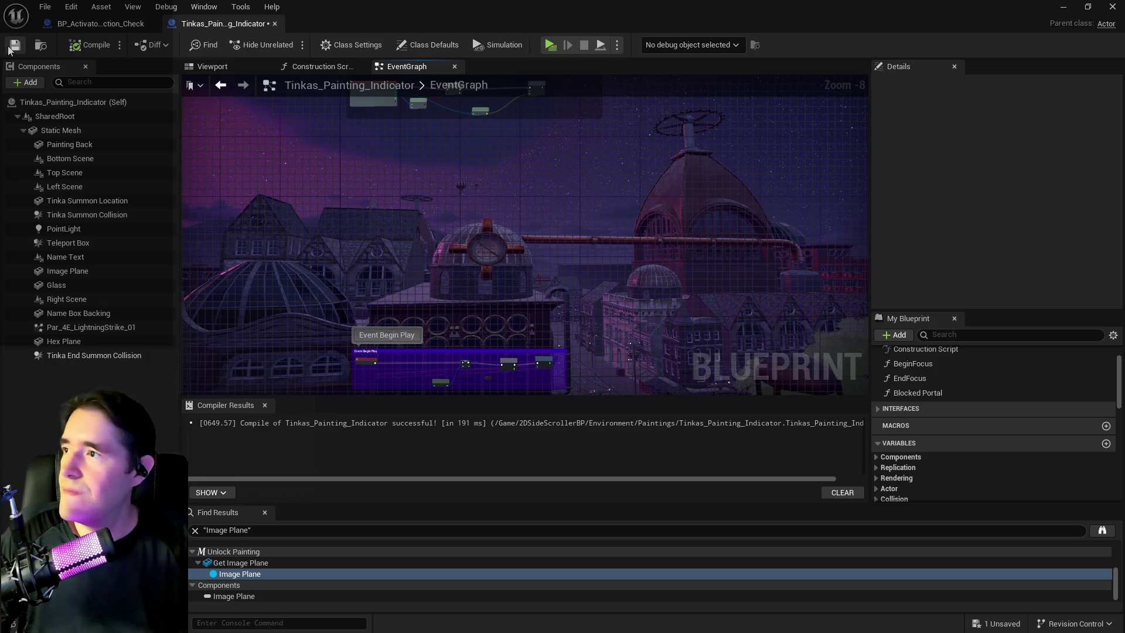
{"action": "scroll", "coordinate": [464, 191], "scroll_direction": "down", "scroll_amount": 3}
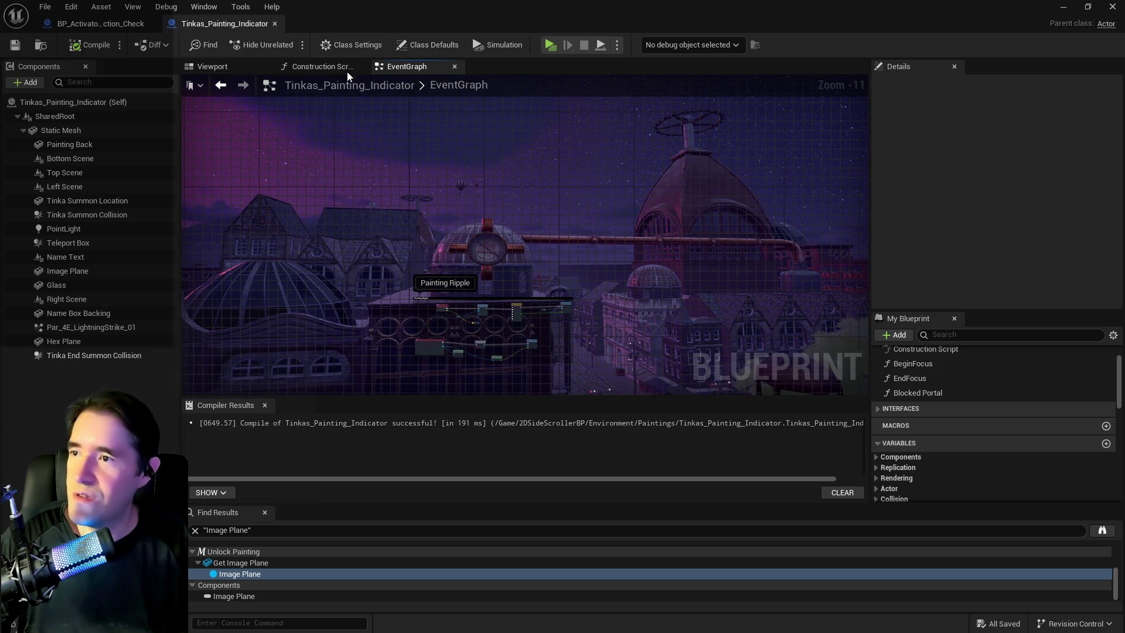
Step: Try deleting Image Plane, cancel, and list all its references
{"action": "left_click", "coordinate": [52, 270]}
{"action": "key", "text": "Delete"}
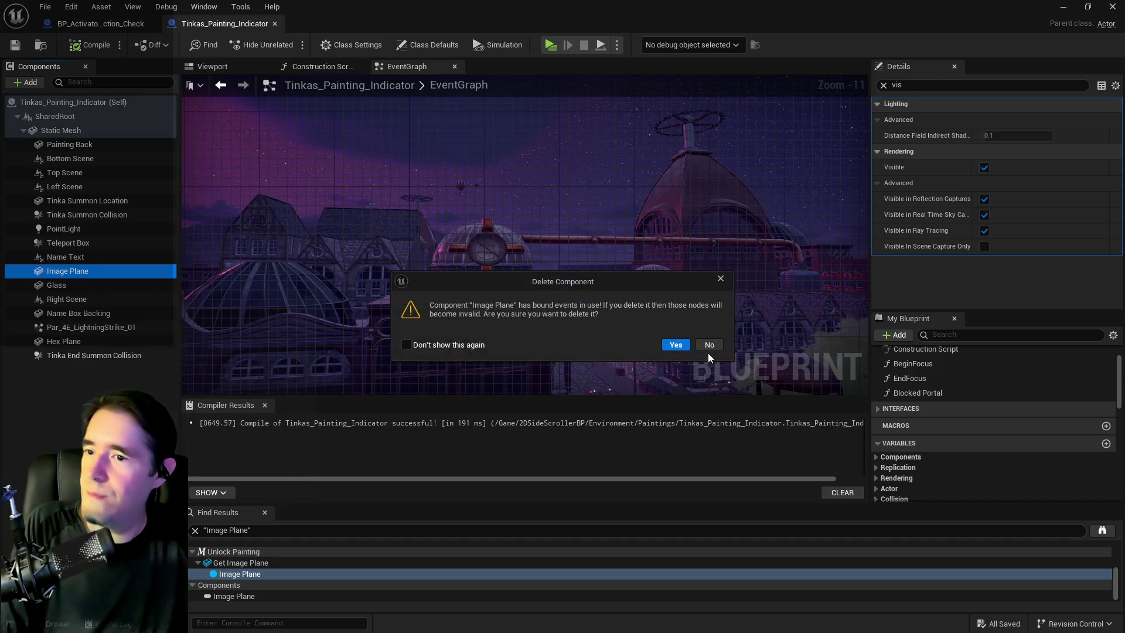
{"action": "left_click", "coordinate": [710, 345]}
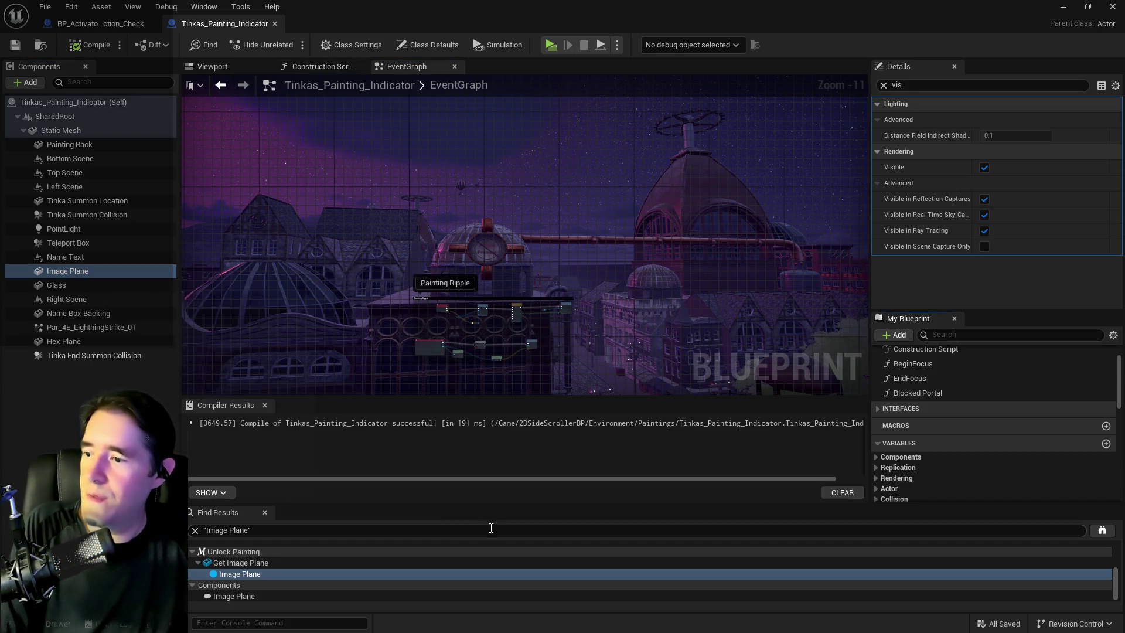
{"action": "left_click", "coordinate": [242, 576]}
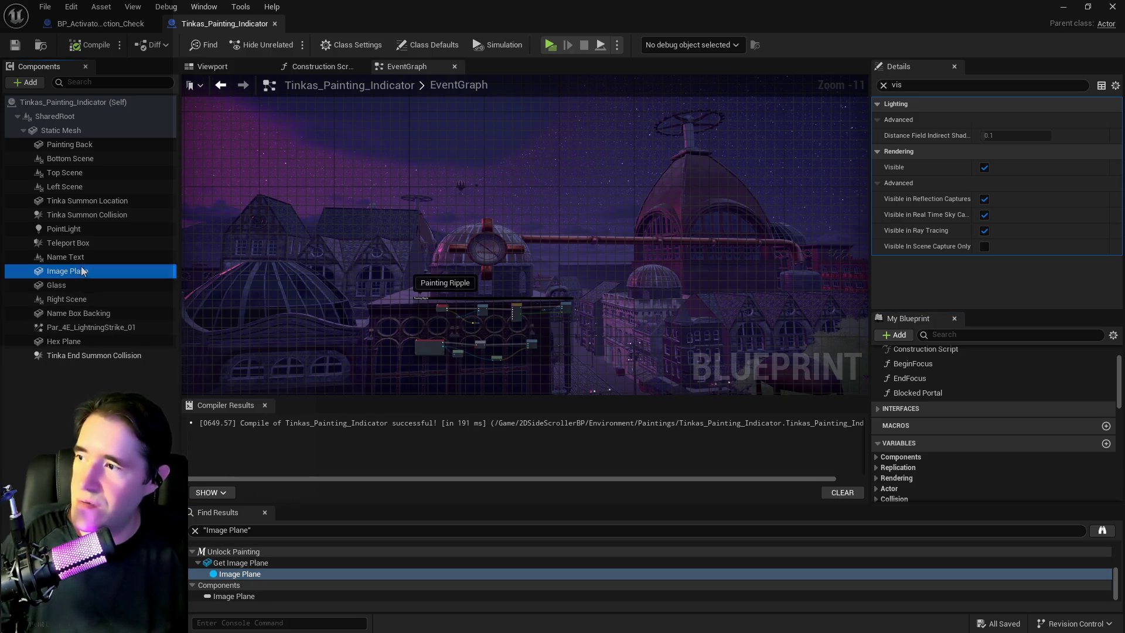
{"action": "right_click", "coordinate": [82, 270]}
{"action": "mouse_move", "coordinate": [175, 297]}
{"action": "left_click", "coordinate": [258, 301]}
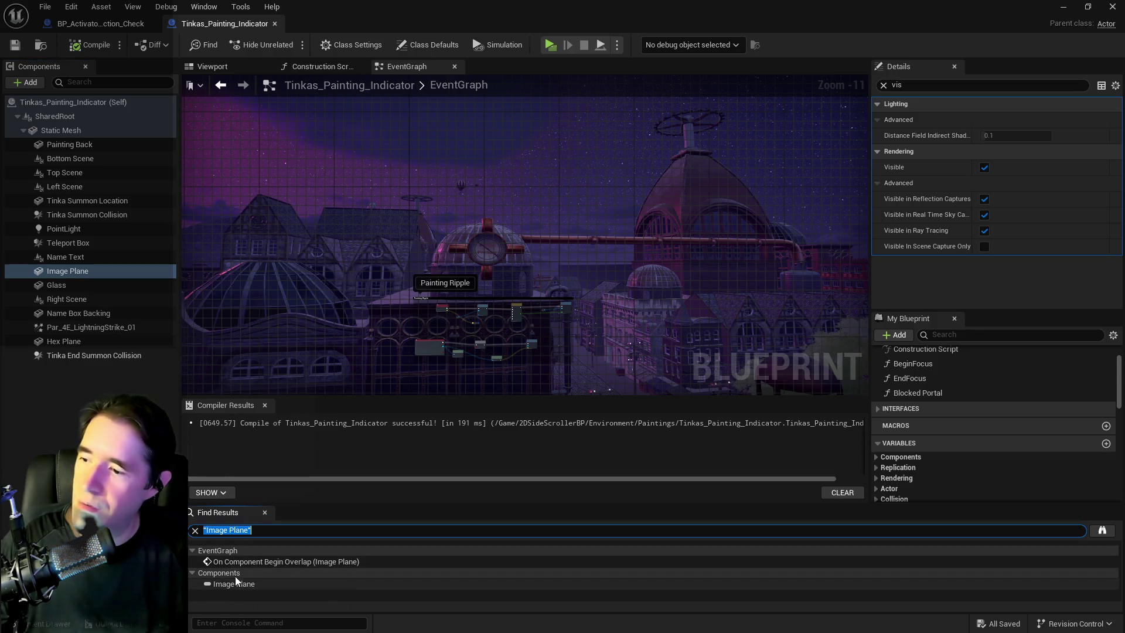
Step: Delete the Painting Ripple overlap nodes, compile and save, then delete Image Plane
{"action": "left_click", "coordinate": [241, 561]}
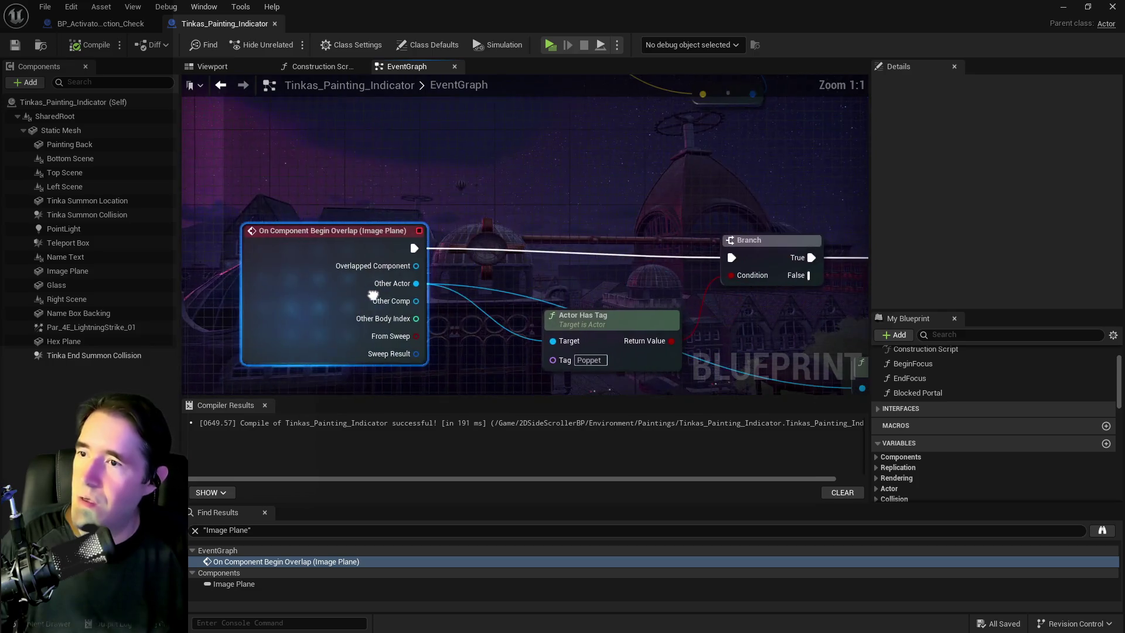
{"action": "scroll", "coordinate": [354, 256], "scroll_direction": "down", "scroll_amount": 5}
{"action": "scroll", "coordinate": [353, 251], "scroll_direction": "down", "scroll_amount": 1}
{"action": "mouse_move", "coordinate": [262, 133]}
{"action": "left_mouse_down"}
{"action": "mouse_move", "coordinate": [687, 375]}
{"action": "mouse_move", "coordinate": [695, 358]}
{"action": "left_mouse_up"}
{"action": "key", "text": "Delete"}
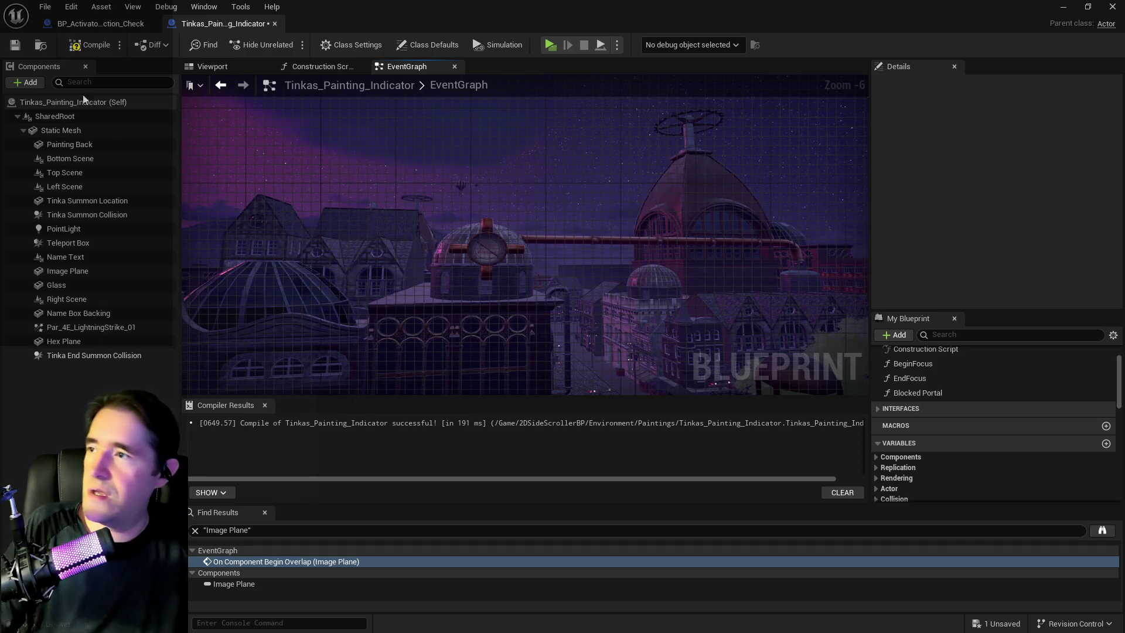
{"action": "left_click", "coordinate": [90, 41]}
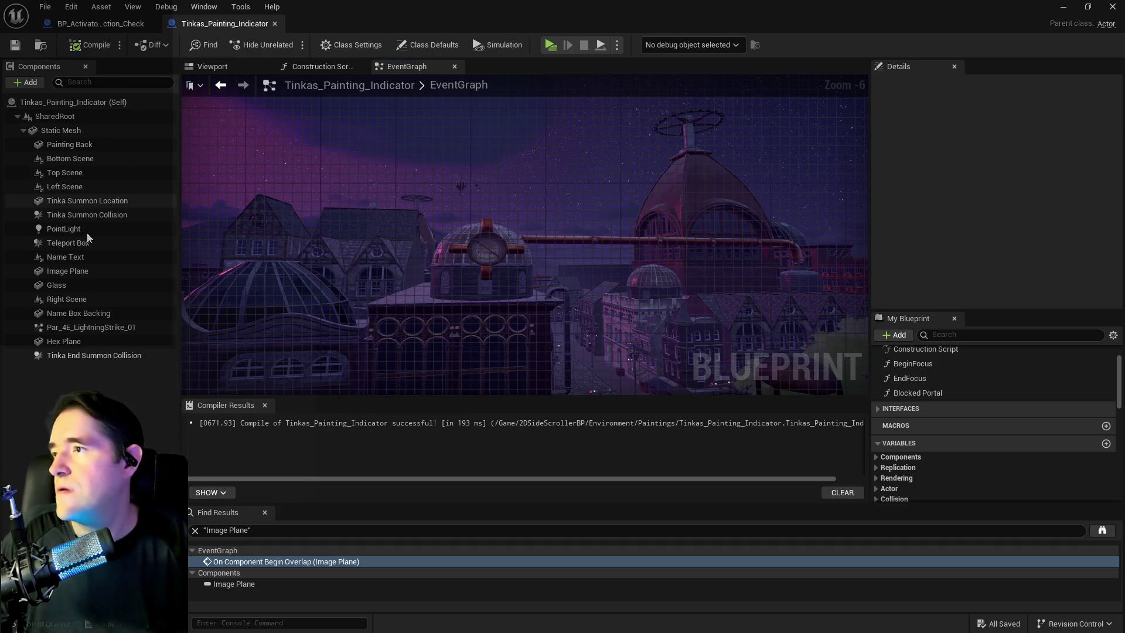
{"action": "right_click", "coordinate": [63, 276]}
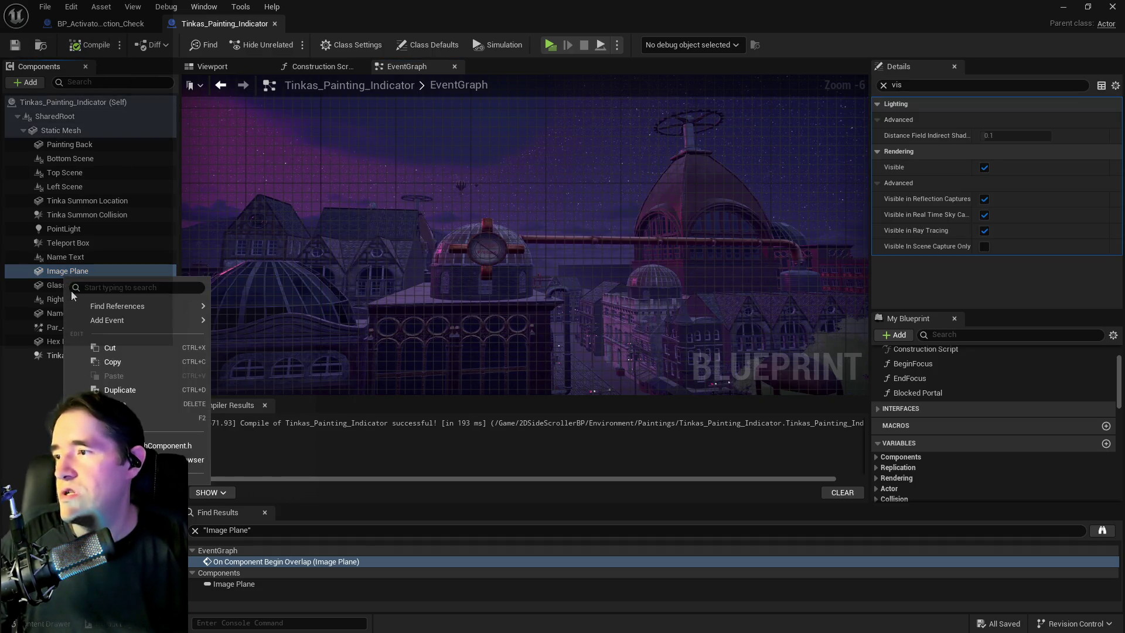
{"action": "left_click", "coordinate": [117, 389]}
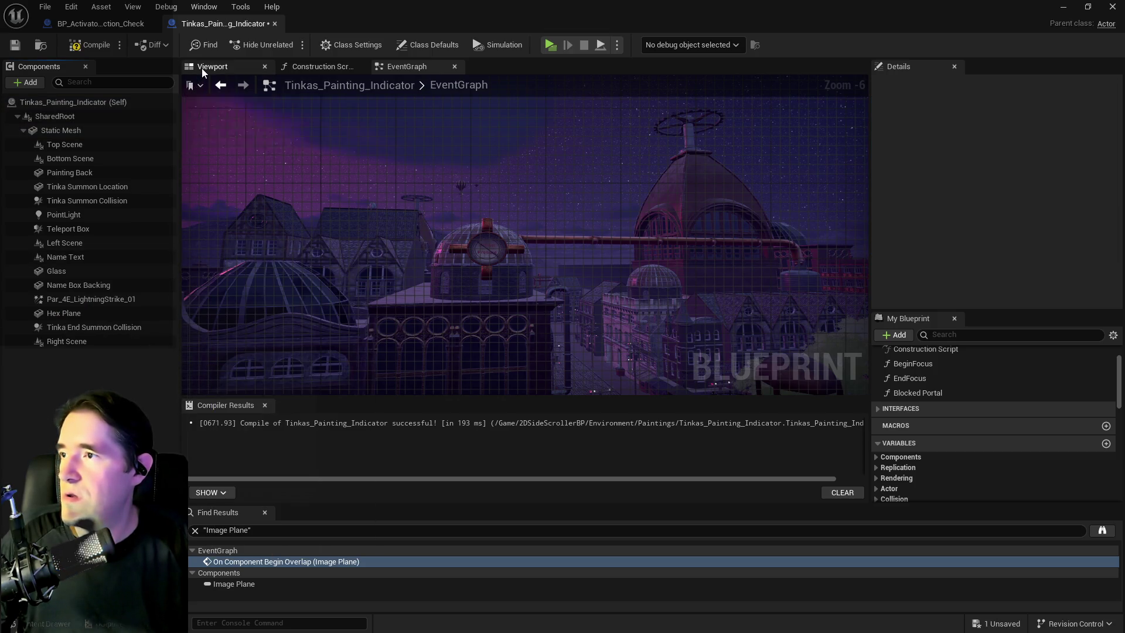
Step: Show the painting in the Viewport and delete the Glass and Left Scene components
{"action": "left_click", "coordinate": [208, 67]}
{"action": "left_click_drag", "start_coordinate": [491, 260], "coordinate": [411, 249]}
{"action": "left_click", "coordinate": [54, 272]}
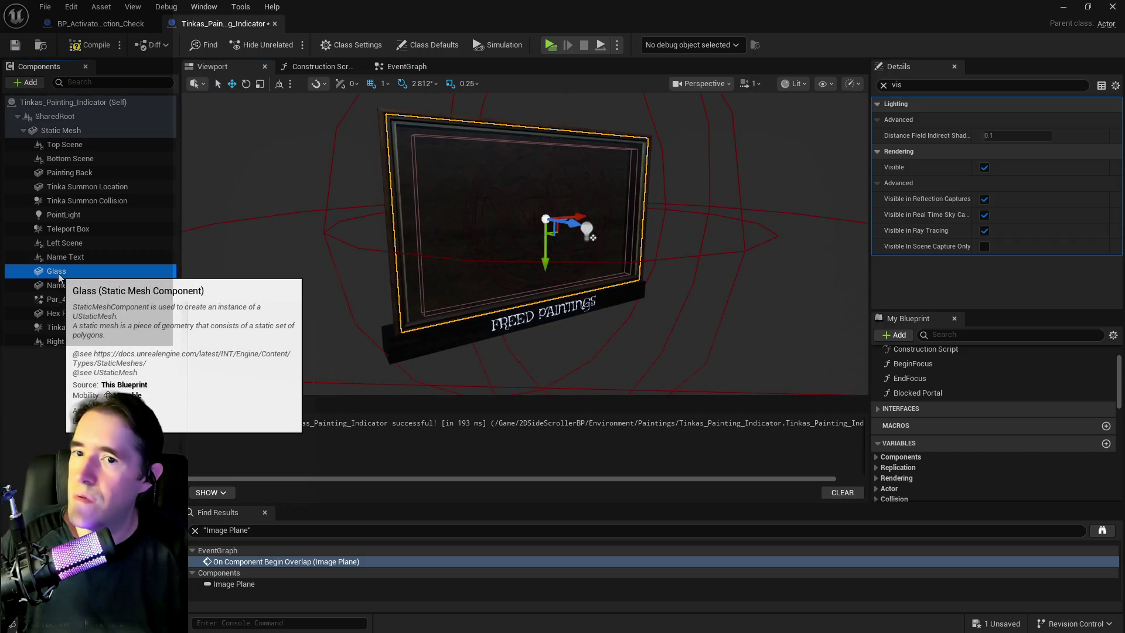
{"action": "left_click", "coordinate": [58, 286]}
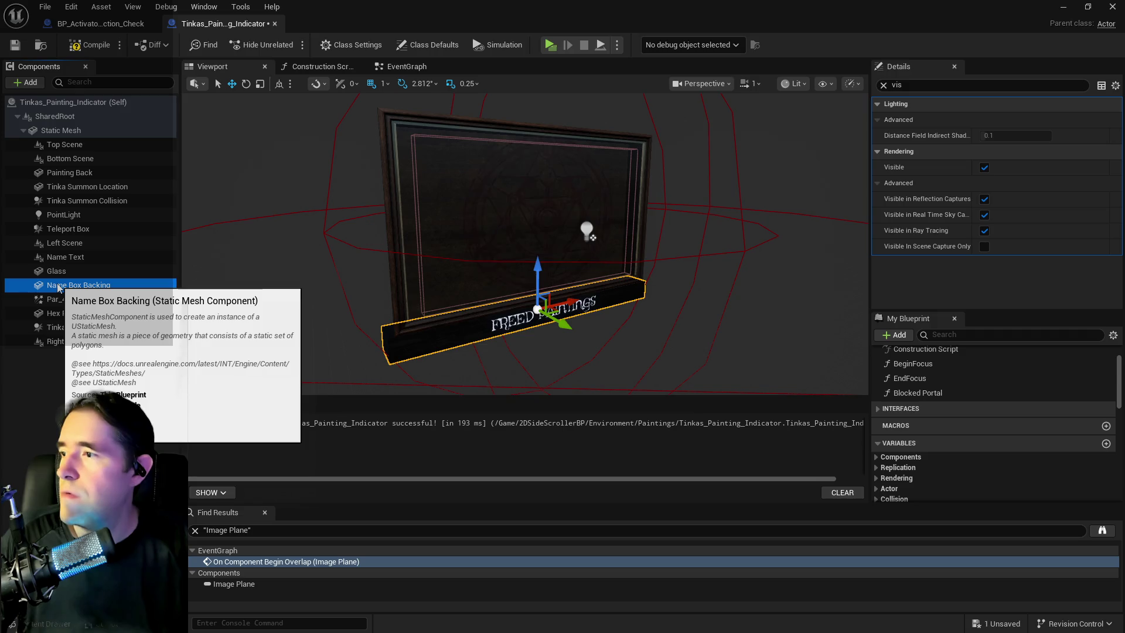
{"action": "right_click", "coordinate": [55, 272]}
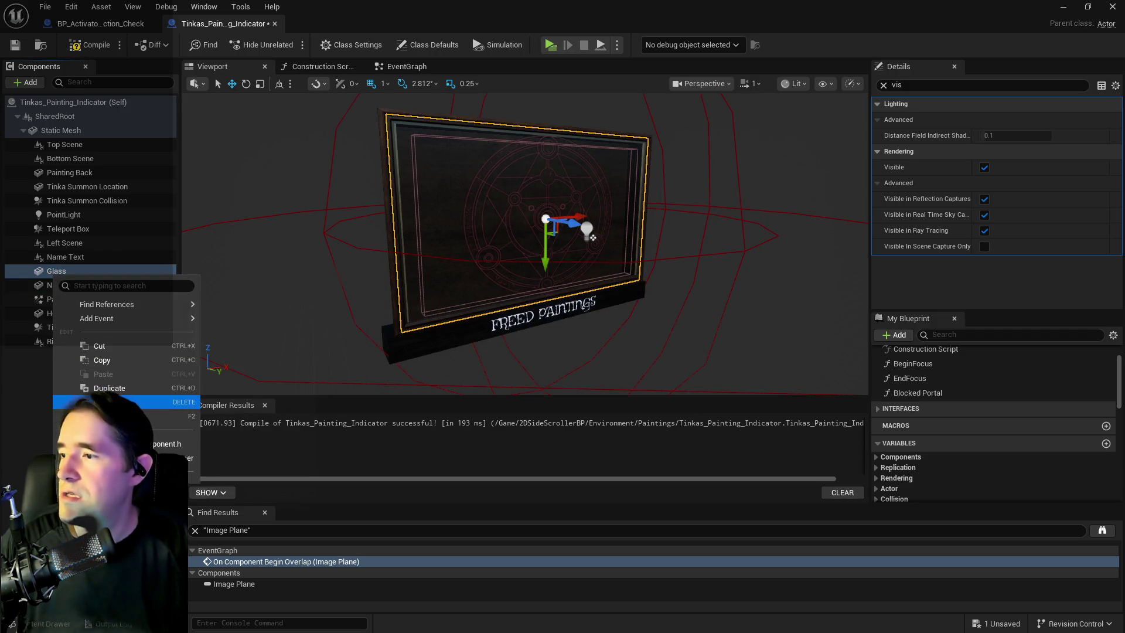
{"action": "left_click", "coordinate": [117, 402]}
{"action": "left_click", "coordinate": [69, 286]}
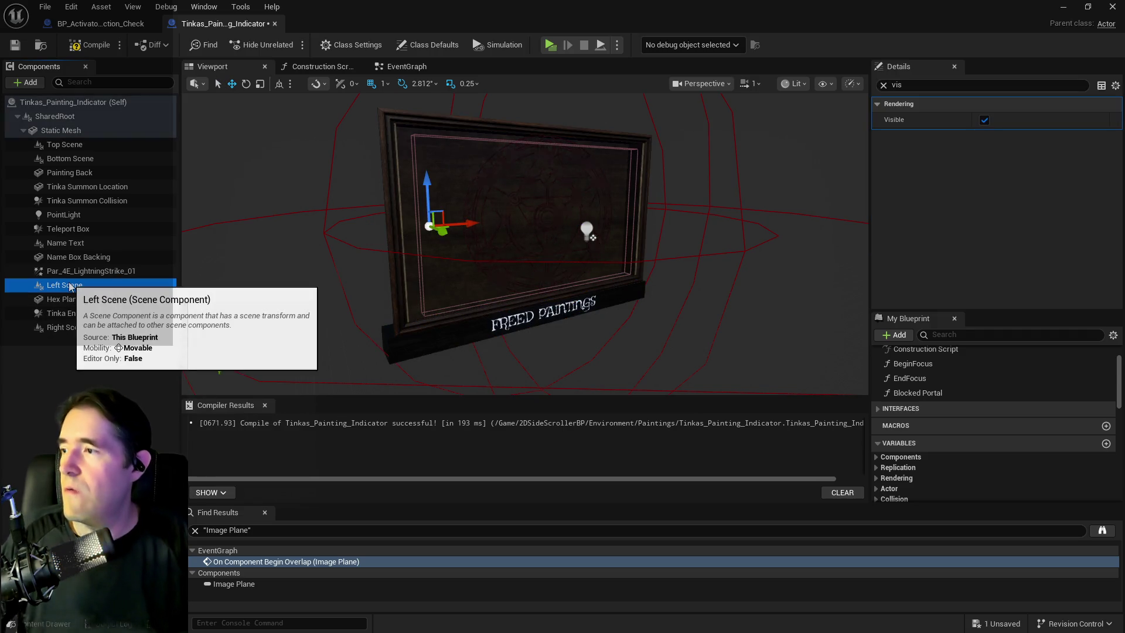
{"action": "right_click", "coordinate": [72, 287]}
{"action": "left_click", "coordinate": [120, 410]}
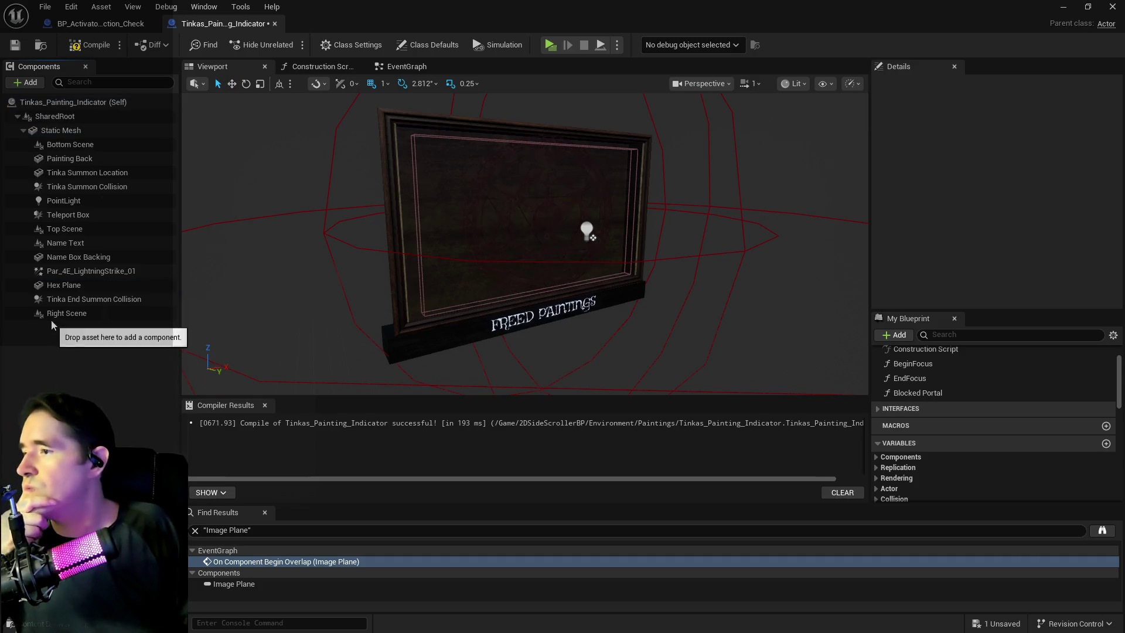
Step: Delete Tinka End Summon Collision, Right Scene and Par_4E_LightningStrike_01 components
{"action": "left_click", "coordinate": [52, 298]}
{"action": "right_click", "coordinate": [49, 304]}
{"action": "left_click", "coordinate": [118, 430]}
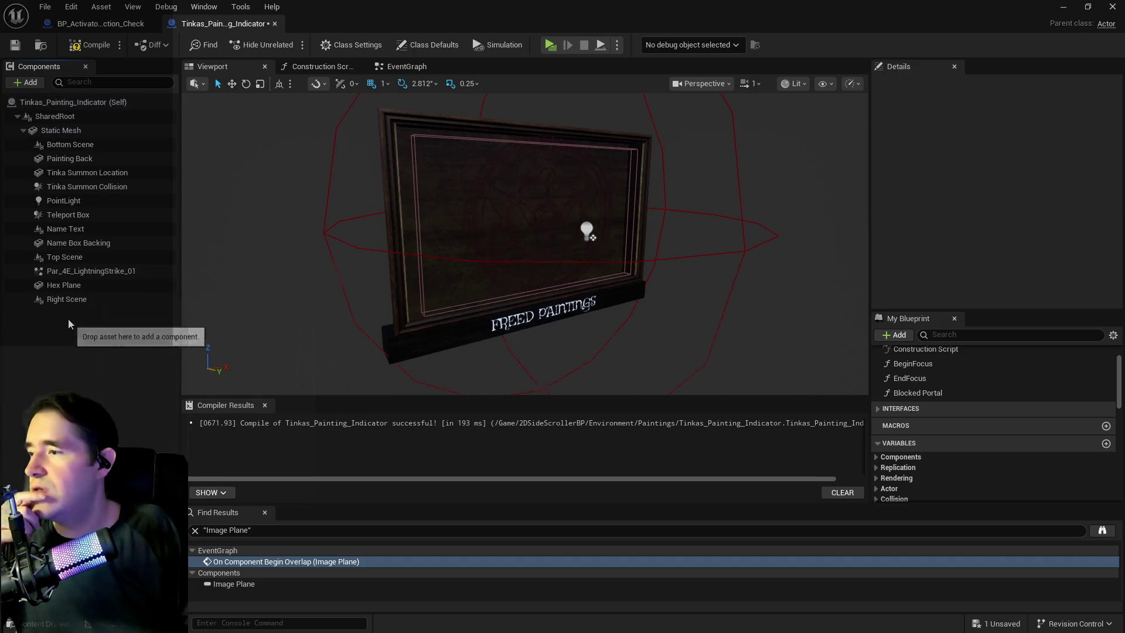
{"action": "left_click", "coordinate": [64, 299]}
{"action": "right_click", "coordinate": [66, 301]}
{"action": "left_click", "coordinate": [117, 428]}
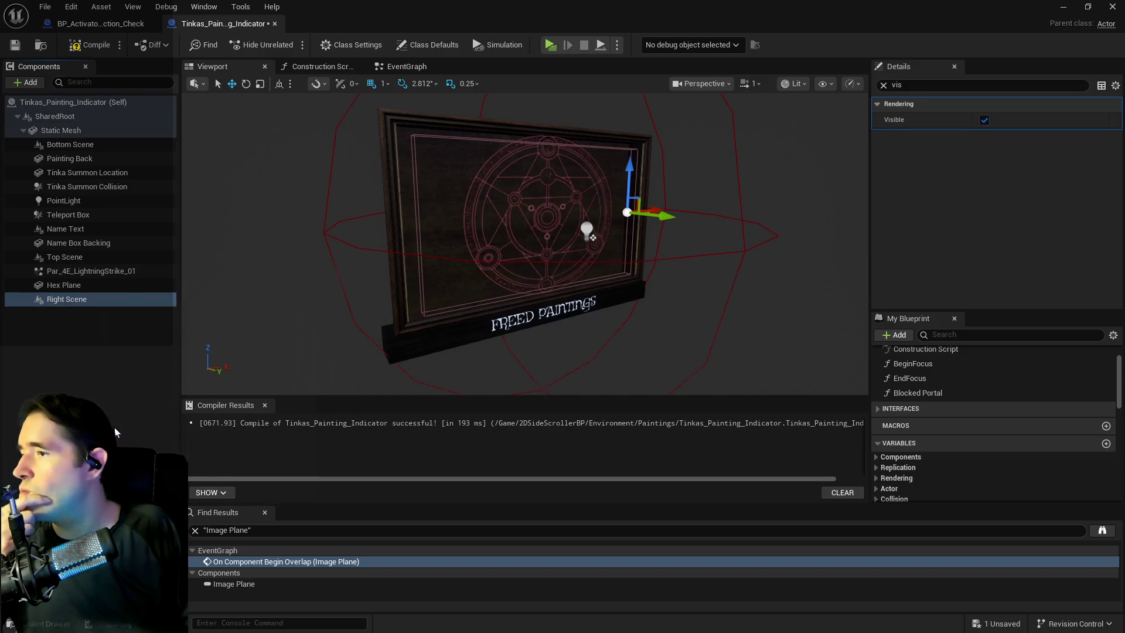
{"action": "left_click", "coordinate": [65, 257]}
{"action": "right_click", "coordinate": [69, 259]}
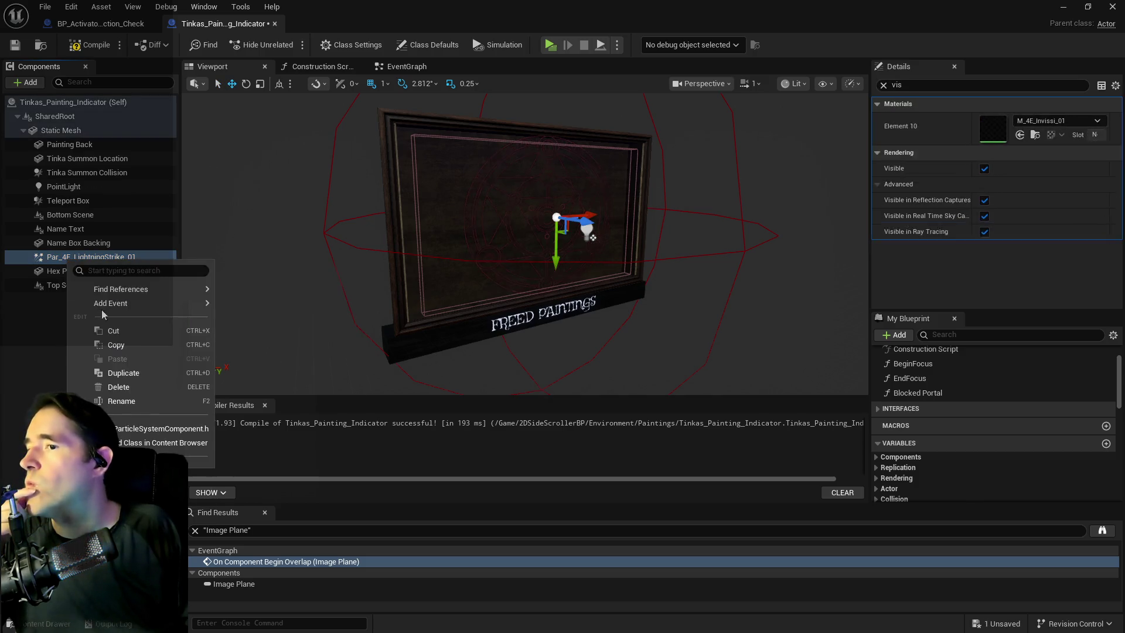
{"action": "left_click", "coordinate": [119, 387]}
Step: Delete the Teleport Box and PointLight components
{"action": "left_click", "coordinate": [67, 229]}
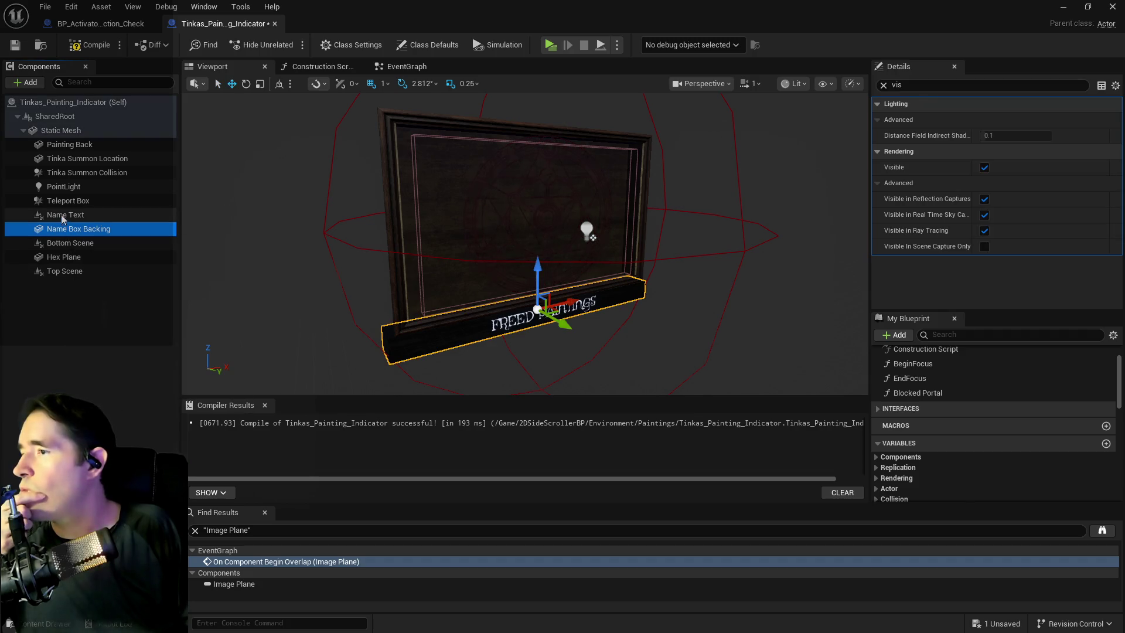
{"action": "left_click", "coordinate": [62, 215]}
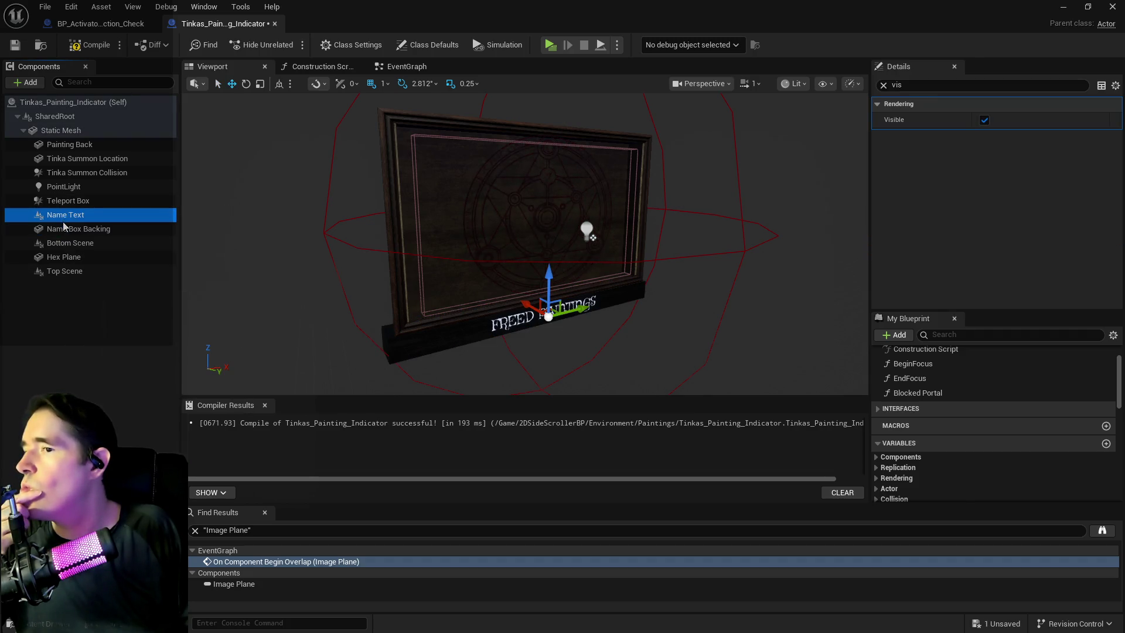
{"action": "left_click", "coordinate": [56, 203]}
{"action": "right_click", "coordinate": [58, 201]}
{"action": "left_click", "coordinate": [106, 333]}
{"action": "left_click", "coordinate": [63, 186]}
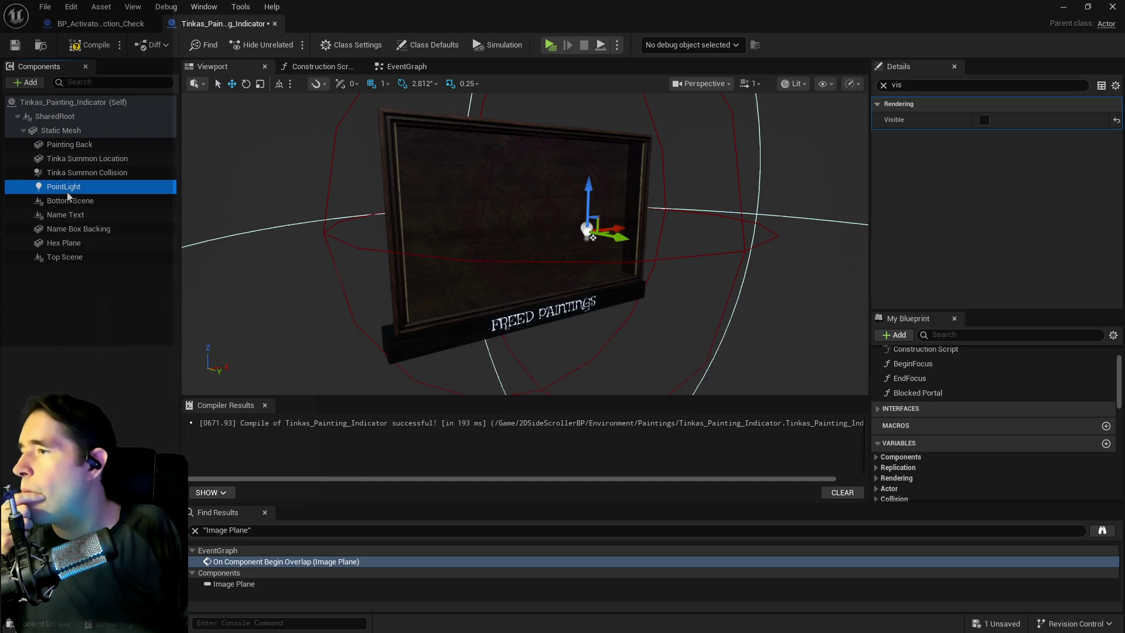
{"action": "right_click", "coordinate": [67, 189]}
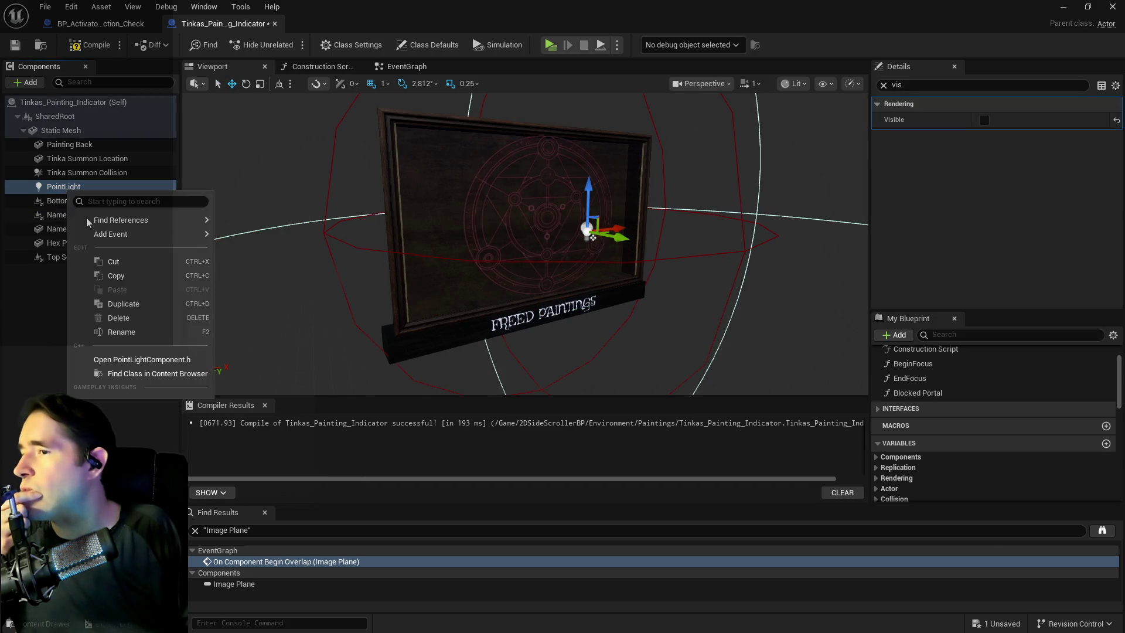
{"action": "left_click", "coordinate": [119, 320]}
Step: Delete Tinka Summon Collision, Tinka Summon Location and Bottom Scene, then compile
{"action": "left_click", "coordinate": [70, 187]}
{"action": "right_click", "coordinate": [72, 189]}
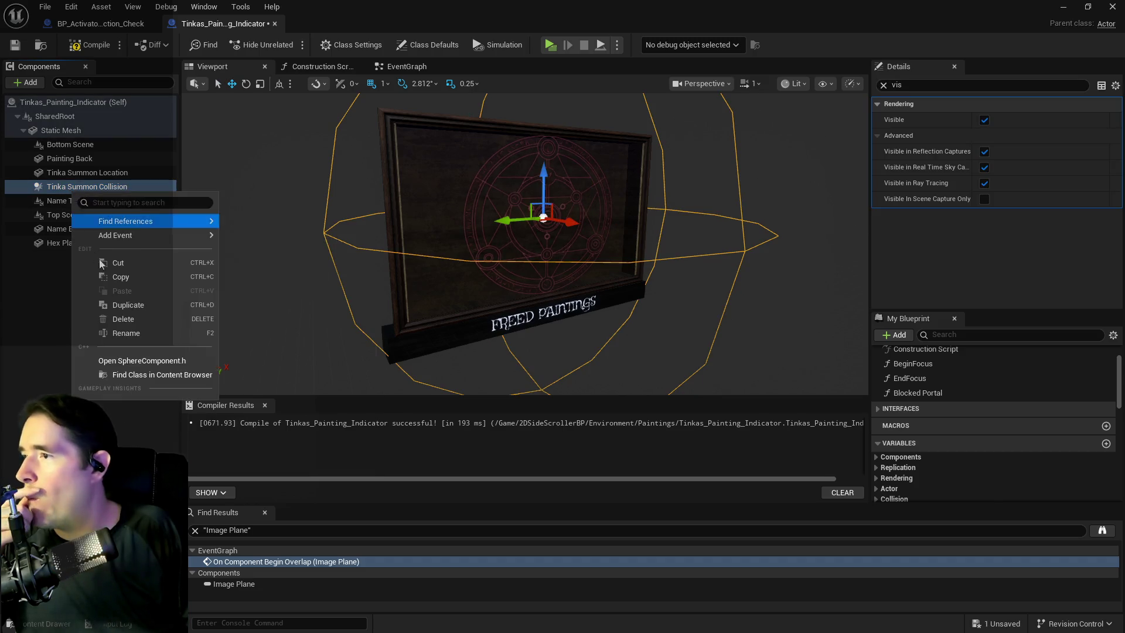
{"action": "left_click", "coordinate": [123, 320]}
{"action": "left_click", "coordinate": [60, 173]}
{"action": "right_click", "coordinate": [59, 174]}
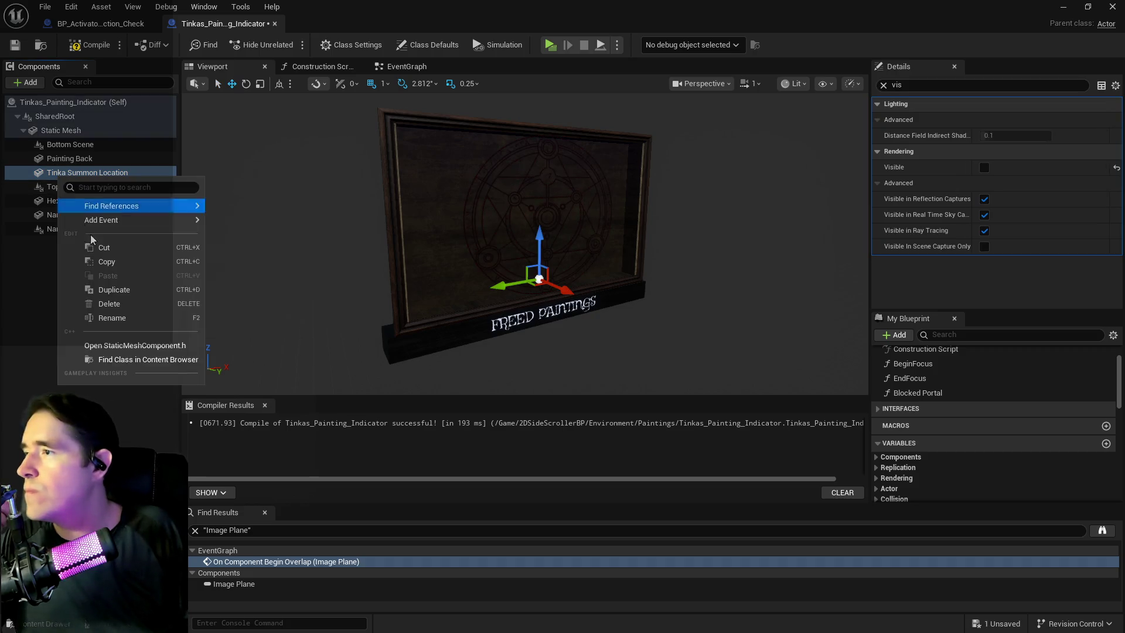
{"action": "left_click", "coordinate": [108, 304]}
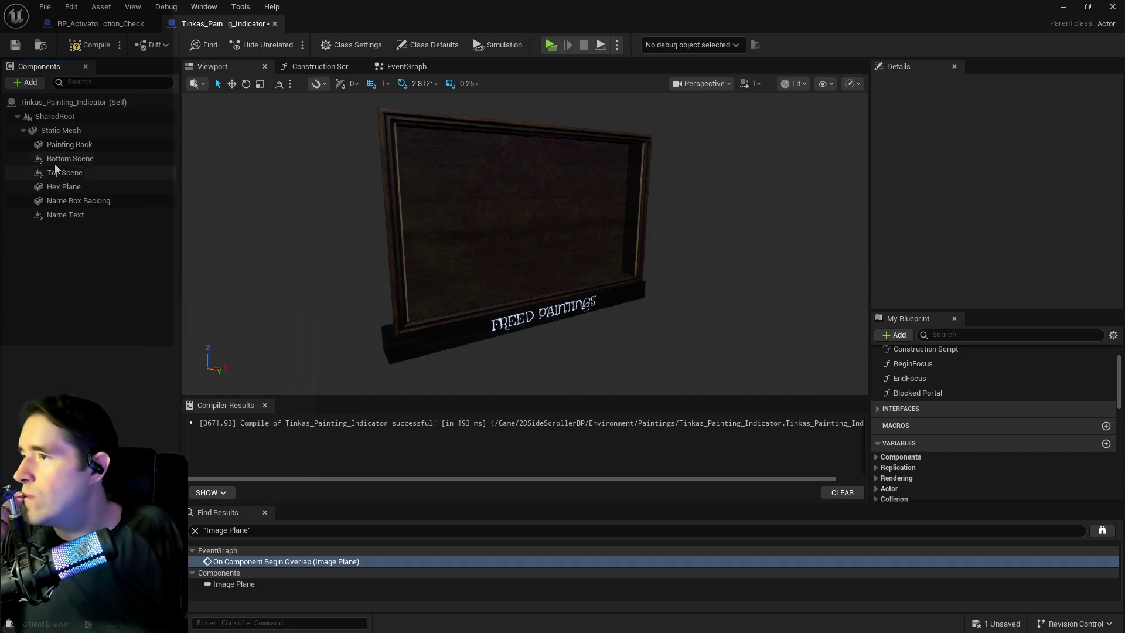
{"action": "left_click", "coordinate": [65, 145]}
{"action": "left_click", "coordinate": [61, 159]}
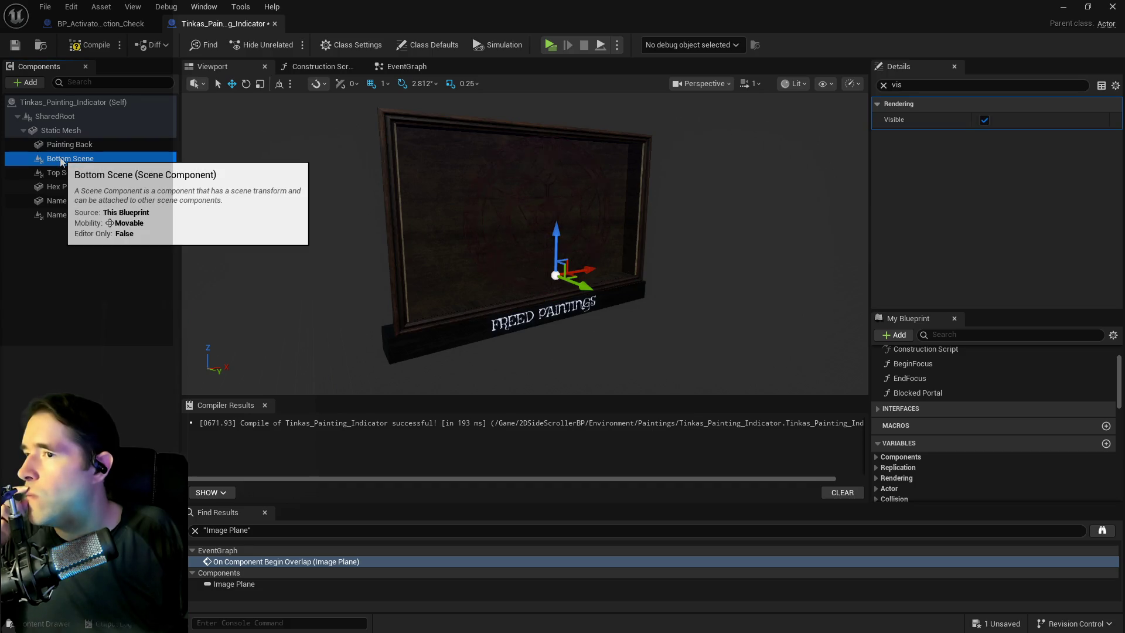
{"action": "right_click", "coordinate": [61, 162]}
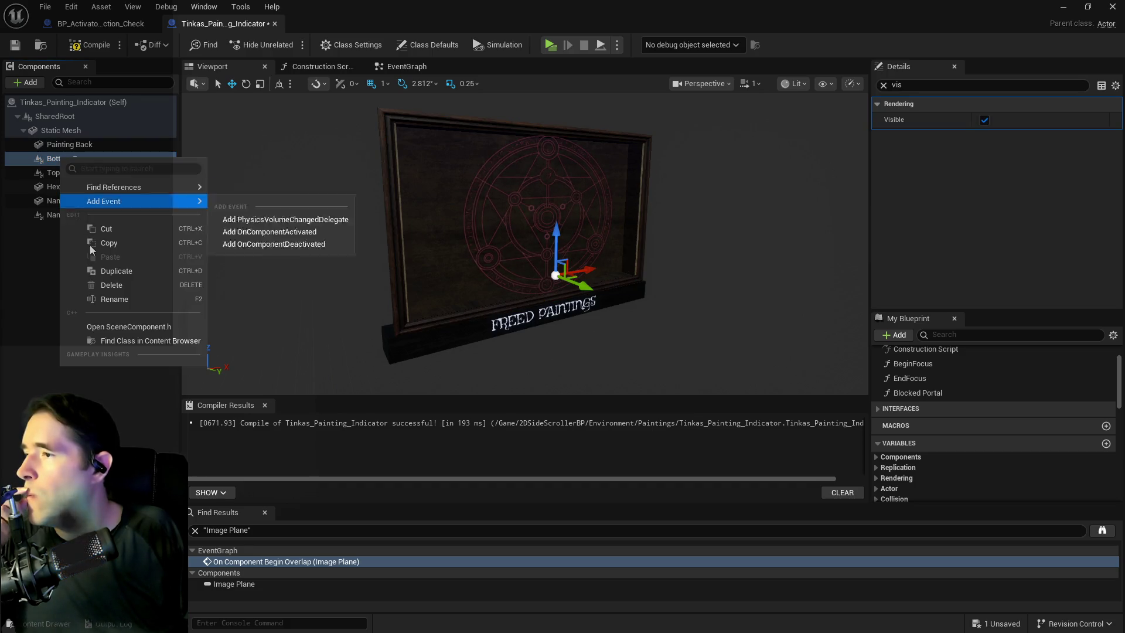
{"action": "left_click", "coordinate": [88, 283]}
{"action": "left_click", "coordinate": [89, 45]}
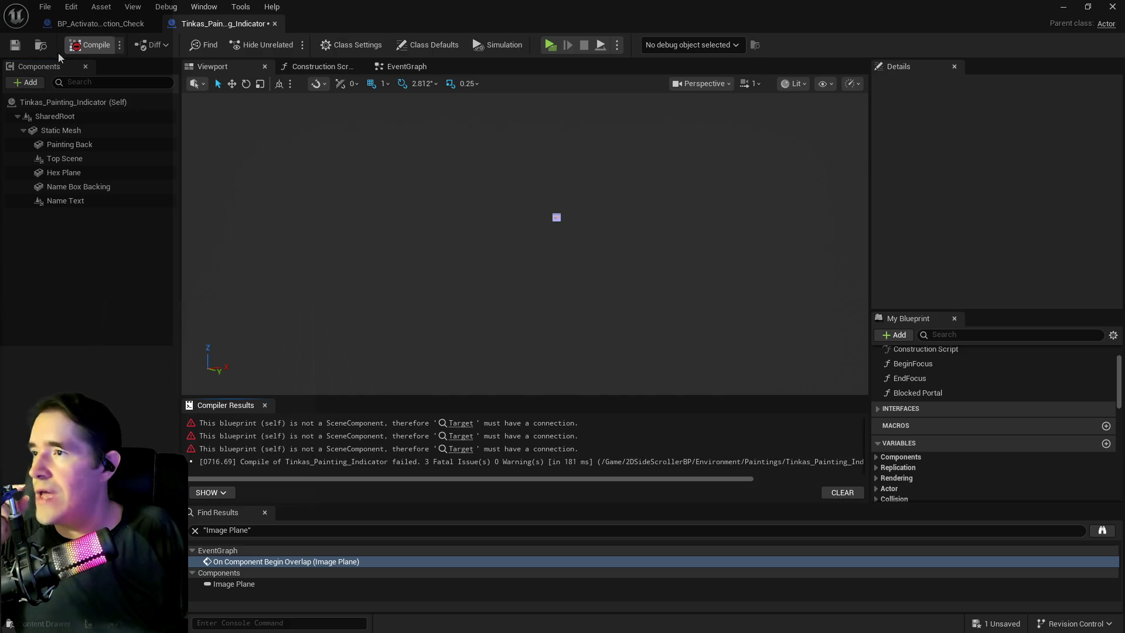
Step: Jump to the first error in Painting Borders and search variables for 'ti'
{"action": "left_click", "coordinate": [460, 423]}
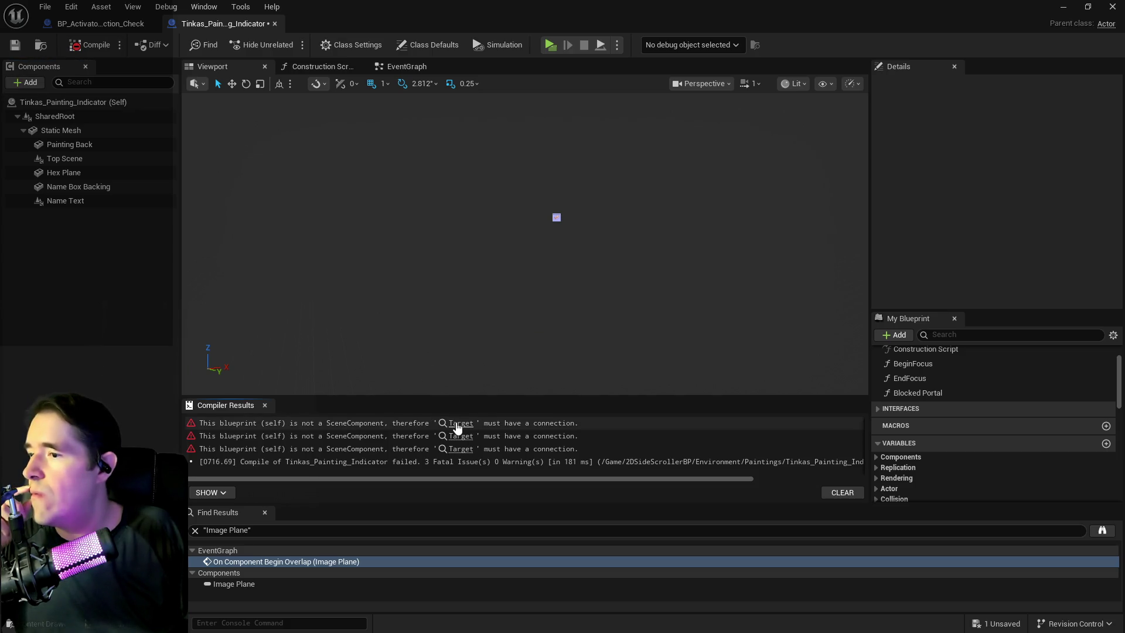
{"action": "scroll", "coordinate": [466, 385], "scroll_direction": "down", "scroll_amount": 4}
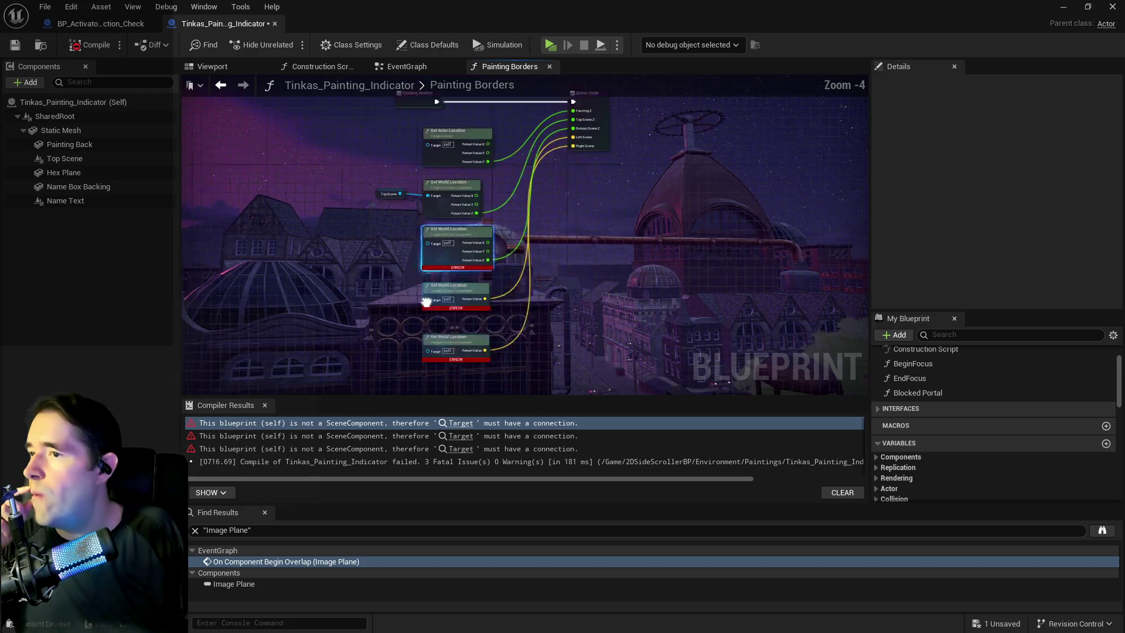
{"action": "left_click_drag", "start_coordinate": [409, 384], "coordinate": [381, 381]}
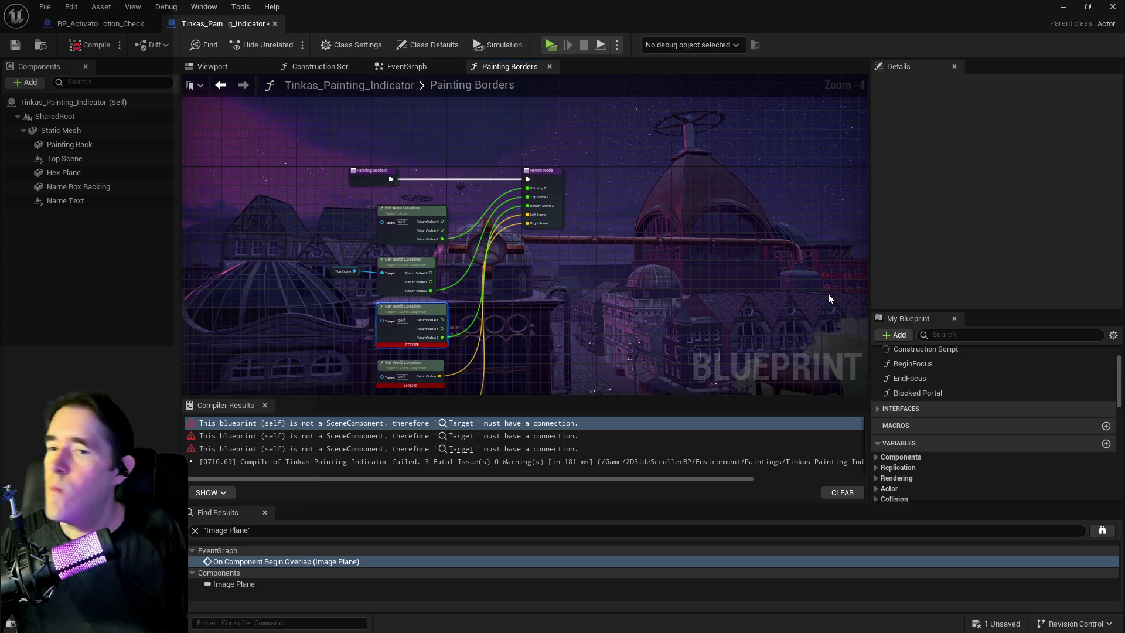
{"action": "left_click", "coordinate": [877, 408]}
{"action": "scroll", "coordinate": [920, 427], "scroll_direction": "down", "scroll_amount": 3}
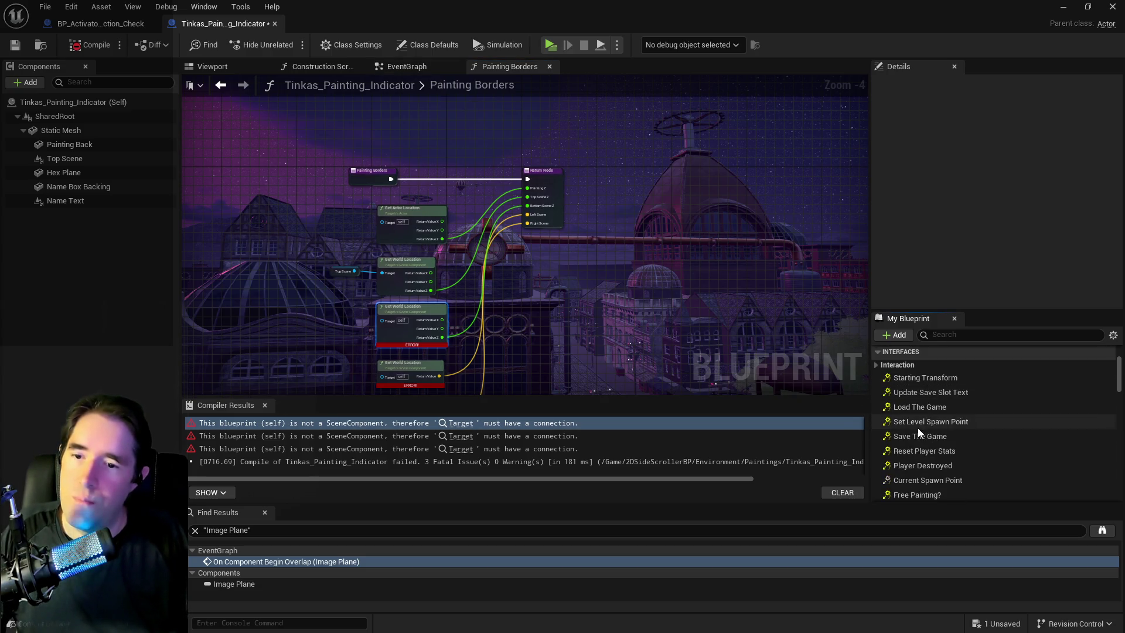
{"action": "left_click", "coordinate": [940, 335]}
{"action": "type", "text": "tinka"}
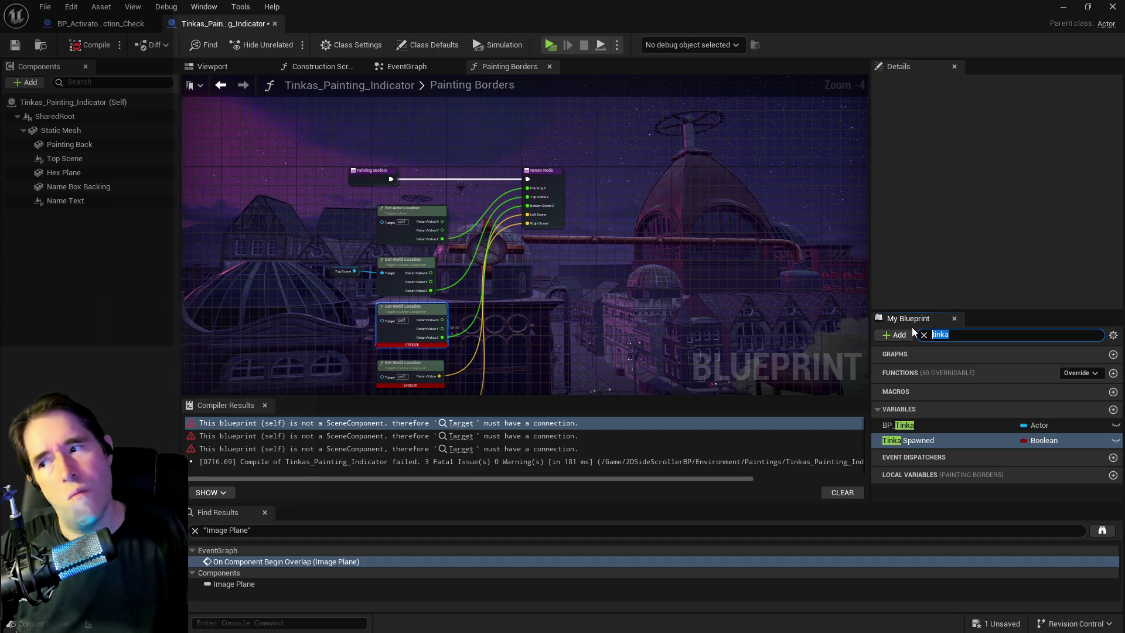
Step: Delete the broken Get World Location nodes and Top Scene component, then recompile
{"action": "left_click", "coordinate": [517, 266]}
{"action": "scroll", "coordinate": [517, 266], "scroll_direction": "up", "scroll_amount": 1}
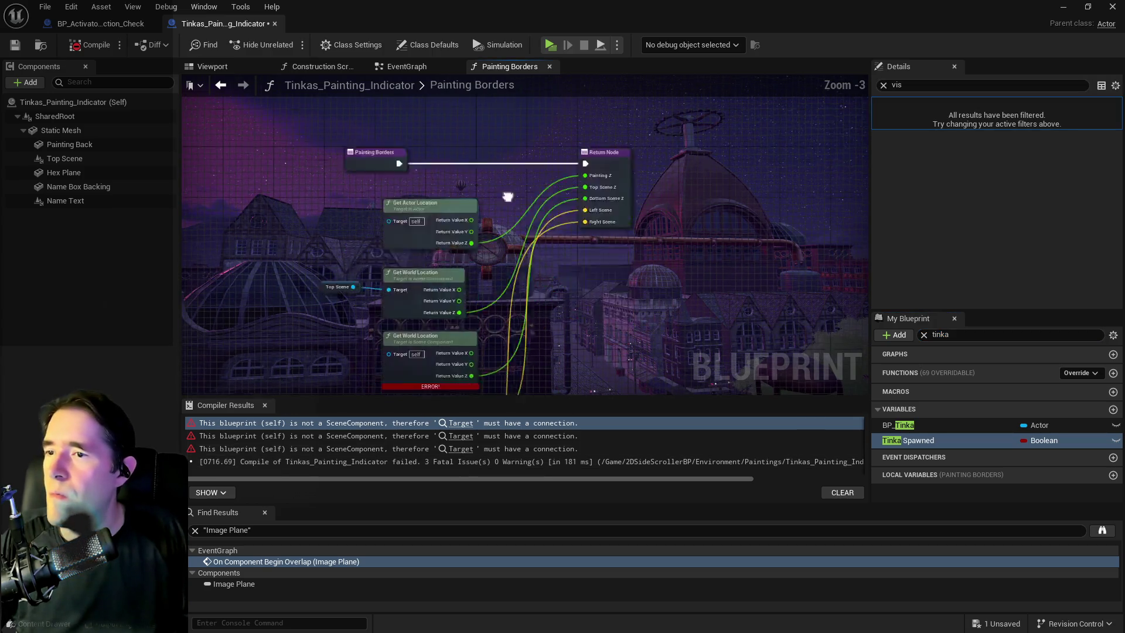
{"action": "left_click_drag", "start_coordinate": [492, 170], "coordinate": [447, 352]}
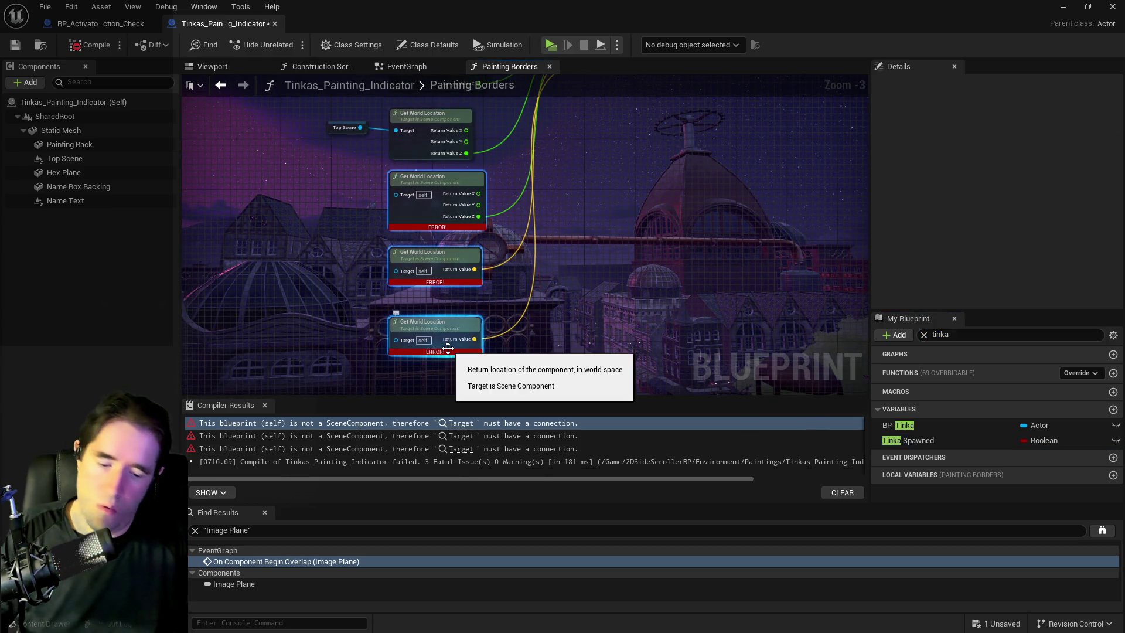
{"action": "key", "text": "Delete"}
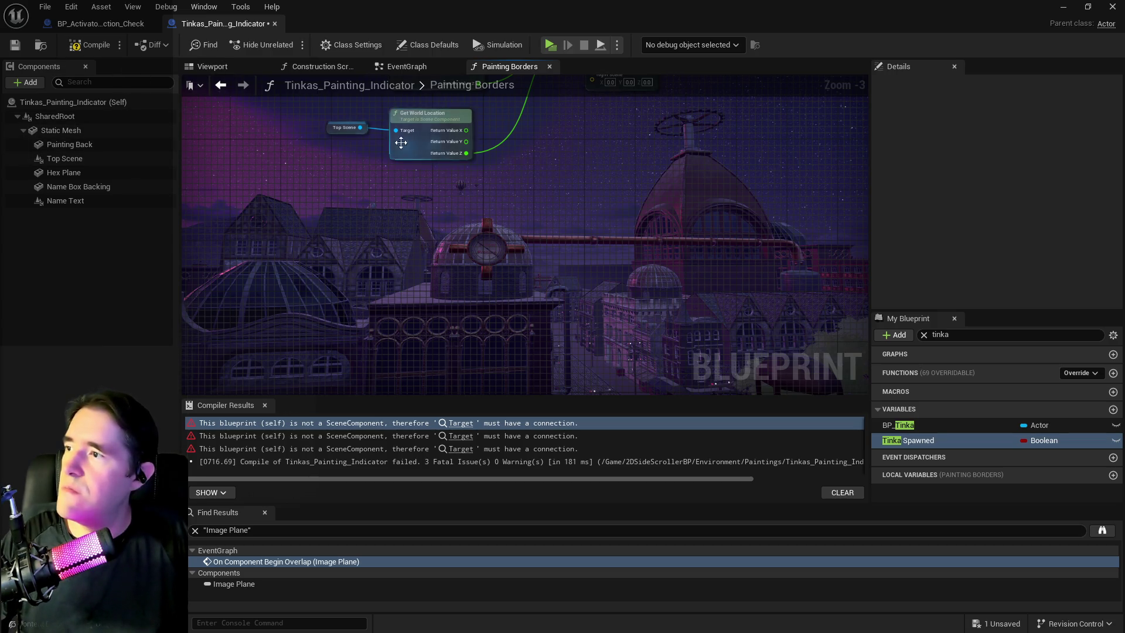
{"action": "key", "text": "Delete"}
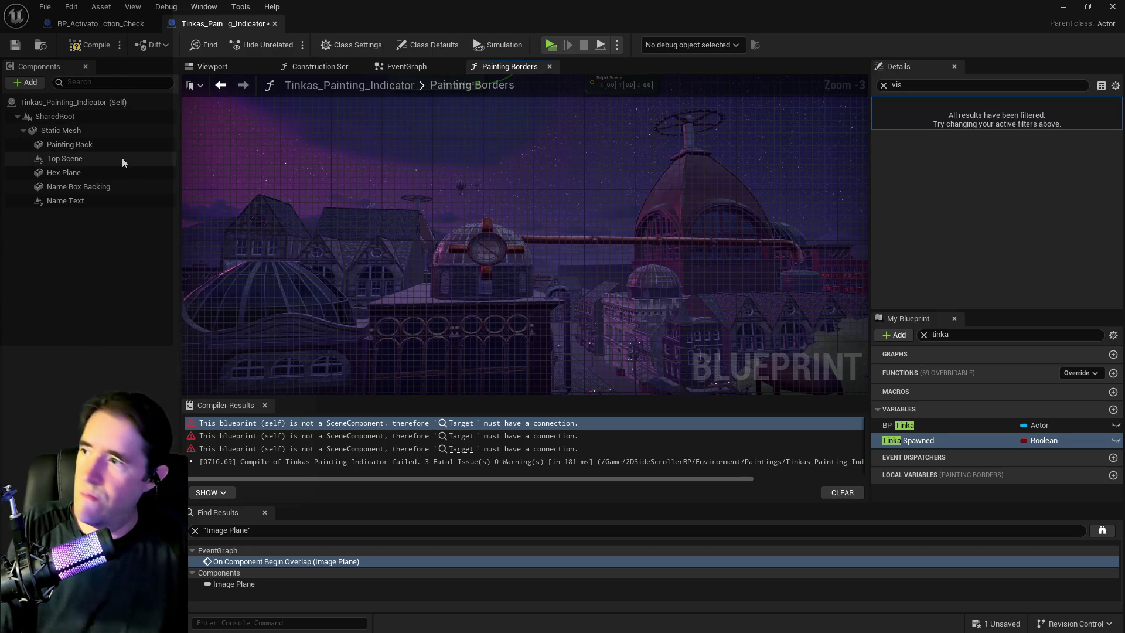
{"action": "left_click", "coordinate": [85, 160]}
{"action": "key", "text": "Delete"}
{"action": "left_click", "coordinate": [78, 51]}
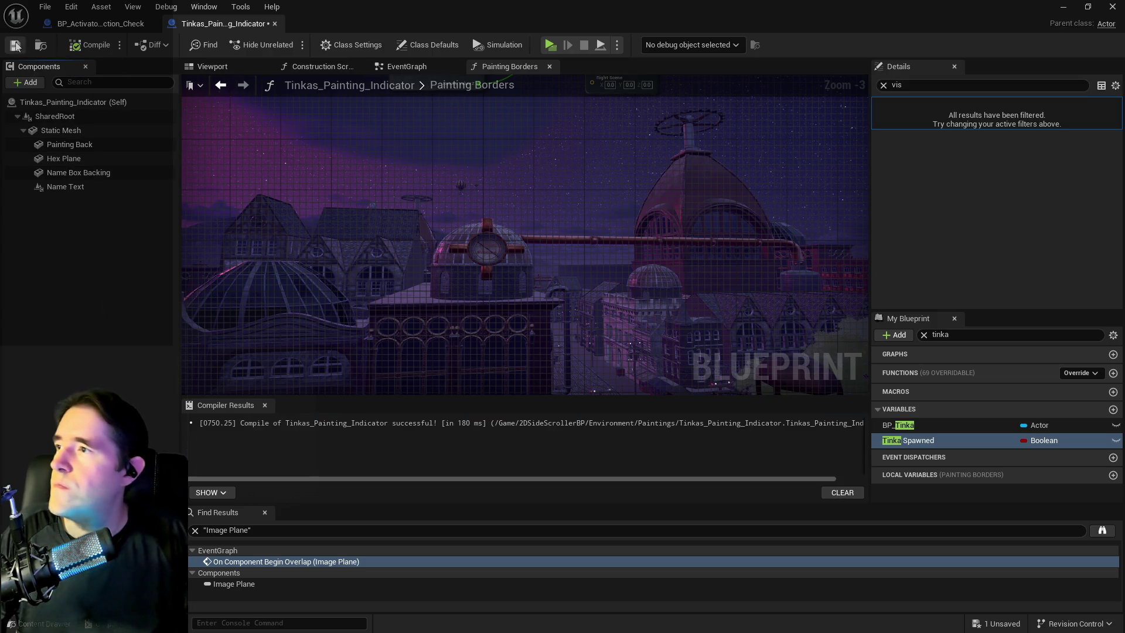
Step: View the stripped painting at an angle in the Viewport, then return to the level editor
{"action": "left_click", "coordinate": [386, 70]}
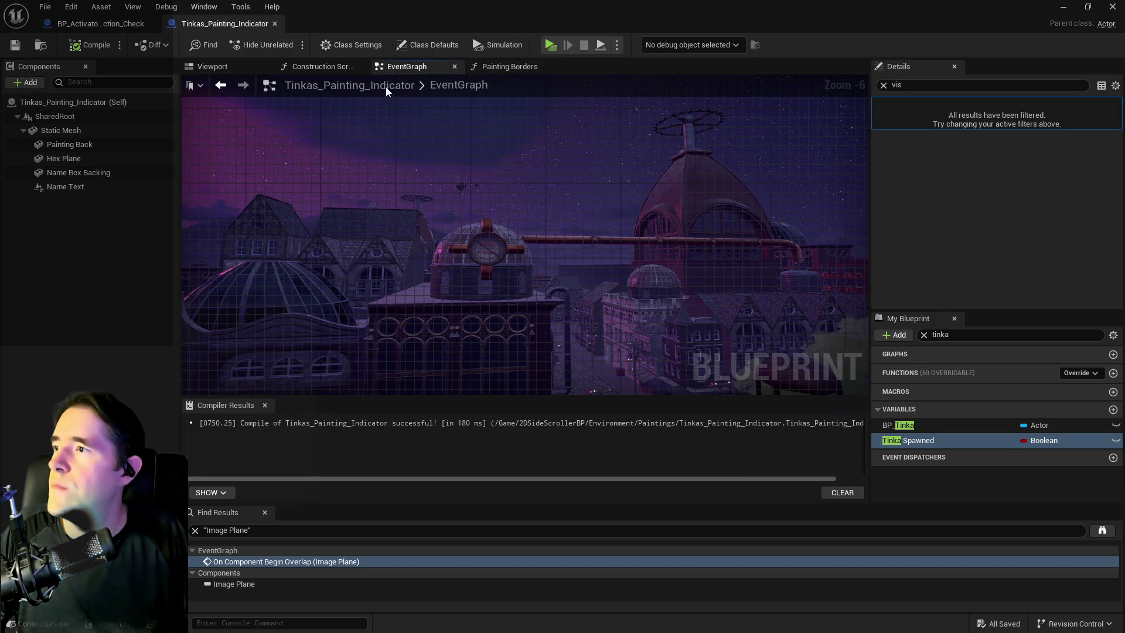
{"action": "left_click", "coordinate": [222, 69]}
{"action": "left_click_drag", "start_coordinate": [370, 205], "coordinate": [316, 208]}
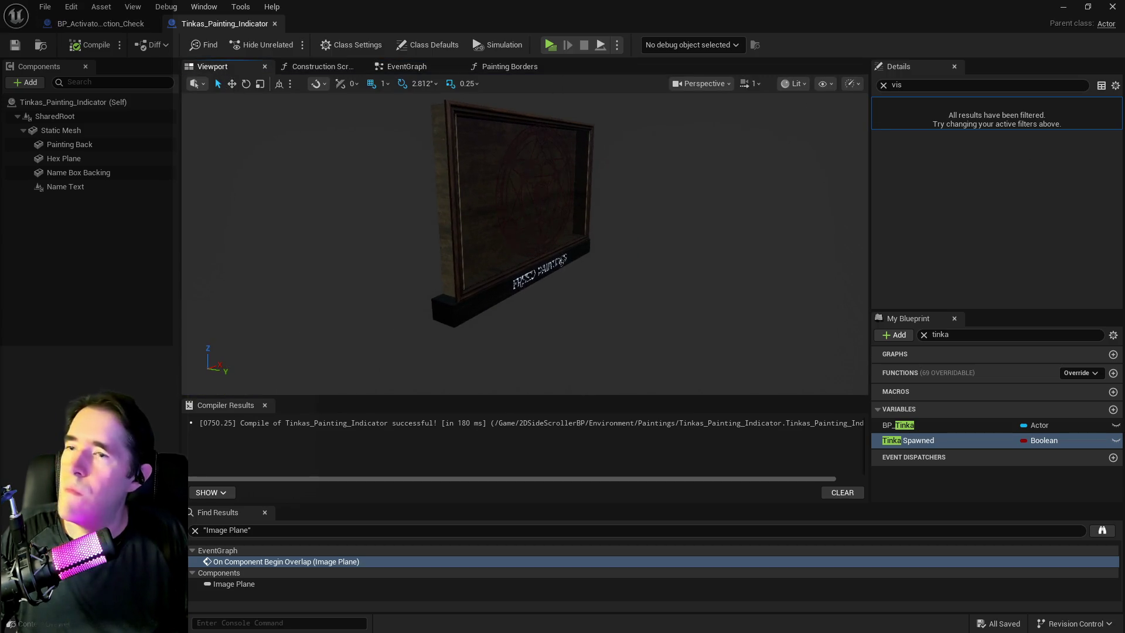
{"action": "key", "text": "alt+Tab"}
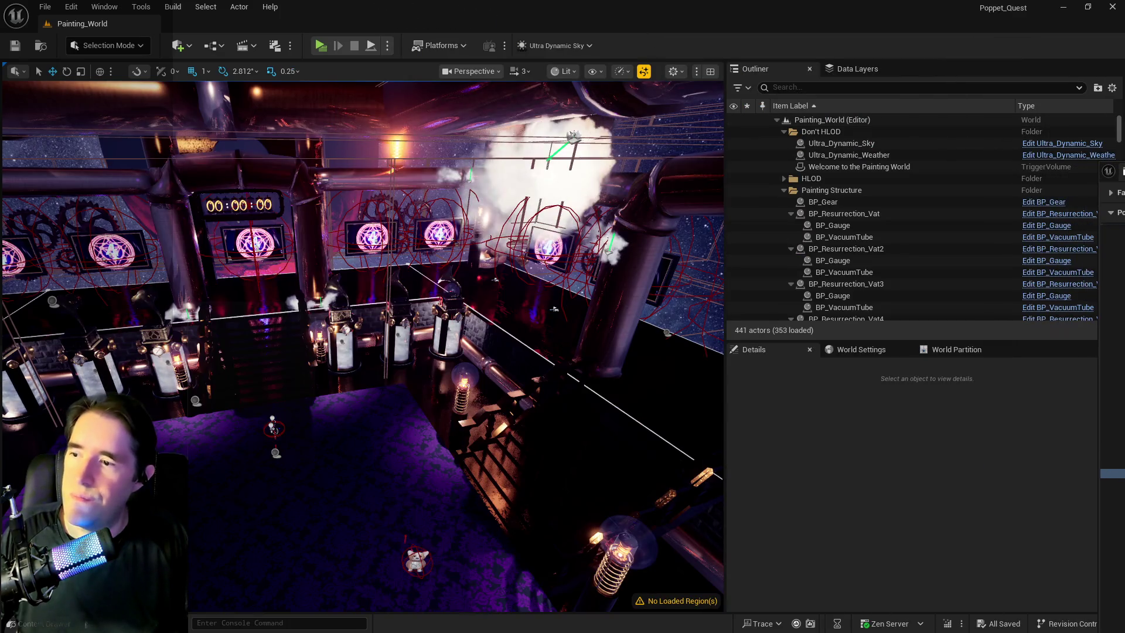
Step: Place Tinkas_Painting_Indicator near the vats and raise it to Z -708
{"action": "mouse_move", "coordinate": [554, 308]}
{"action": "left_mouse_down"}
{"action": "mouse_move", "coordinate": [450, 152]}
{"action": "mouse_move", "coordinate": [189, 88]}
{"action": "left_mouse_up"}
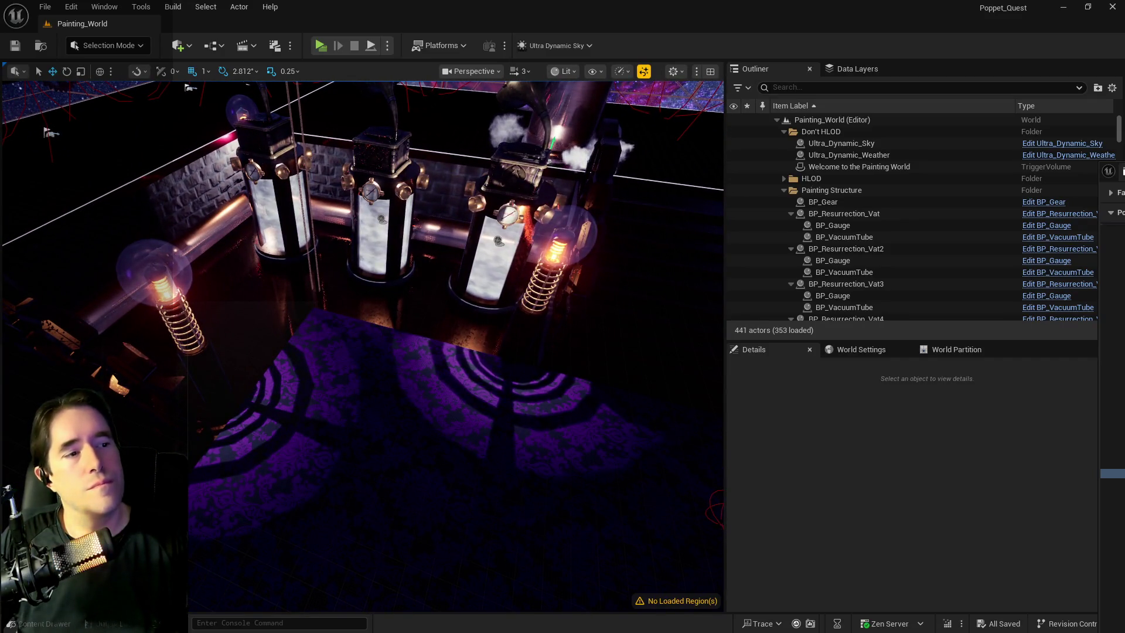
{"action": "mouse_move", "coordinate": [0, 528]}
{"action": "left_mouse_down"}
{"action": "mouse_move", "coordinate": [374, 529]}
{"action": "mouse_move", "coordinate": [370, 518]}
{"action": "left_mouse_up"}
{"action": "scroll", "coordinate": [410, 410], "scroll_direction": "up", "scroll_amount": 5}
{"action": "scroll", "coordinate": [486, 432], "scroll_direction": "down", "scroll_amount": 5}
{"action": "scroll", "coordinate": [486, 432], "scroll_direction": "down", "scroll_amount": 2}
{"action": "left_click_drag", "start_coordinate": [366, 340], "coordinate": [360, 240]}
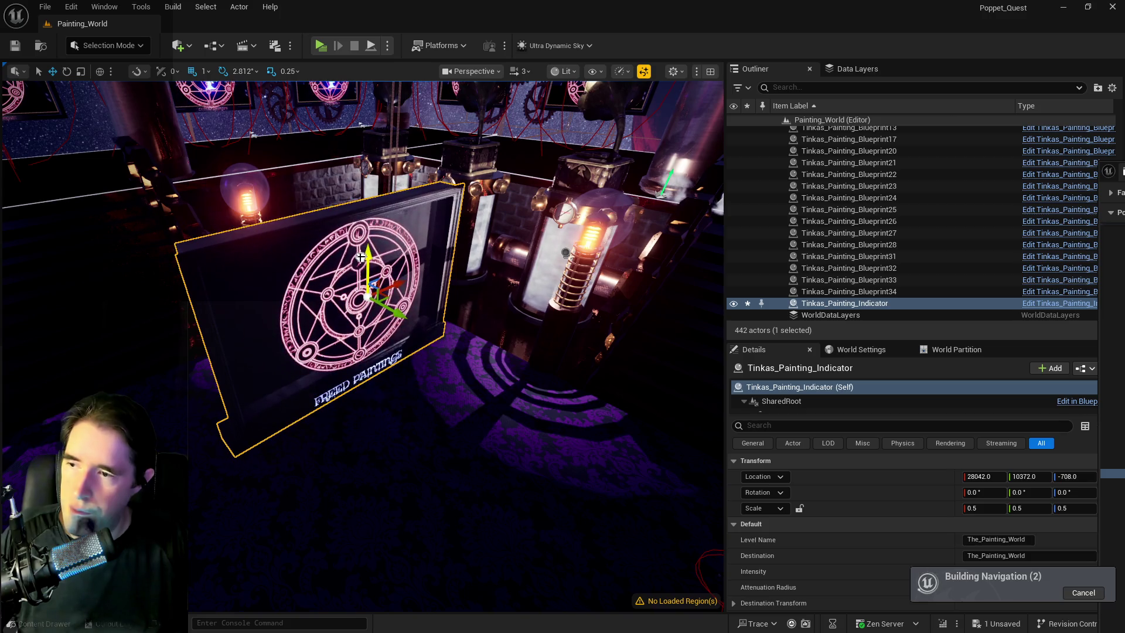
{"action": "scroll", "coordinate": [360, 240], "scroll_direction": "up", "scroll_amount": 5}
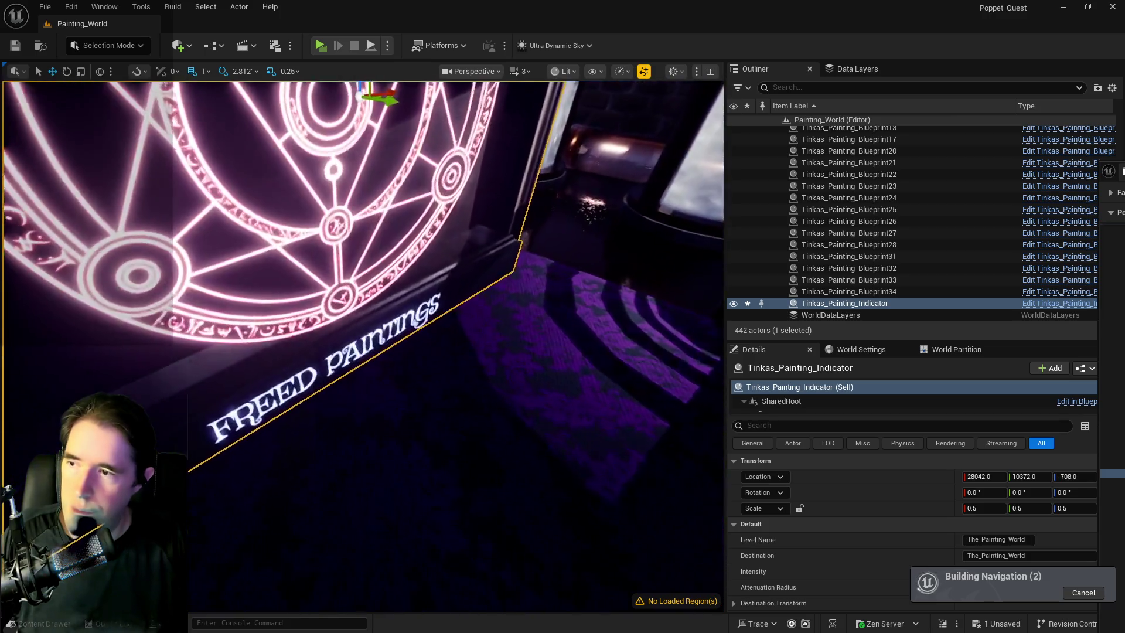
{"action": "scroll", "coordinate": [432, 319], "scroll_direction": "down", "scroll_amount": 5}
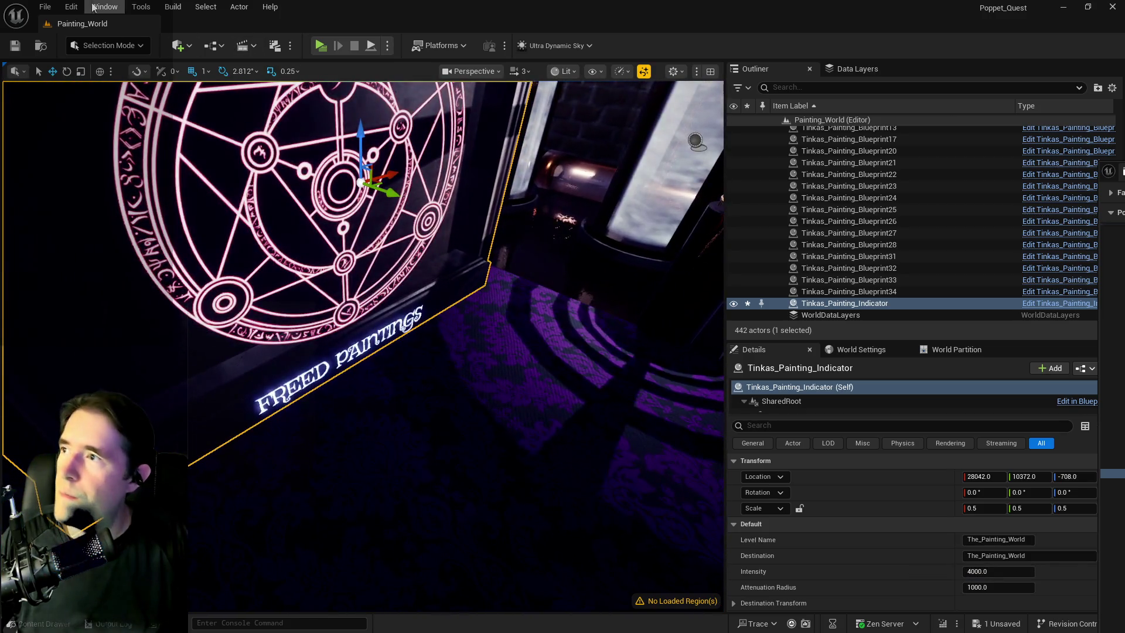
{"action": "left_click", "coordinate": [235, 8]}
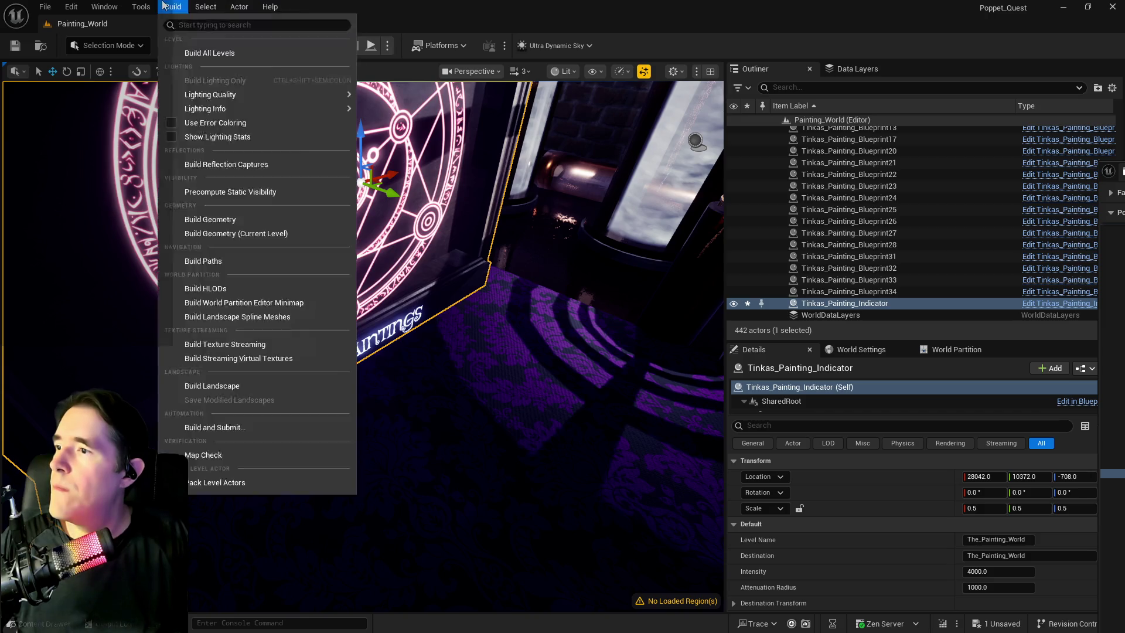
Step: Open Merge Actors for the painting's meshes and start merging them into a new static mesh
{"action": "mouse_move", "coordinate": [151, 6]}
{"action": "left_click", "coordinate": [250, 244]}
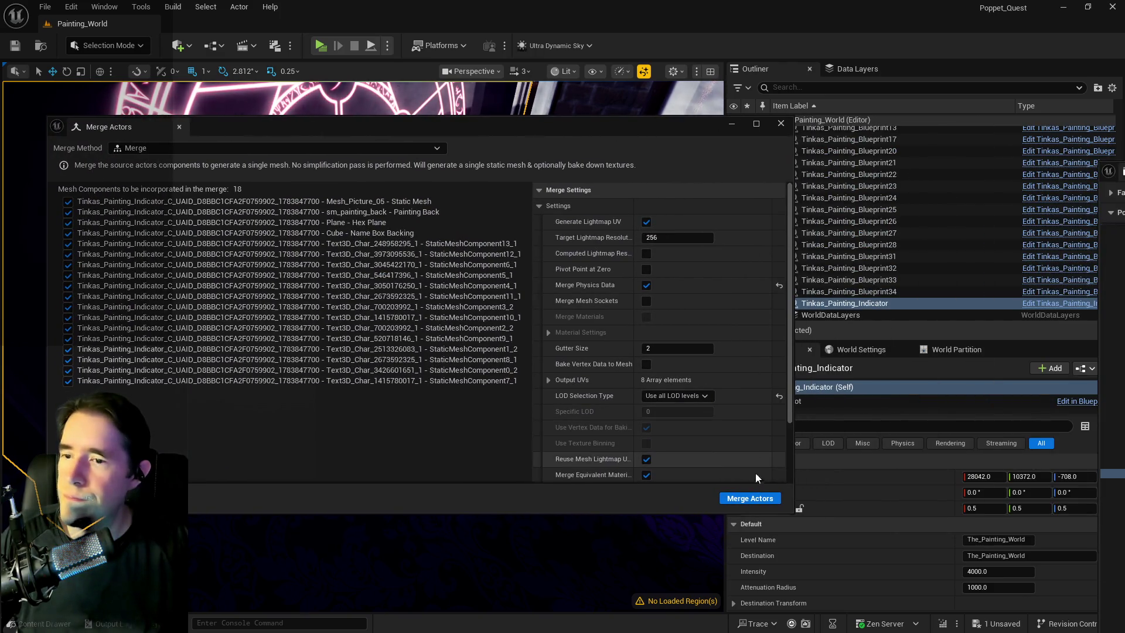
{"action": "left_click", "coordinate": [759, 498]}
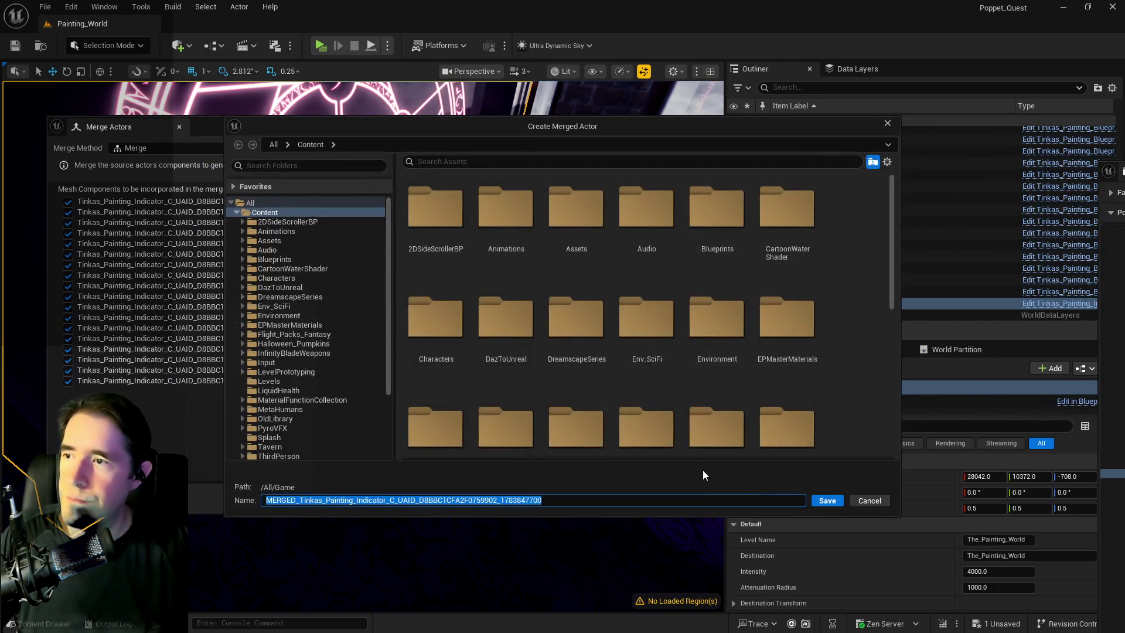
Step: Pick Content > 2DSideScrollerBP > A > Paintings as the save folder and begin retyping the name
{"action": "left_click", "coordinate": [241, 221]}
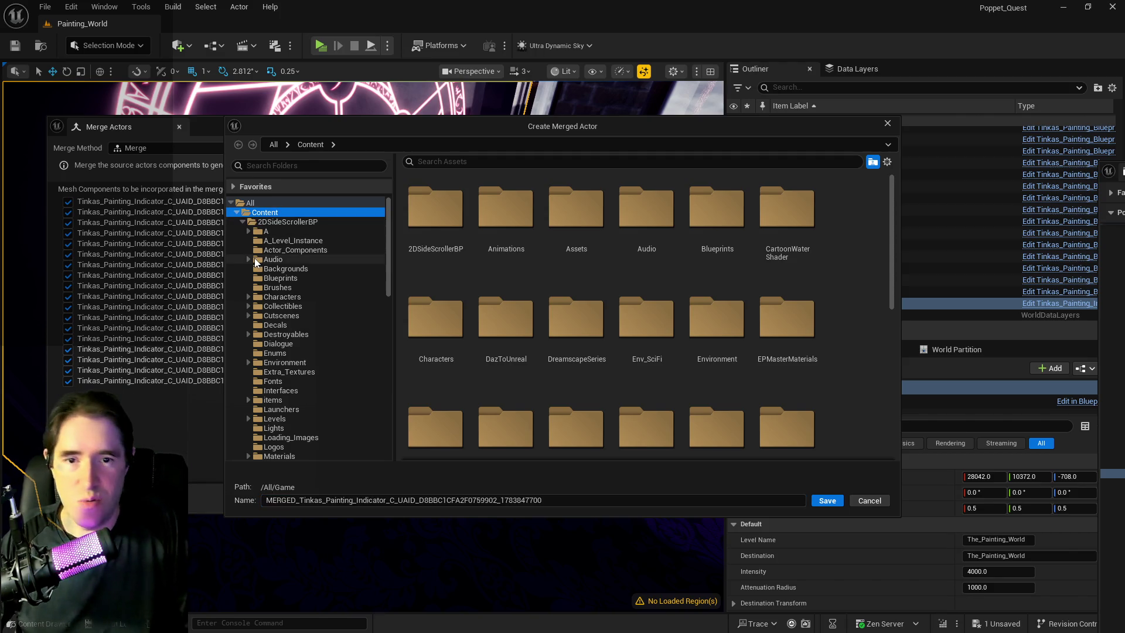
{"action": "scroll", "coordinate": [276, 345], "scroll_direction": "down", "scroll_amount": 2}
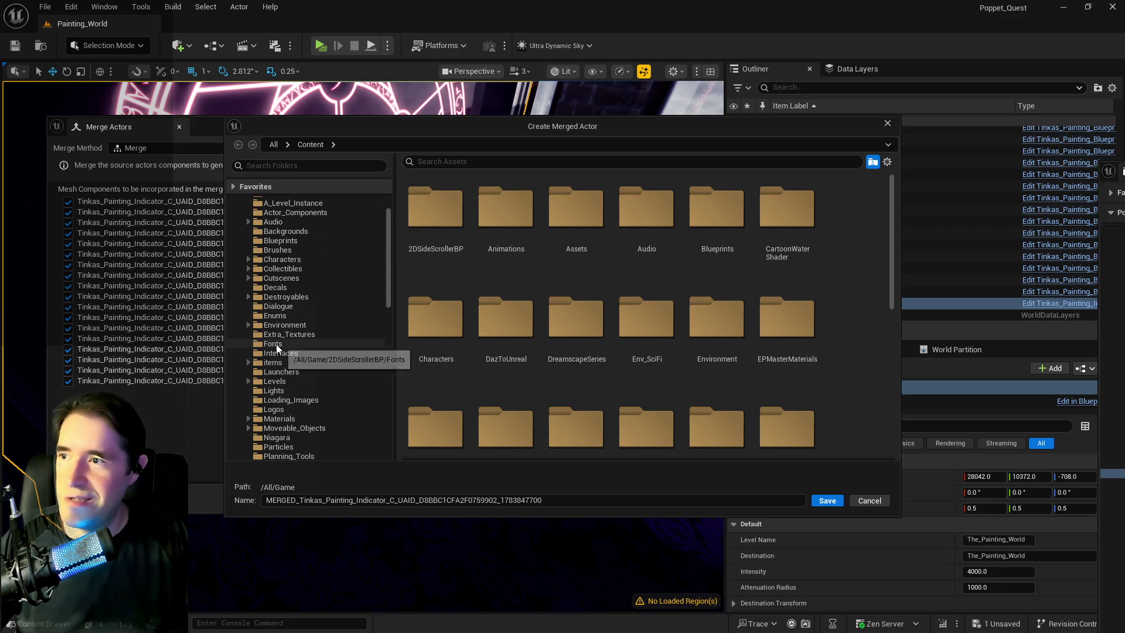
{"action": "scroll", "coordinate": [276, 343], "scroll_direction": "down", "scroll_amount": 1}
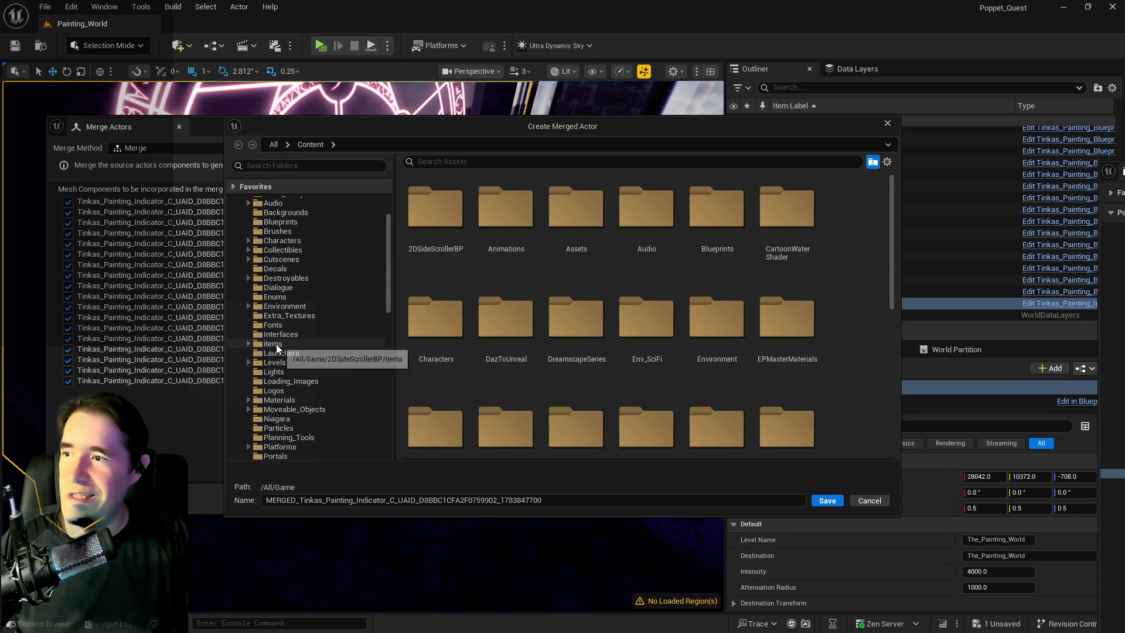
{"action": "scroll", "coordinate": [276, 343], "scroll_direction": "up", "scroll_amount": 3}
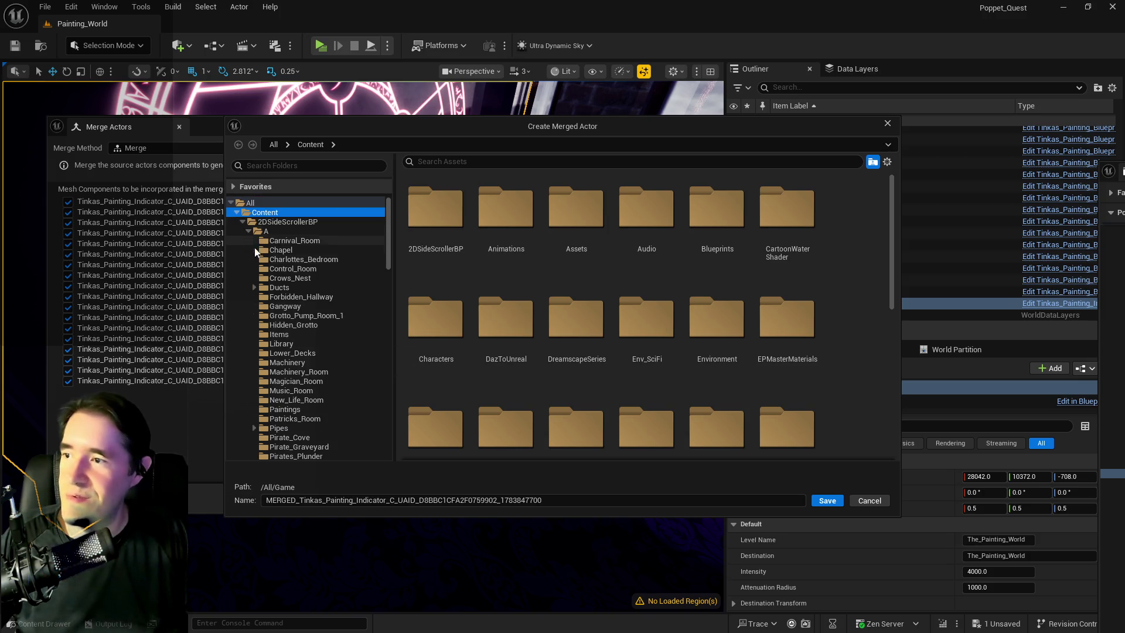
{"action": "scroll", "coordinate": [281, 376], "scroll_direction": "down", "scroll_amount": 5}
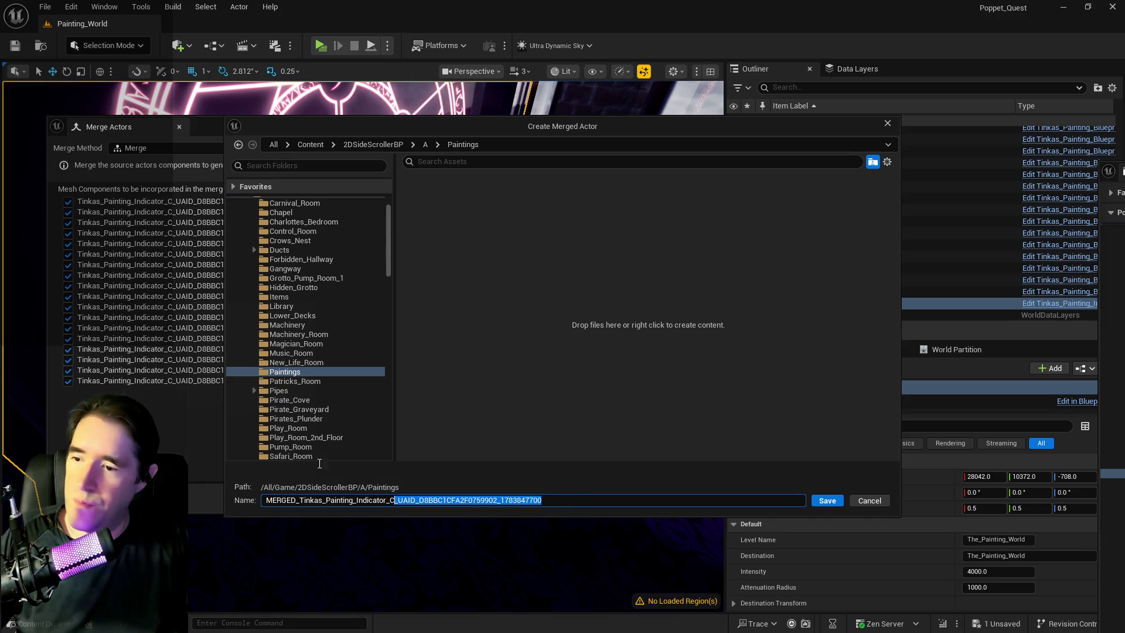
{"action": "type", "text": "f"}
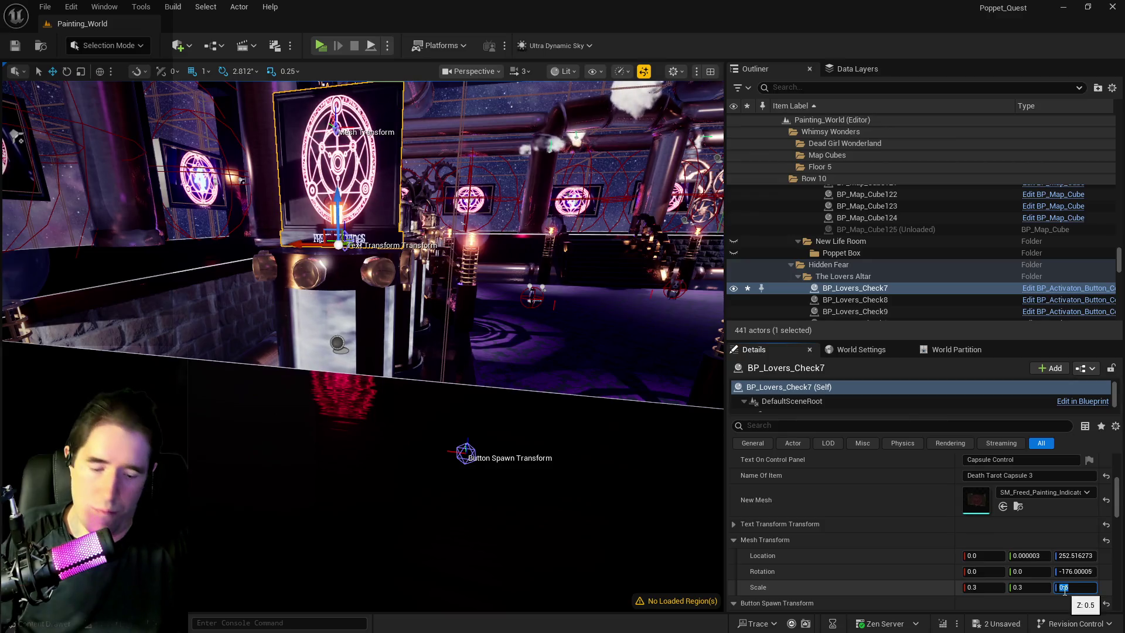
Step: Give the painting mesh a scale of 0.3 and a yaw of 90 degrees
{"action": "type", "text": "3"}
{"action": "key", "text": "Return"}
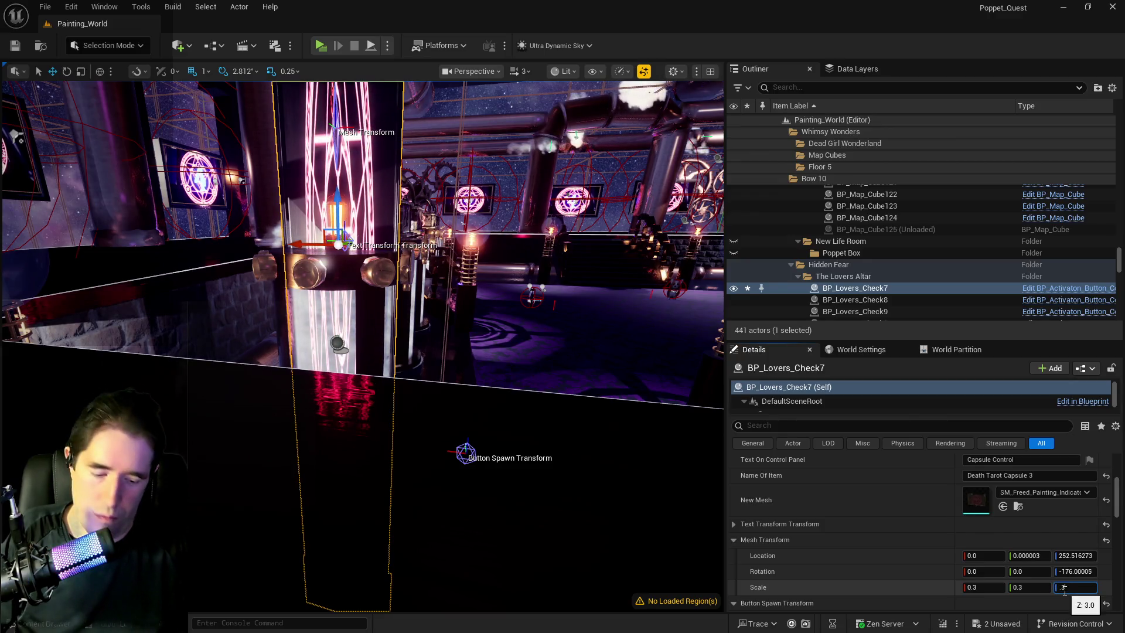
{"action": "key", "text": "Return"}
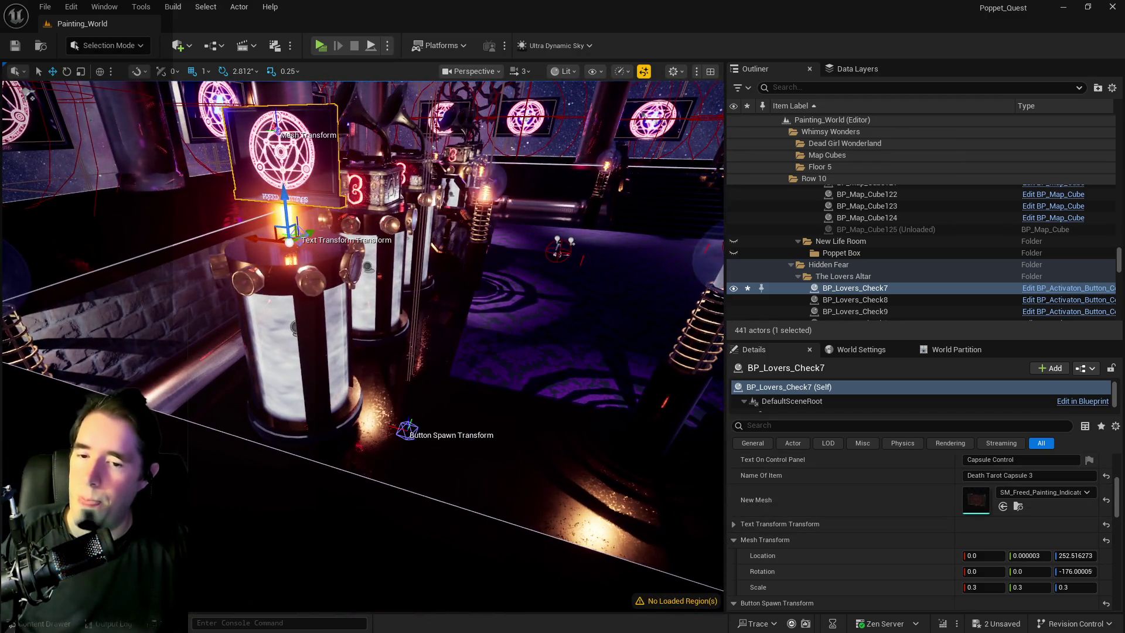
{"action": "left_click_drag", "start_coordinate": [1075, 571], "coordinate": [1107, 571]}
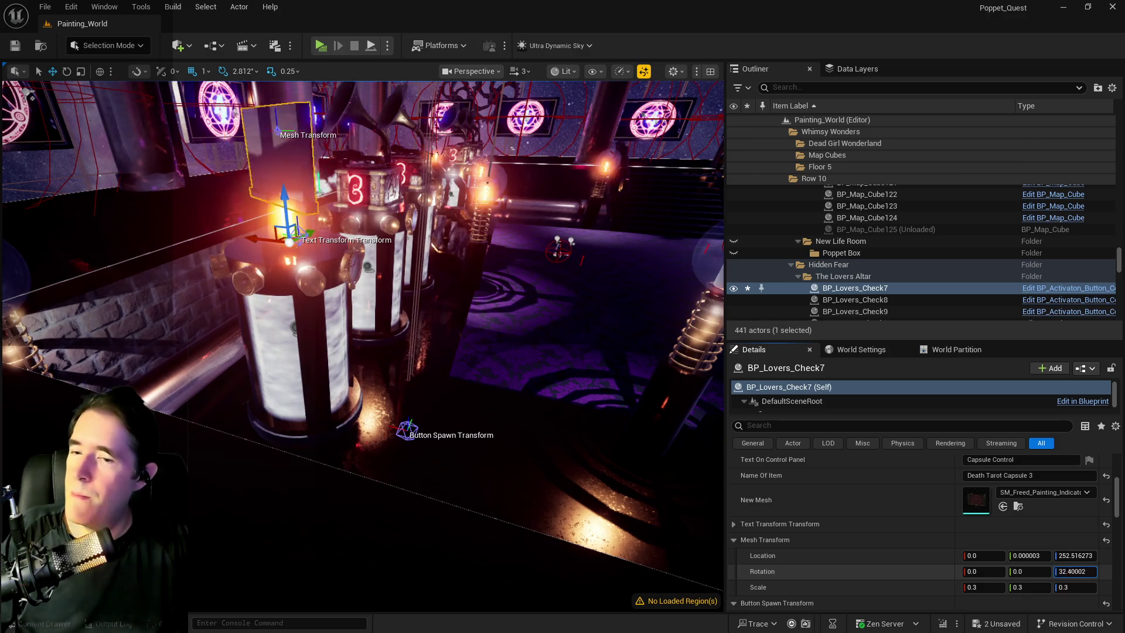
{"action": "left_click", "coordinate": [1072, 571]}
{"action": "type", "text": "0"}
{"action": "key", "text": "Return"}
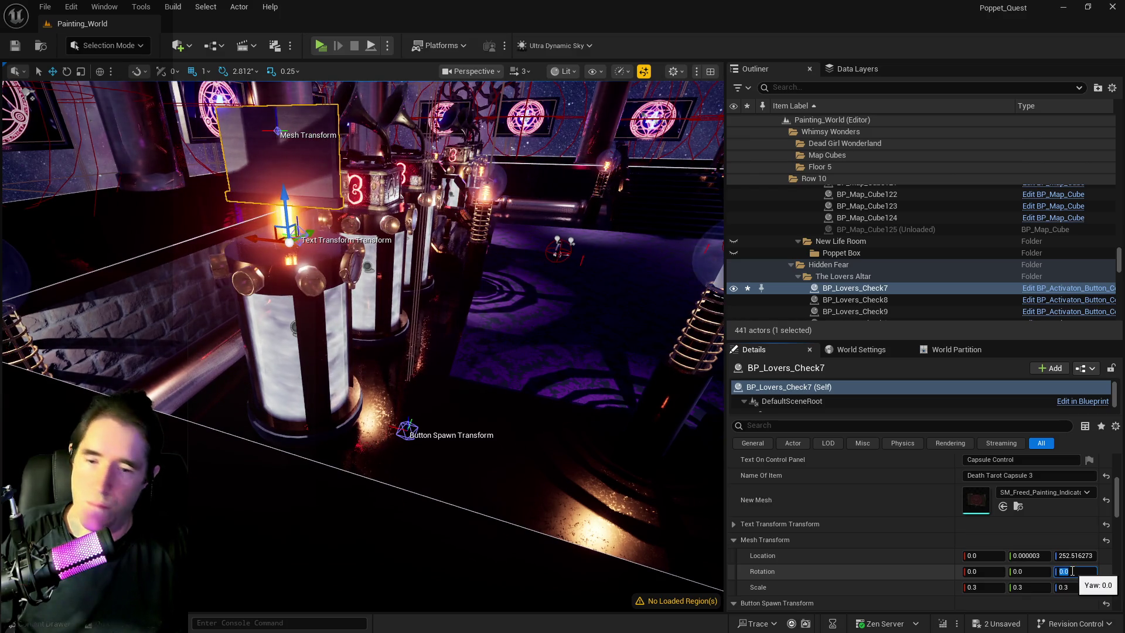
{"action": "type", "text": "90"}
{"action": "key", "text": "Return"}
Step: Lower the painting mesh and nudge its X and Y location to sit just above the capsule
{"action": "left_click_drag", "start_coordinate": [364, 351], "coordinate": [386, 292]}
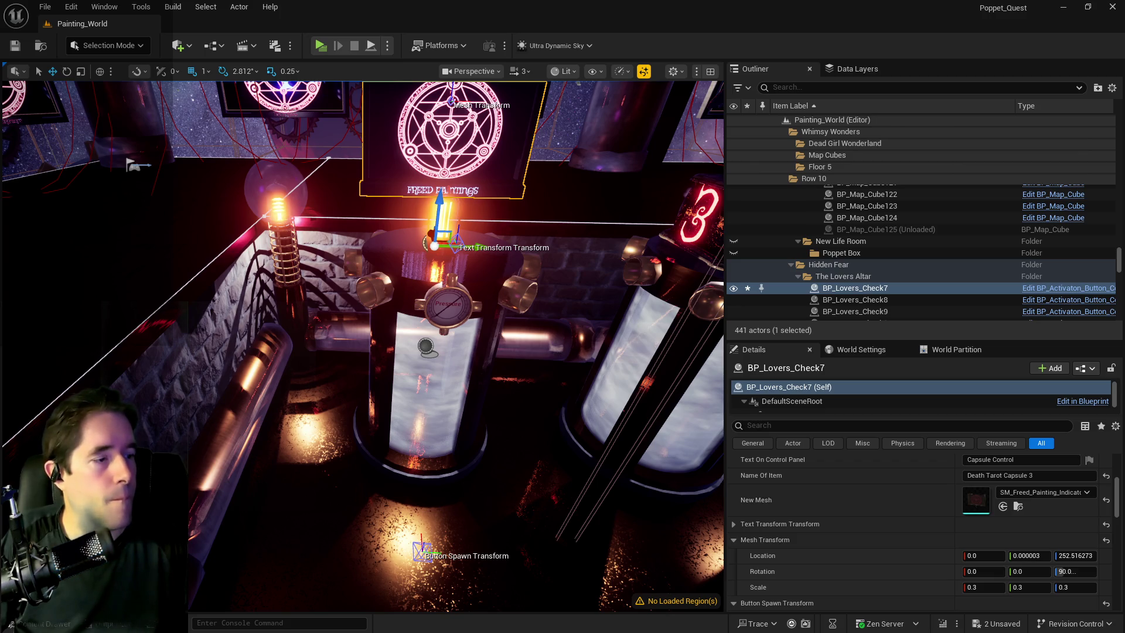
{"action": "mouse_move", "coordinate": [581, 349]}
{"action": "left_mouse_down"}
{"action": "mouse_move", "coordinate": [384, 309]}
{"action": "mouse_move", "coordinate": [396, 311]}
{"action": "left_mouse_up"}
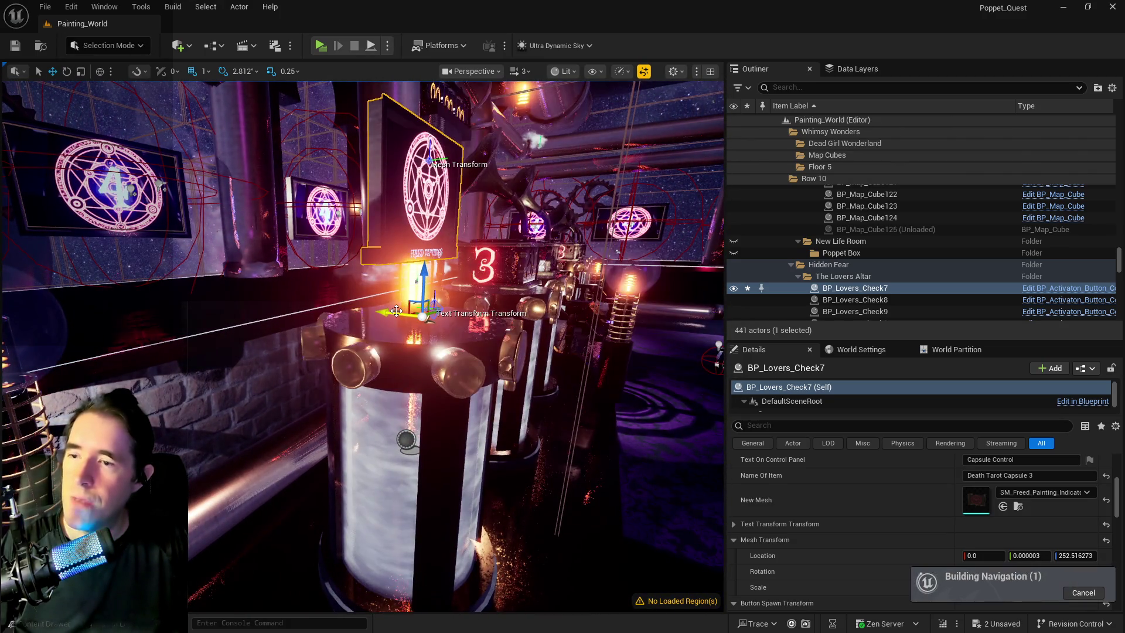
{"action": "key", "text": "ctrl+z"}
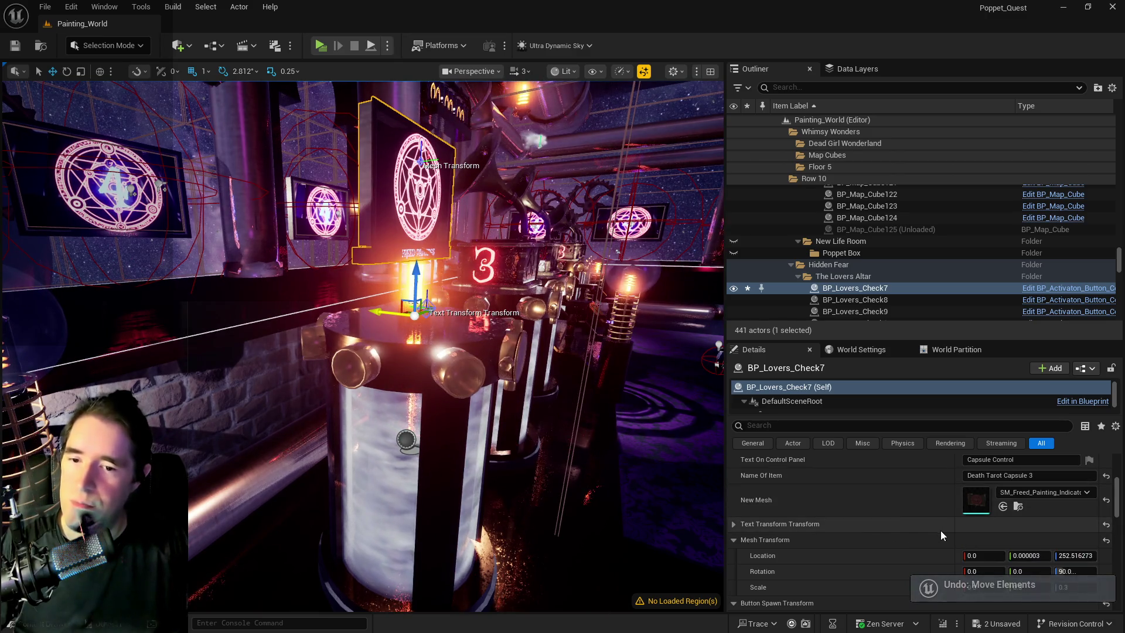
{"action": "left_click_drag", "start_coordinate": [1075, 555], "coordinate": [1034, 555]}
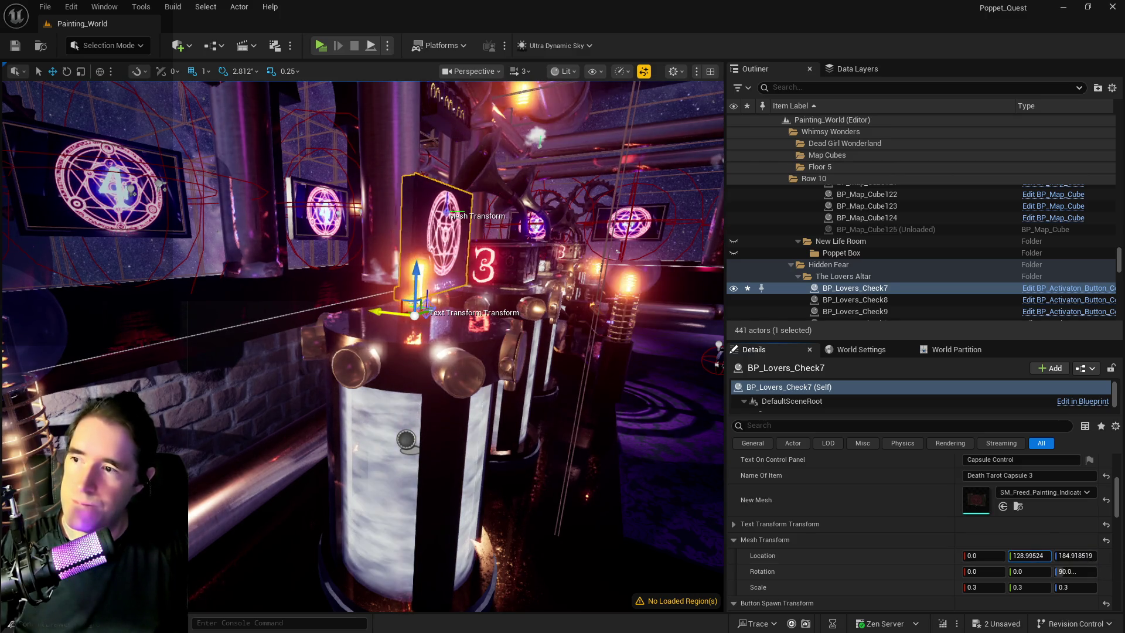
{"action": "key", "text": "ctrl+z"}
{"action": "left_click_drag", "start_coordinate": [984, 555], "coordinate": [978, 556]}
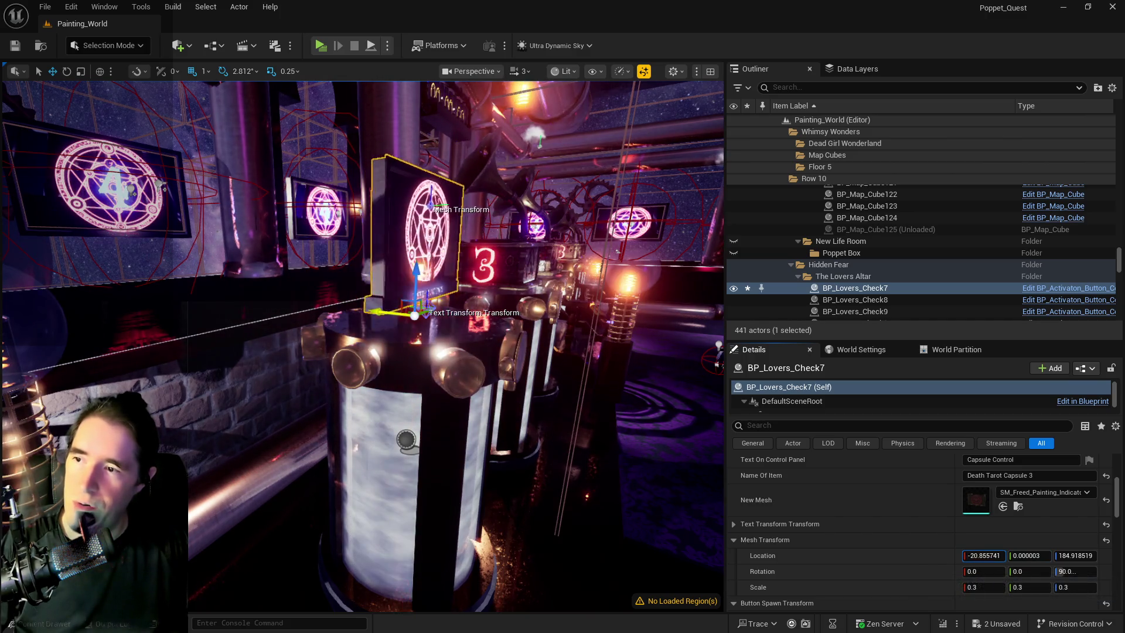
{"action": "mouse_move", "coordinate": [364, 352]}
{"action": "left_mouse_down"}
{"action": "mouse_move", "coordinate": [428, 381]}
{"action": "mouse_move", "coordinate": [513, 473]}
{"action": "left_mouse_up"}
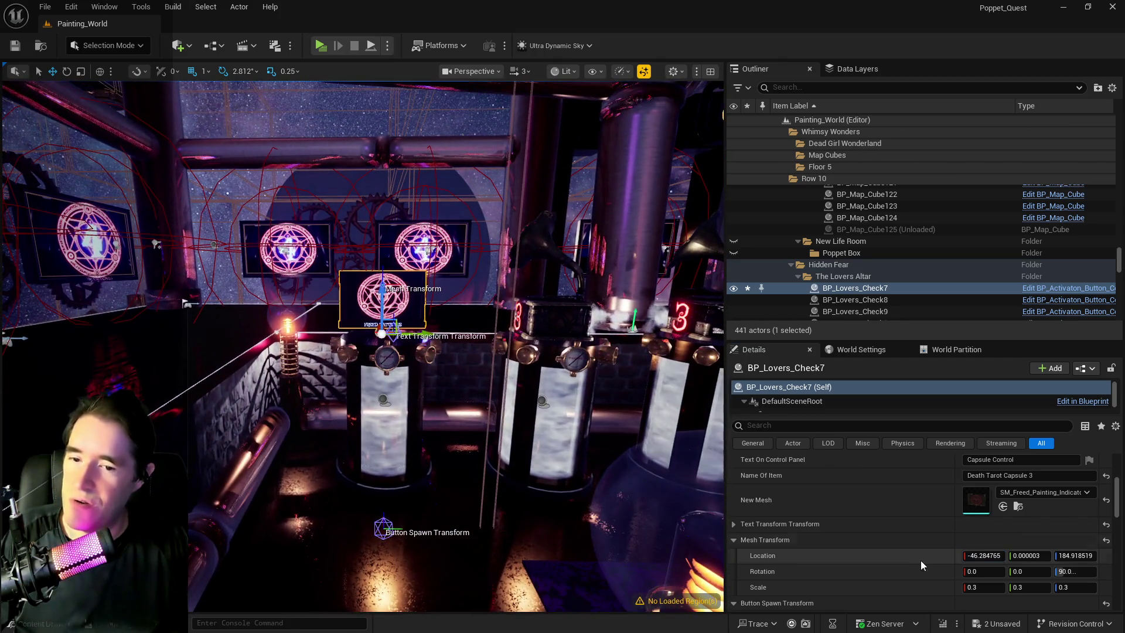
{"action": "left_click_drag", "start_coordinate": [1030, 555], "coordinate": [1048, 555]}
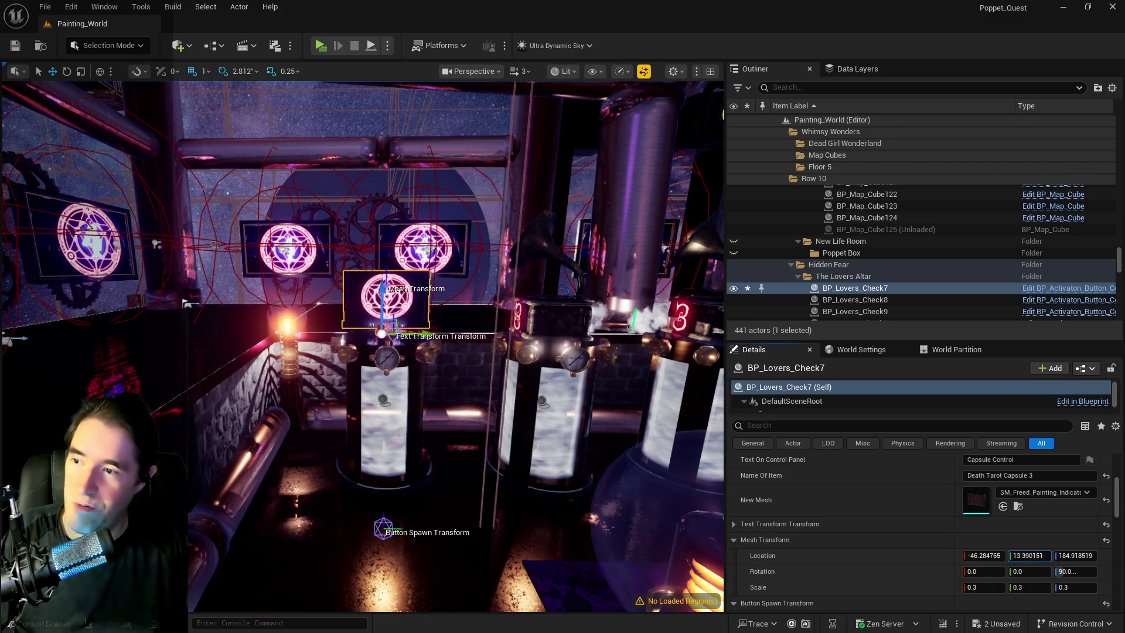
{"action": "left_click_drag", "start_coordinate": [445, 410], "coordinate": [431, 414]}
{"action": "left_click_drag", "start_coordinate": [668, 437], "coordinate": [668, 437]}
Step: Delete the gramophone altars BP_Lovers_Check8 and BP_Lovers_Check9
{"action": "left_click", "coordinate": [521, 322]}
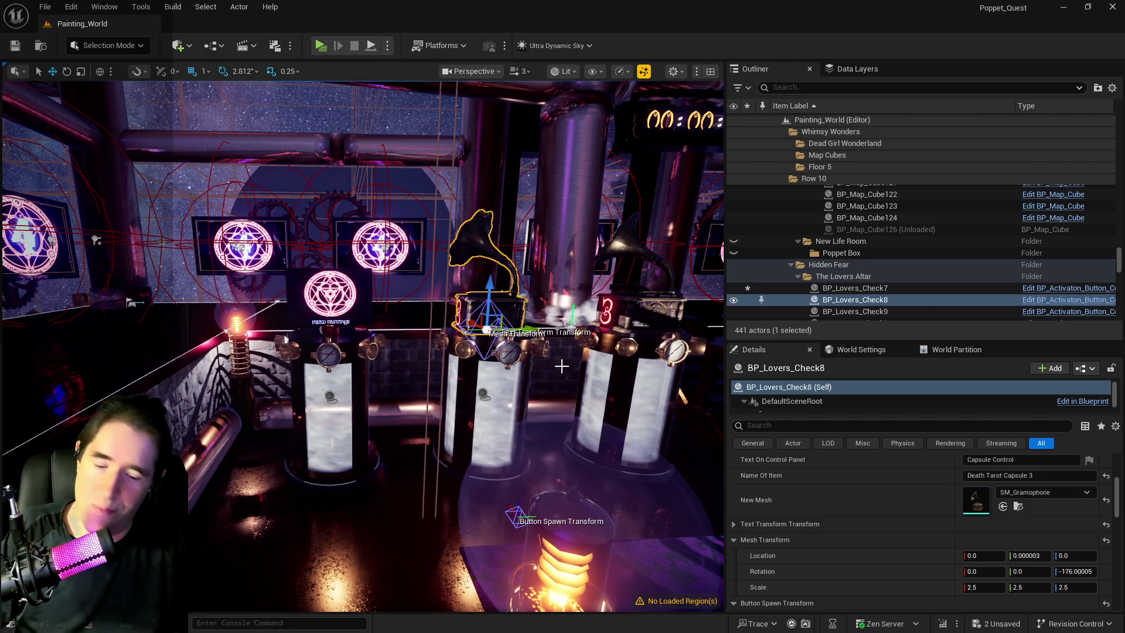
{"action": "key", "text": "Delete"}
{"action": "left_click", "coordinate": [609, 263]}
{"action": "key", "text": "Delete"}
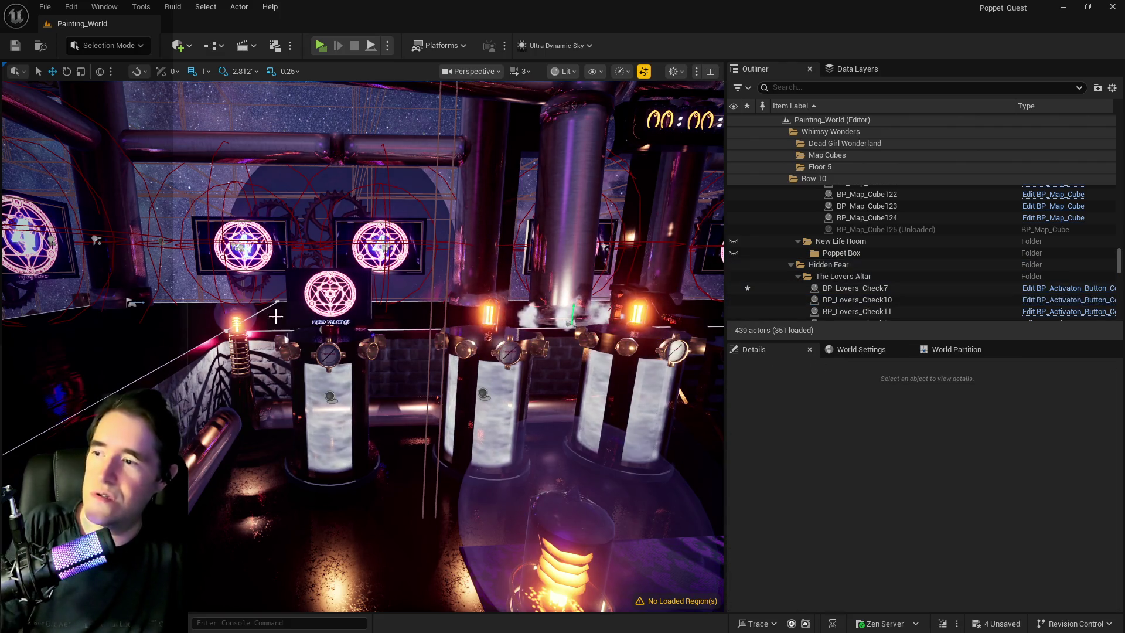
Step: Reselect BP_Lovers_Check7, leave Collection To Find unchanged, and dismiss the Blueprint menu
{"action": "left_click", "coordinate": [350, 309]}
{"action": "left_click_drag", "start_coordinate": [350, 309], "coordinate": [350, 309]}
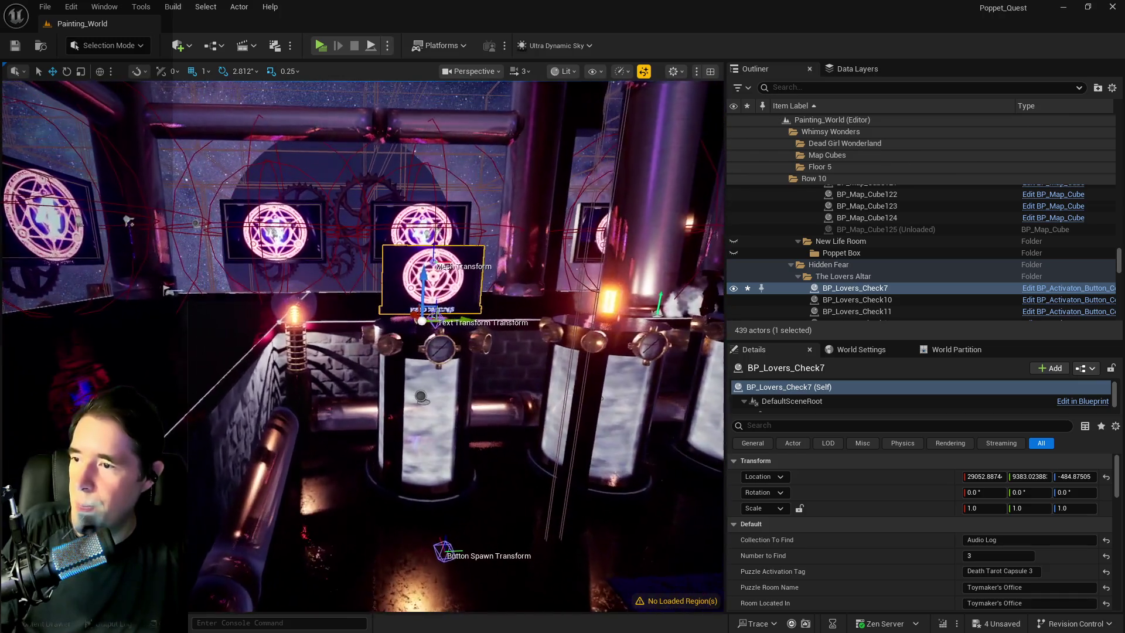
{"action": "left_click", "coordinate": [1007, 537]}
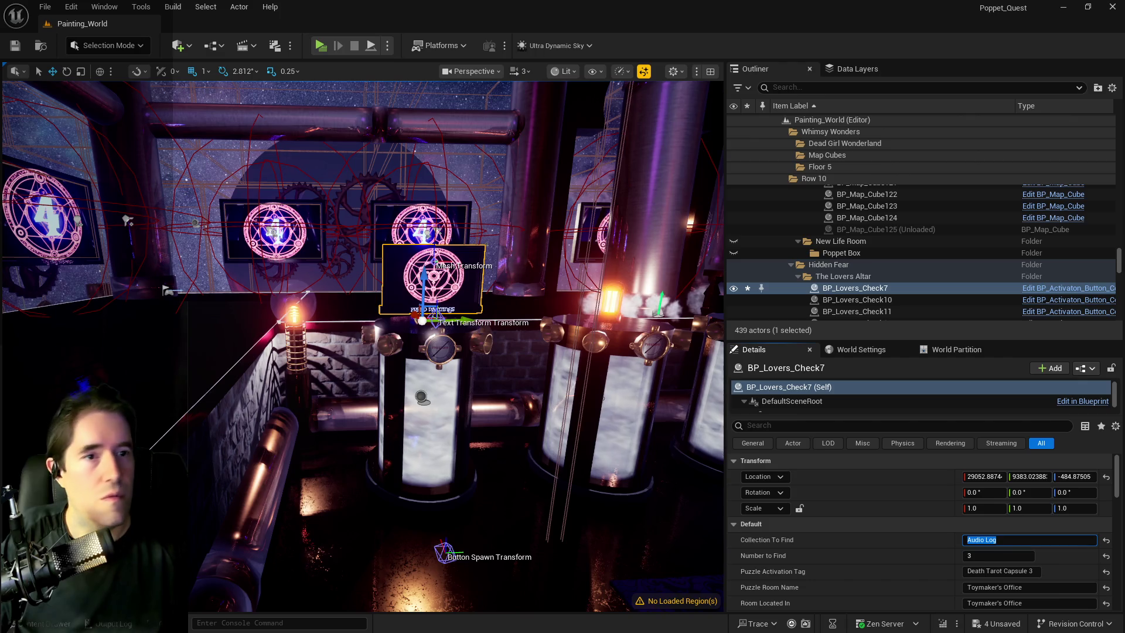
{"action": "key", "text": "Return"}
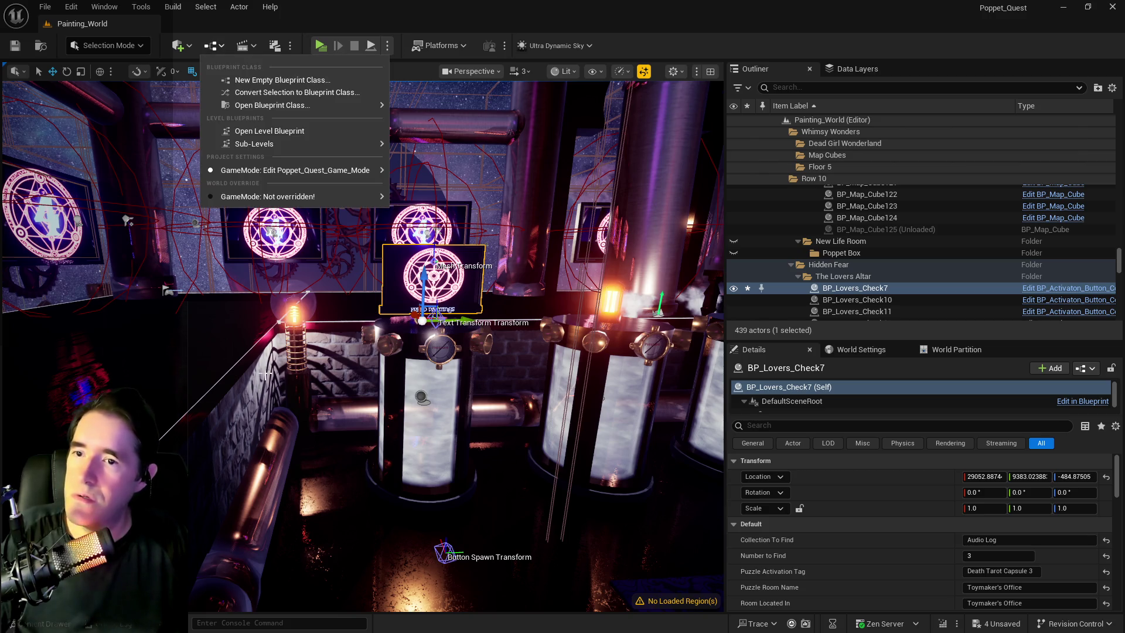
{"action": "mouse_move", "coordinate": [293, 170]}
{"action": "mouse_move", "coordinate": [511, 238]}
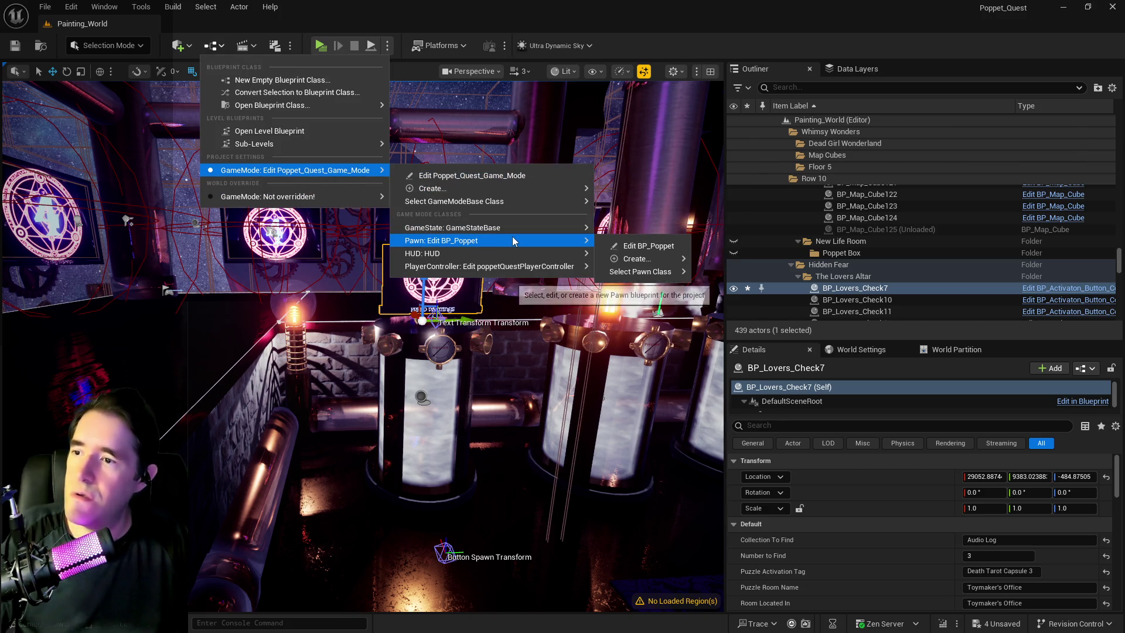
{"action": "left_click", "coordinate": [612, 248]}
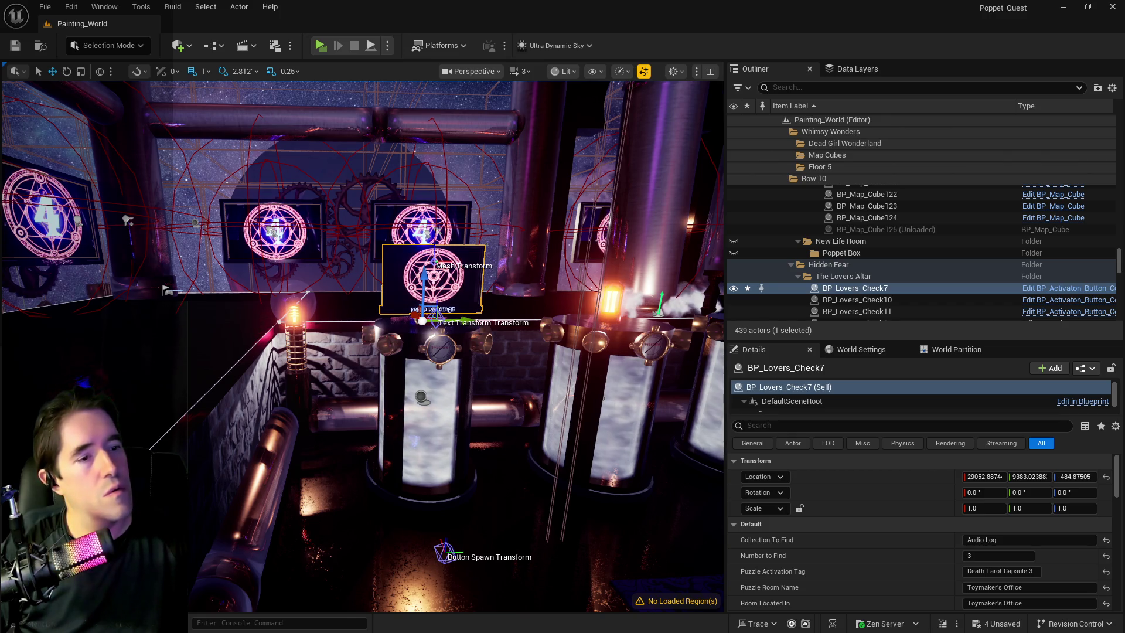
Step: Save all, then duplicate BP_Lovers_Check7 along Y as BP_Lovers_Check8 and BP_Lovers_Check9
{"action": "key", "text": "ctrl+s"}
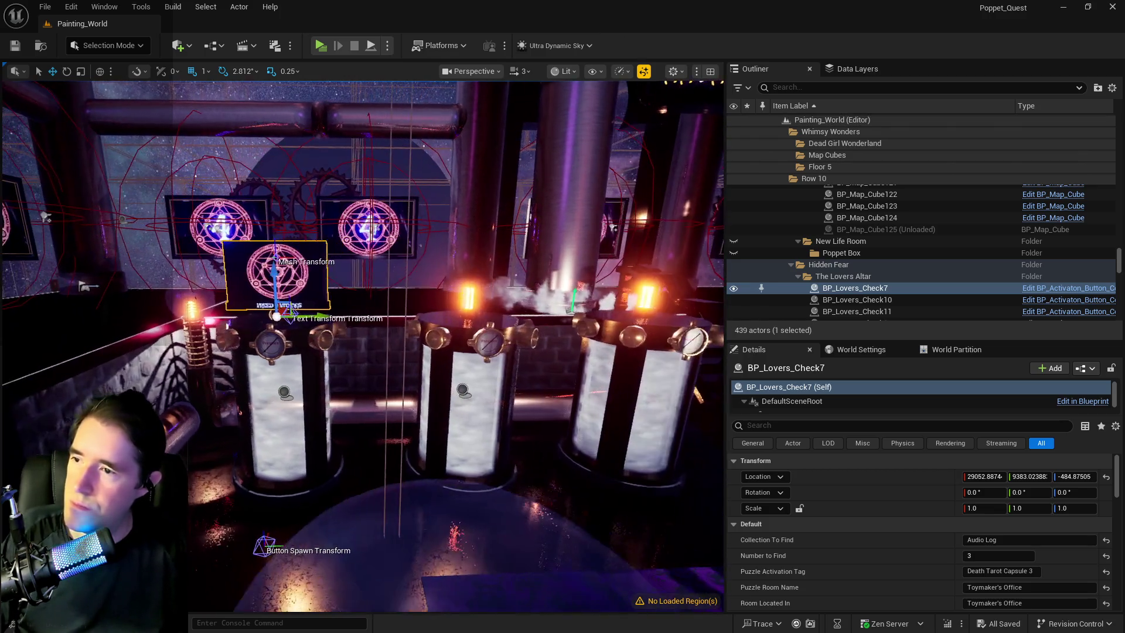
{"action": "mouse_move", "coordinate": [322, 316]}
{"action": "left_mouse_down"}
{"action": "mouse_move", "coordinate": [507, 316]}
{"action": "mouse_move", "coordinate": [263, 304]}
{"action": "mouse_move", "coordinate": [473, 313]}
{"action": "mouse_move", "coordinate": [445, 312]}
{"action": "mouse_move", "coordinate": [433, 398]}
{"action": "mouse_move", "coordinate": [435, 349]}
{"action": "left_mouse_up"}
{"action": "mouse_move", "coordinate": [378, 306]}
{"action": "left_mouse_down"}
{"action": "mouse_move", "coordinate": [394, 323]}
{"action": "mouse_move", "coordinate": [377, 289]}
{"action": "mouse_move", "coordinate": [420, 319]}
{"action": "left_mouse_up"}
{"action": "key", "text": "ctrl+z"}
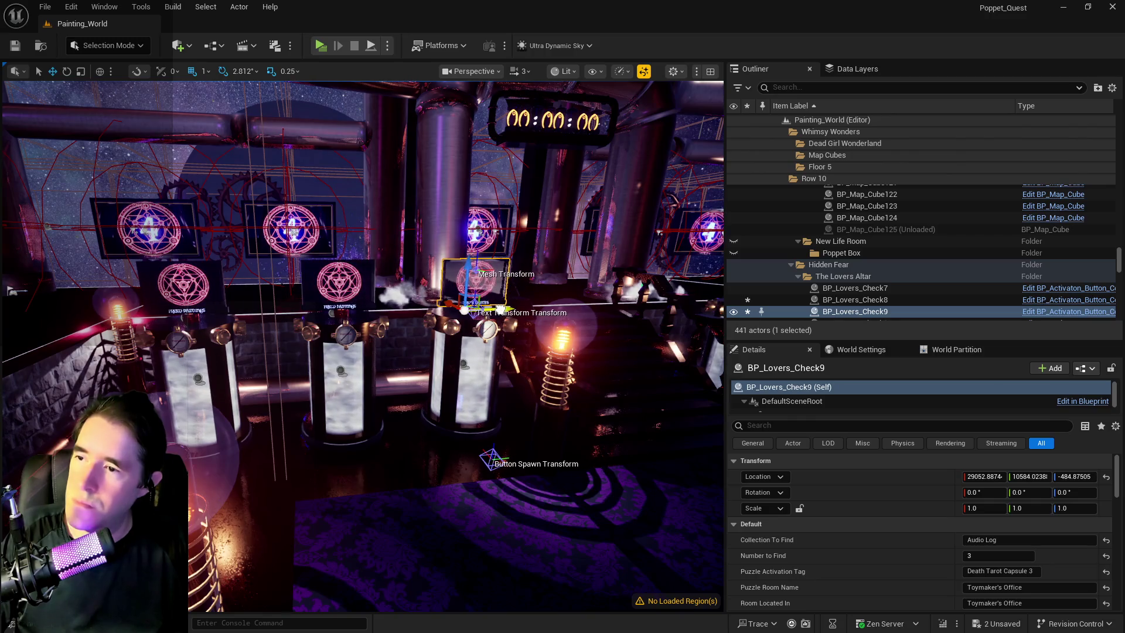
{"action": "mouse_move", "coordinate": [505, 309]}
{"action": "left_mouse_down"}
{"action": "mouse_move", "coordinate": [486, 310]}
{"action": "mouse_move", "coordinate": [498, 356]}
{"action": "left_mouse_up"}
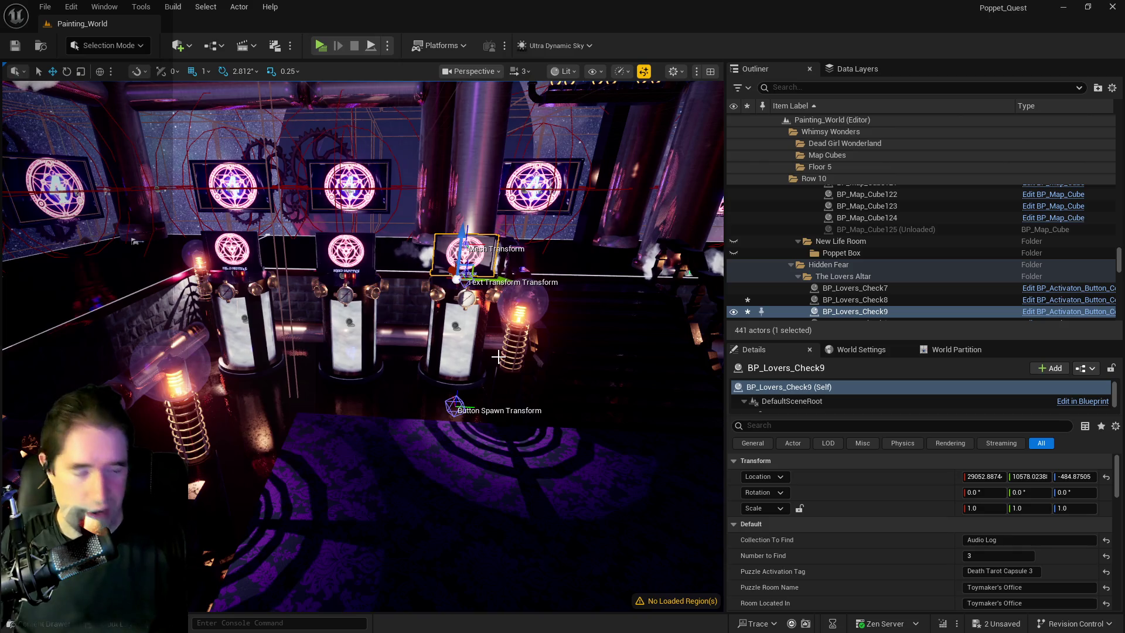
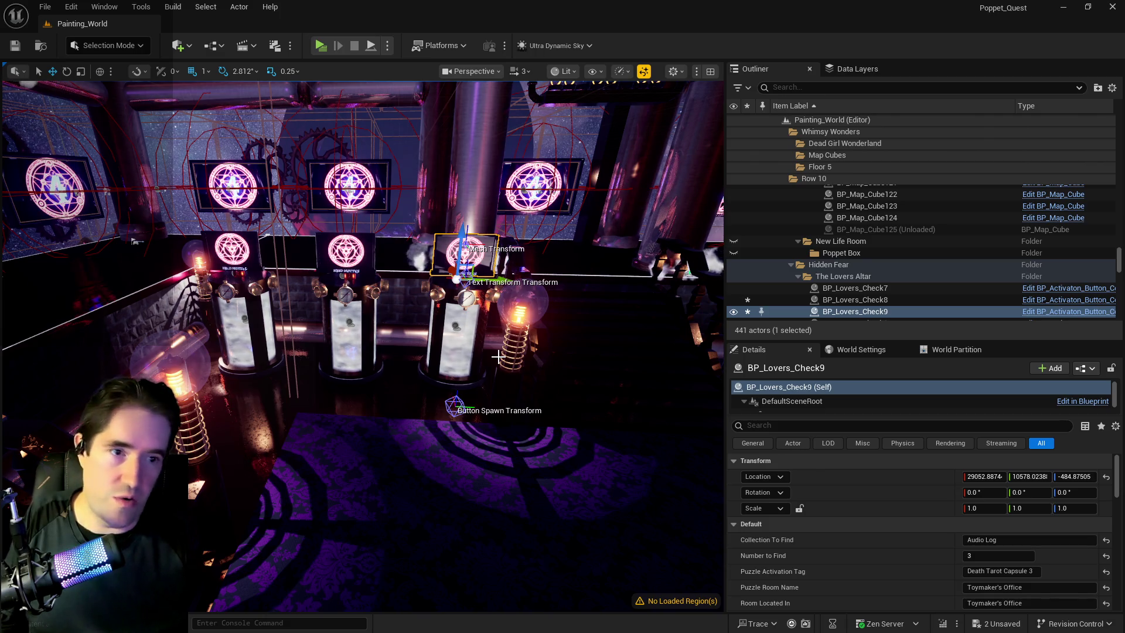
Step: Delete BP_Lovers_Check8 and BP_Lovers_Check9 at the altar, keeping BP_Lovers_Check7 selected
{"action": "mouse_move", "coordinate": [465, 414]}
{"action": "left_mouse_down"}
{"action": "mouse_move", "coordinate": [493, 387]}
{"action": "mouse_move", "coordinate": [507, 404]}
{"action": "left_mouse_up"}
{"action": "left_click", "coordinate": [311, 313]}
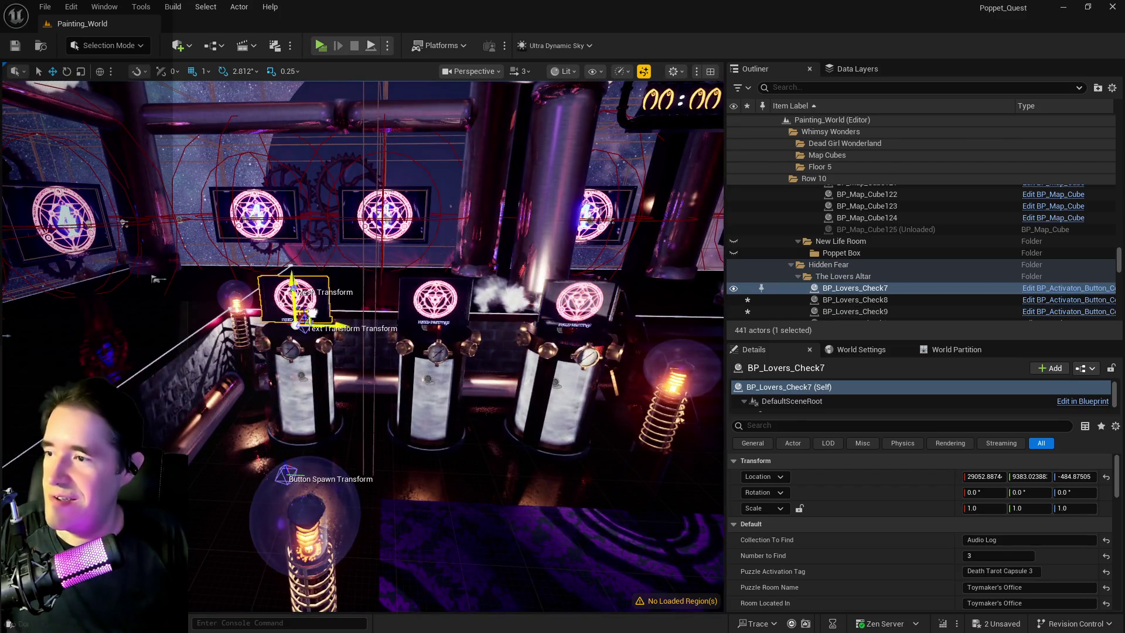
{"action": "key", "text": "f"}
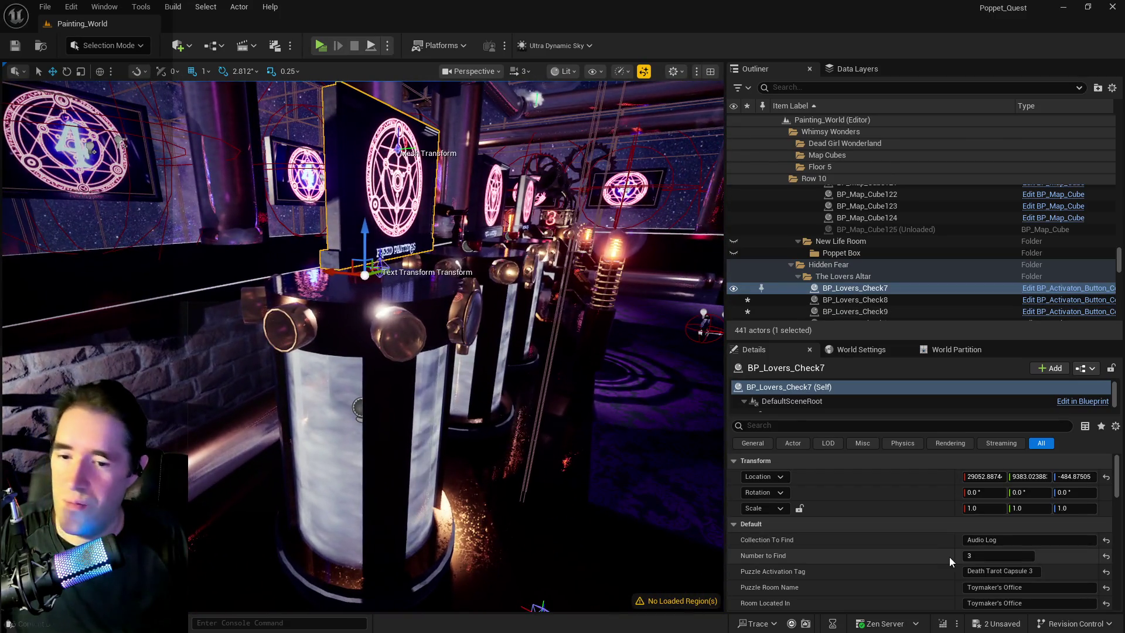
{"action": "left_click_drag", "start_coordinate": [527, 469], "coordinate": [522, 457]}
{"action": "left_click", "coordinate": [548, 305]}
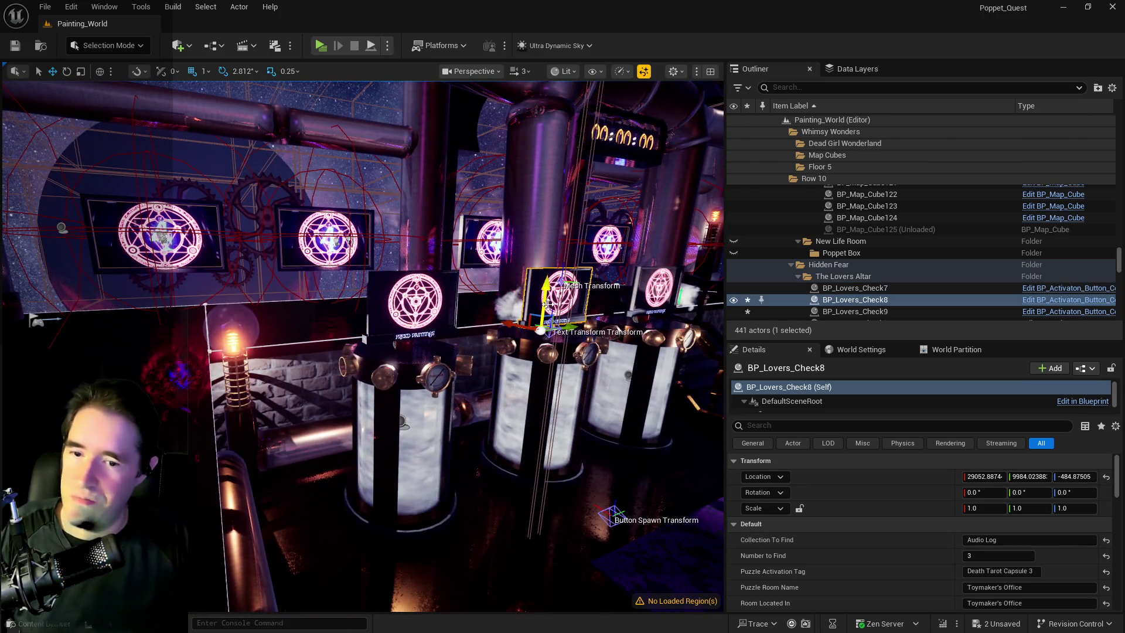
{"action": "key", "text": "Delete"}
{"action": "left_click", "coordinate": [657, 289]}
{"action": "key", "text": "Delete"}
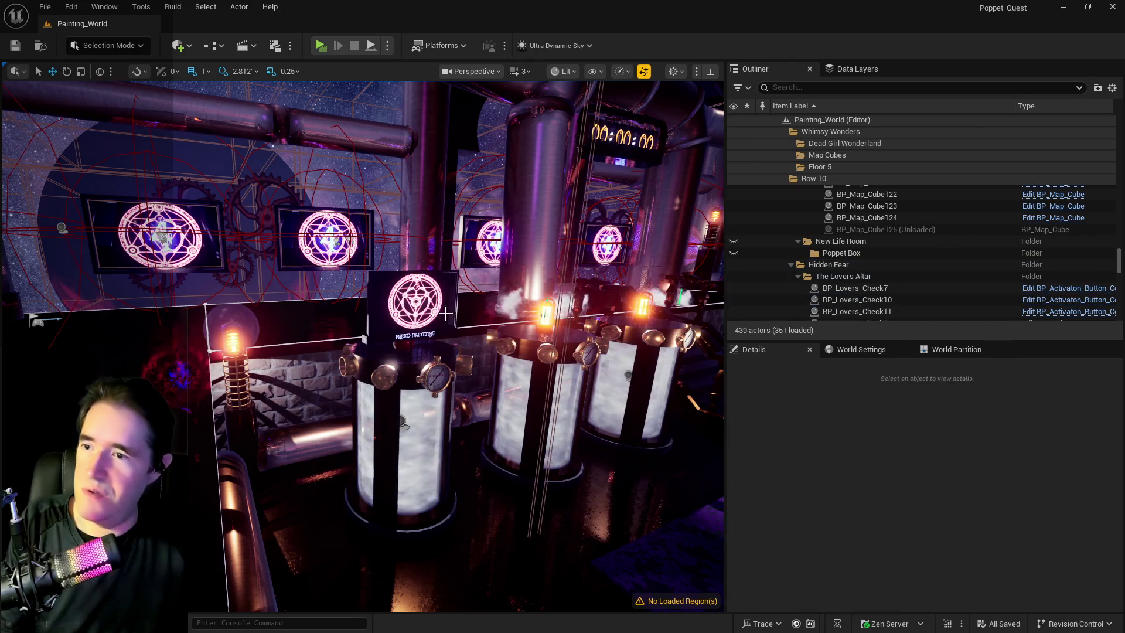
{"action": "left_click", "coordinate": [413, 302]}
{"action": "left_click", "coordinate": [972, 539]}
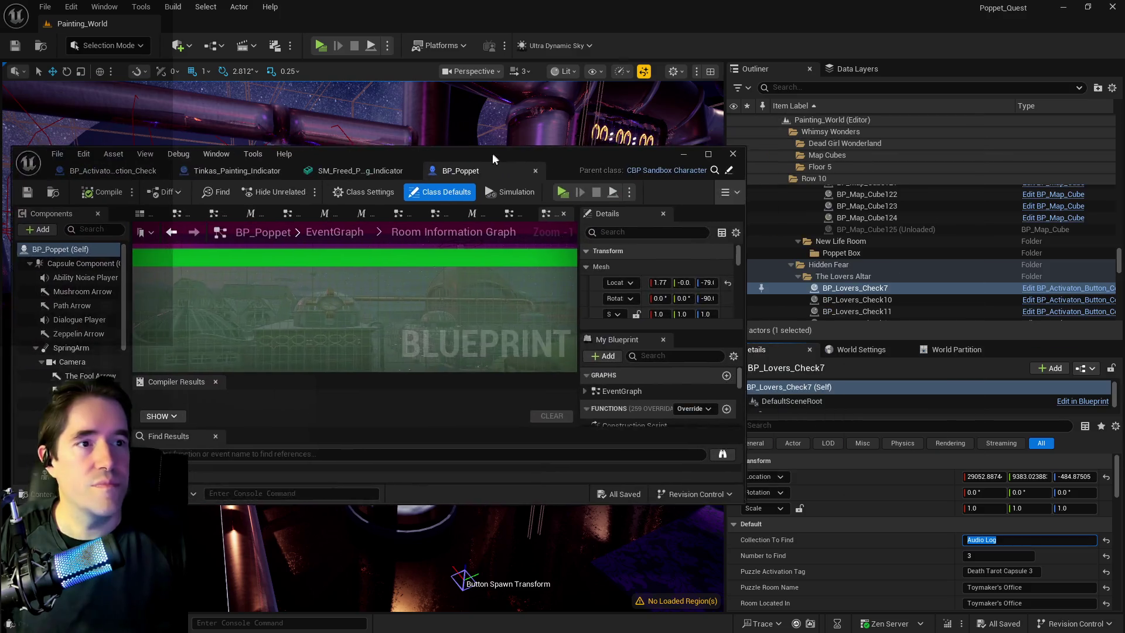
Step: Check the Painting entry in BP_Poppet's Struct Collectibles, then close the Blueprint
{"action": "double_click", "coordinate": [445, 164]}
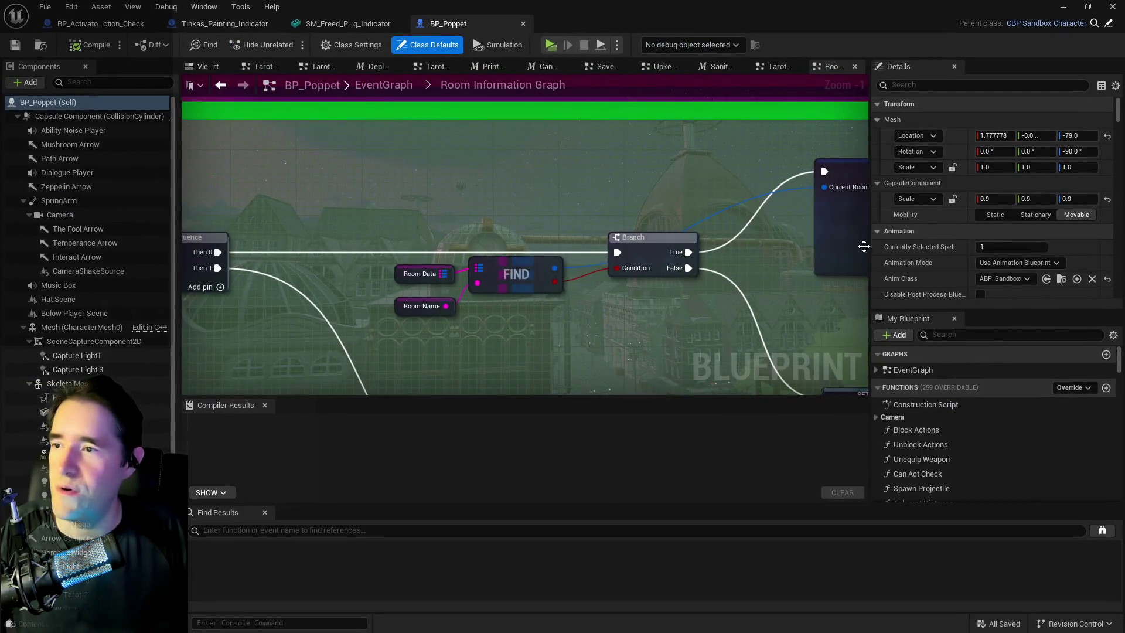
{"action": "left_click", "coordinate": [947, 339]}
{"action": "type", "text": "struct"}
{"action": "left_click", "coordinate": [949, 439]}
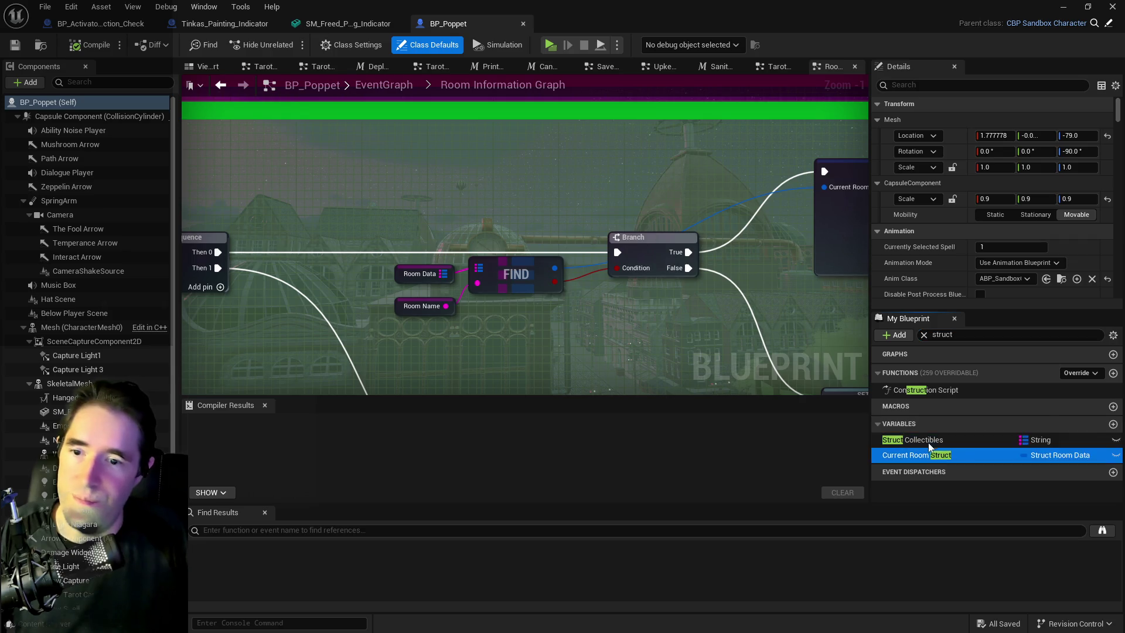
{"action": "scroll", "coordinate": [998, 297], "scroll_direction": "down", "scroll_amount": 5}
{"action": "left_click", "coordinate": [886, 192]}
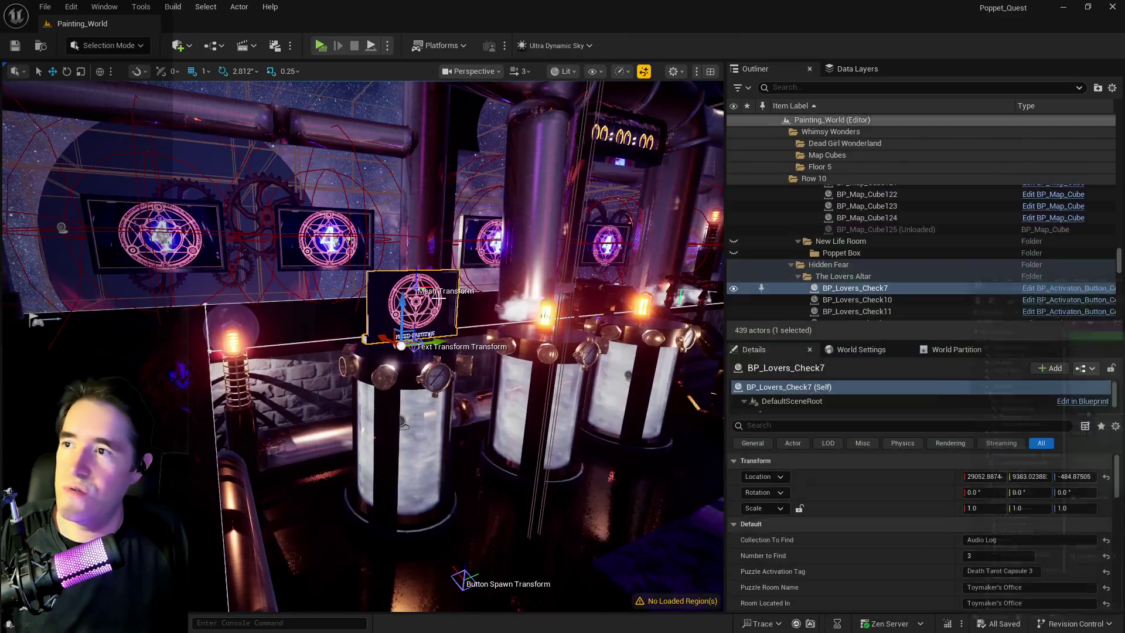
{"action": "left_click", "coordinate": [1062, 6]}
Step: Set BP_Lovers_Check7's Collection To Find to Painting and Number to Find to 1
{"action": "left_click", "coordinate": [1008, 539]}
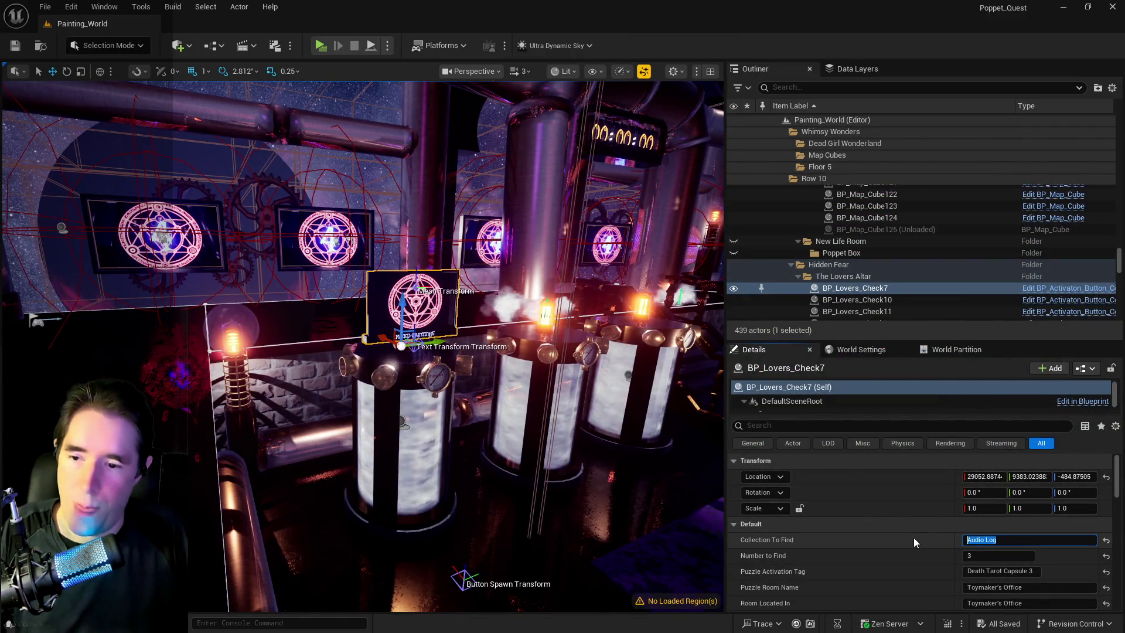
{"action": "type", "text": "Painting"}
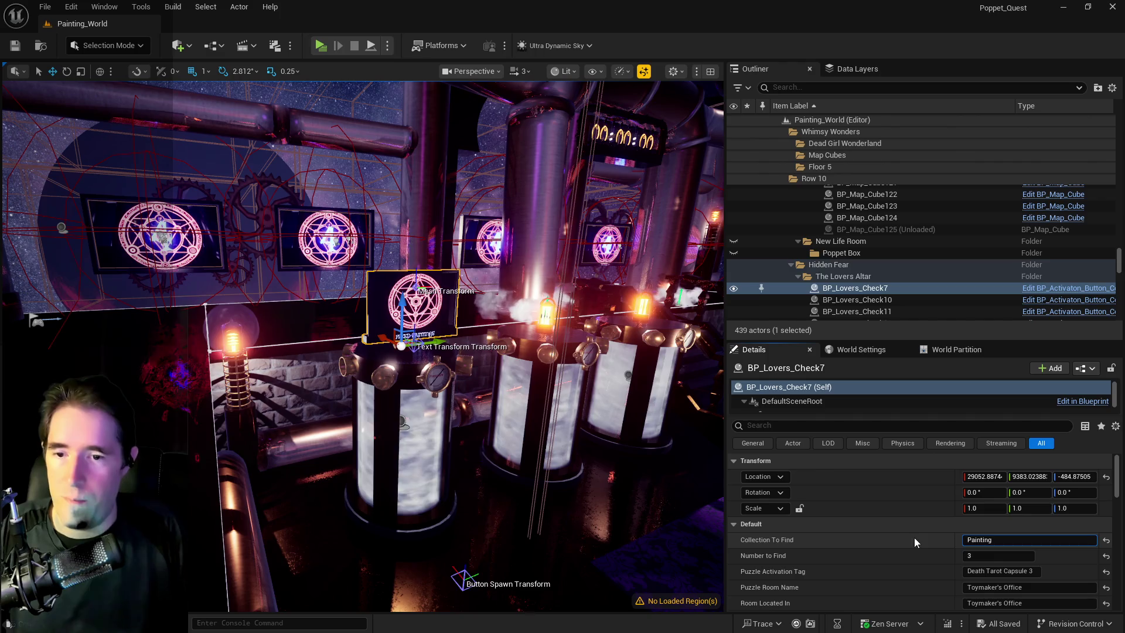
{"action": "left_click", "coordinate": [972, 556]}
{"action": "type", "text": "1"}
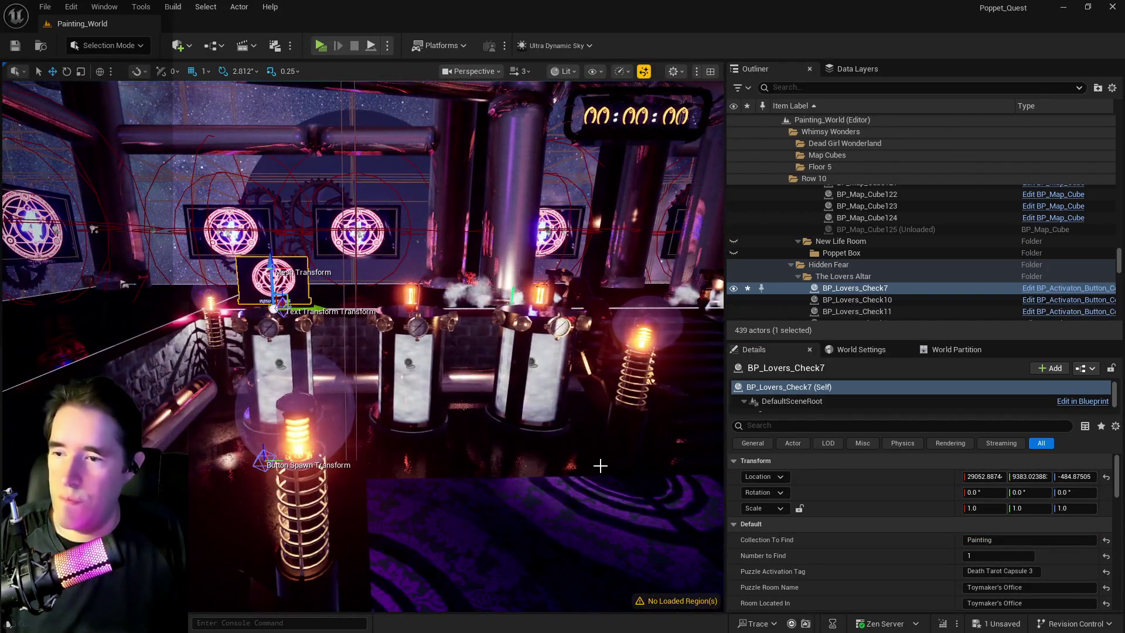
{"action": "left_click", "coordinate": [999, 571]}
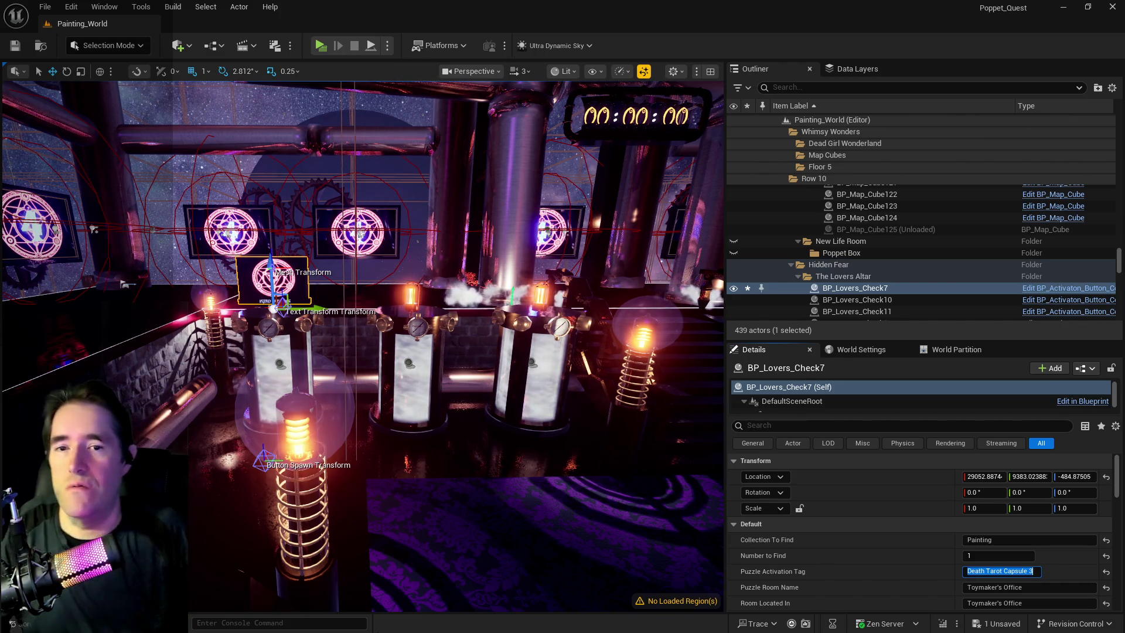
{"action": "mouse_move", "coordinate": [273, 485]}
{"action": "left_mouse_down"}
{"action": "mouse_move", "coordinate": [217, 448]}
{"action": "mouse_move", "coordinate": [194, 448]}
{"action": "left_mouse_up"}
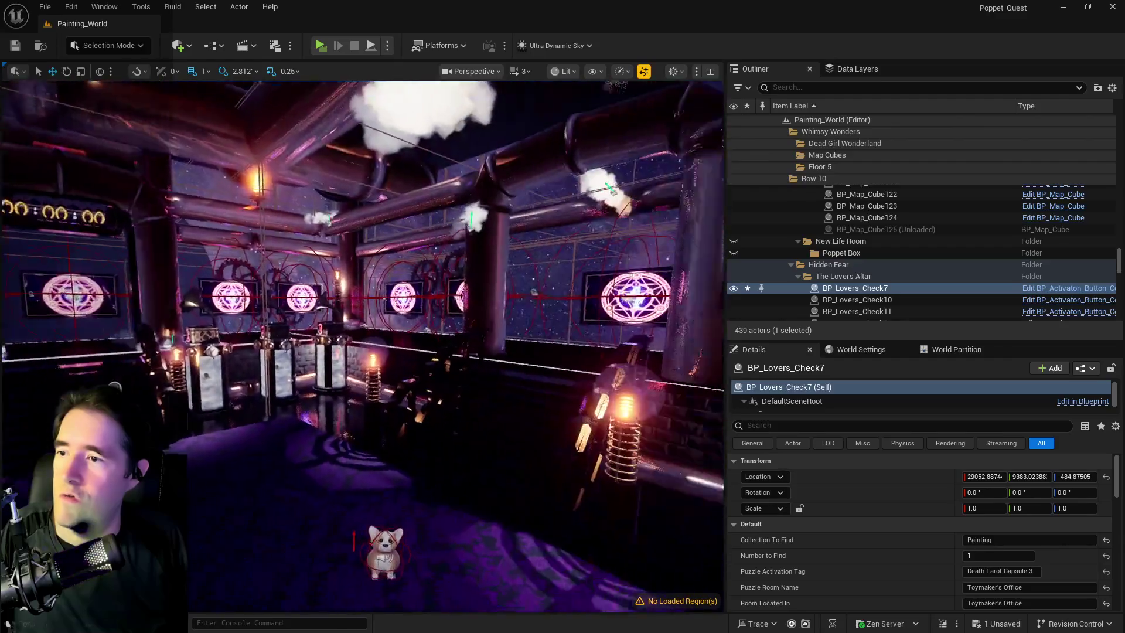
{"action": "left_click_drag", "start_coordinate": [194, 448], "coordinate": [193, 448]}
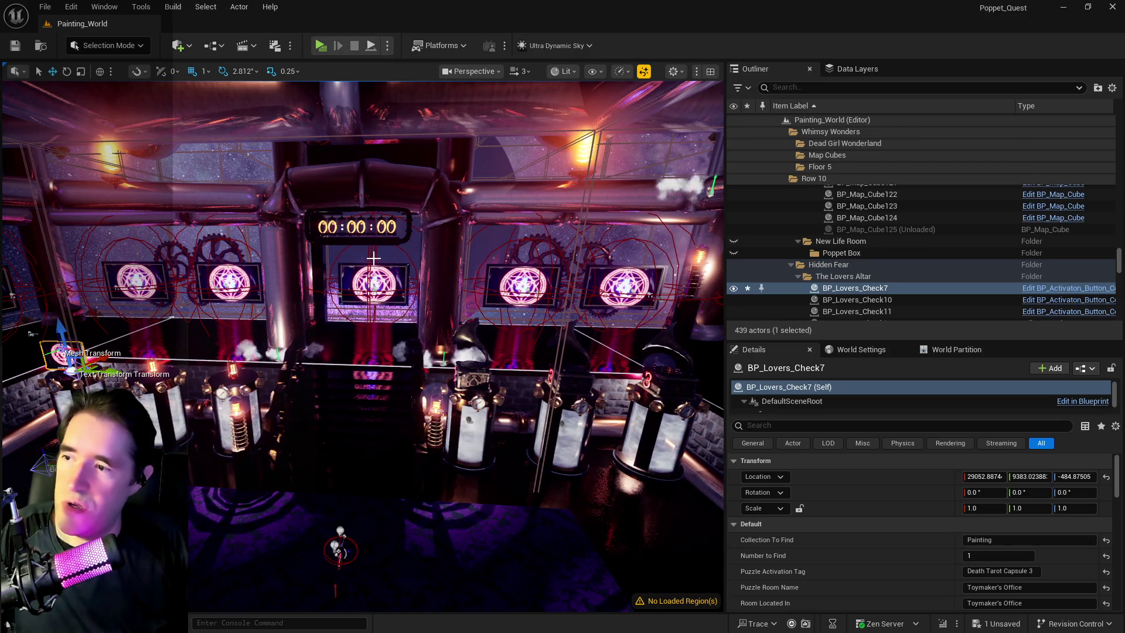
{"action": "left_click_drag", "start_coordinate": [375, 462], "coordinate": [375, 462]}
{"action": "left_click", "coordinate": [230, 396]}
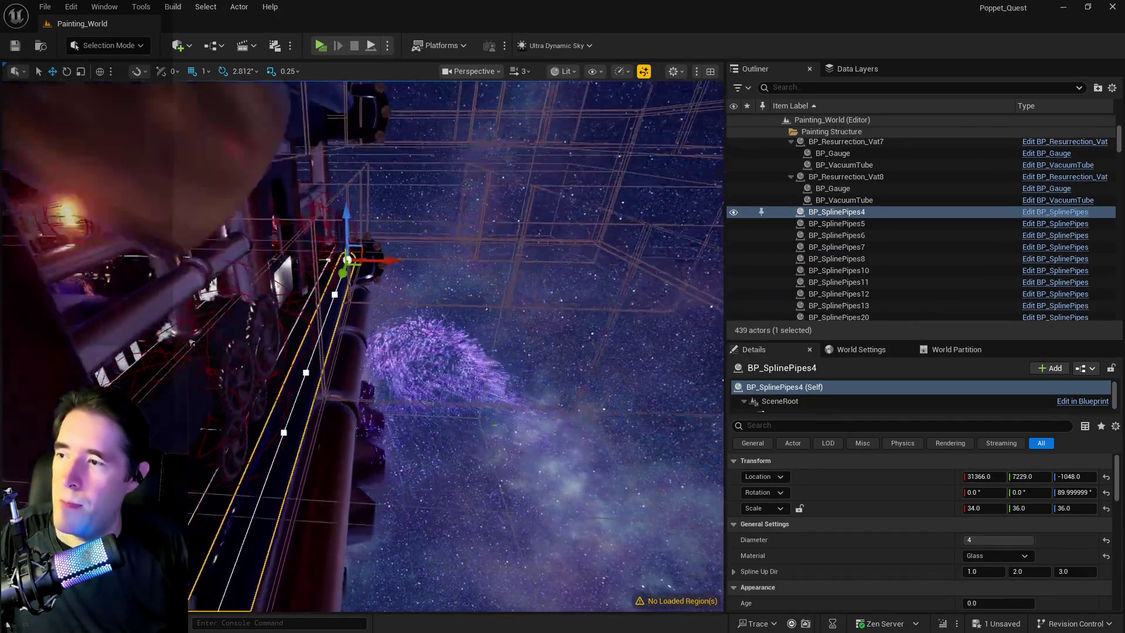
{"action": "left_click", "coordinate": [160, 390]}
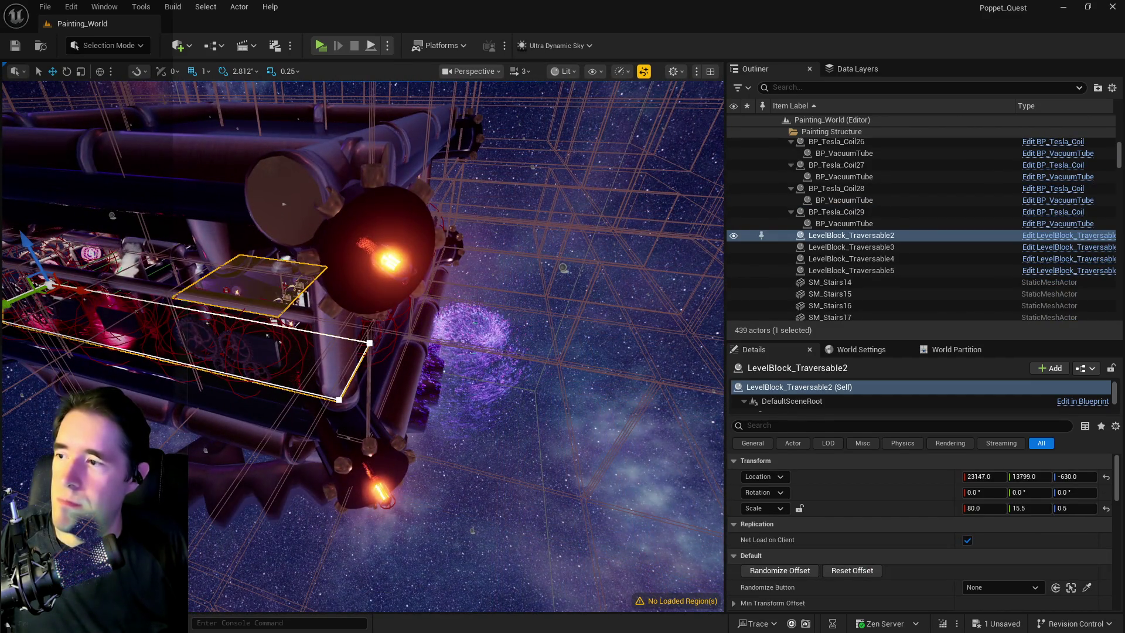
{"action": "left_click", "coordinate": [257, 288]}
{"action": "mouse_move", "coordinate": [326, 453]}
{"action": "left_mouse_down"}
{"action": "mouse_move", "coordinate": [326, 369]}
{"action": "mouse_move", "coordinate": [317, 501]}
{"action": "mouse_move", "coordinate": [317, 486]}
{"action": "mouse_move", "coordinate": [276, 467]}
{"action": "left_mouse_up"}
{"action": "left_click", "coordinate": [326, 452]}
{"action": "key", "text": "Delete"}
{"action": "left_click", "coordinate": [71, 7]}
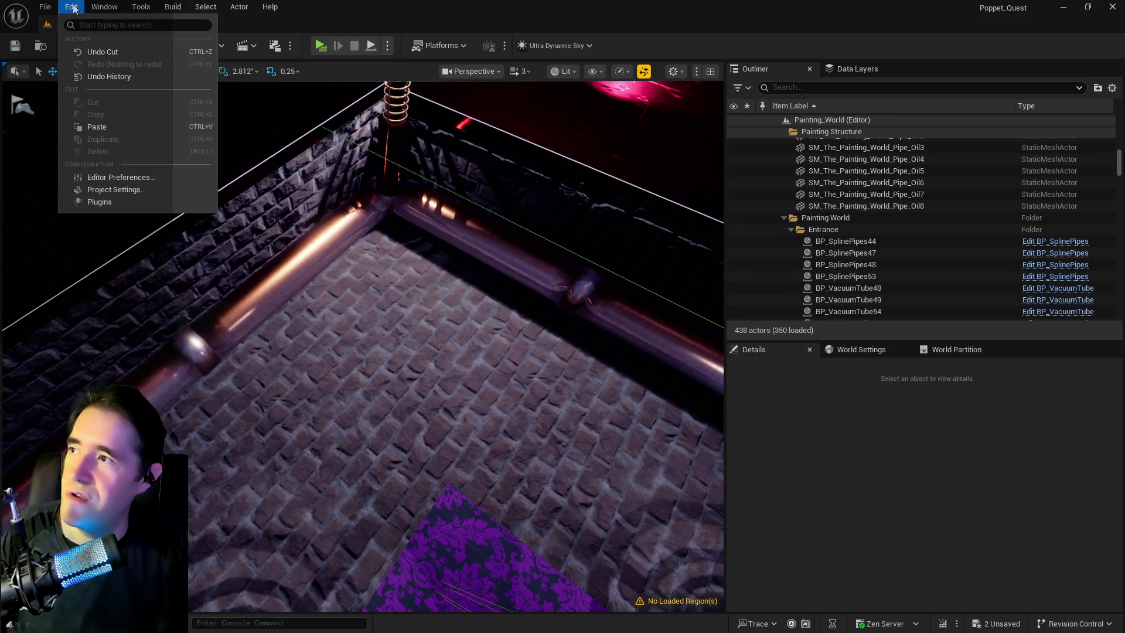
{"action": "left_click", "coordinate": [93, 48]}
{"action": "mouse_move", "coordinate": [351, 328]}
{"action": "left_mouse_down"}
{"action": "mouse_move", "coordinate": [334, 310]}
{"action": "mouse_move", "coordinate": [346, 240]}
{"action": "mouse_move", "coordinate": [357, 264]}
{"action": "mouse_move", "coordinate": [369, 241]}
{"action": "mouse_move", "coordinate": [381, 264]}
{"action": "mouse_move", "coordinate": [366, 249]}
{"action": "mouse_move", "coordinate": [434, 249]}
{"action": "left_mouse_up"}
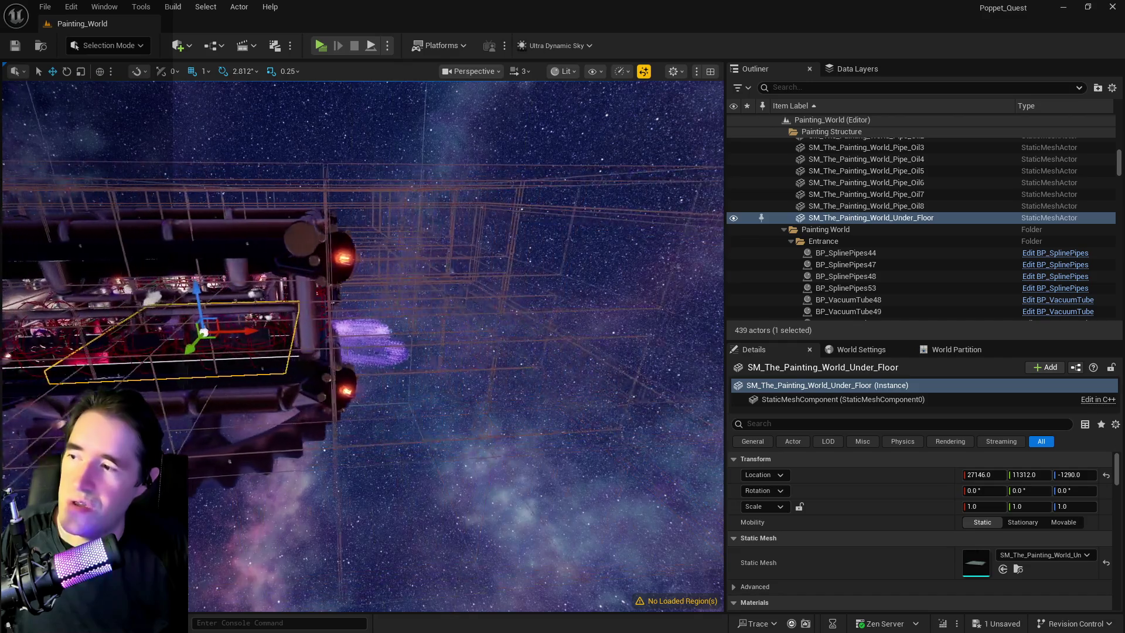
{"action": "left_click_drag", "start_coordinate": [433, 249], "coordinate": [434, 264]}
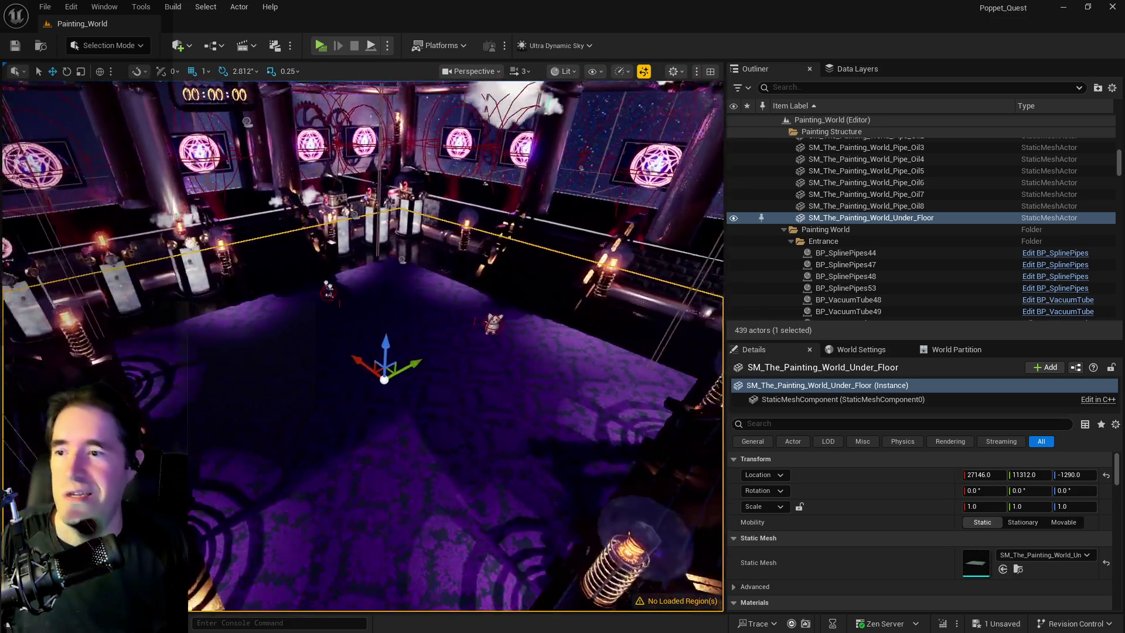
{"action": "key", "text": "f"}
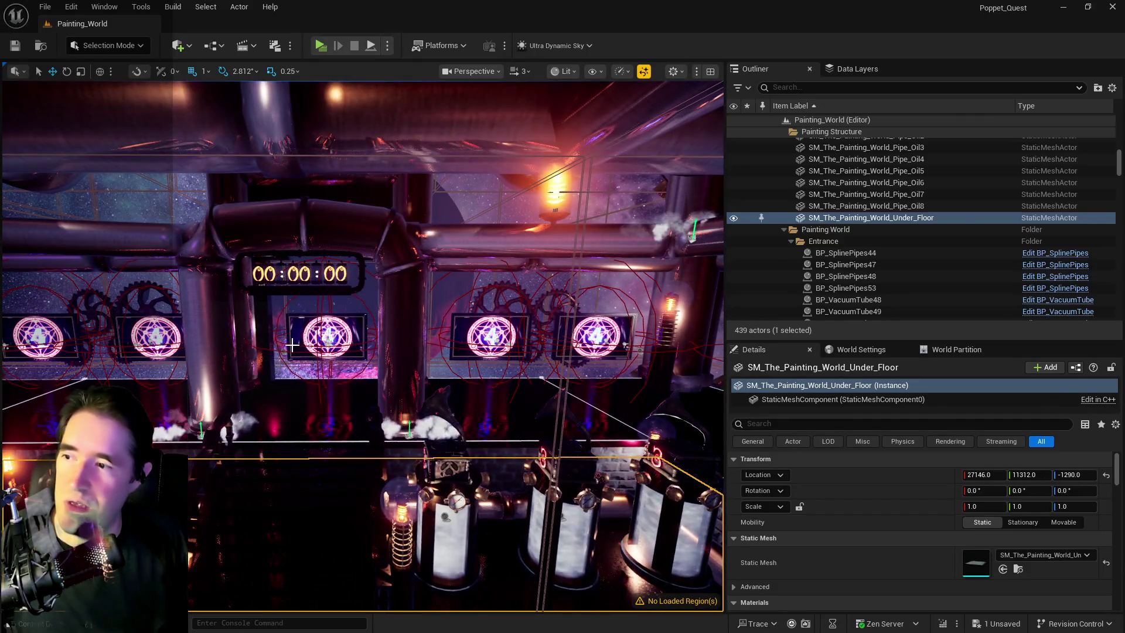
{"action": "left_click", "coordinate": [292, 345]}
{"action": "key", "text": "f"}
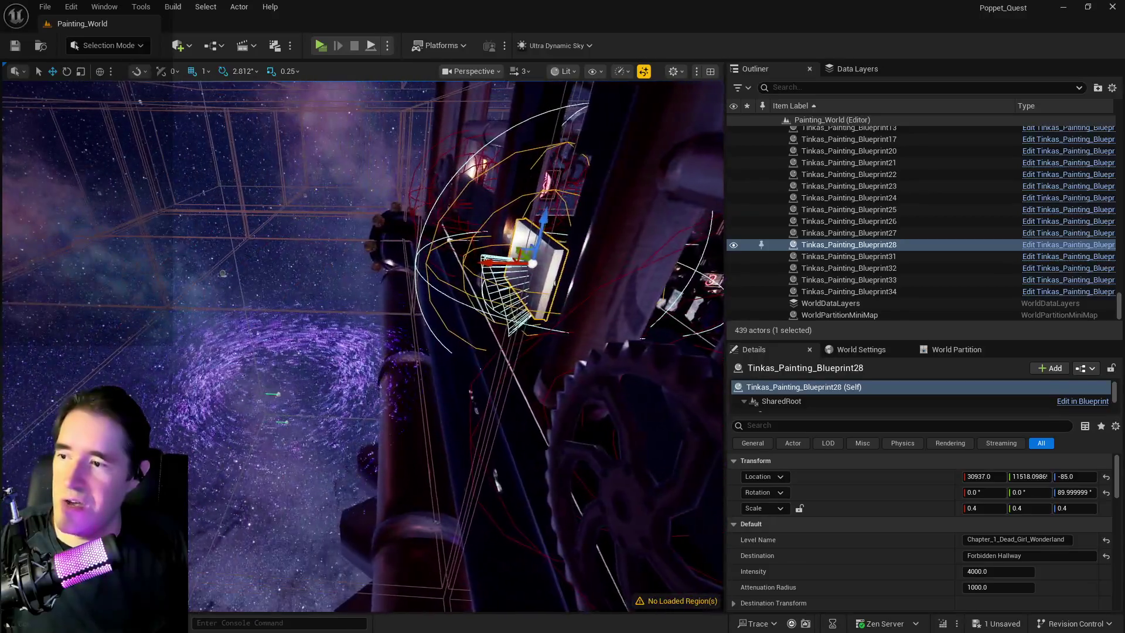
{"action": "mouse_move", "coordinate": [662, 398]}
{"action": "left_mouse_down"}
{"action": "mouse_move", "coordinate": [357, 394]}
{"action": "mouse_move", "coordinate": [340, 427]}
{"action": "mouse_move", "coordinate": [340, 366]}
{"action": "mouse_move", "coordinate": [322, 377]}
{"action": "left_mouse_up"}
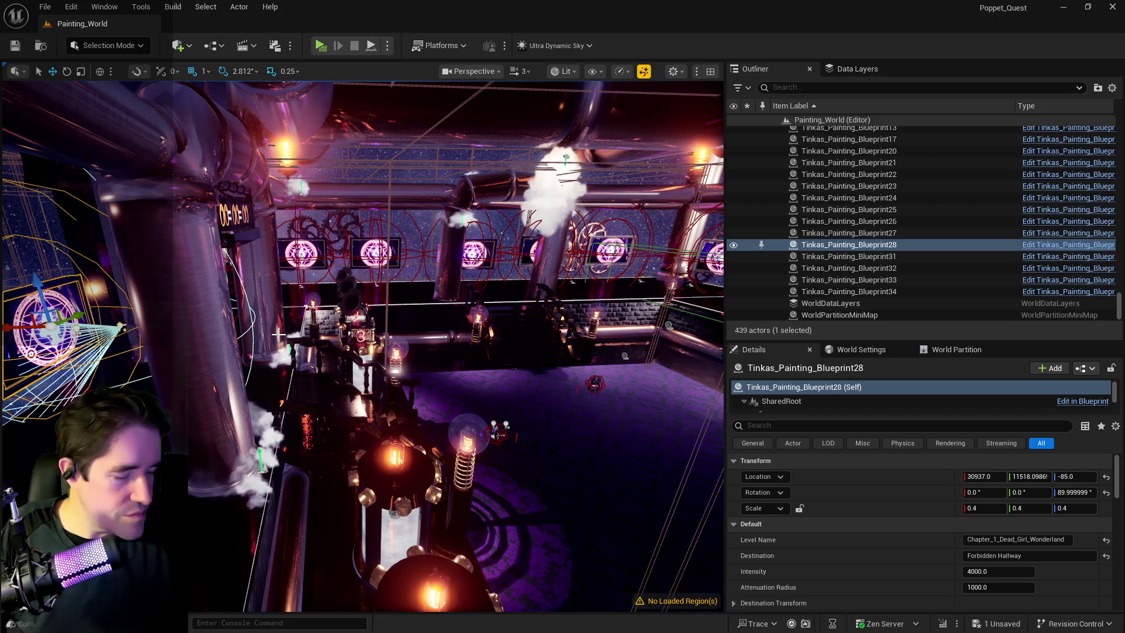
{"action": "mouse_move", "coordinate": [277, 333]}
{"action": "left_mouse_down"}
{"action": "mouse_move", "coordinate": [271, 606]}
{"action": "mouse_move", "coordinate": [351, 527]}
{"action": "mouse_move", "coordinate": [586, 422]}
{"action": "mouse_move", "coordinate": [641, 414]}
{"action": "mouse_move", "coordinate": [665, 227]}
{"action": "mouse_move", "coordinate": [460, 460]}
{"action": "mouse_move", "coordinate": [706, 467]}
{"action": "mouse_move", "coordinate": [688, 393]}
{"action": "mouse_move", "coordinate": [93, 332]}
{"action": "mouse_move", "coordinate": [675, 343]}
{"action": "mouse_move", "coordinate": [403, 286]}
{"action": "left_mouse_up"}
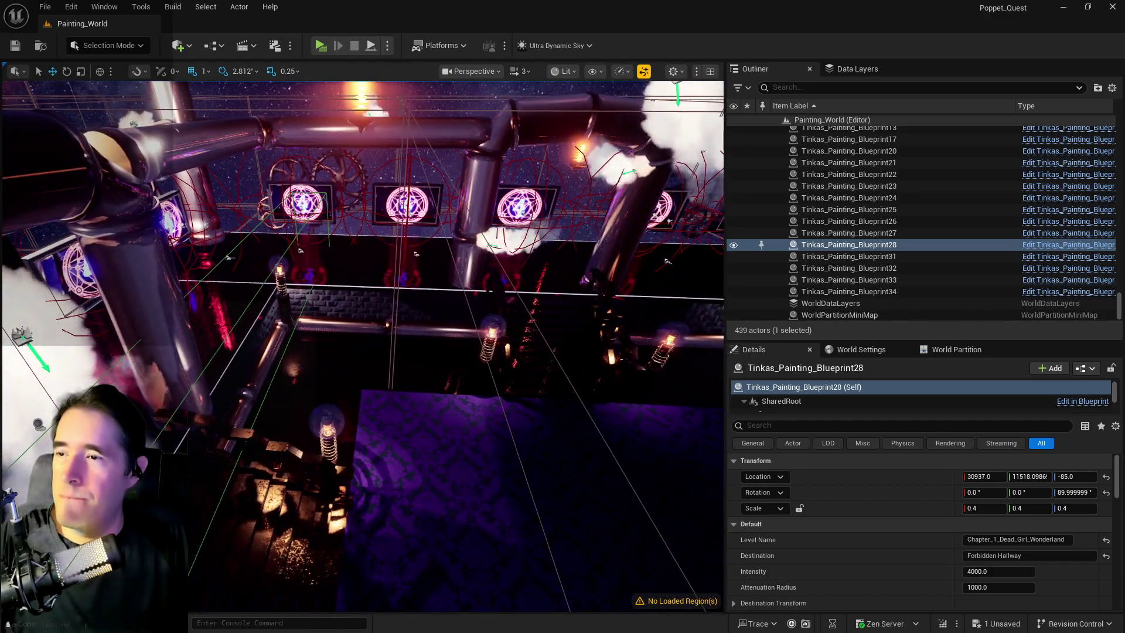
{"action": "left_click_drag", "start_coordinate": [402, 285], "coordinate": [310, 328]}
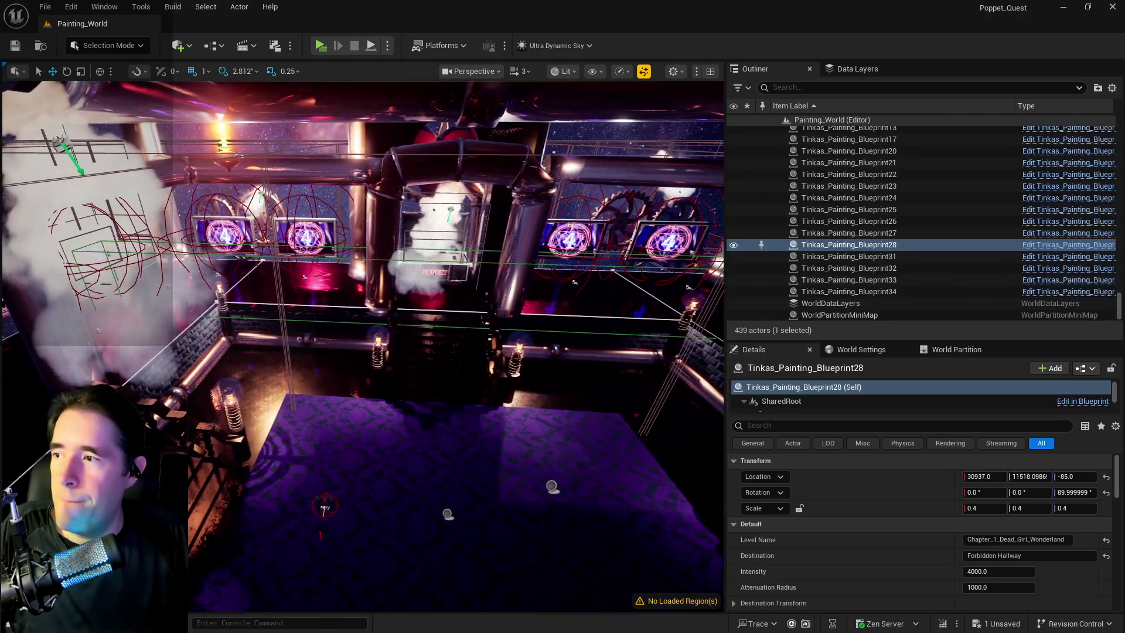
{"action": "left_click_drag", "start_coordinate": [310, 328], "coordinate": [252, 360]}
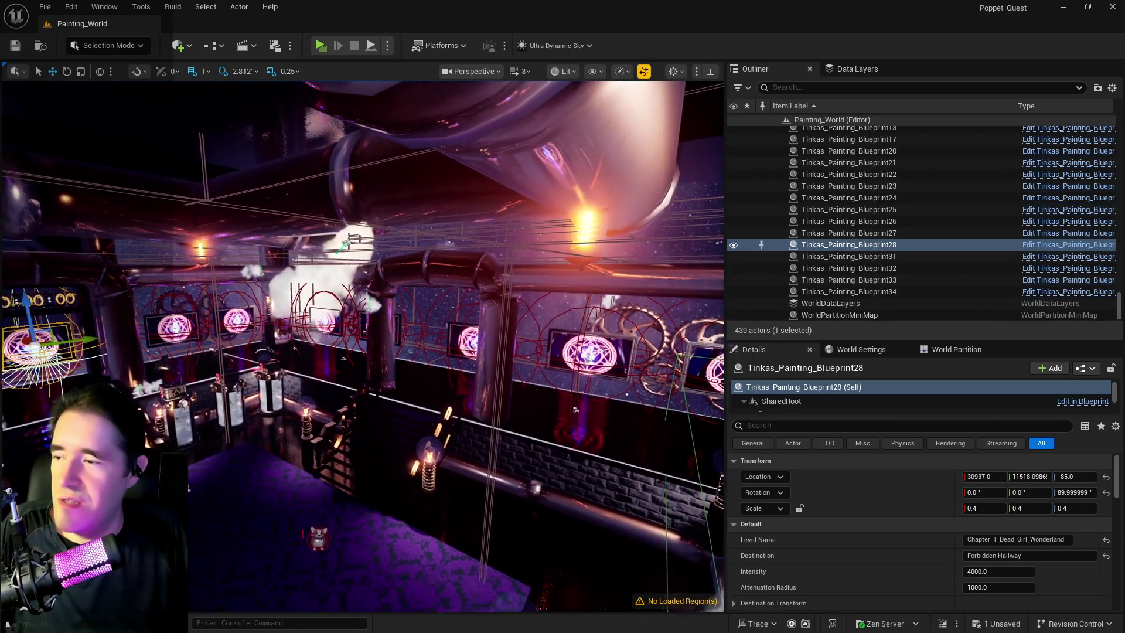
{"action": "key", "text": "d"}
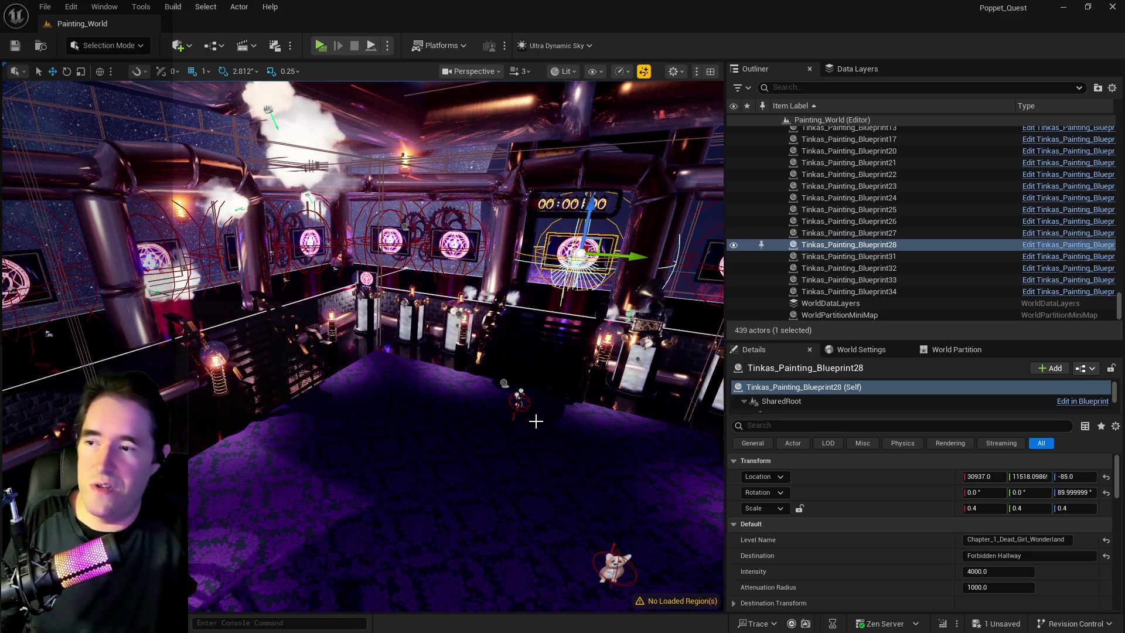
{"action": "mouse_move", "coordinate": [548, 425]}
{"action": "left_mouse_down"}
{"action": "mouse_move", "coordinate": [527, 405]}
{"action": "mouse_move", "coordinate": [527, 322]}
{"action": "mouse_move", "coordinate": [510, 301]}
{"action": "mouse_move", "coordinate": [510, 358]}
{"action": "mouse_move", "coordinate": [530, 357]}
{"action": "left_mouse_up"}
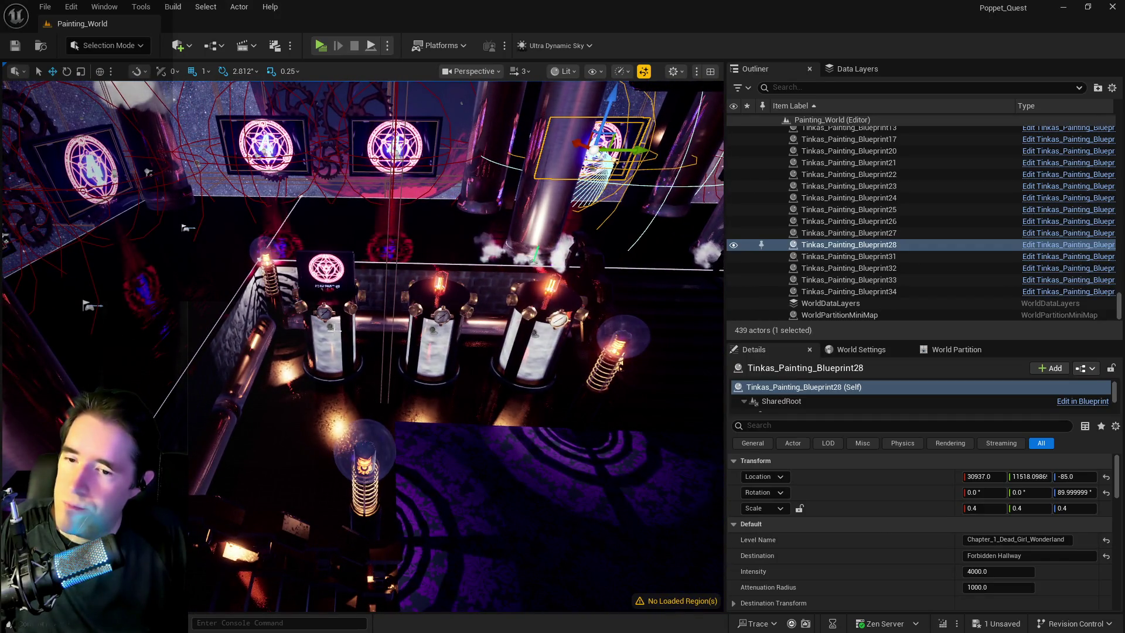
Step: Change BP_Resurrection_Vat21's Name Of Item from Death to Star Tarot Capsule 3
{"action": "left_click", "coordinate": [331, 320]}
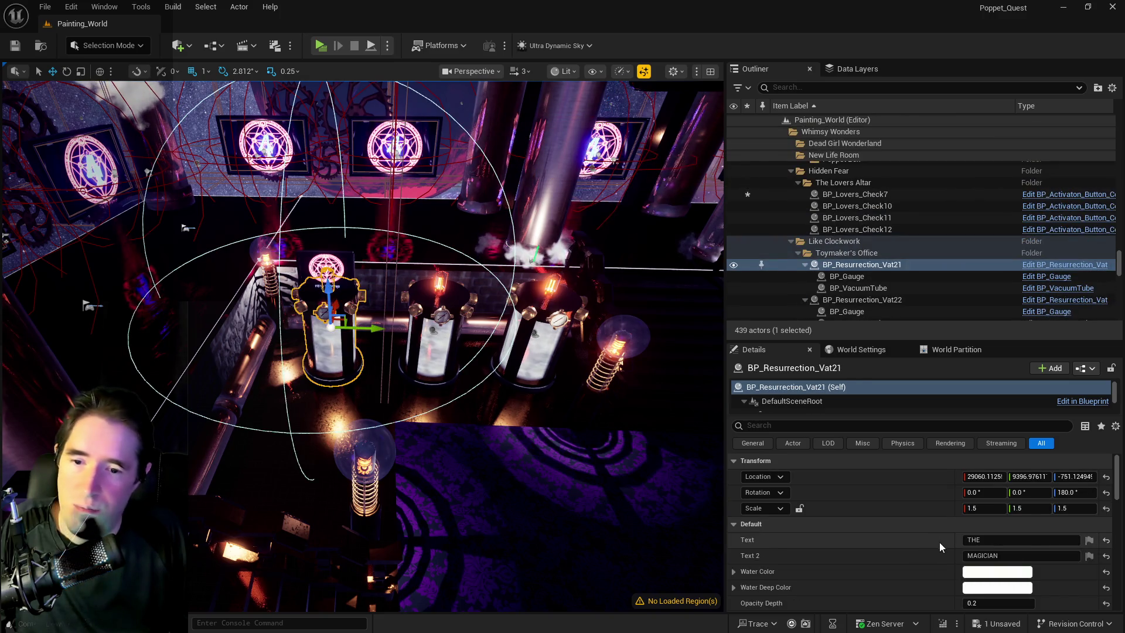
{"action": "scroll", "coordinate": [939, 547], "scroll_direction": "down", "scroll_amount": 5}
{"action": "double_click", "coordinate": [975, 541]}
{"action": "key", "text": "BackSpace"}
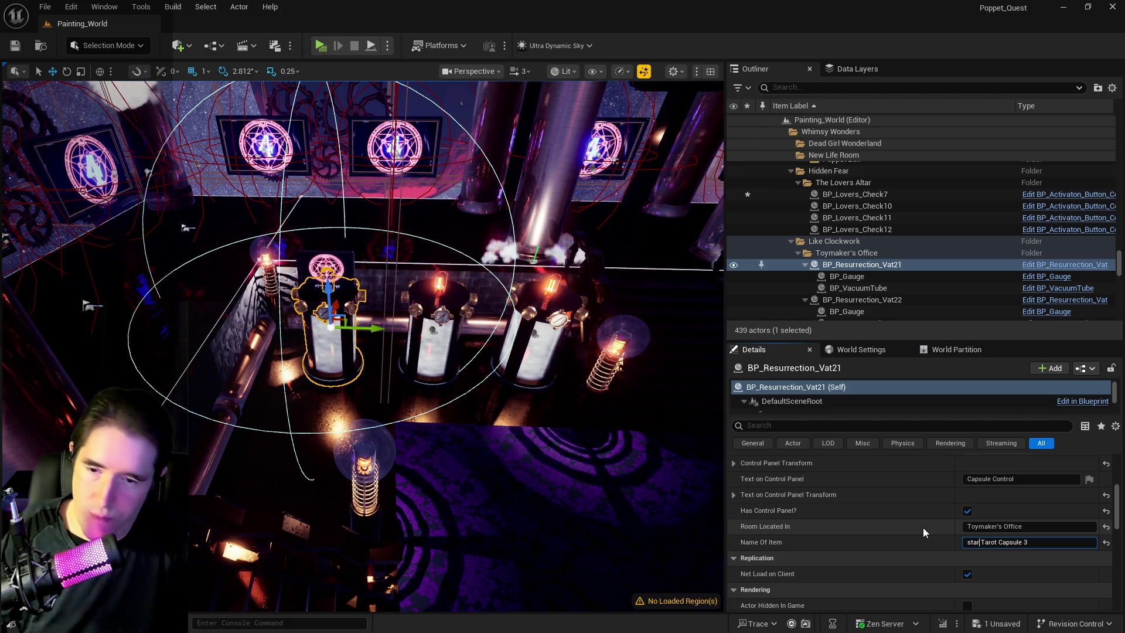
{"action": "type", "text": "Star"}
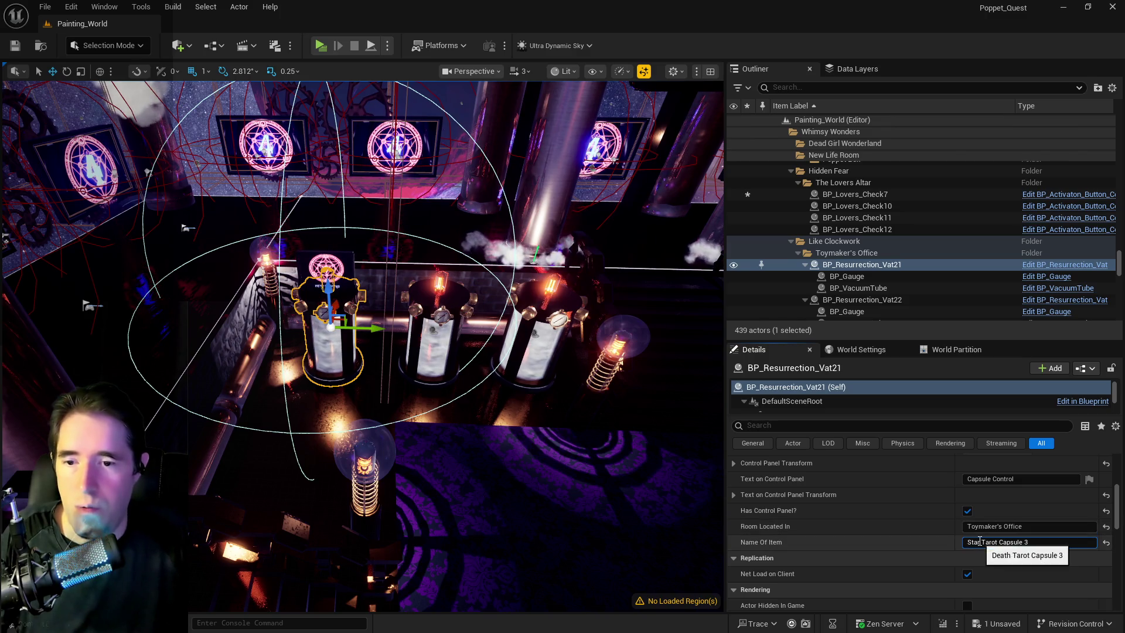
{"action": "key", "text": "Return"}
Step: Orbit the view up past the pipes and start filtering the vat's Details properties
{"action": "scroll", "coordinate": [665, 432], "scroll_direction": "up", "scroll_amount": 3}
{"action": "mouse_move", "coordinate": [362, 410]}
{"action": "left_mouse_down"}
{"action": "mouse_move", "coordinate": [351, 223]}
{"action": "mouse_move", "coordinate": [346, 234]}
{"action": "mouse_move", "coordinate": [322, 228]}
{"action": "mouse_move", "coordinate": [310, 246]}
{"action": "mouse_move", "coordinate": [287, 211]}
{"action": "mouse_move", "coordinate": [270, 275]}
{"action": "mouse_move", "coordinate": [130, 91]}
{"action": "left_mouse_up"}
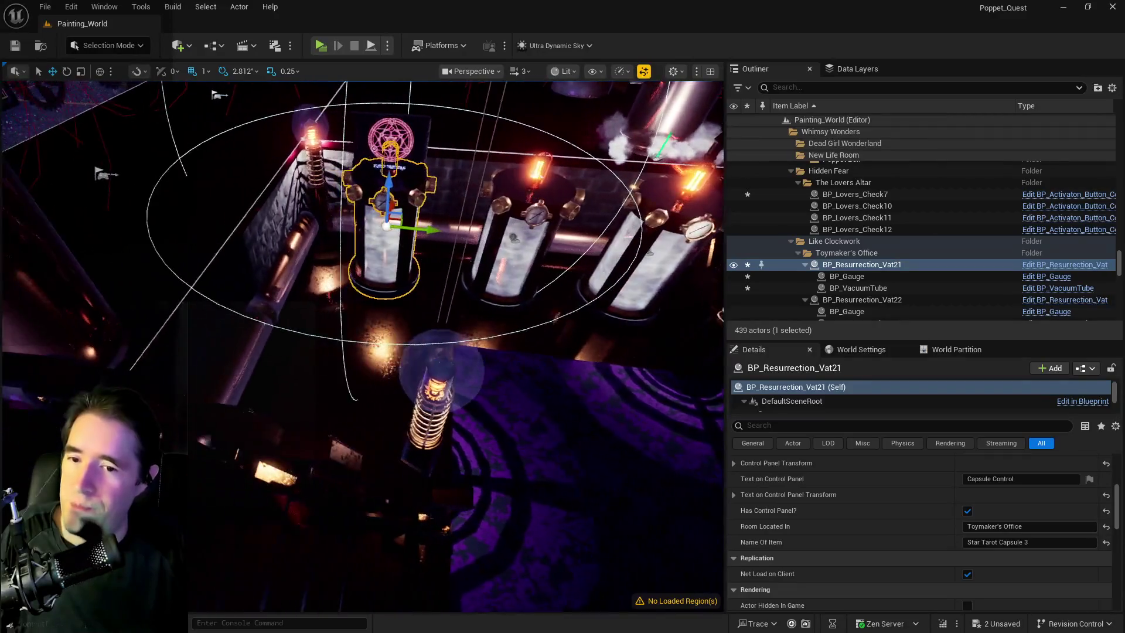
{"action": "left_click", "coordinate": [768, 426]}
{"action": "type", "text": "tag"}
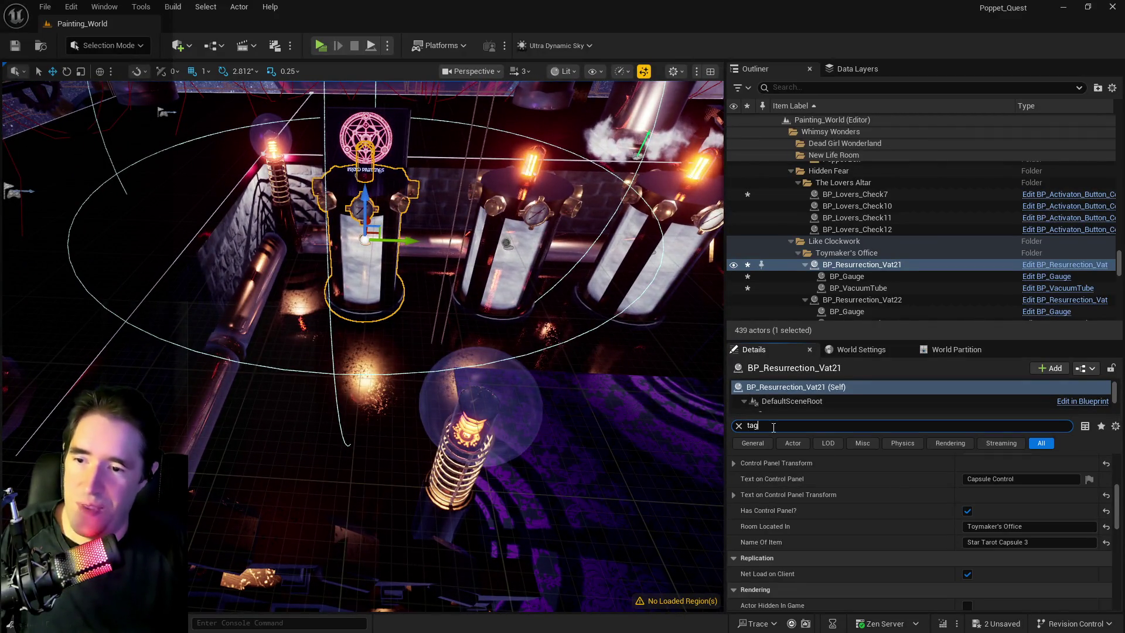
Step: Change the tags of Vat21 and Vat22 from Death to Star Tarot Capsule 3
{"action": "left_click_drag", "start_coordinate": [990, 508], "coordinate": [955, 504]}
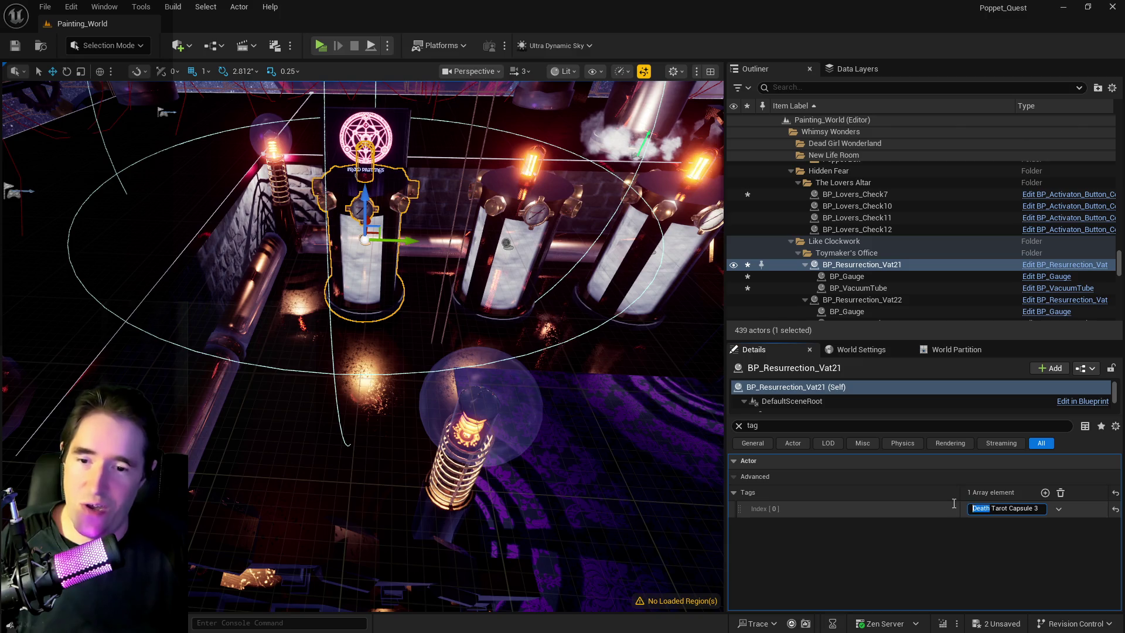
{"action": "type", "text": "Star"}
{"action": "key", "text": "Return"}
{"action": "double_click", "coordinate": [861, 299]}
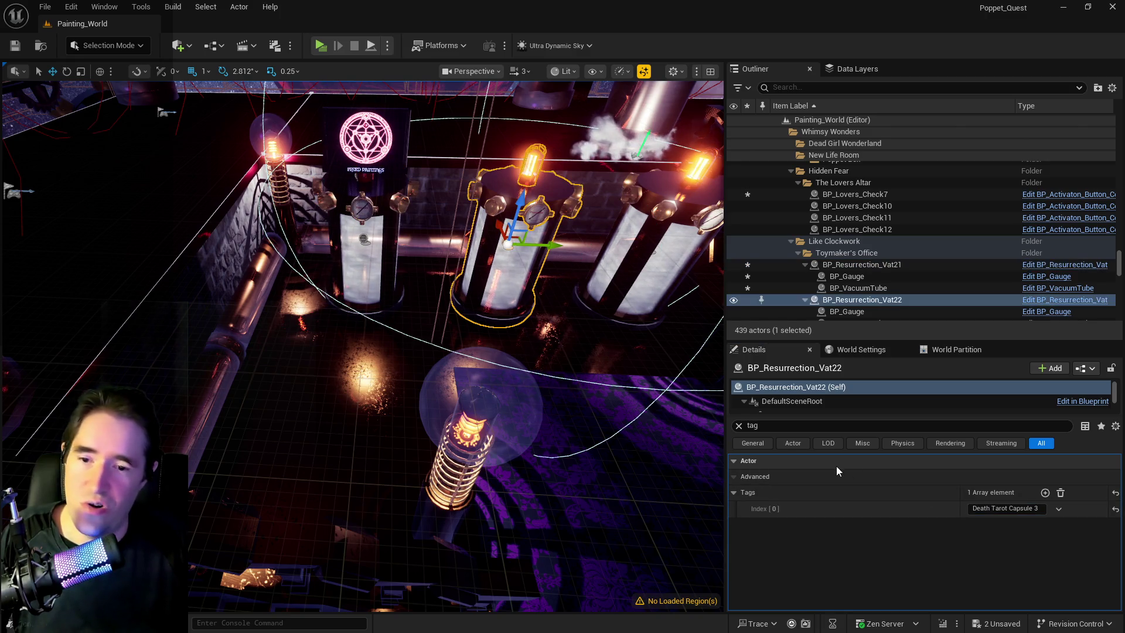
{"action": "left_click", "coordinate": [989, 509]}
{"action": "type", "text": "Star"}
{"action": "key", "text": "Return"}
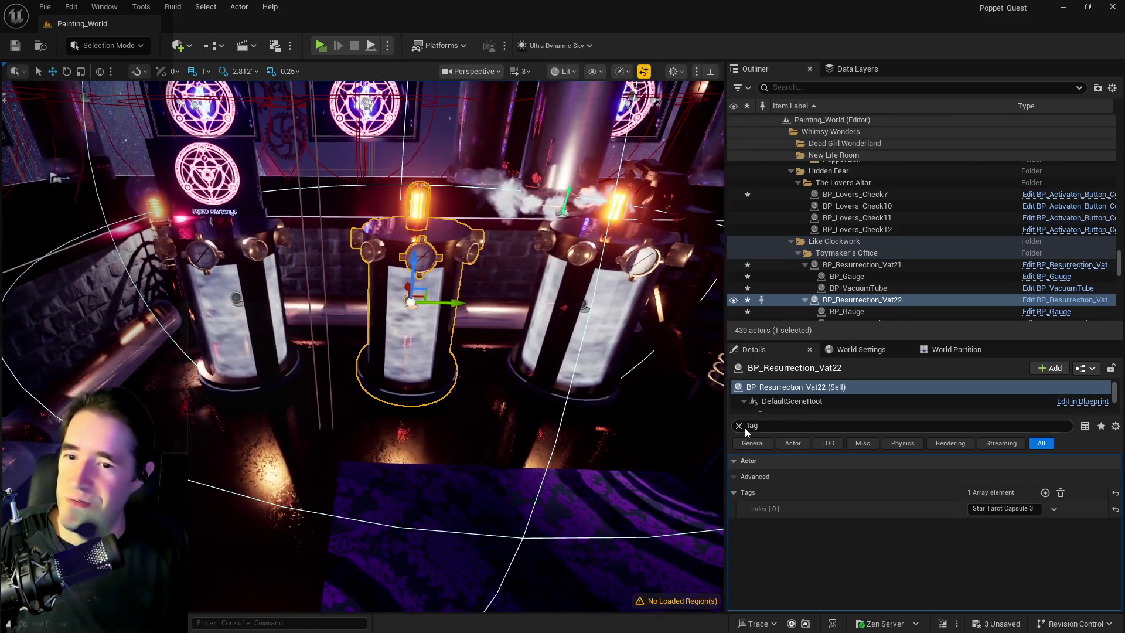
Step: Replace Death with Star in BP_Resurrection_Vat23's tag and Name Of Item
{"action": "left_click", "coordinate": [647, 346]}
{"action": "left_click", "coordinate": [987, 508]}
{"action": "double_click", "coordinate": [986, 509]}
{"action": "type", "text": "Star"}
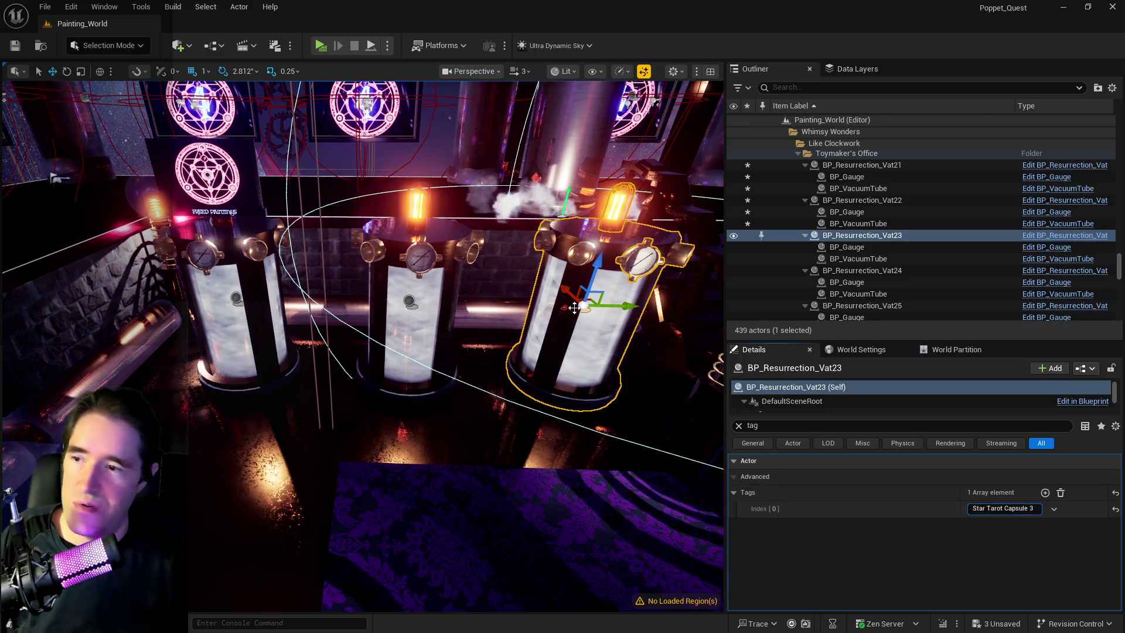
{"action": "left_click", "coordinate": [738, 426]}
{"action": "scroll", "coordinate": [900, 495], "scroll_direction": "down", "scroll_amount": 10}
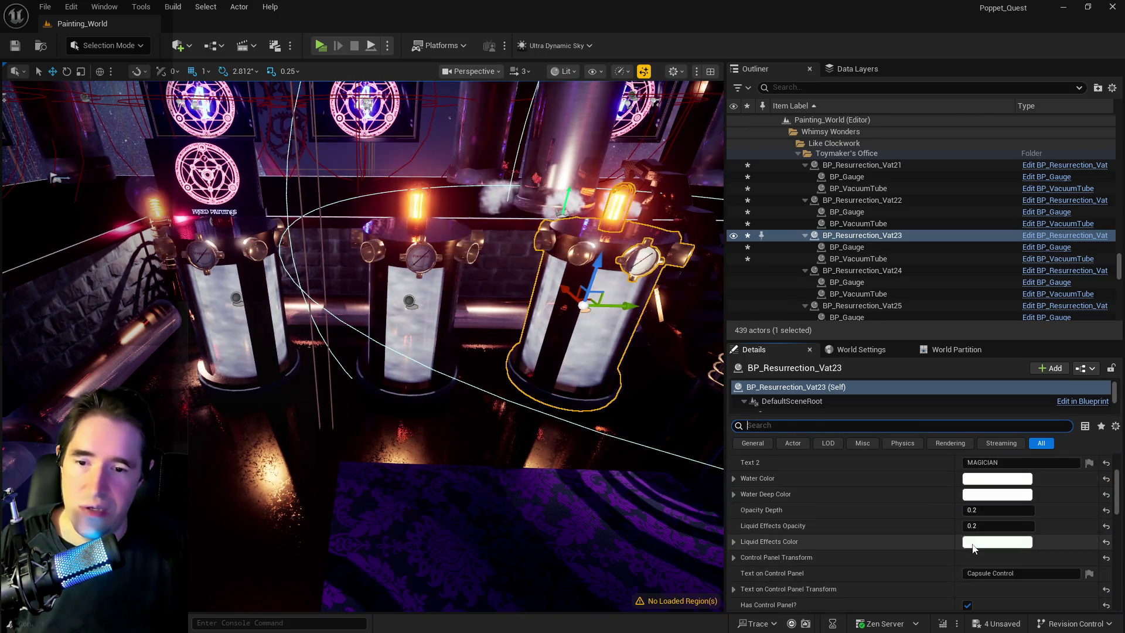
{"action": "double_click", "coordinate": [979, 560]}
{"action": "type", "text": "Star Tarot Capsule 3"}
Step: Set the middle vat's Name Of Item to Star Tarot Capsule 3 as well
{"action": "left_click", "coordinate": [404, 377]}
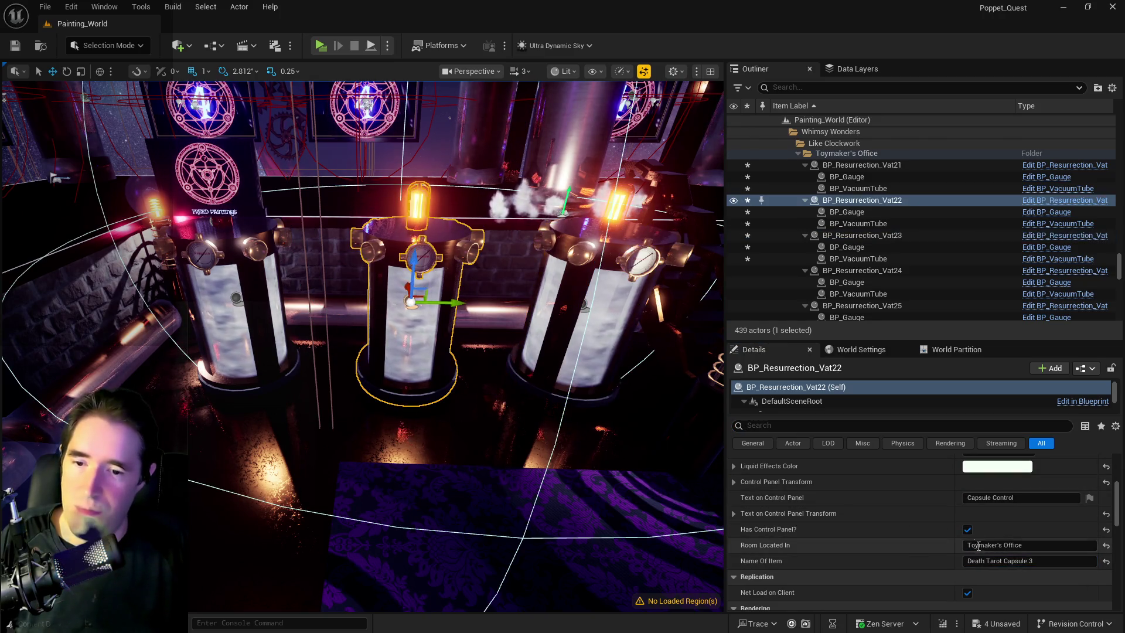
{"action": "type", "text": "Star"}
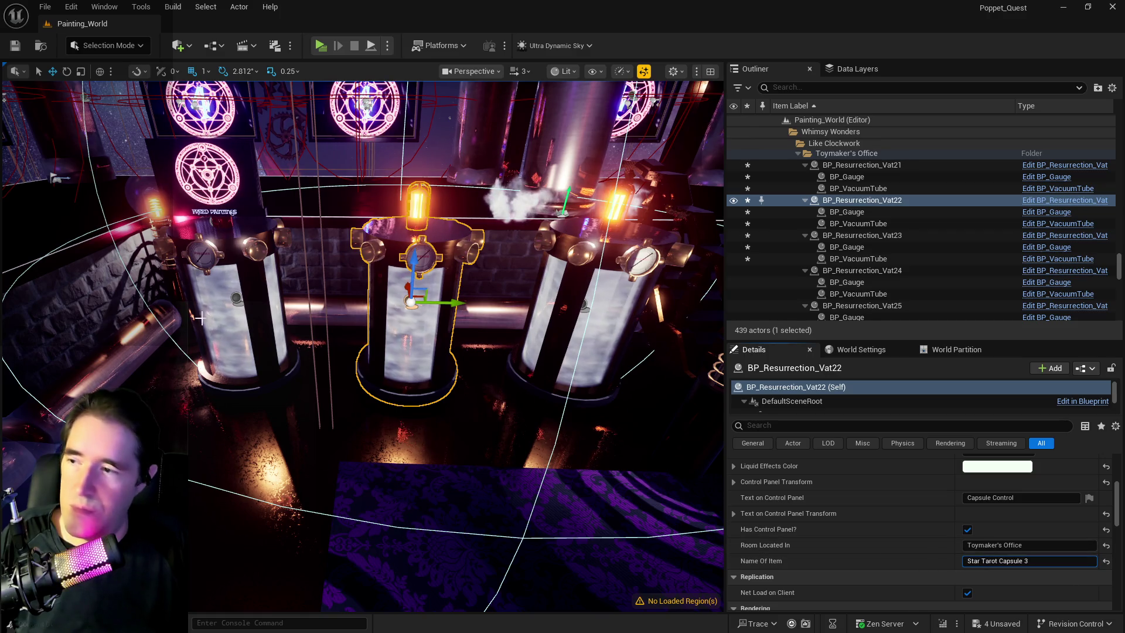
{"action": "left_click", "coordinate": [214, 202]}
Step: Change the sign's Name Of Item and Puzzle Activation Tag to Star Tarot Capsule 1
{"action": "scroll", "coordinate": [985, 520], "scroll_direction": "up", "scroll_amount": 1}
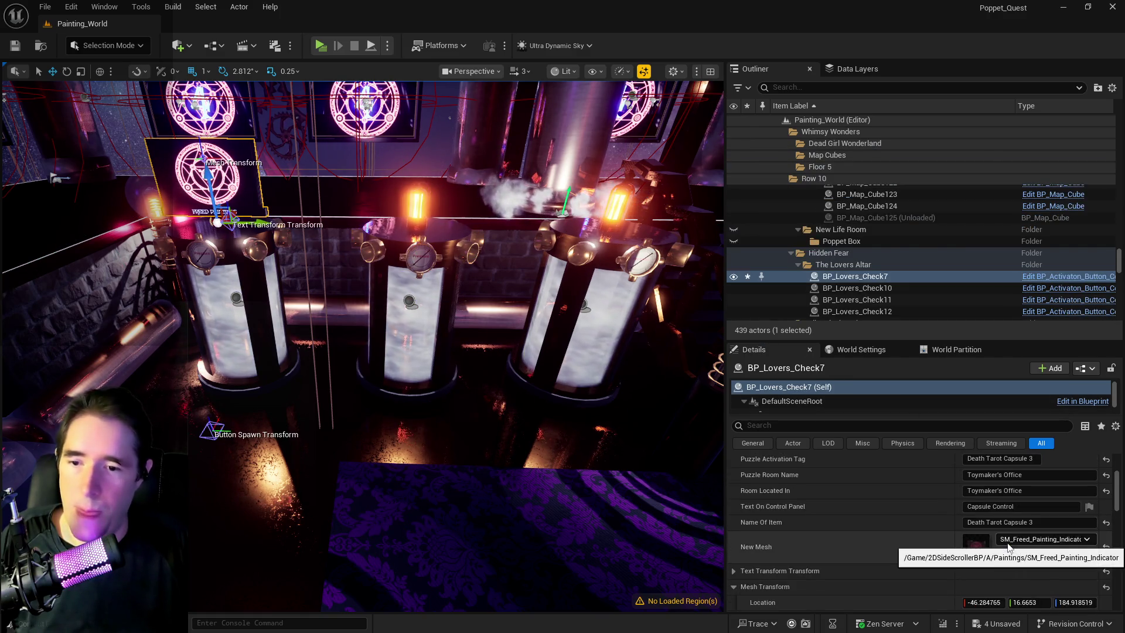
{"action": "double_click", "coordinate": [982, 521]}
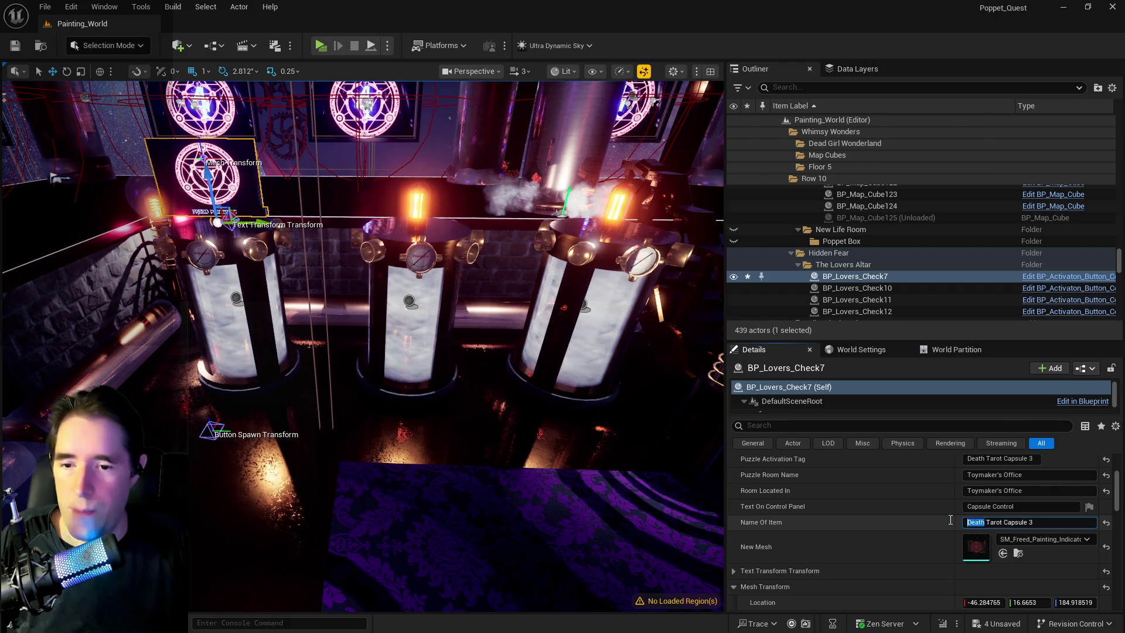
{"action": "double_click", "coordinate": [1026, 522]}
{"action": "type", "text": "1"}
{"action": "scroll", "coordinate": [997, 511], "scroll_direction": "up", "scroll_amount": 1}
{"action": "scroll", "coordinate": [997, 510], "scroll_direction": "up", "scroll_amount": 1}
{"action": "double_click", "coordinate": [960, 497]}
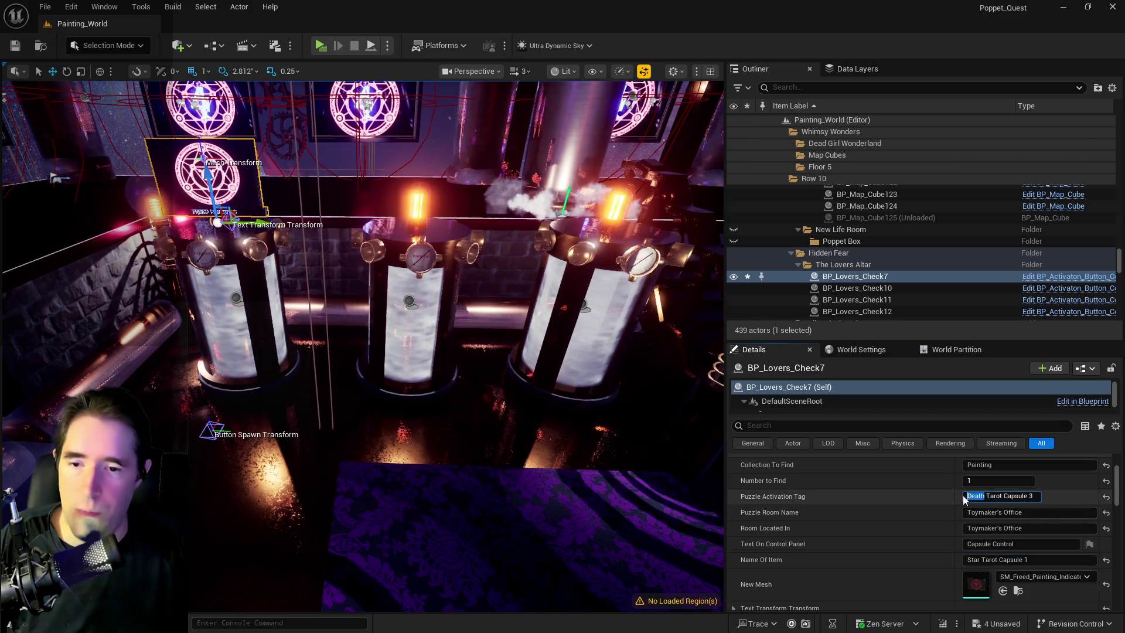
{"action": "type", "text": "1"}
Step: Set the sign's Puzzle Room Name and Room Located In to Painting World
{"action": "scroll", "coordinate": [1014, 556], "scroll_direction": "up", "scroll_amount": 2}
{"action": "scroll", "coordinate": [1013, 557], "scroll_direction": "down", "scroll_amount": 10}
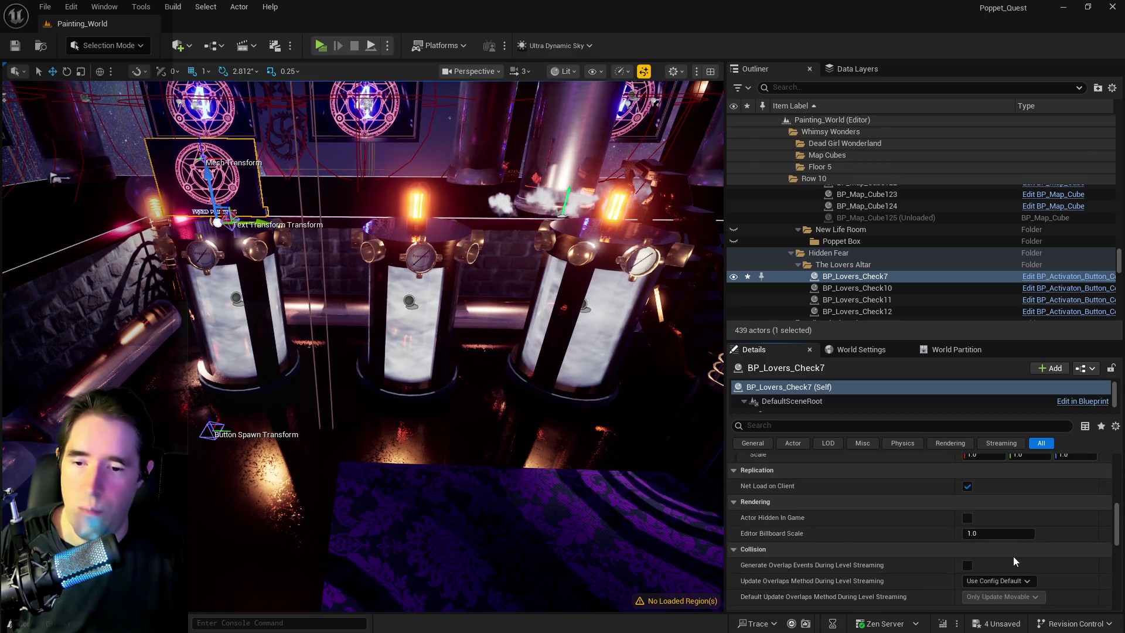
{"action": "scroll", "coordinate": [1014, 556], "scroll_direction": "up", "scroll_amount": 5}
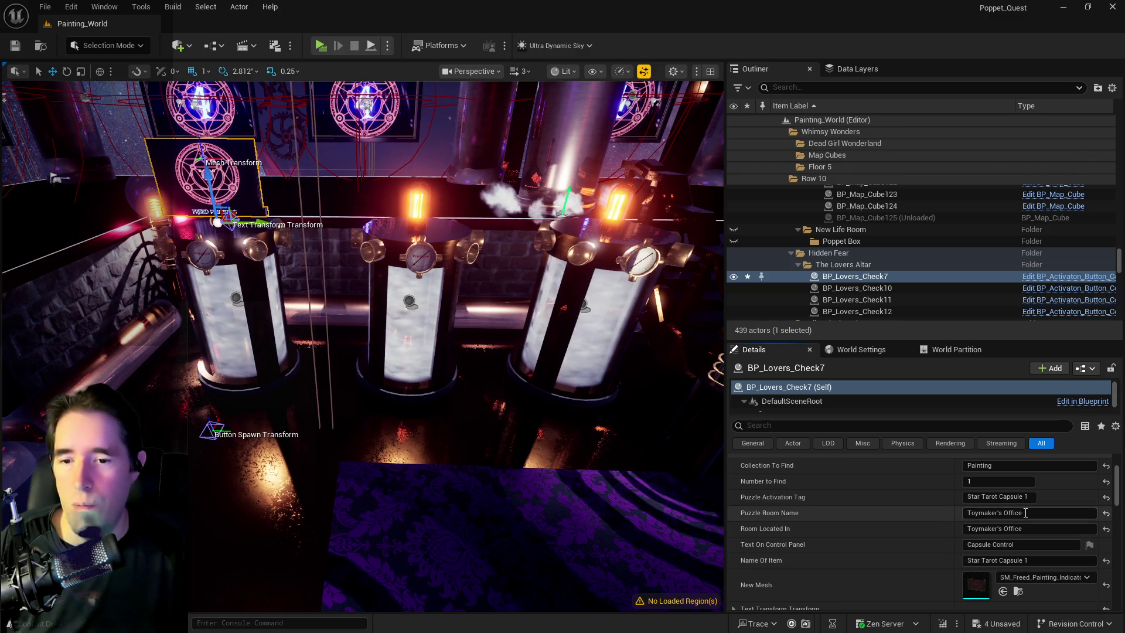
{"action": "type", "text": "Painting"}
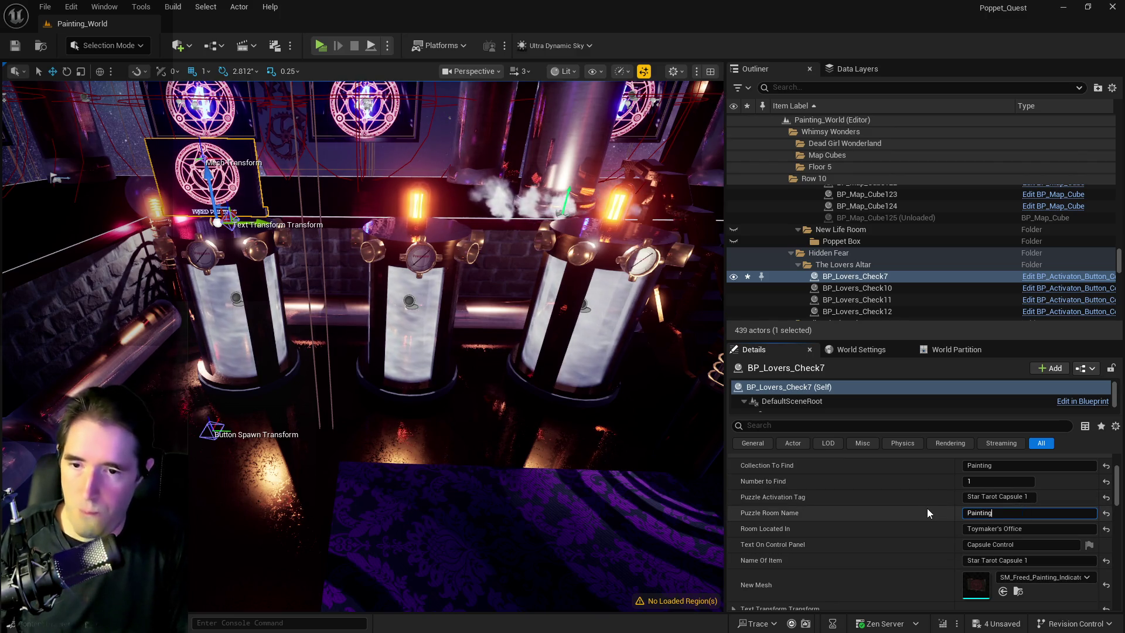
{"action": "type", "text": " World"}
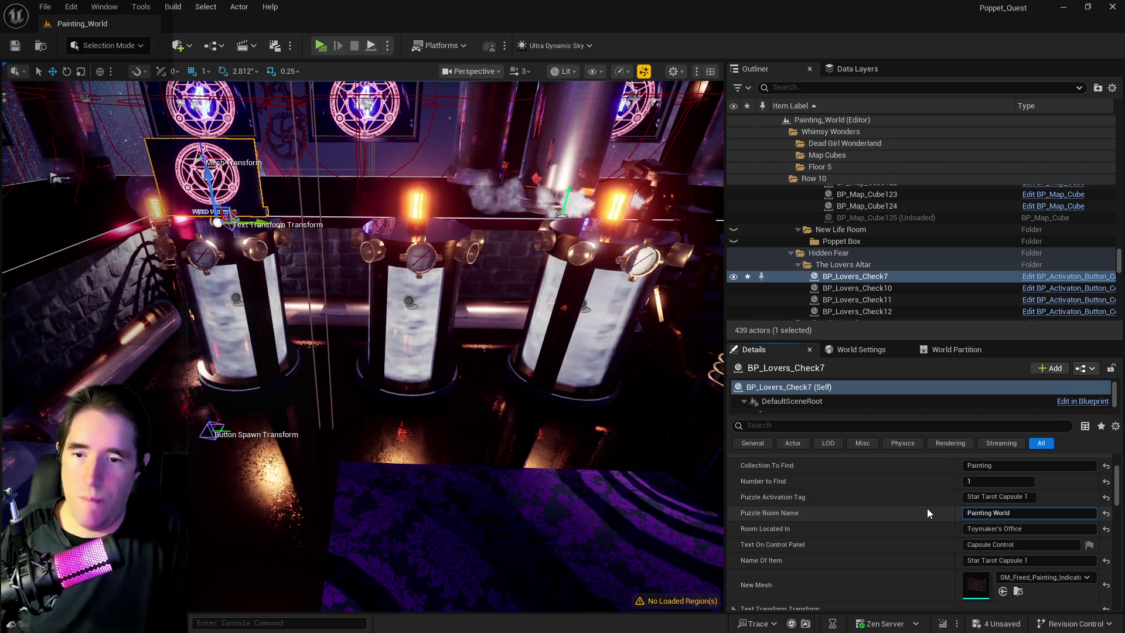
{"action": "key", "text": "Tab"}
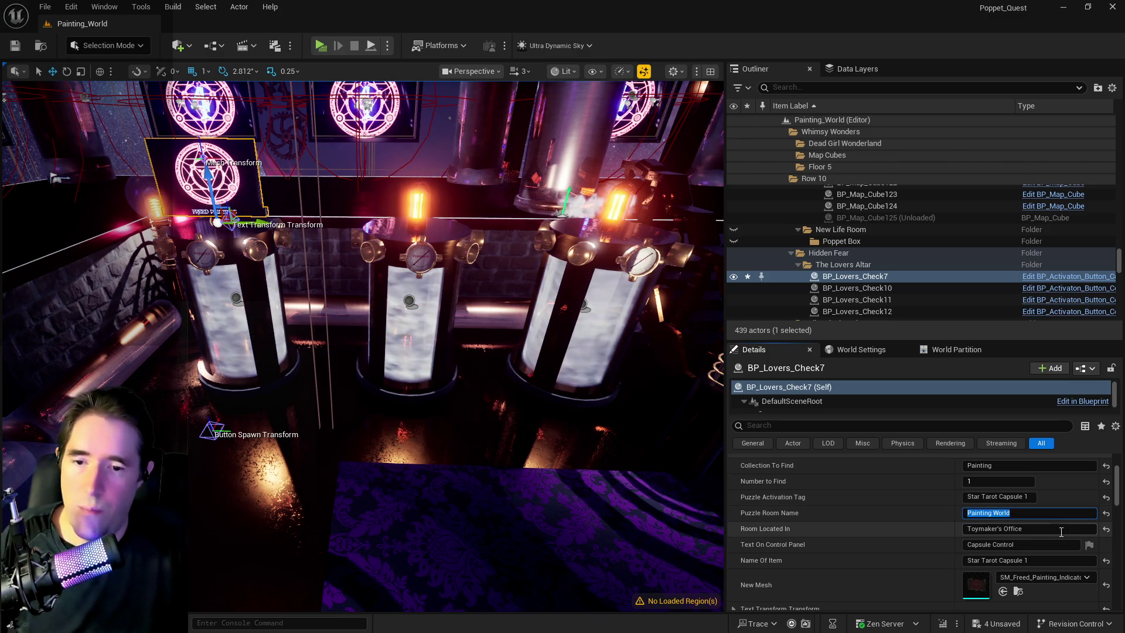
{"action": "type", "text": "Painting World"}
{"action": "left_click", "coordinate": [419, 328]}
Step: Set BP_Resurrection_Vat22's room to Painting World and its name and tag to Star Tarot Capsule 2
{"action": "scroll", "coordinate": [990, 542], "scroll_direction": "down", "scroll_amount": 5}
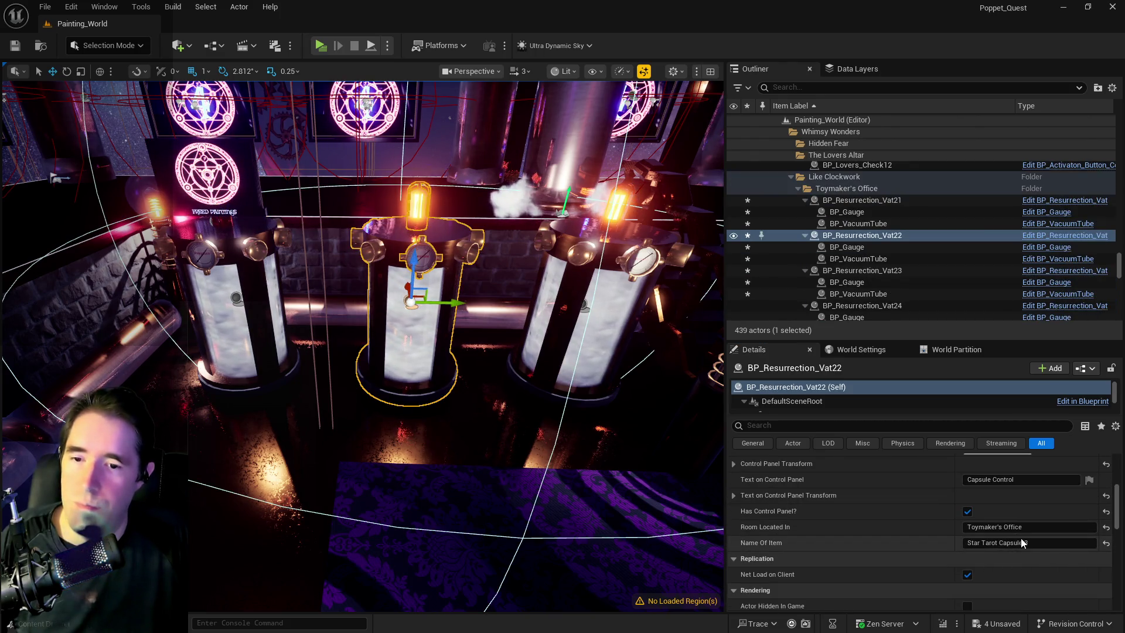
{"action": "type", "text": "Painting World"}
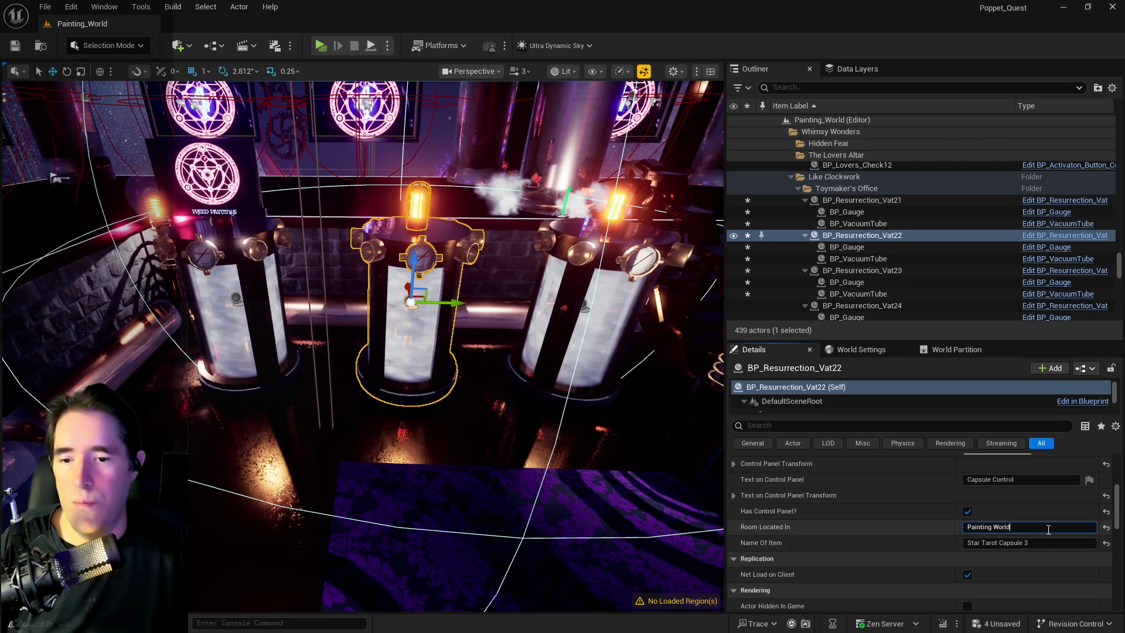
{"action": "left_click", "coordinate": [1036, 542]}
{"action": "key", "text": "BackSpace"}
{"action": "type", "text": "2"}
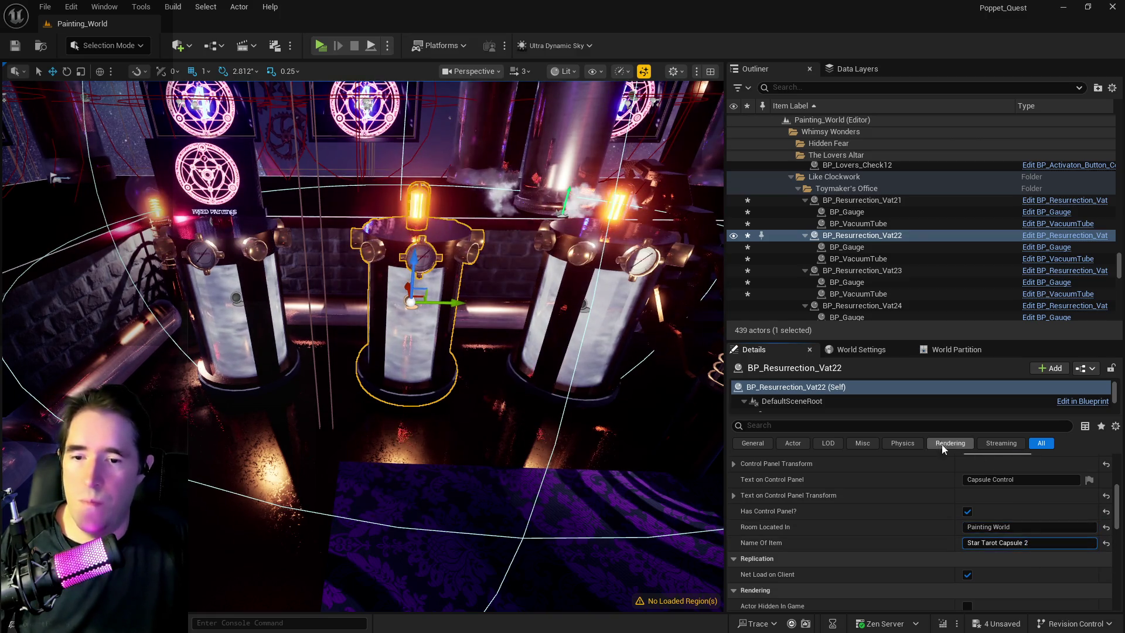
{"action": "type", "text": "g"}
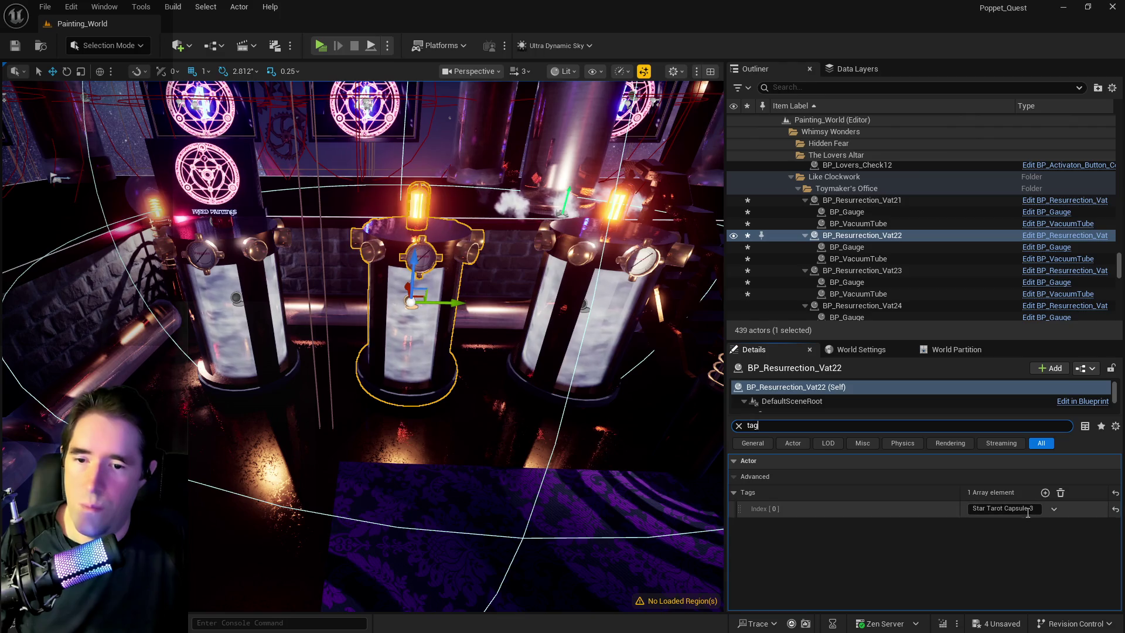
{"action": "left_click", "coordinate": [1025, 507]}
{"action": "key", "text": "Return"}
Step: Review BP_Resurrection_Vat23's unfiltered properties, with Room Located In set to Painting World
{"action": "left_click", "coordinate": [862, 270]}
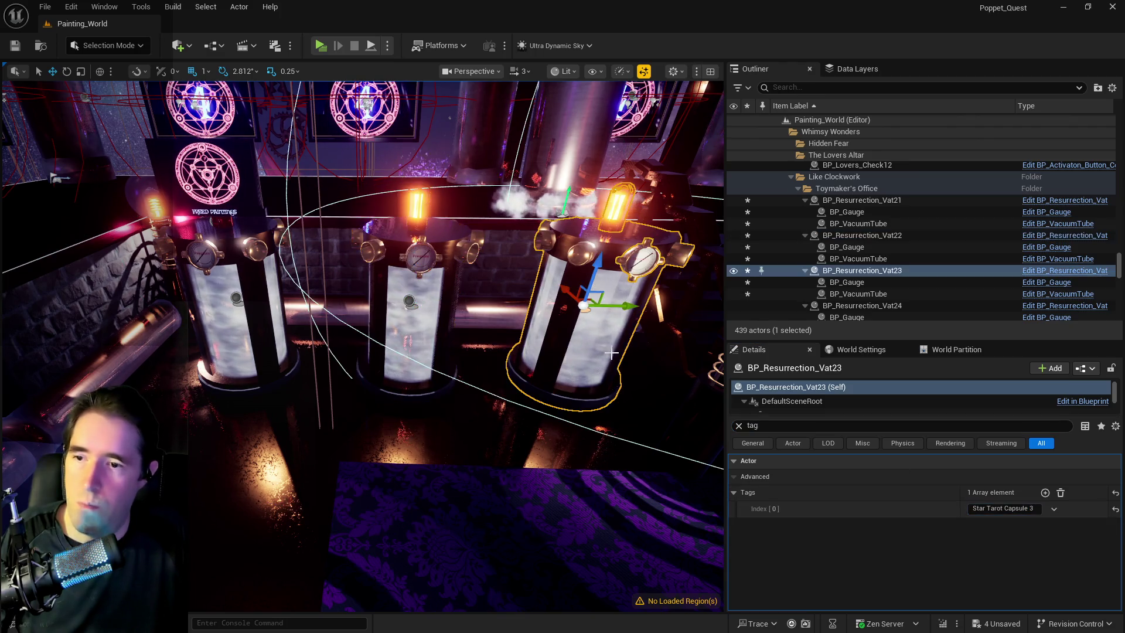
{"action": "left_click", "coordinate": [739, 426]}
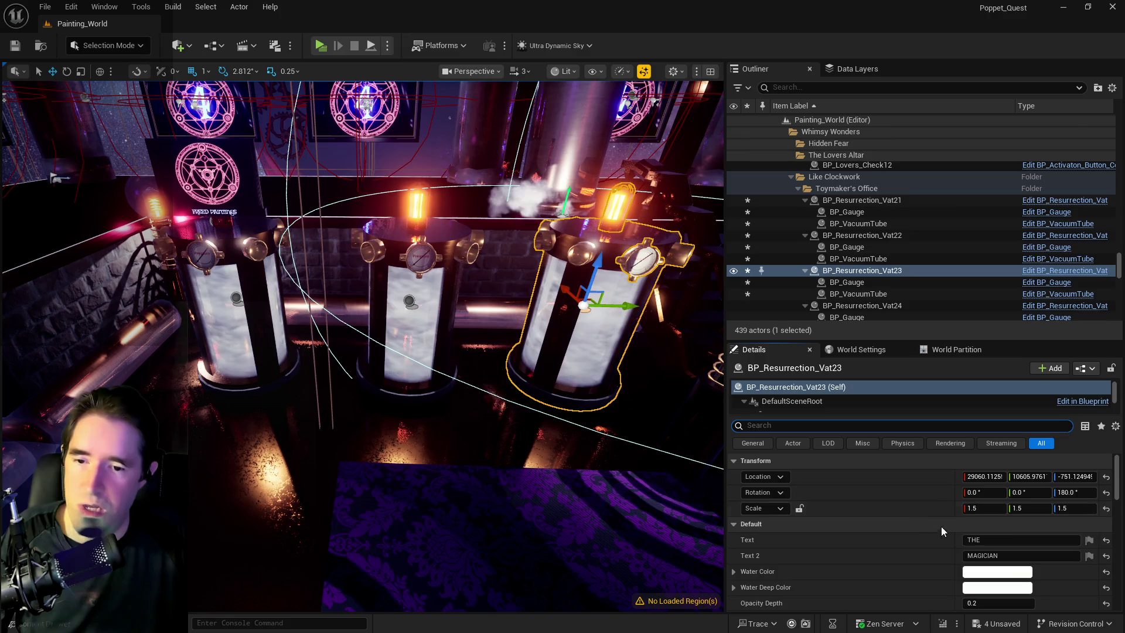
{"action": "scroll", "coordinate": [1022, 582], "scroll_direction": "down", "scroll_amount": 5}
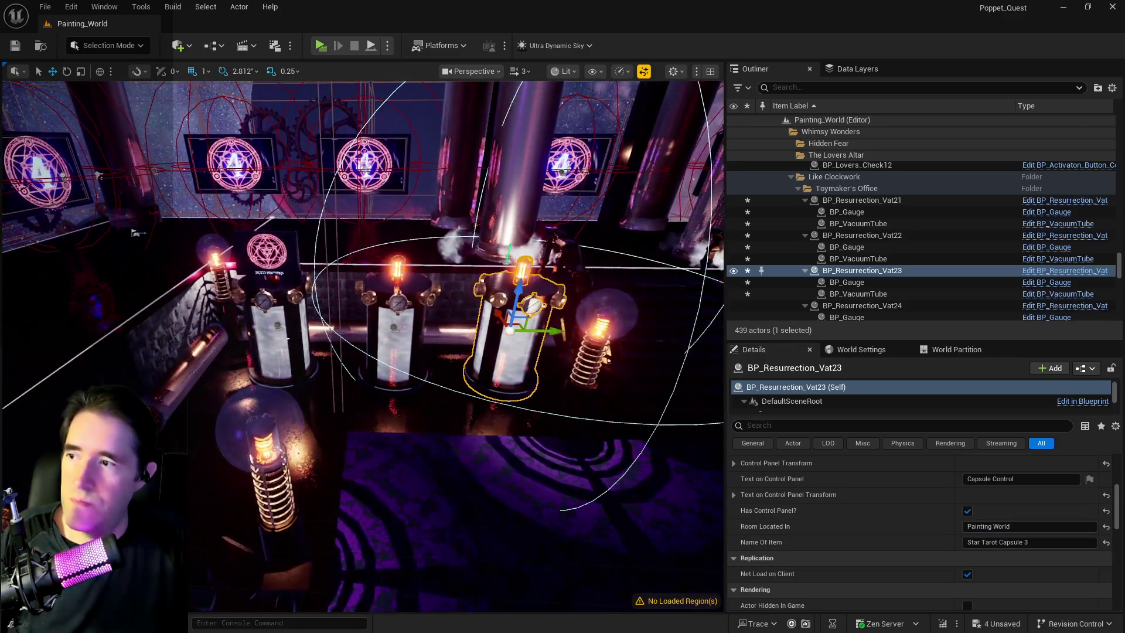
{"action": "left_click", "coordinate": [310, 320]}
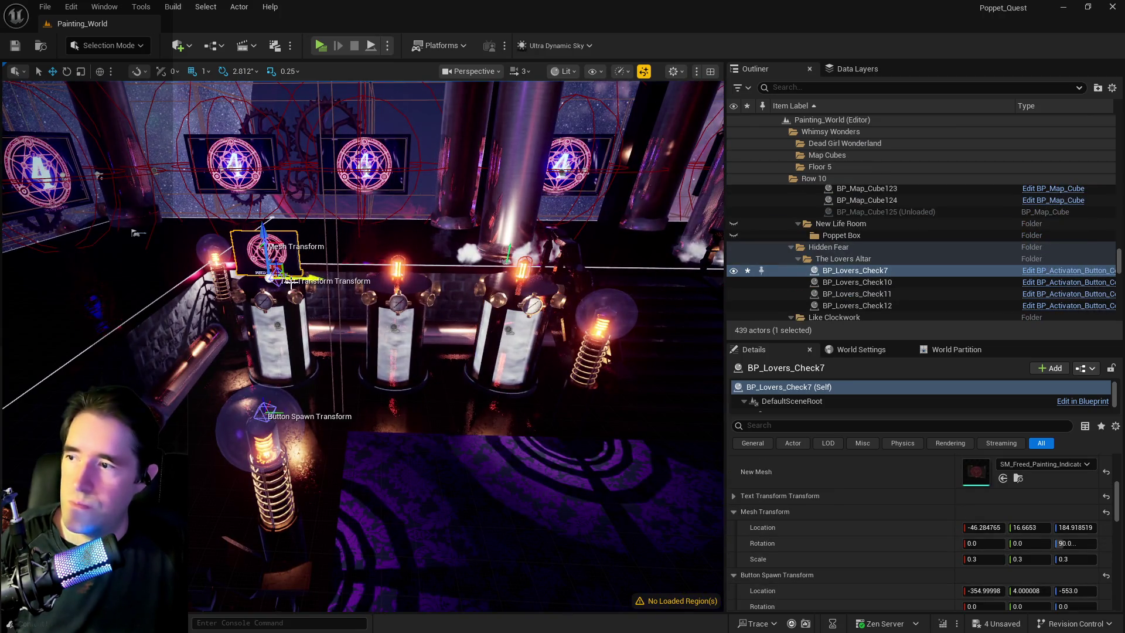
Step: Duplicate the FREED PAINTINGS sign over the middle and right vats and save all changes
{"action": "scroll", "coordinate": [963, 588], "scroll_direction": "up", "scroll_amount": 5}
{"action": "scroll", "coordinate": [963, 589], "scroll_direction": "up", "scroll_amount": 2}
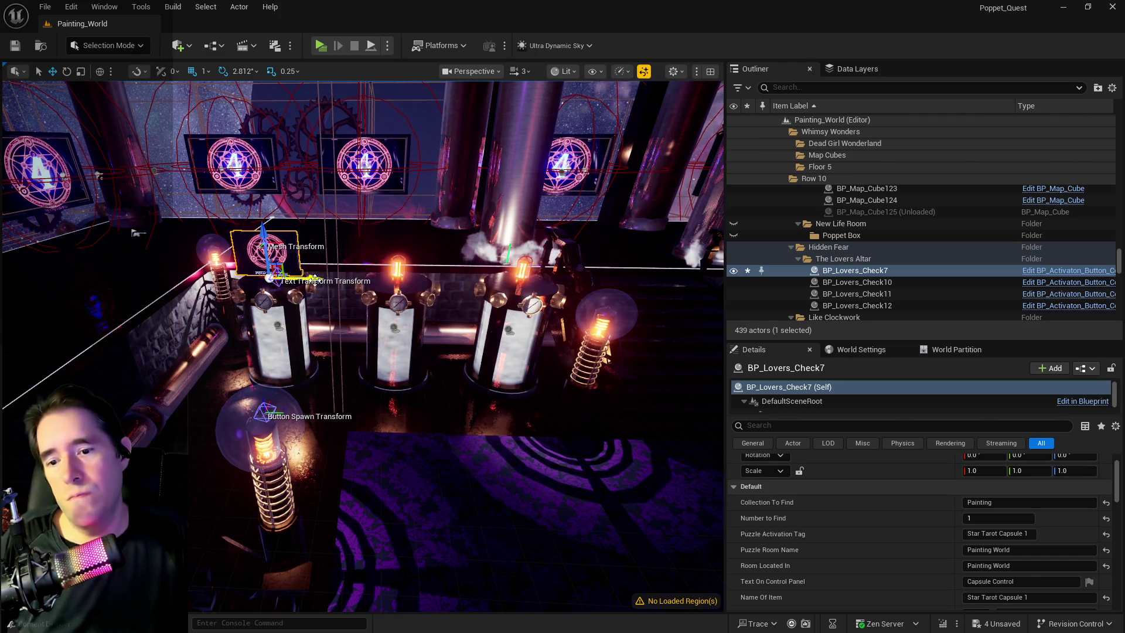
{"action": "left_click_drag", "start_coordinate": [315, 280], "coordinate": [350, 280]}
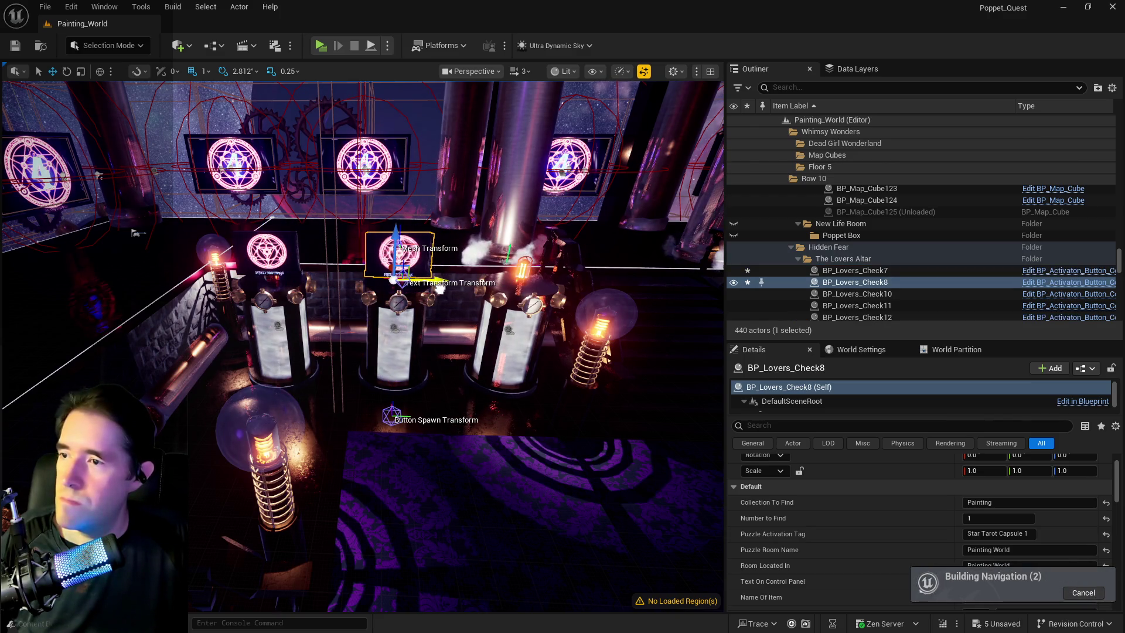
{"action": "left_click_drag", "start_coordinate": [423, 287], "coordinate": [513, 285]}
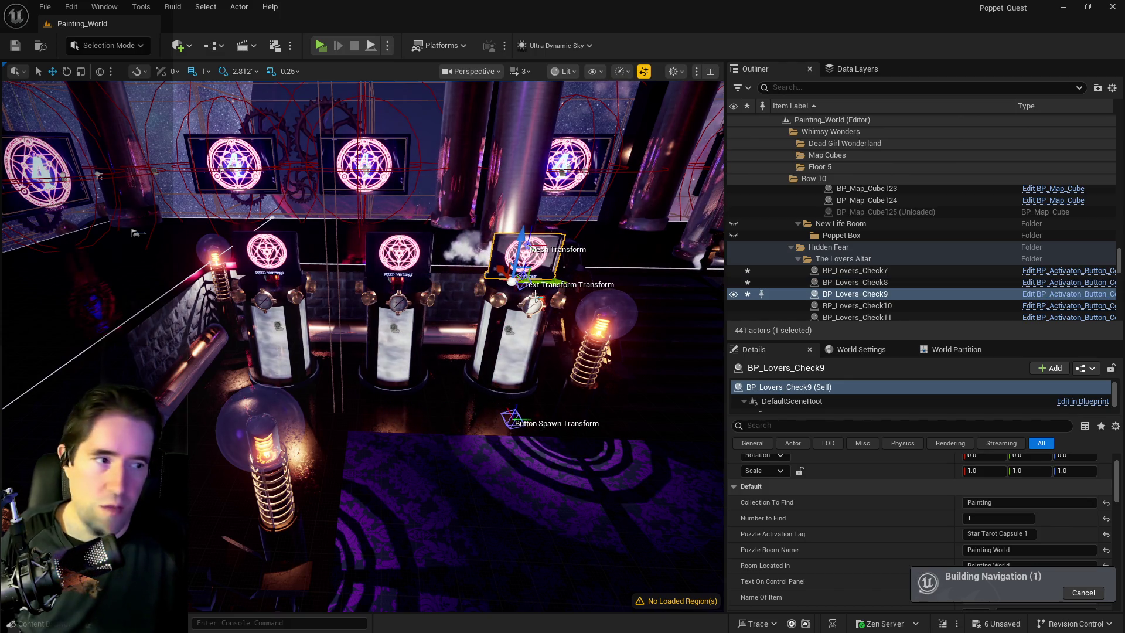
{"action": "key", "text": "ctrl+s"}
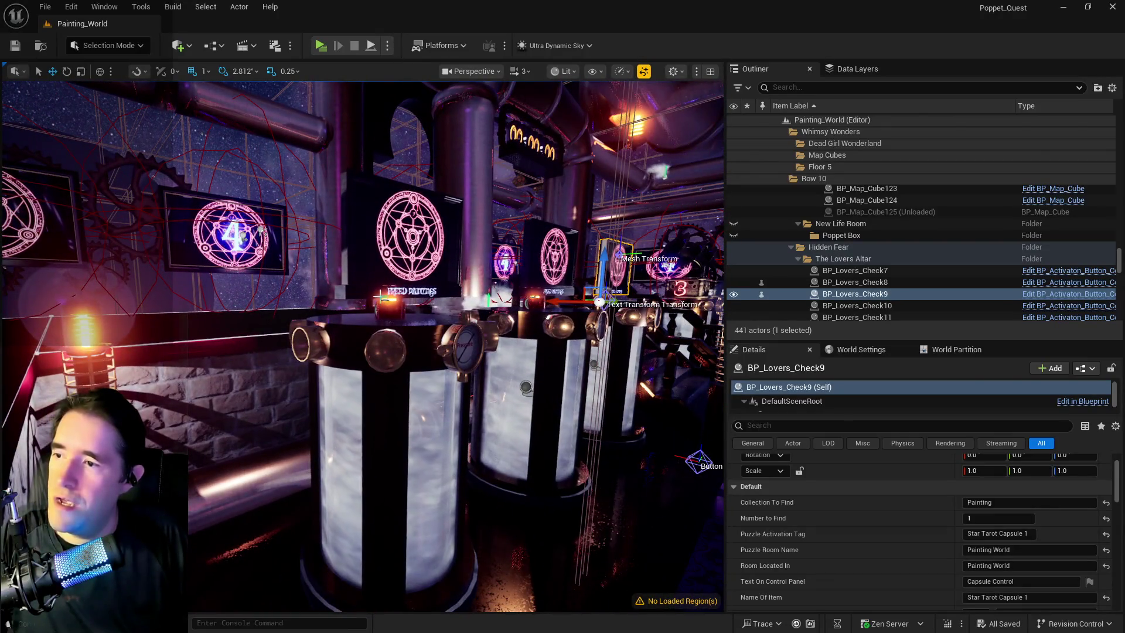
{"action": "left_click", "coordinate": [854, 270]}
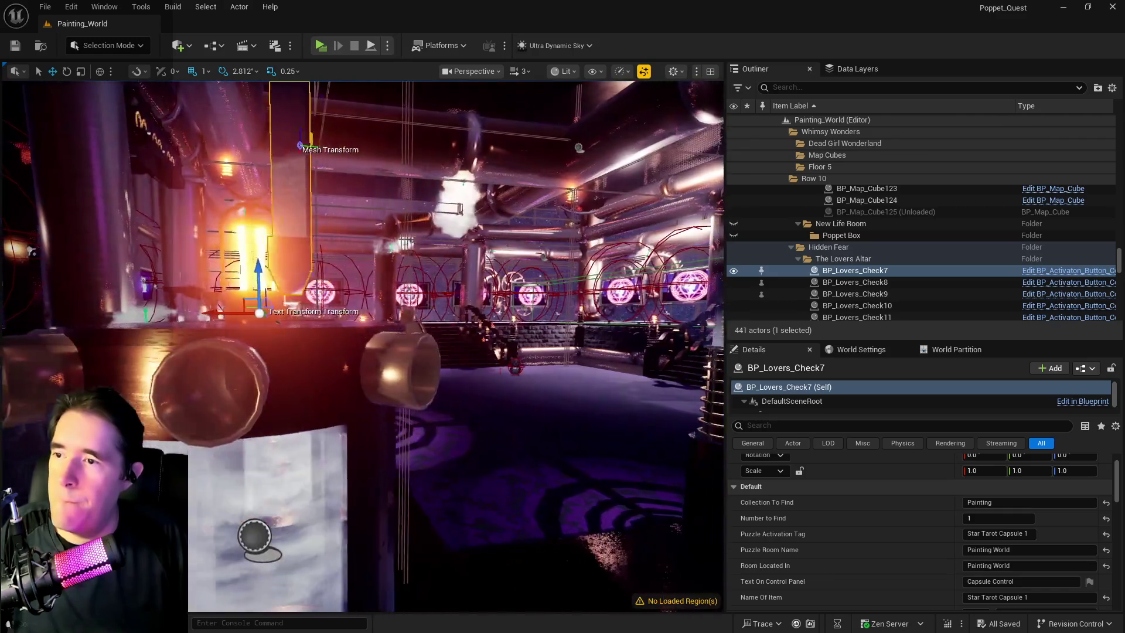
Step: Move BP_Lovers_Check7's text to -77.03669, 21.712703, 124.395377, raising it above the vat
{"action": "scroll", "coordinate": [914, 545], "scroll_direction": "down", "scroll_amount": 6}
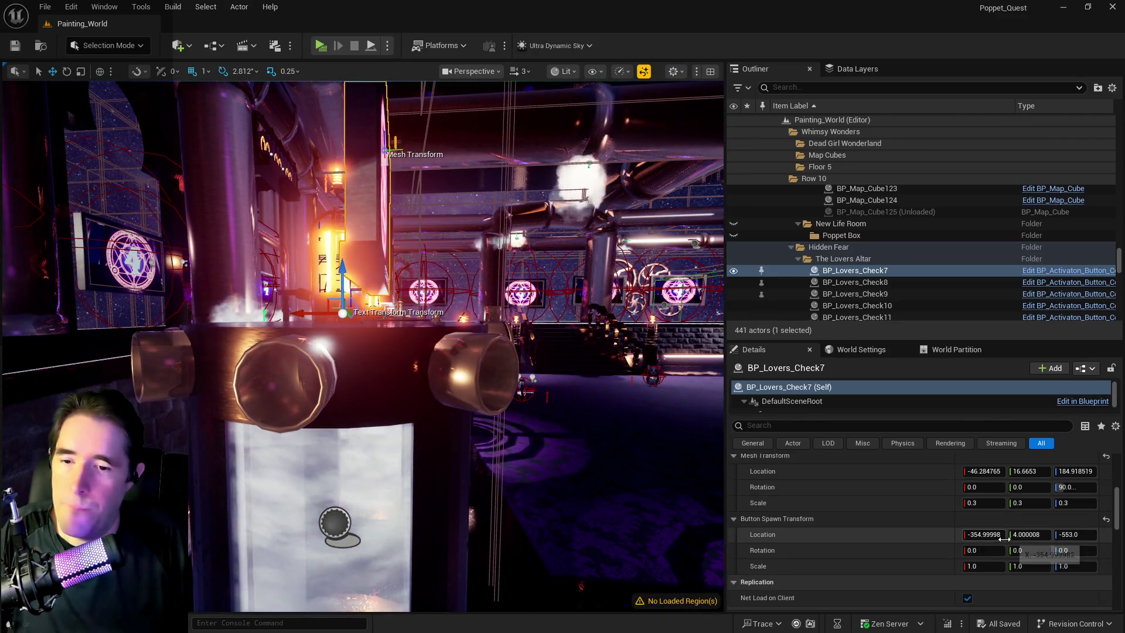
{"action": "scroll", "coordinate": [796, 500], "scroll_direction": "up", "scroll_amount": 3}
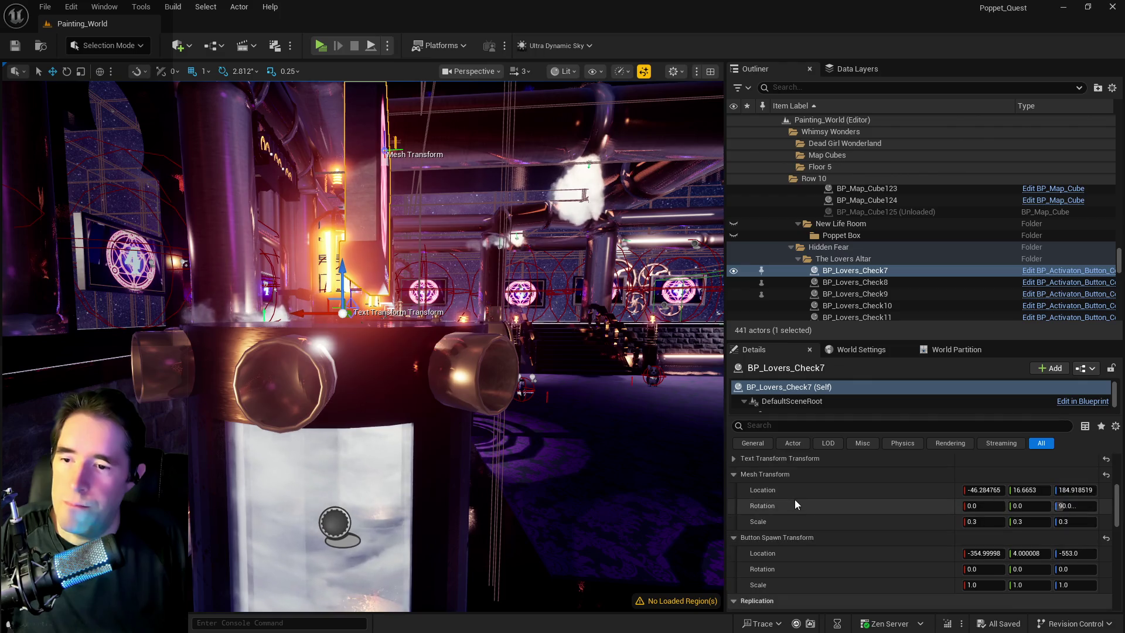
{"action": "scroll", "coordinate": [793, 498], "scroll_direction": "up", "scroll_amount": 1}
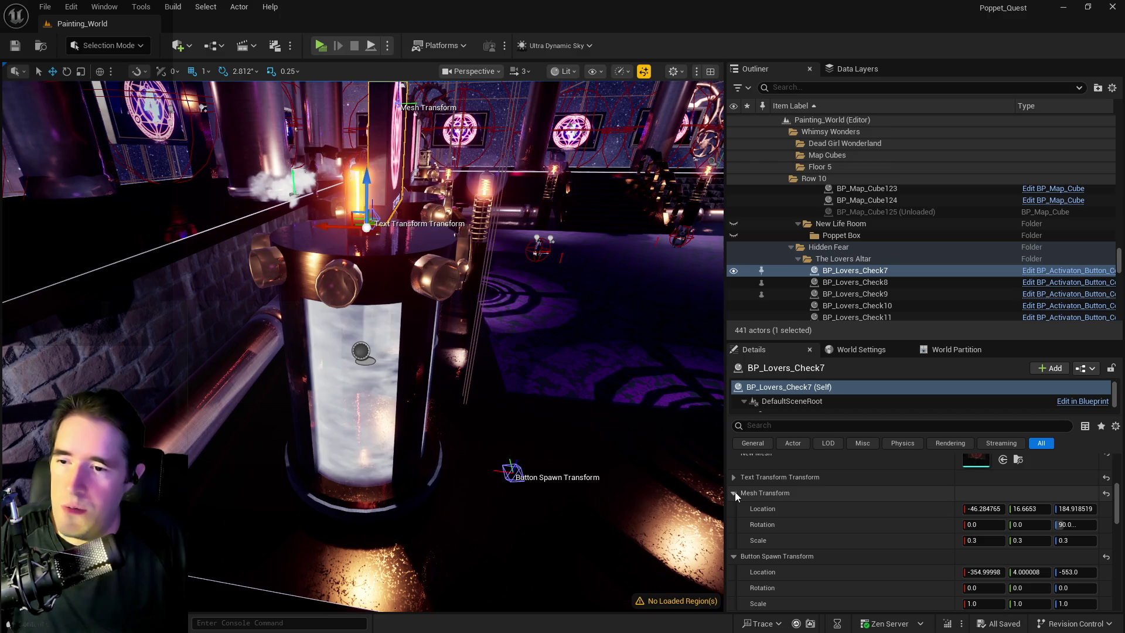
{"action": "left_click", "coordinate": [734, 478]}
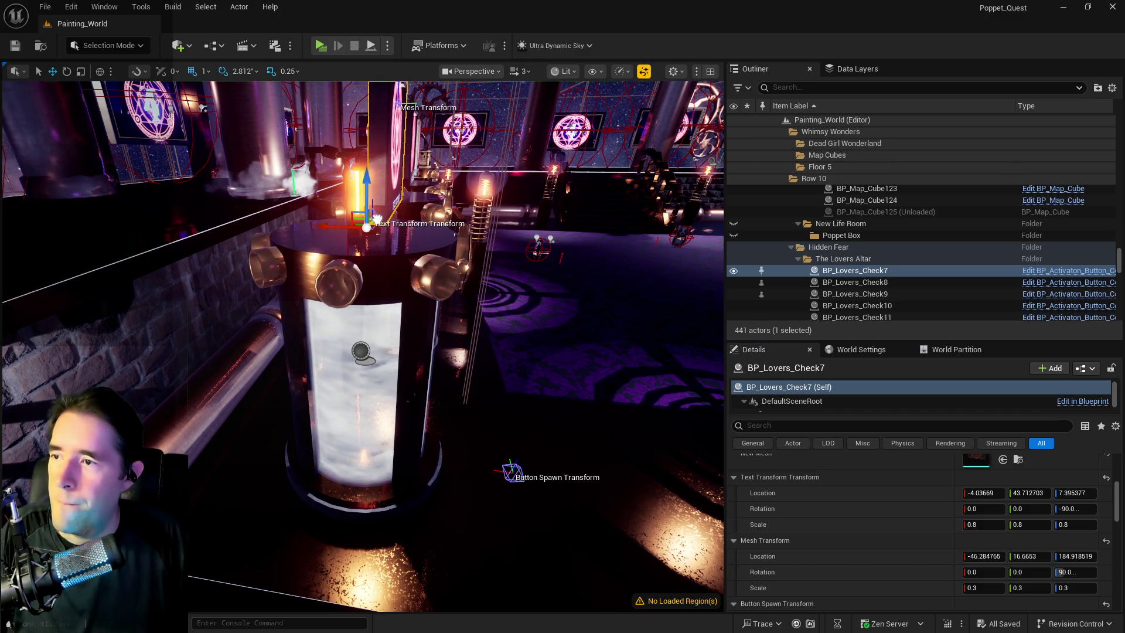
{"action": "left_click_drag", "start_coordinate": [368, 221], "coordinate": [429, 223]}
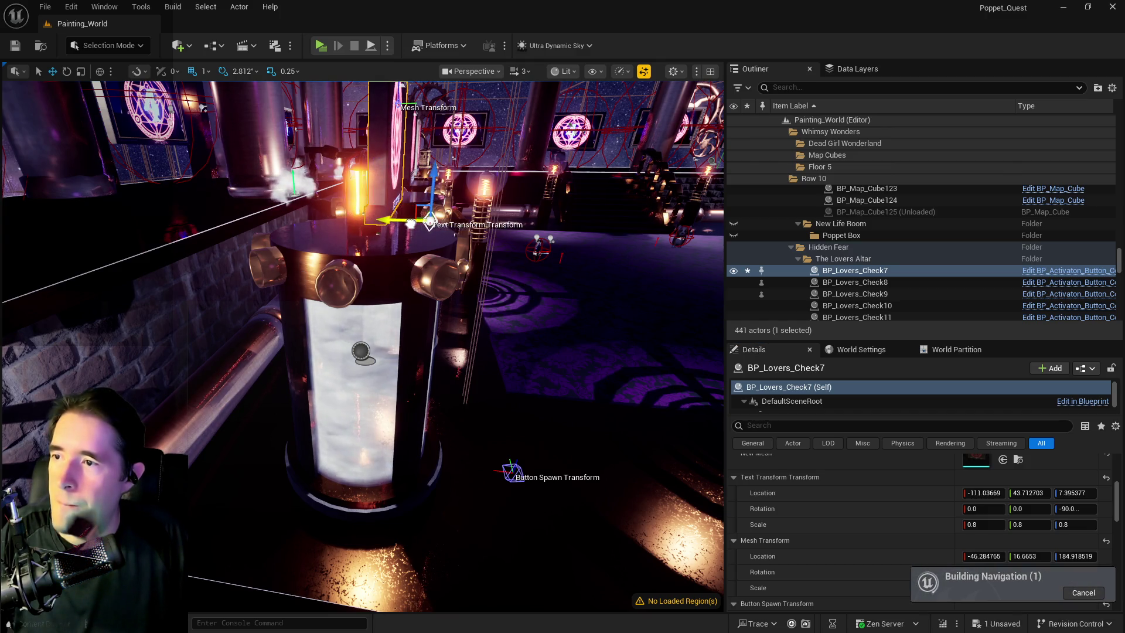
{"action": "key", "text": "f"}
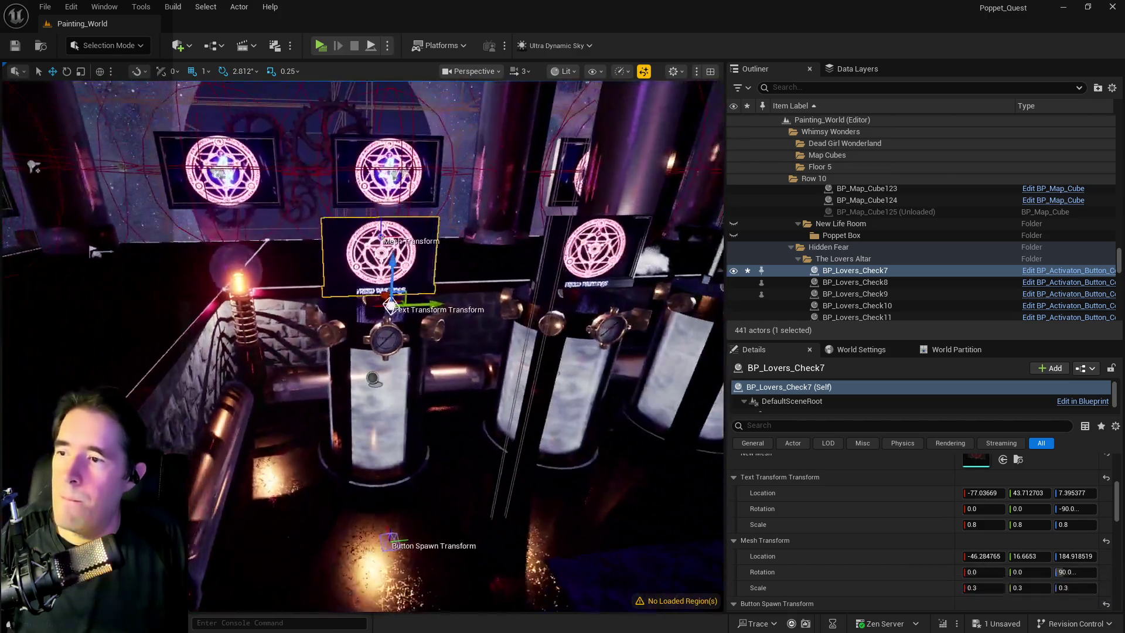
{"action": "mouse_move", "coordinate": [407, 279]}
{"action": "left_mouse_down"}
{"action": "mouse_move", "coordinate": [407, 249]}
{"action": "mouse_move", "coordinate": [432, 275]}
{"action": "mouse_move", "coordinate": [372, 278]}
{"action": "left_mouse_up"}
{"action": "scroll", "coordinate": [947, 536], "scroll_direction": "up", "scroll_amount": 3}
{"action": "scroll", "coordinate": [947, 536], "scroll_direction": "down", "scroll_amount": 2}
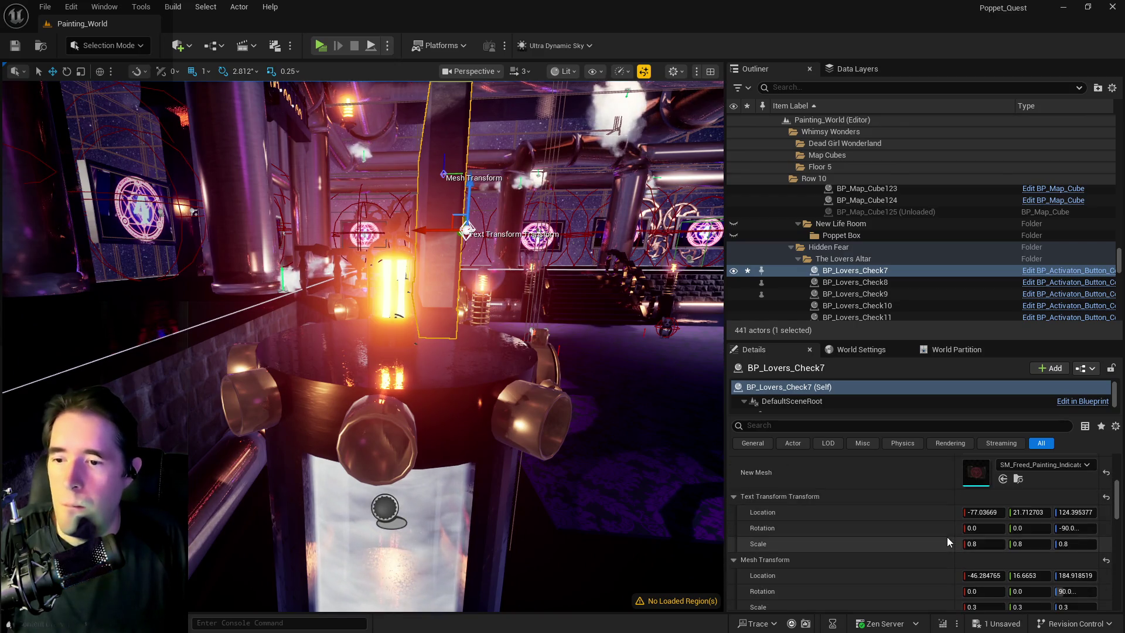
Step: Enlarge BP_Lovers_Check7's text scale from 2.0 to X 8.0, Y 5.0, Z 5.0
{"action": "left_click", "coordinate": [981, 539]}
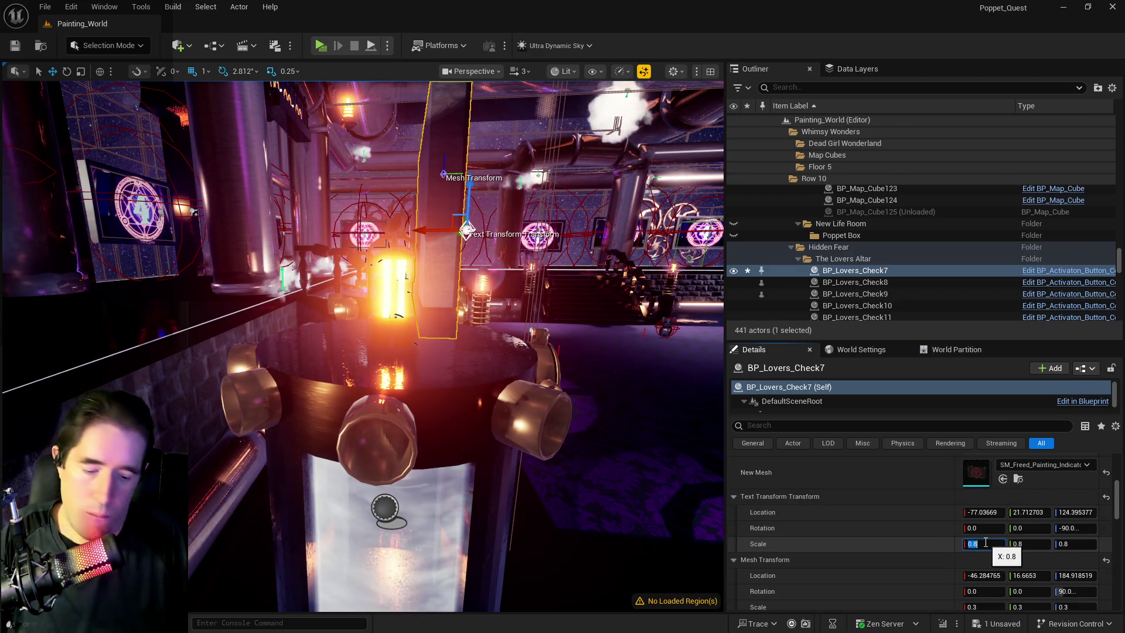
{"action": "type", "text": "2"}
{"action": "key", "text": "Tab"}
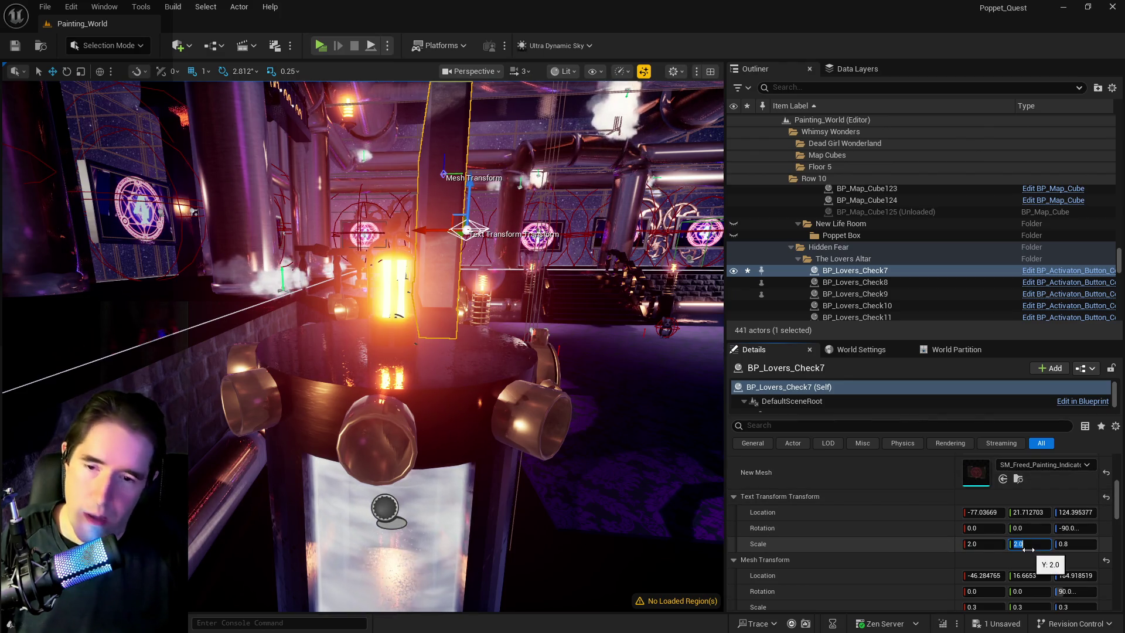
{"action": "key", "text": "Return"}
{"action": "key", "text": "f"}
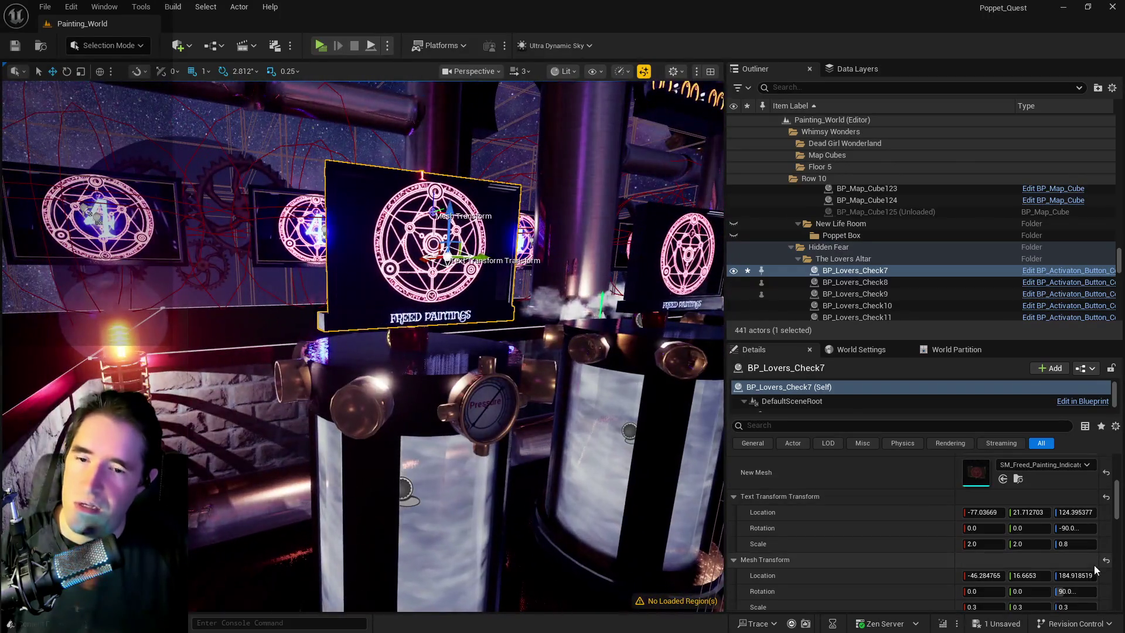
{"action": "left_click", "coordinate": [1076, 543]}
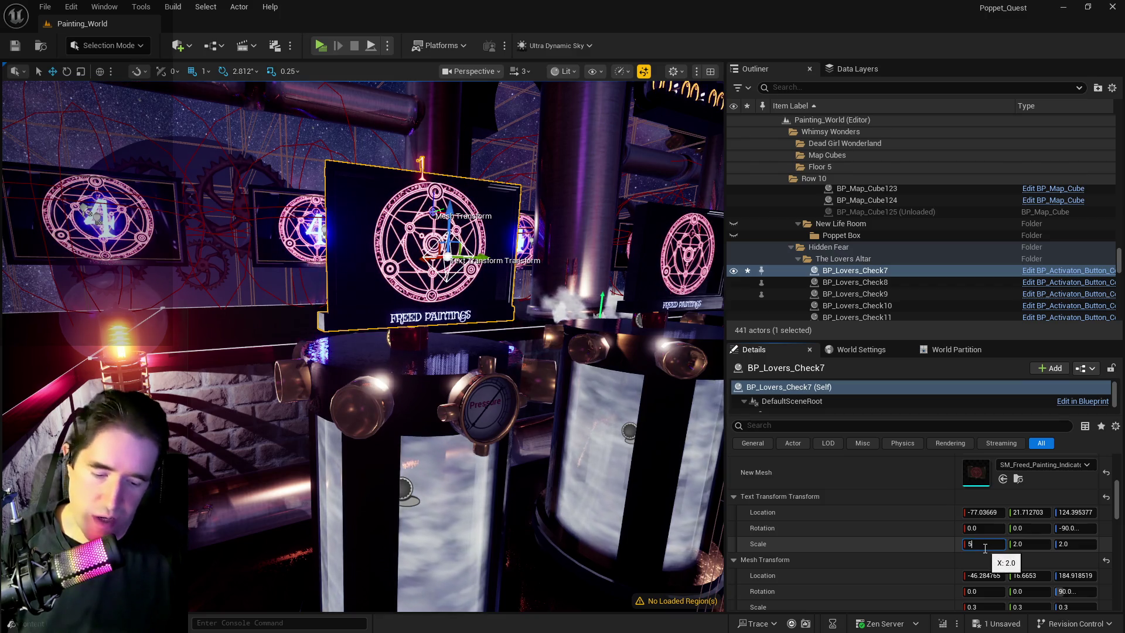
{"action": "type", "text": "5"}
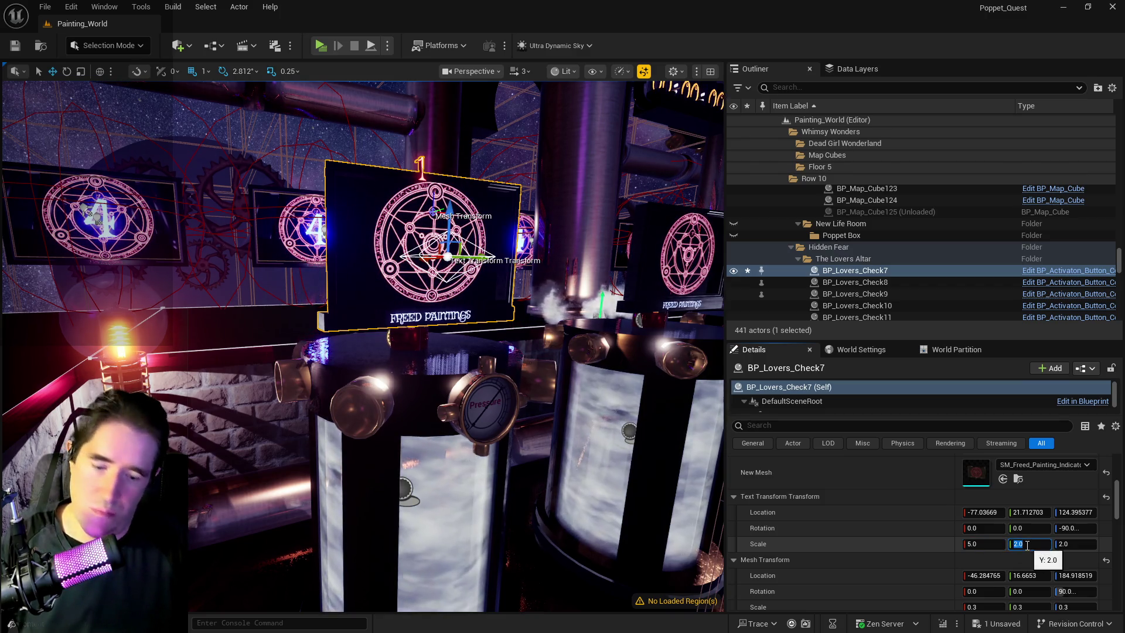
{"action": "left_click", "coordinate": [1065, 544]}
{"action": "type", "text": "5"}
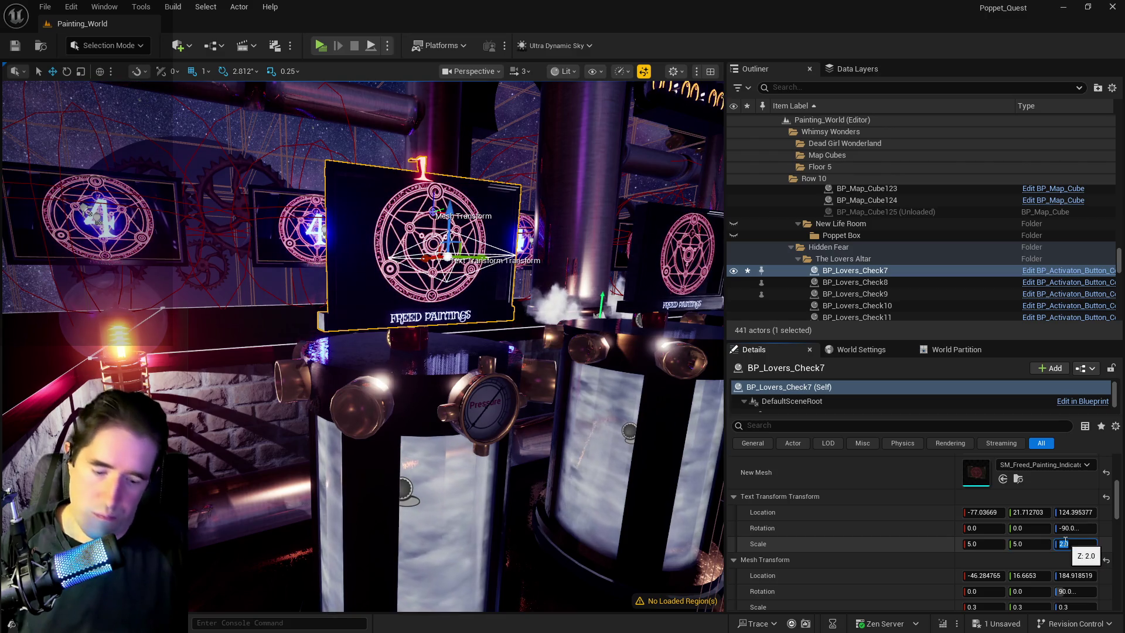
{"action": "key", "text": "Return"}
{"action": "left_click_drag", "start_coordinate": [514, 319], "coordinate": [451, 258]}
{"action": "left_click", "coordinate": [989, 540]}
{"action": "type", "text": "8"}
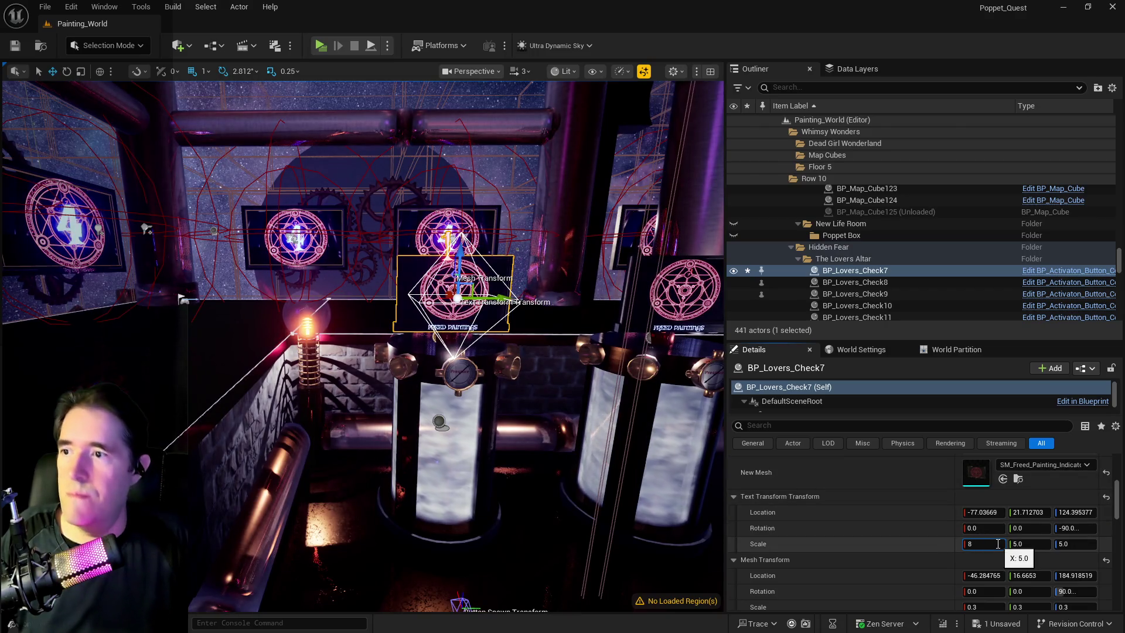
{"action": "key", "text": "Return"}
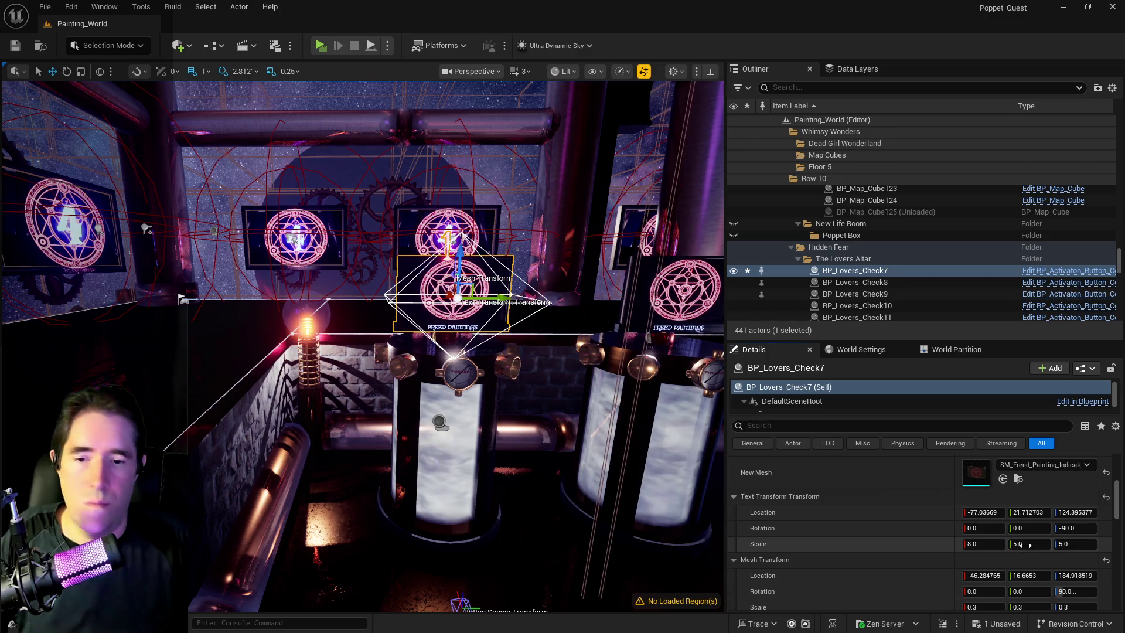
{"action": "left_click", "coordinate": [1024, 544]}
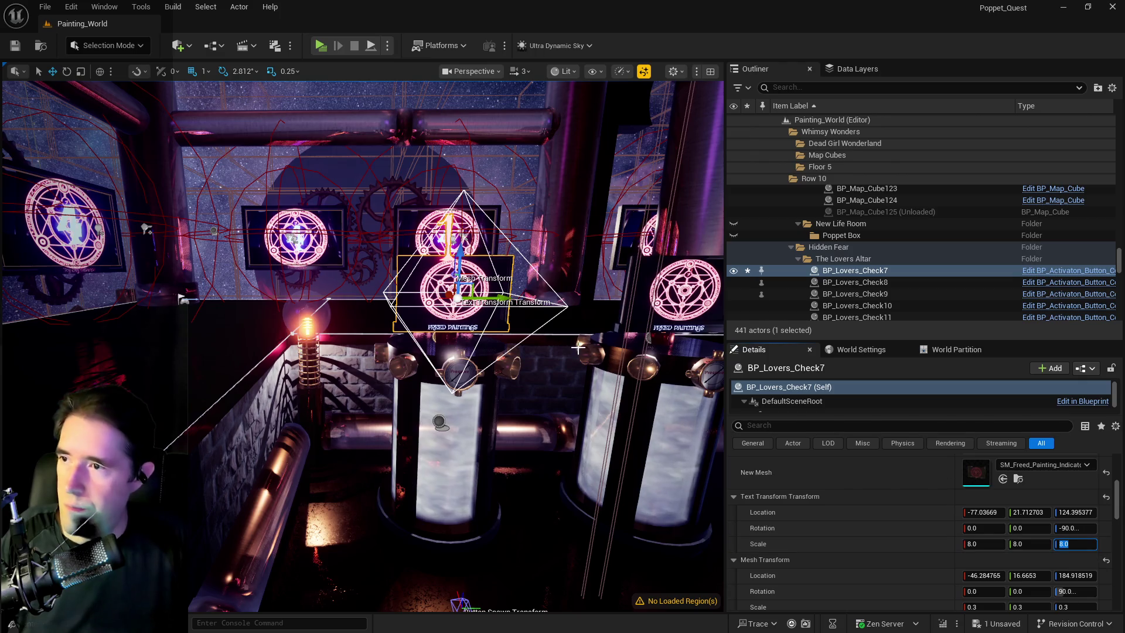
Step: Lower BP_Lovers_Check7's text down into its vat, undoing one stray sideways move
{"action": "left_click_drag", "start_coordinate": [458, 267], "coordinate": [472, 350]}
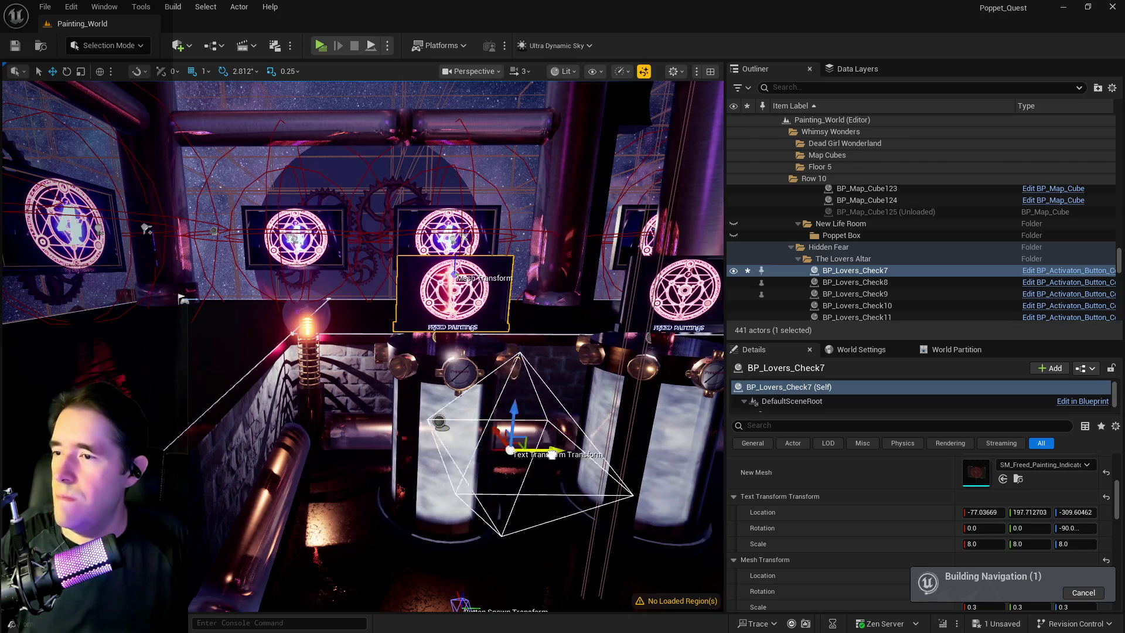
{"action": "left_click_drag", "start_coordinate": [544, 417], "coordinate": [560, 480]}
{"action": "mouse_move", "coordinate": [416, 391]}
{"action": "left_mouse_down"}
{"action": "mouse_move", "coordinate": [377, 385]}
{"action": "mouse_move", "coordinate": [443, 388]}
{"action": "left_mouse_up"}
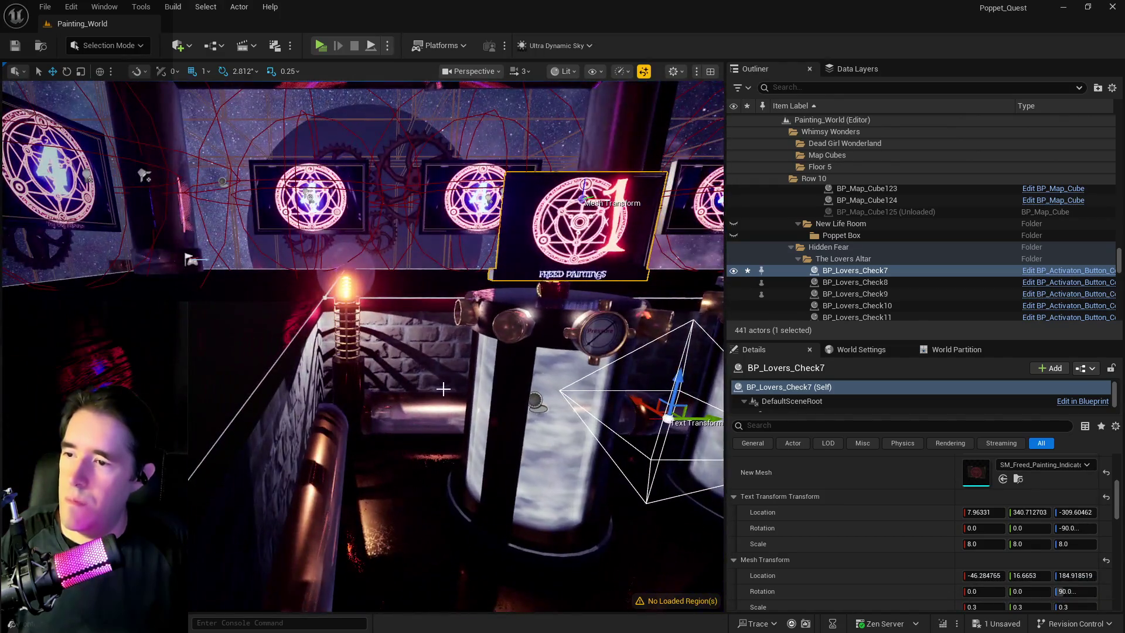
{"action": "key", "text": "ctrl+z"}
{"action": "key", "text": "f"}
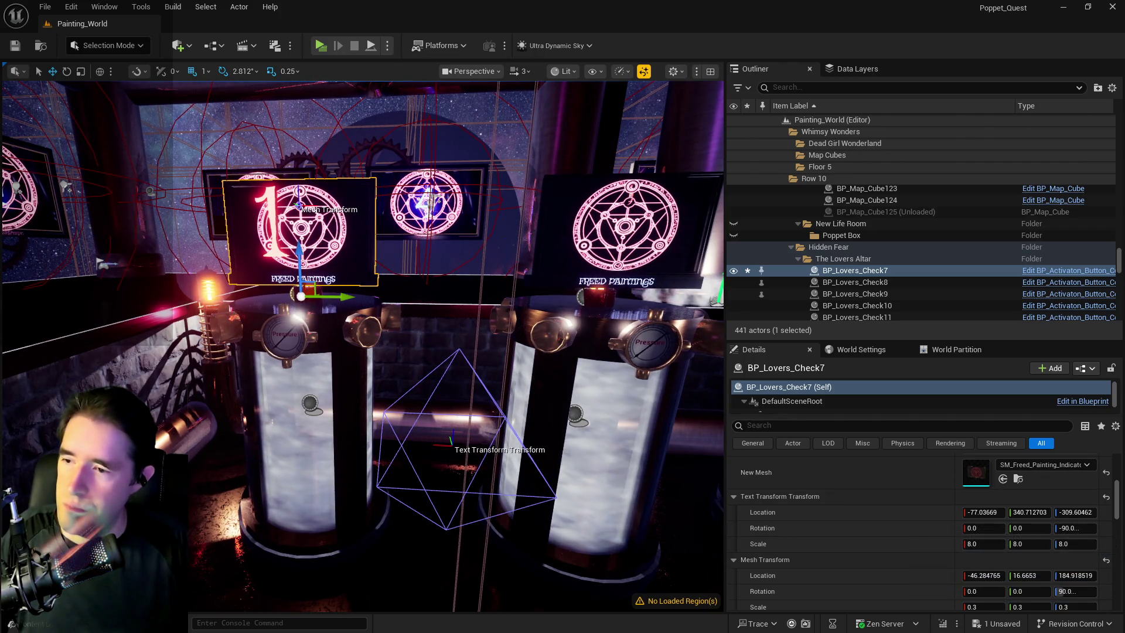
Step: Fine-tune the text's placement to about 5.96, 37.71, -324.60 inside the vat
{"action": "left_click_drag", "start_coordinate": [462, 448], "coordinate": [432, 443]}
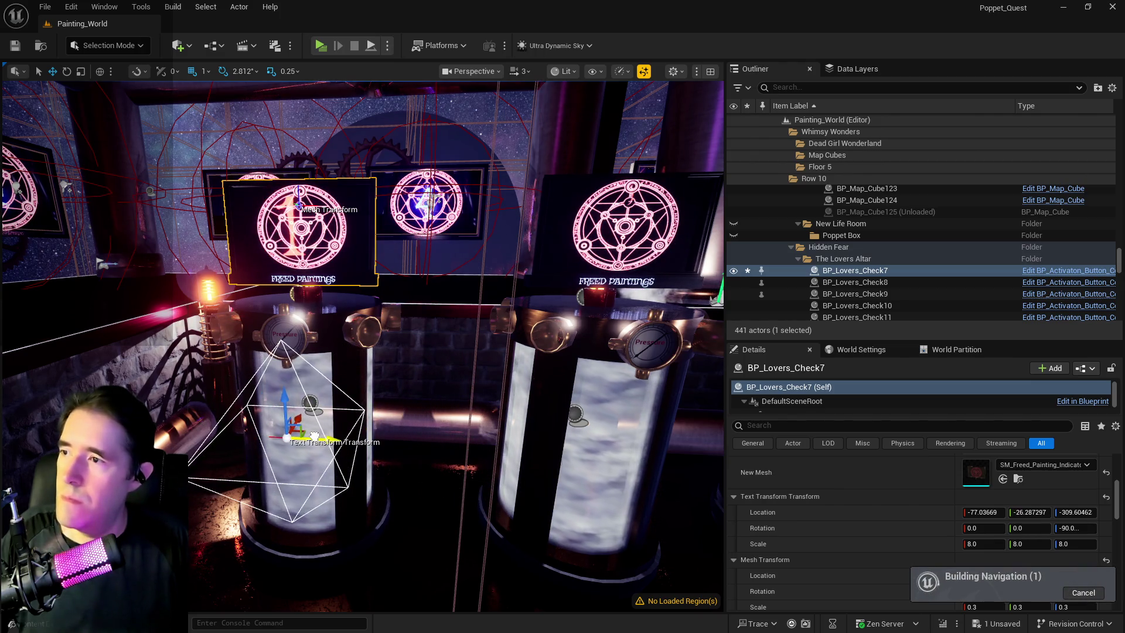
{"action": "mouse_move", "coordinate": [374, 401]}
{"action": "left_mouse_down"}
{"action": "mouse_move", "coordinate": [340, 400]}
{"action": "mouse_move", "coordinate": [328, 387]}
{"action": "mouse_move", "coordinate": [319, 334]}
{"action": "left_mouse_up"}
{"action": "scroll", "coordinate": [461, 407], "scroll_direction": "down", "scroll_amount": 3}
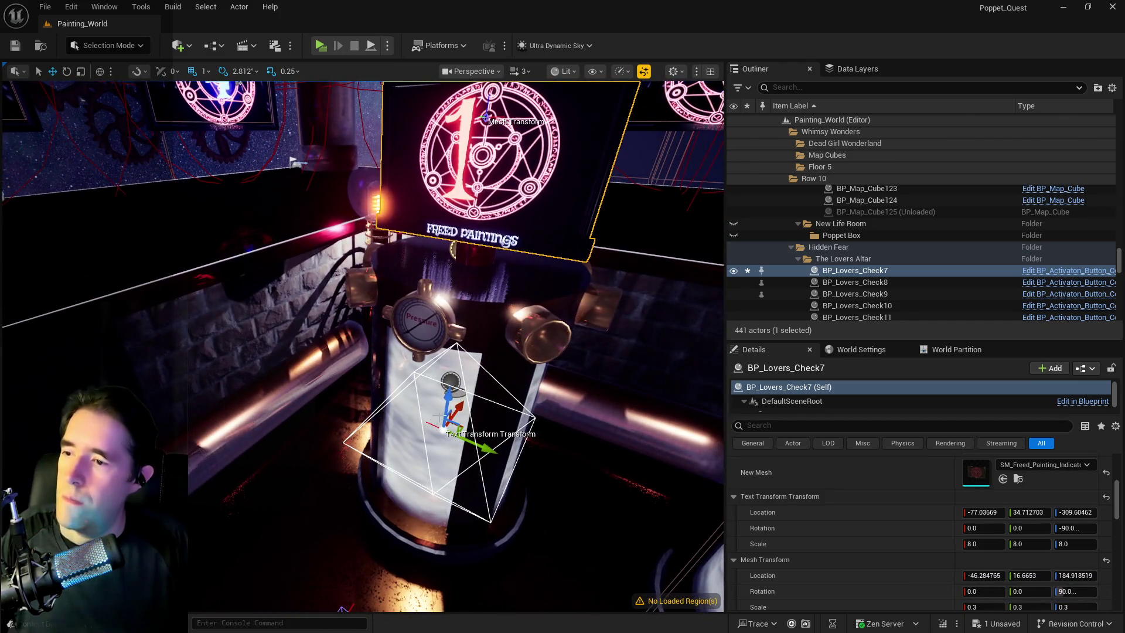
{"action": "left_click_drag", "start_coordinate": [462, 406], "coordinate": [476, 393]}
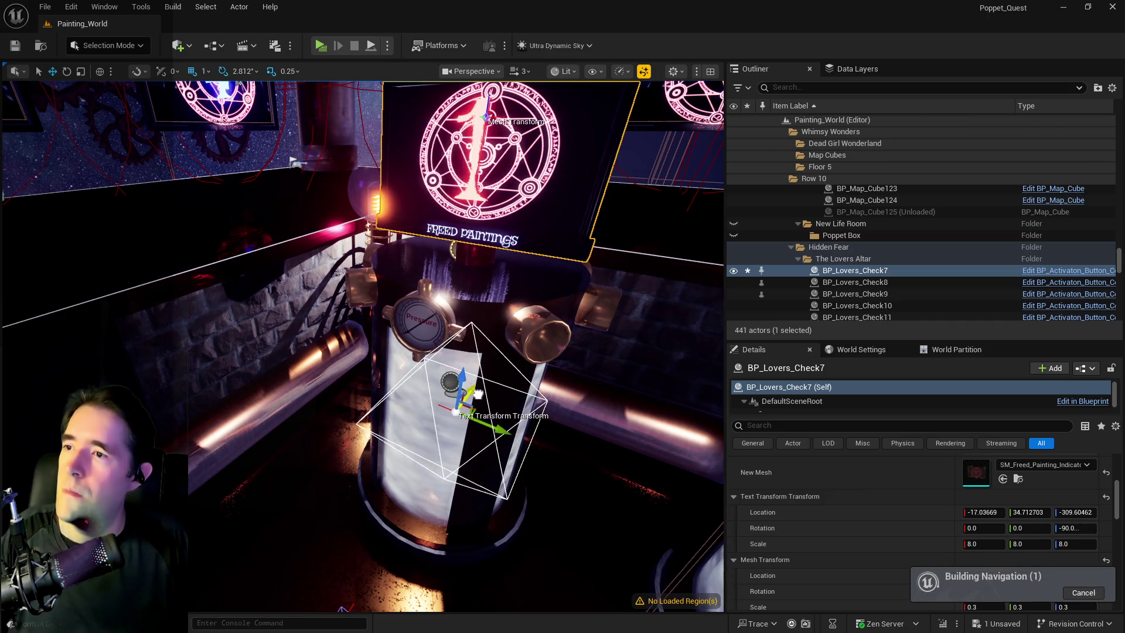
{"action": "scroll", "coordinate": [520, 351], "scroll_direction": "down", "scroll_amount": 5}
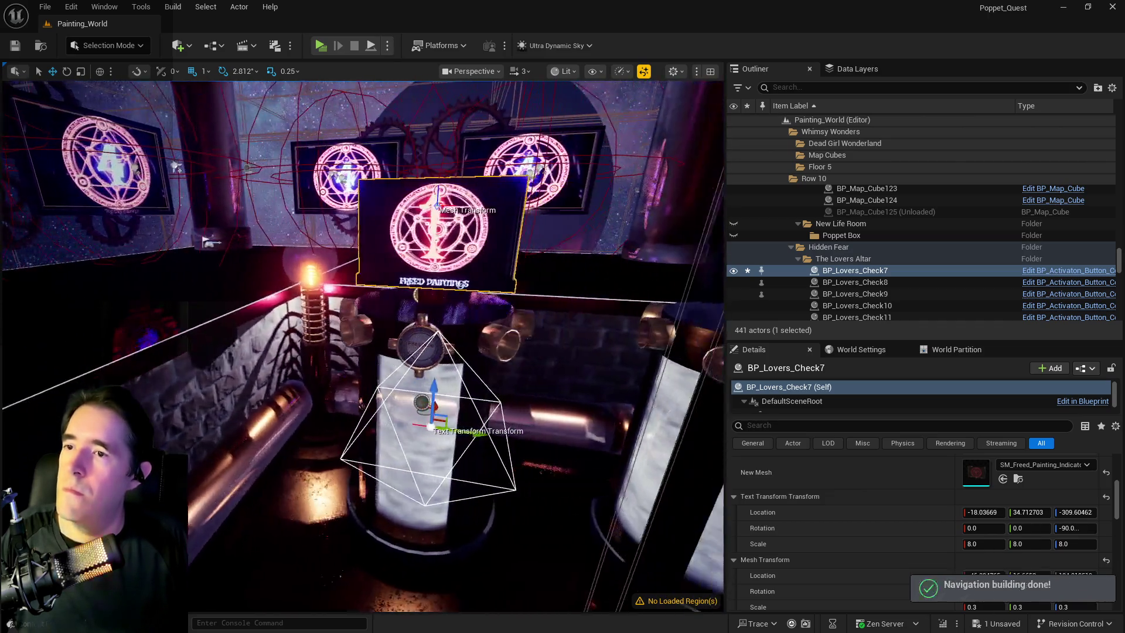
{"action": "key", "text": "Right"}
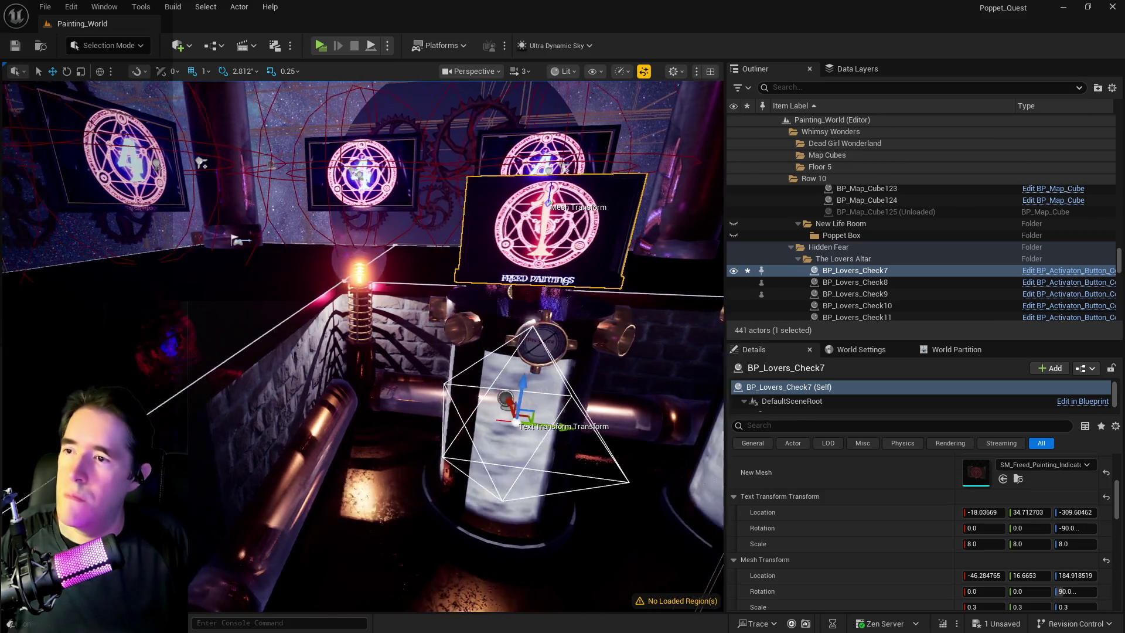
{"action": "key", "text": "Left"}
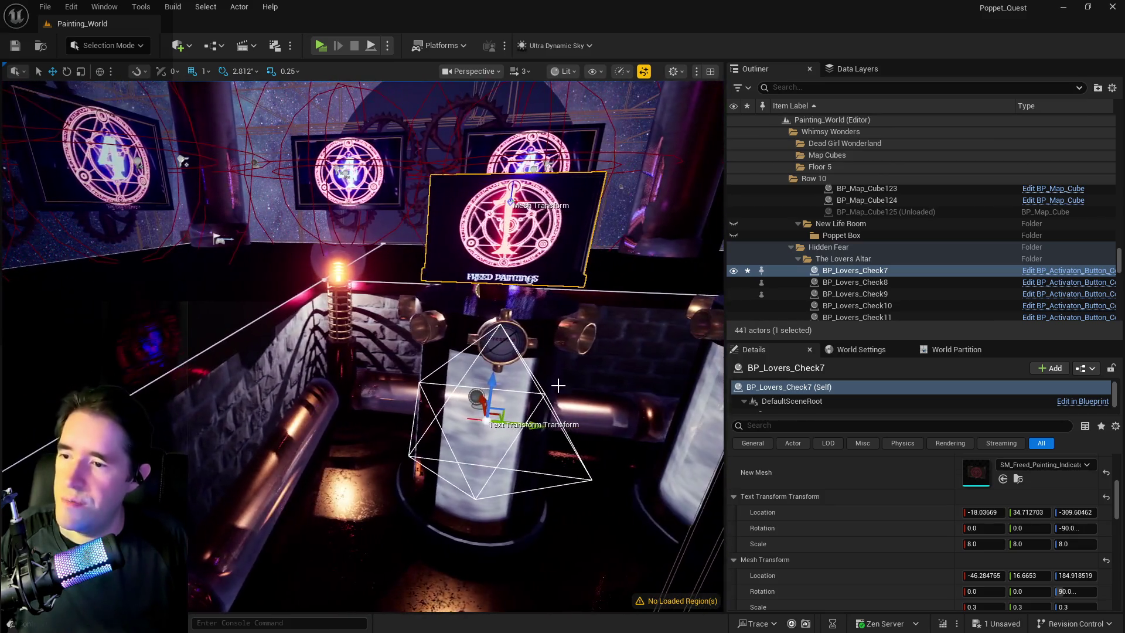
{"action": "left_click_drag", "start_coordinate": [539, 424], "coordinate": [538, 423]}
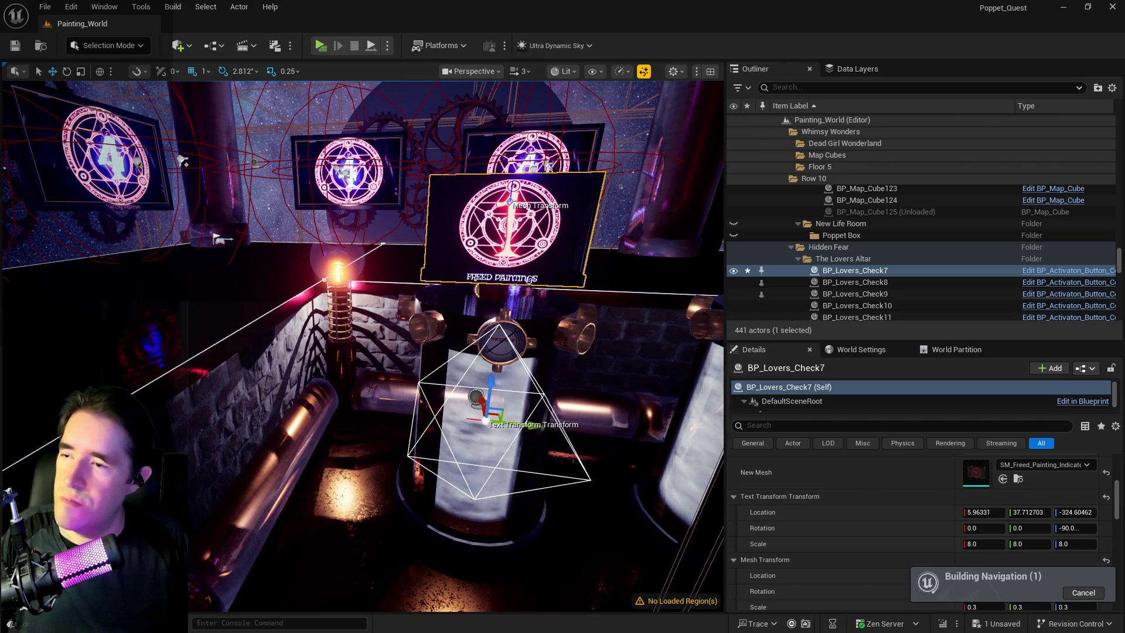
{"action": "key", "text": "Left"}
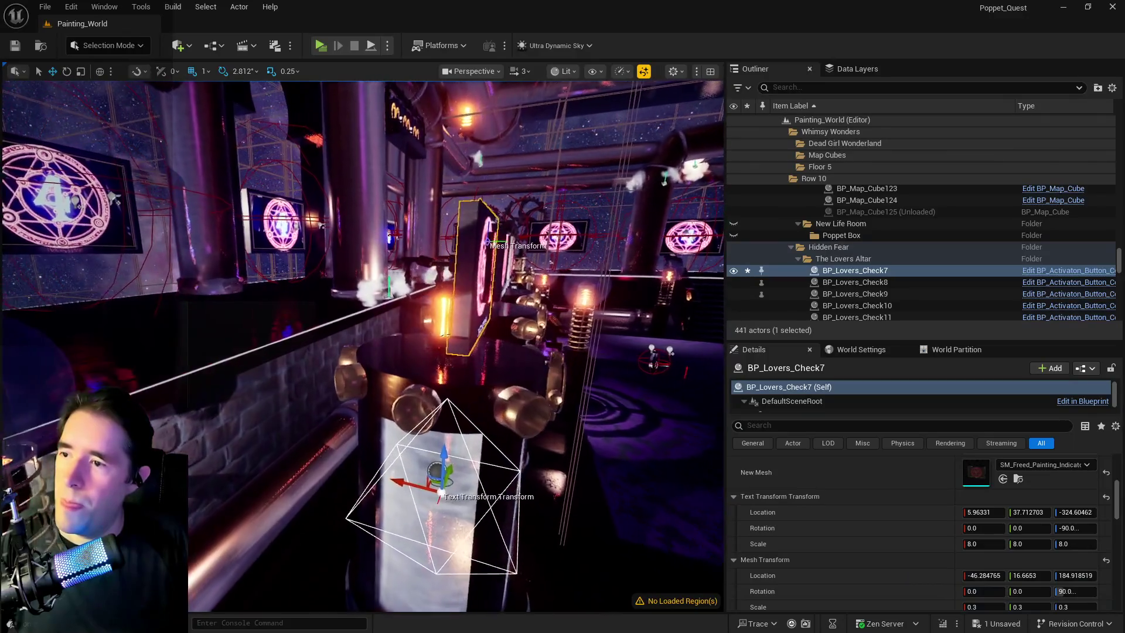
{"action": "key", "text": "Left"}
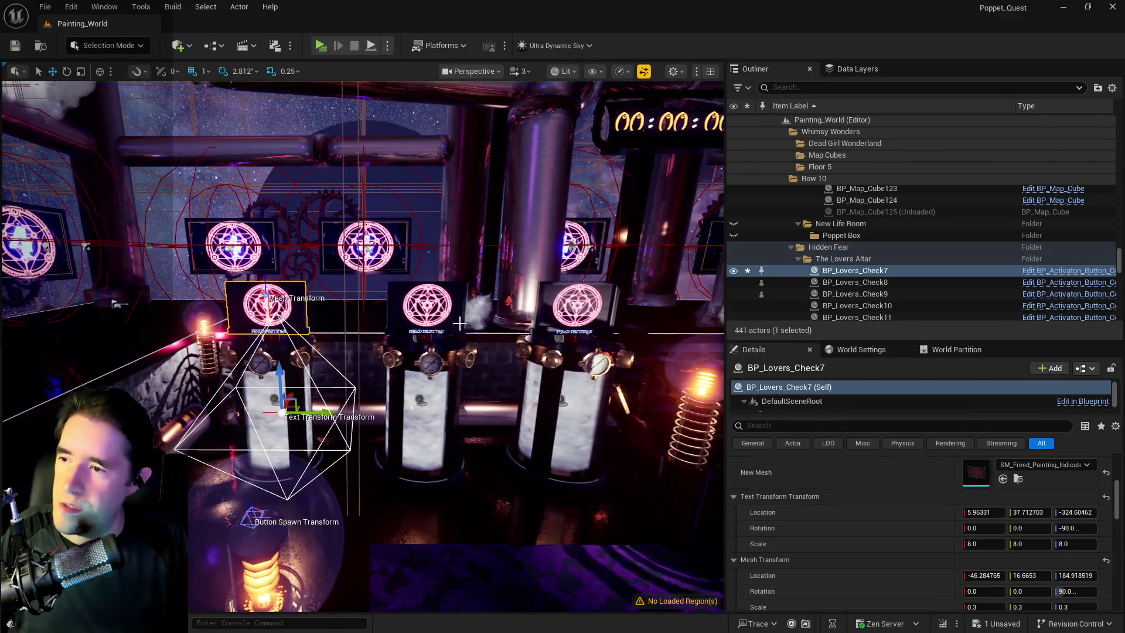
Step: Delete the middle and right-hand painting duplicates, leaving BP_Lovers_Check7 selected
{"action": "left_click", "coordinate": [444, 314]}
{"action": "key", "text": "Delete"}
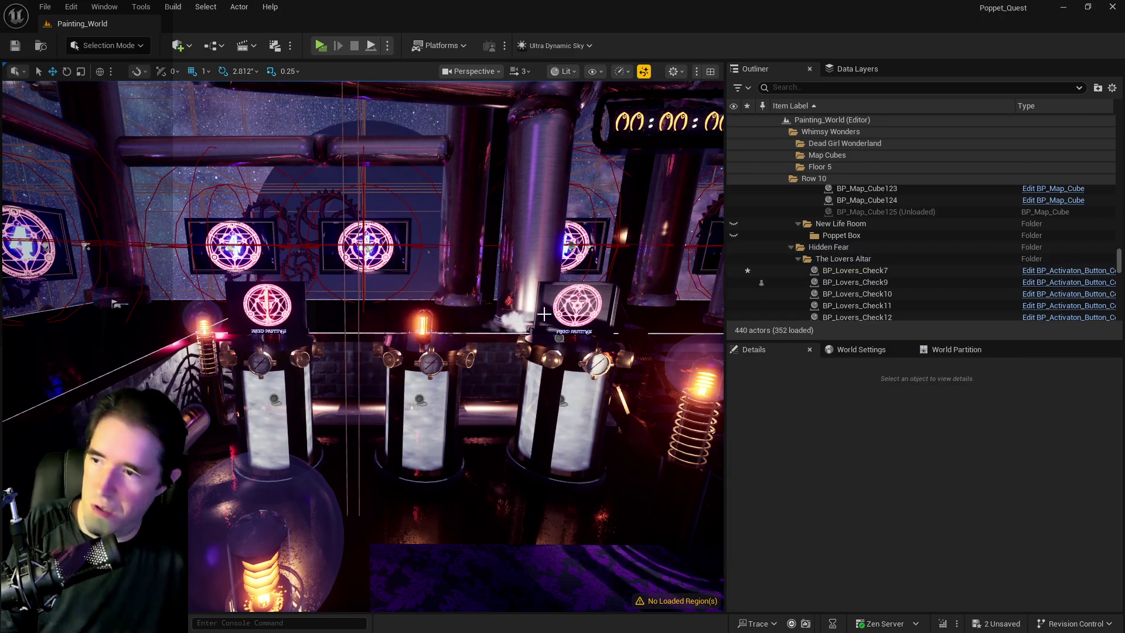
{"action": "left_click", "coordinate": [577, 308]}
{"action": "key", "text": "Delete"}
{"action": "left_click", "coordinate": [257, 325]}
Step: Duplicate the left Lovers check beside it and set its tag to Star Tarot Capsule 2
{"action": "left_click_drag", "start_coordinate": [297, 343], "coordinate": [439, 348]}
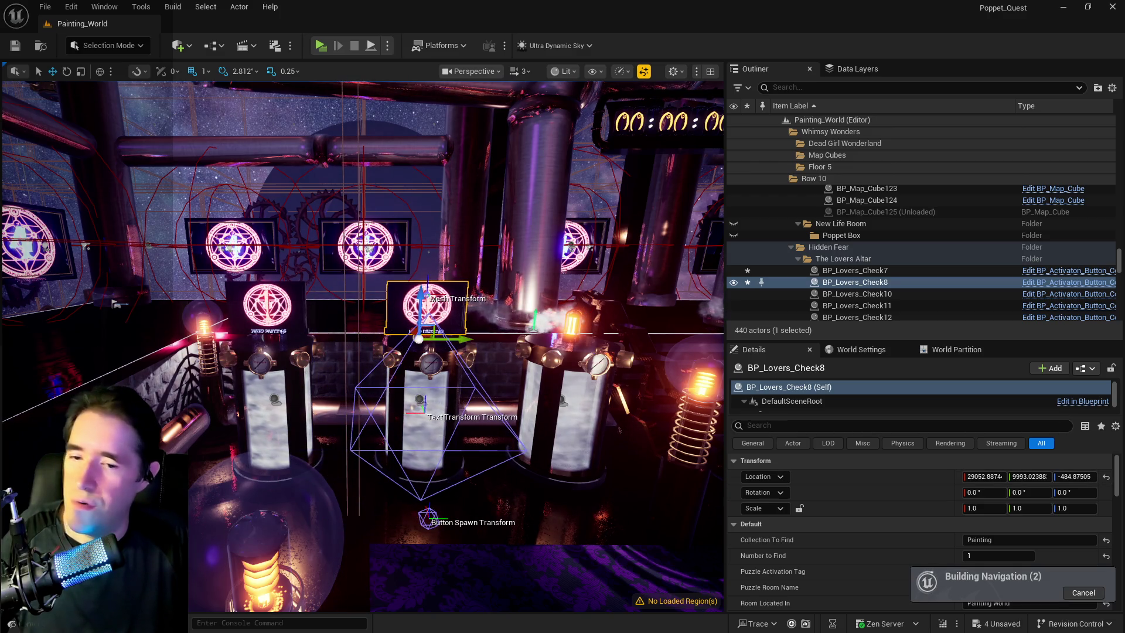
{"action": "scroll", "coordinate": [1007, 539], "scroll_direction": "down", "scroll_amount": 2}
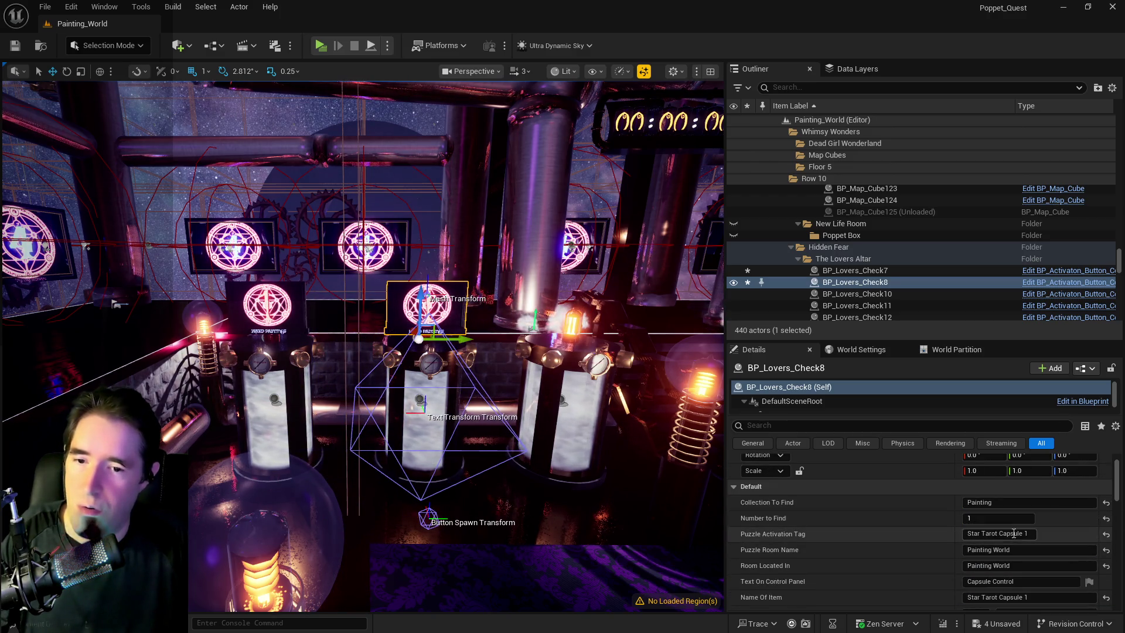
{"action": "type", "text": "2"}
{"action": "double_click", "coordinate": [1027, 597]}
{"action": "type", "text": "2"}
{"action": "key", "text": "Return"}
{"action": "type", "text": "2"}
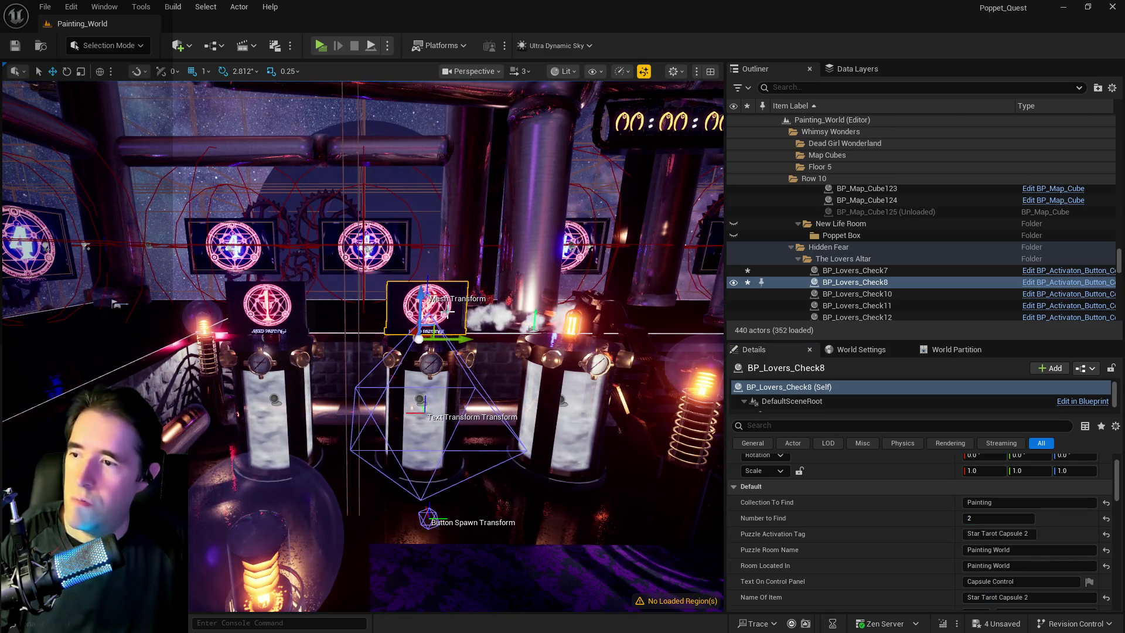
Step: Duplicate the check onto the next vat with tag and item name Star Tarot Capsule 3
{"action": "left_click_drag", "start_coordinate": [463, 339], "coordinate": [508, 338], "text": "alt"}
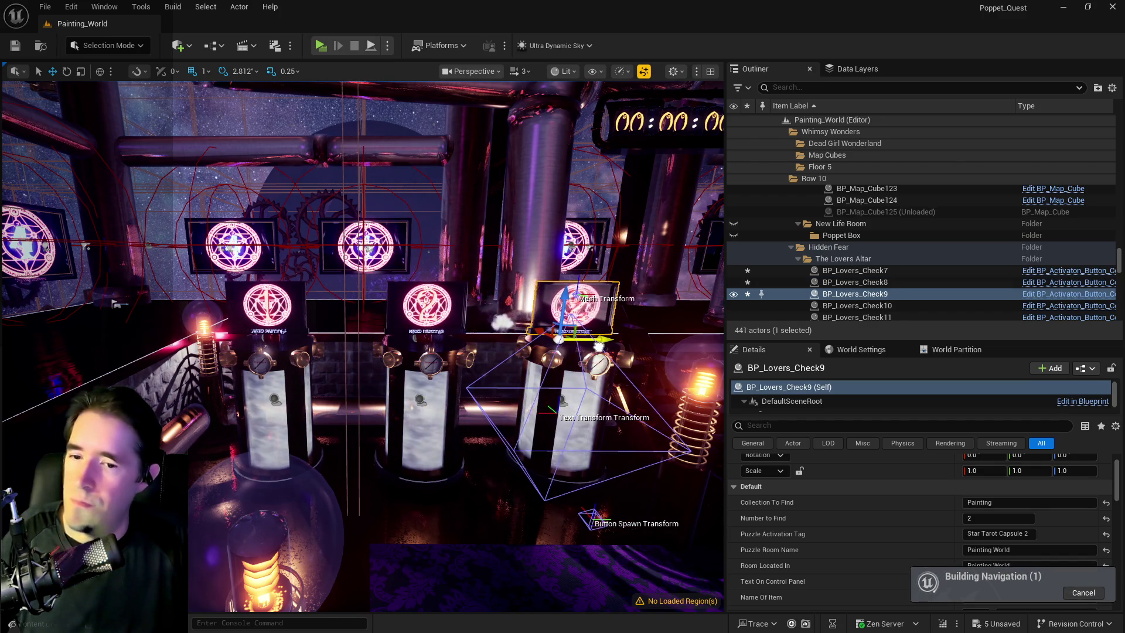
{"action": "double_click", "coordinate": [1027, 533]}
{"action": "type", "text": "3"}
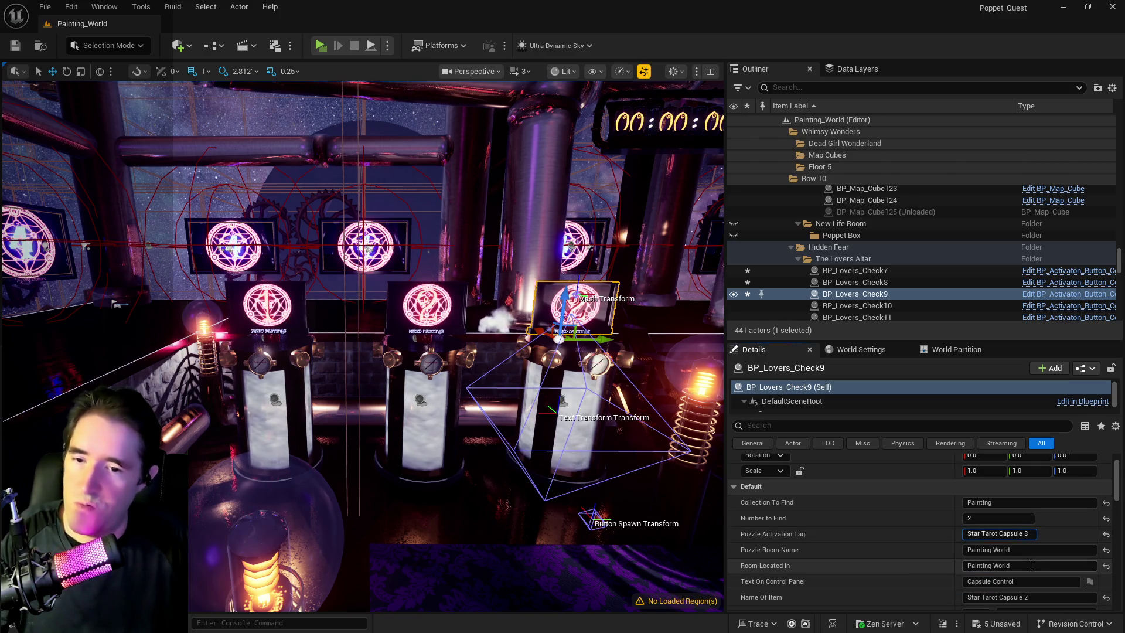
{"action": "left_click", "coordinate": [1027, 599]}
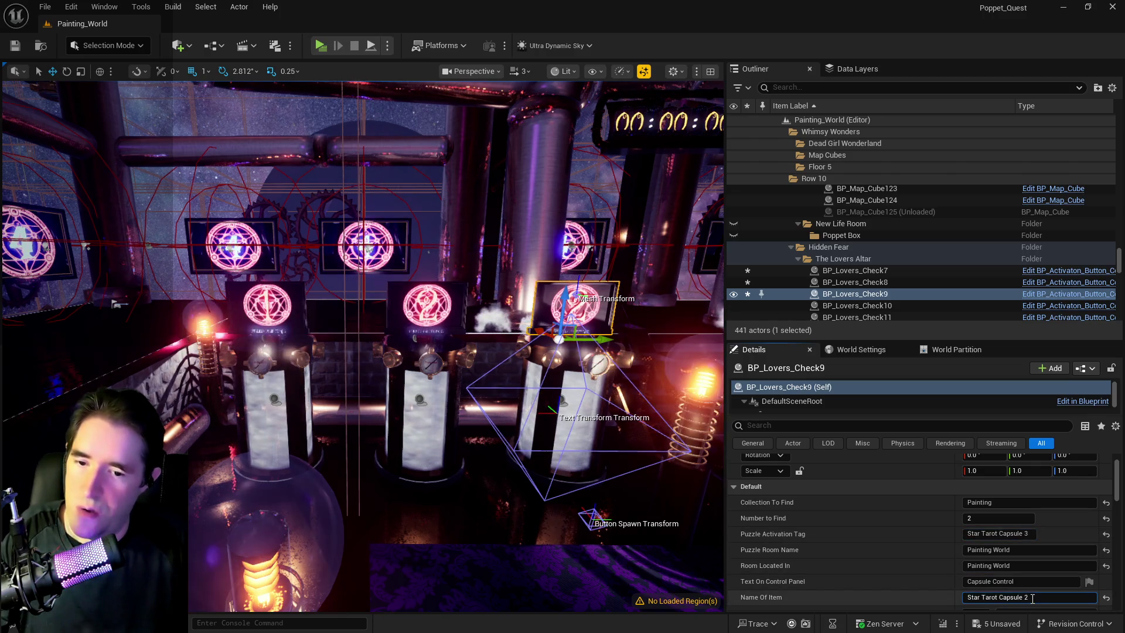
{"action": "type", "text": "3"}
{"action": "key", "text": "Return"}
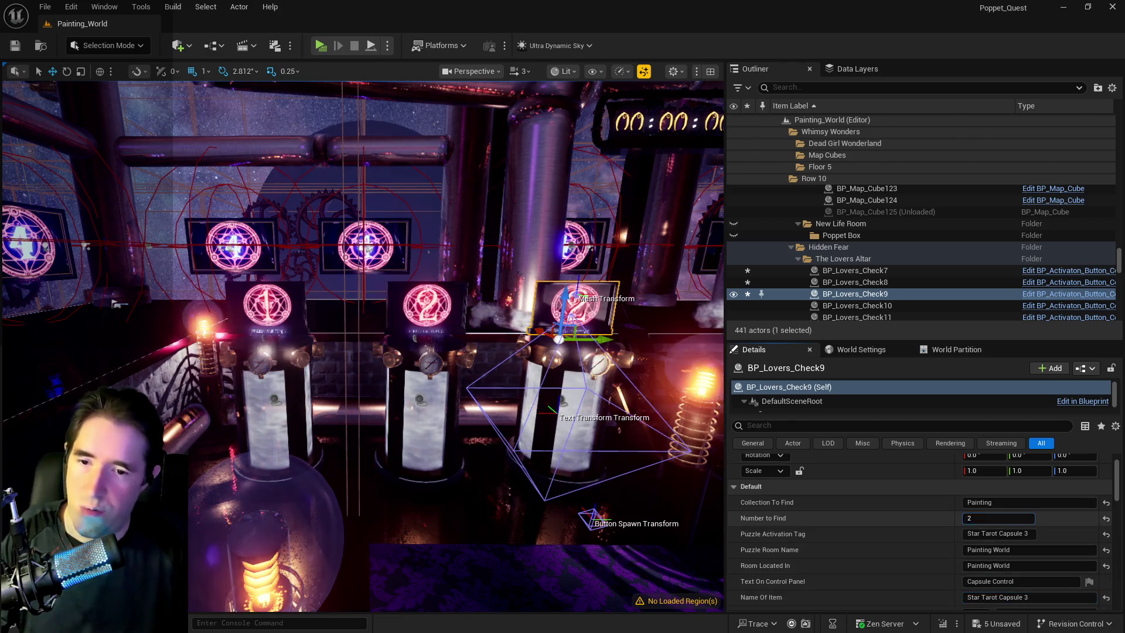
Step: Set the middle Lovers check's Number to Find to 1 and save
{"action": "left_click", "coordinate": [444, 301]}
{"action": "left_click", "coordinate": [983, 518]}
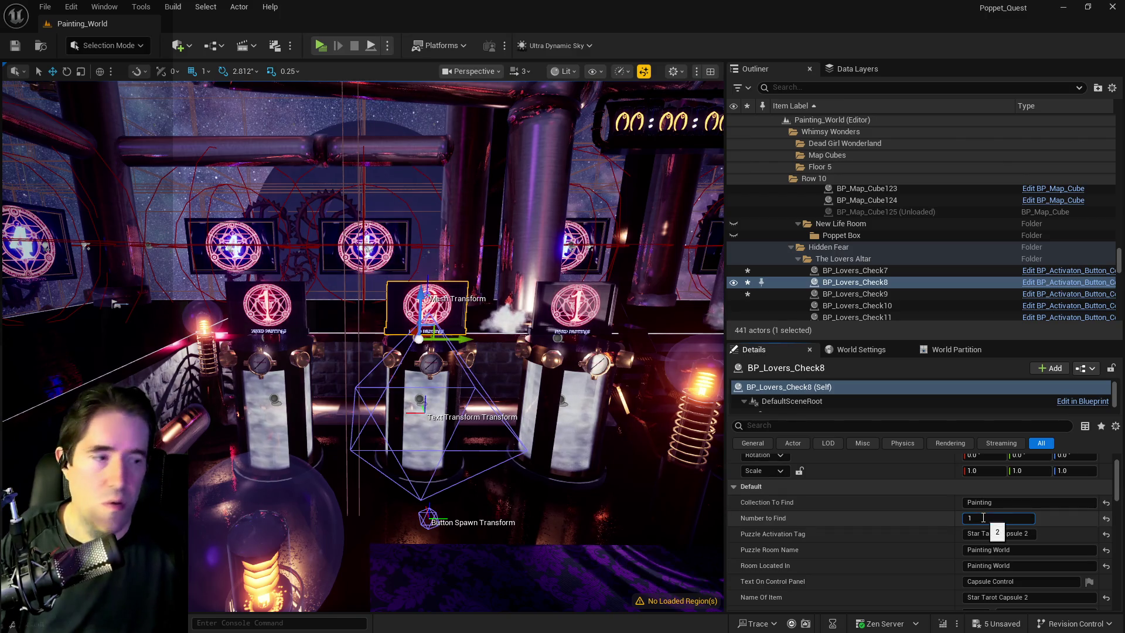
{"action": "mouse_move", "coordinate": [608, 528]}
{"action": "left_mouse_down"}
{"action": "mouse_move", "coordinate": [562, 586]}
{"action": "mouse_move", "coordinate": [542, 565]}
{"action": "left_mouse_up"}
{"action": "key", "text": "ctrl+s"}
Step: Frame the middle check and add the left Lovers check to the selection
{"action": "key", "text": "f"}
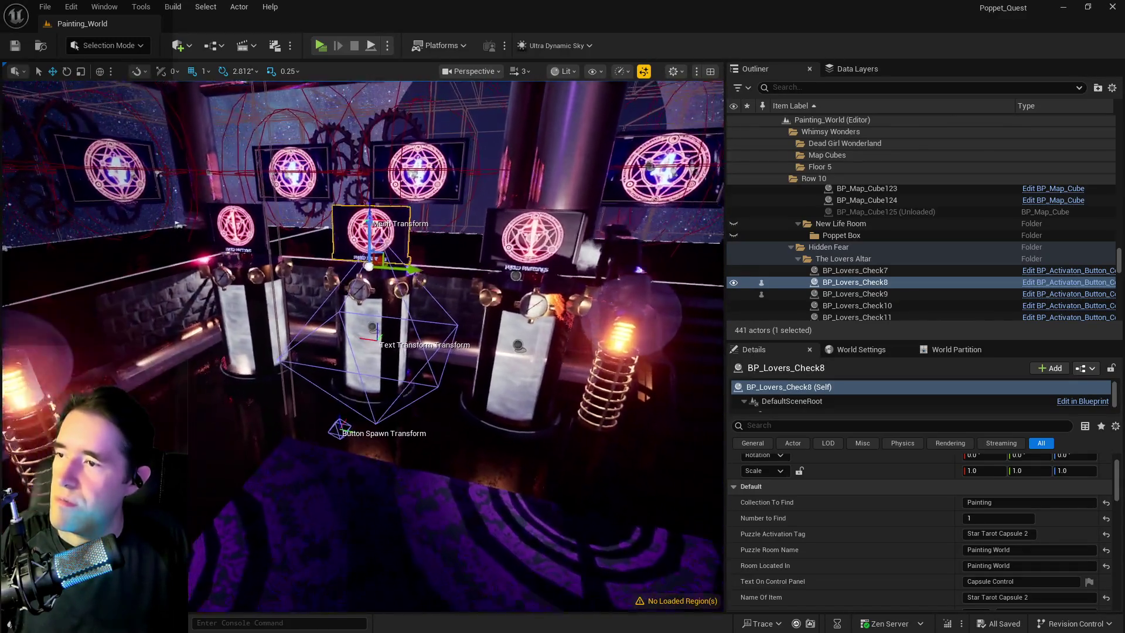
{"action": "scroll", "coordinate": [332, 230], "scroll_direction": "up", "scroll_amount": 3}
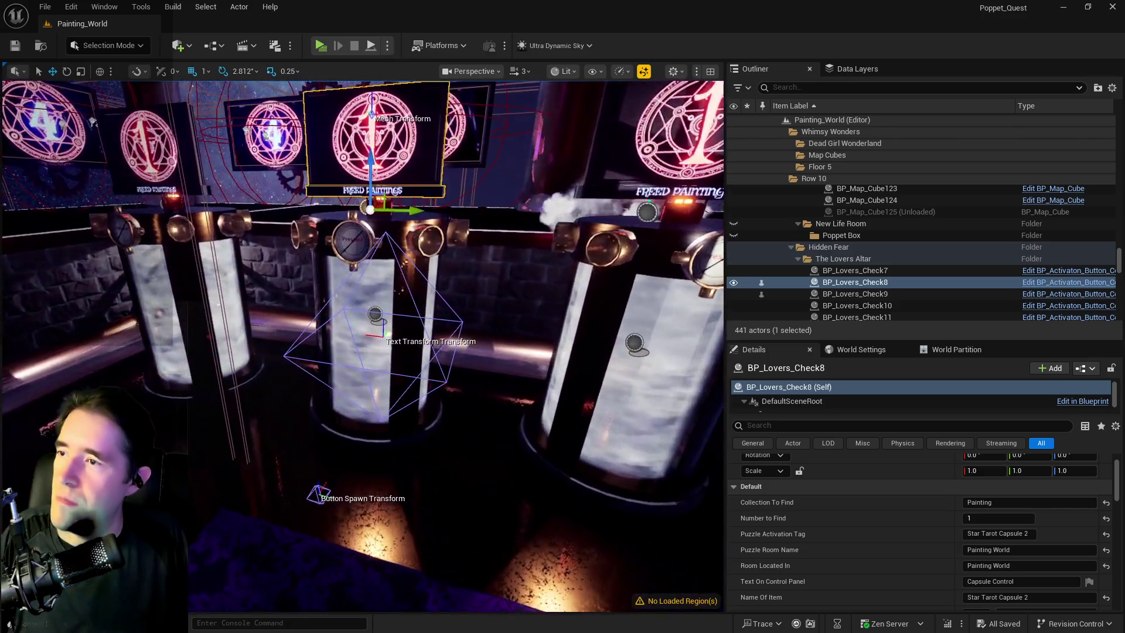
{"action": "scroll", "coordinate": [333, 230], "scroll_direction": "down", "scroll_amount": 2}
{"action": "scroll", "coordinate": [337, 260], "scroll_direction": "down", "scroll_amount": 1}
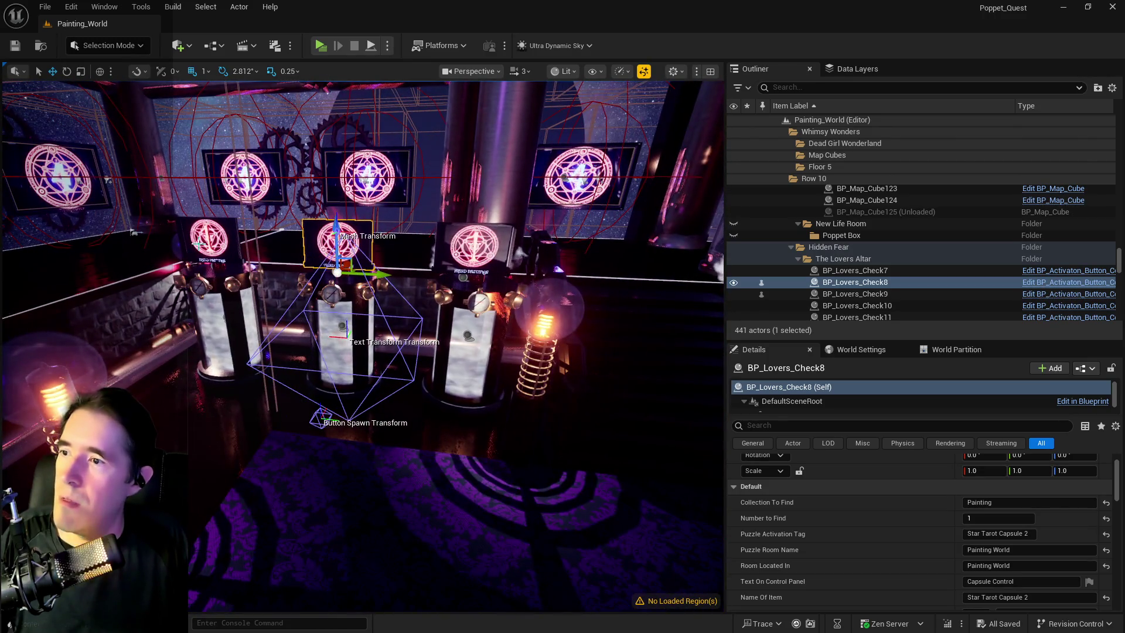
{"action": "left_click", "coordinate": [219, 242], "text": "ctrl"}
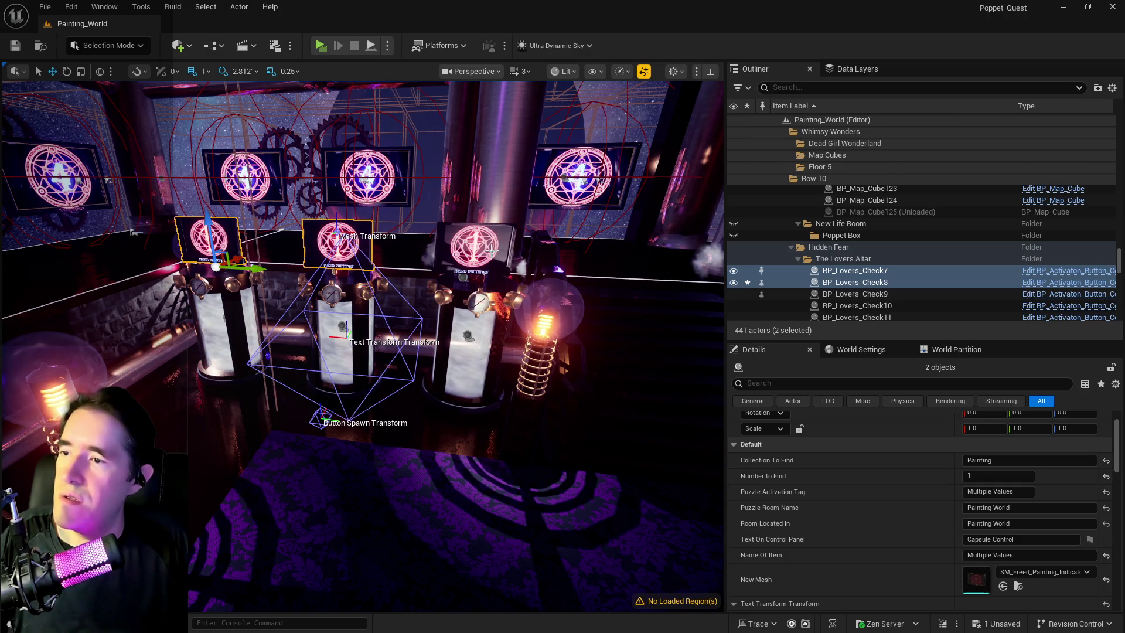
Step: Add the right, middle and left Resurrection vats to the selection and save the level
{"action": "left_click", "coordinate": [478, 305], "text": "ctrl"}
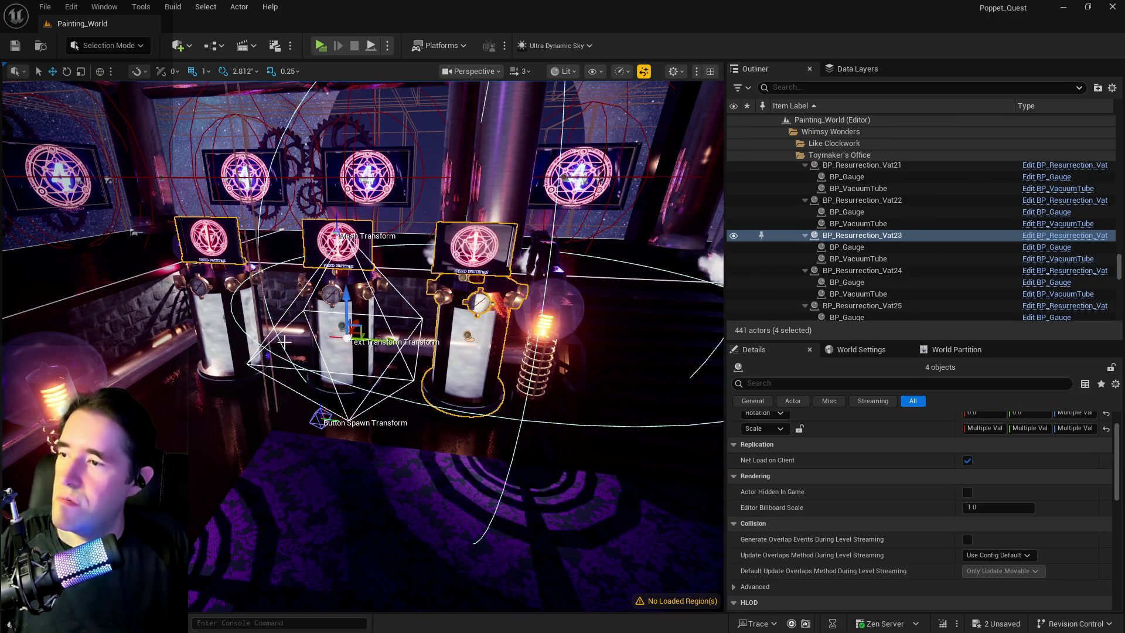
{"action": "left_click", "coordinate": [337, 310], "text": "ctrl"}
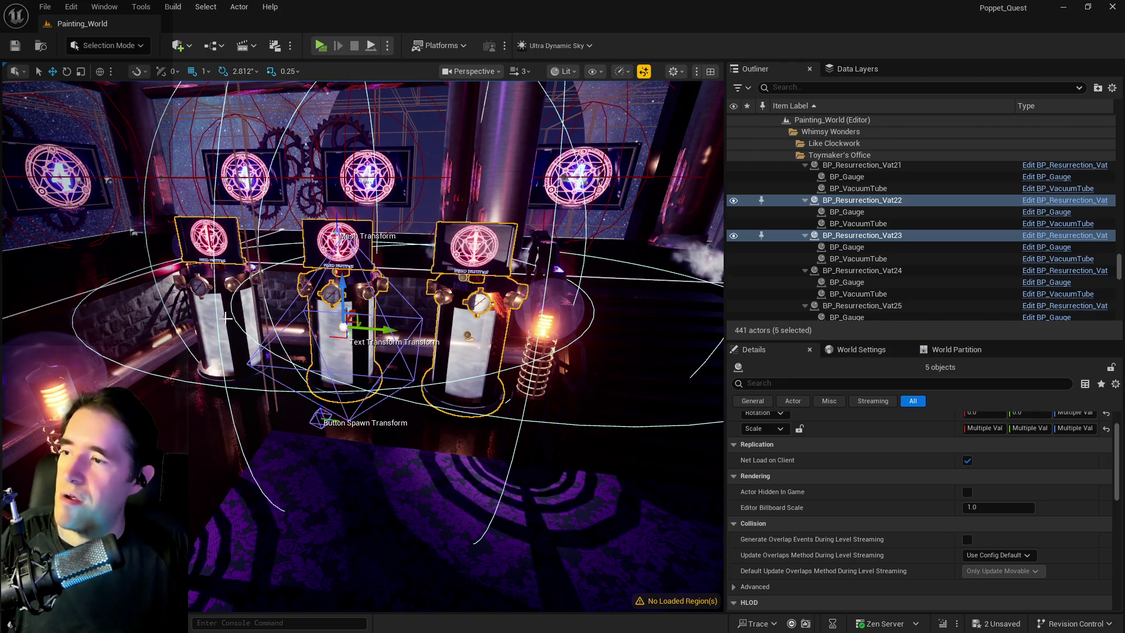
{"action": "left_click", "coordinate": [226, 319], "text": "ctrl"}
{"action": "key", "text": "ctrl+s"}
Step: Glance at the Data Layers panel, frame the selected vats, and launch a standalone play-test
{"action": "left_click", "coordinate": [865, 70]}
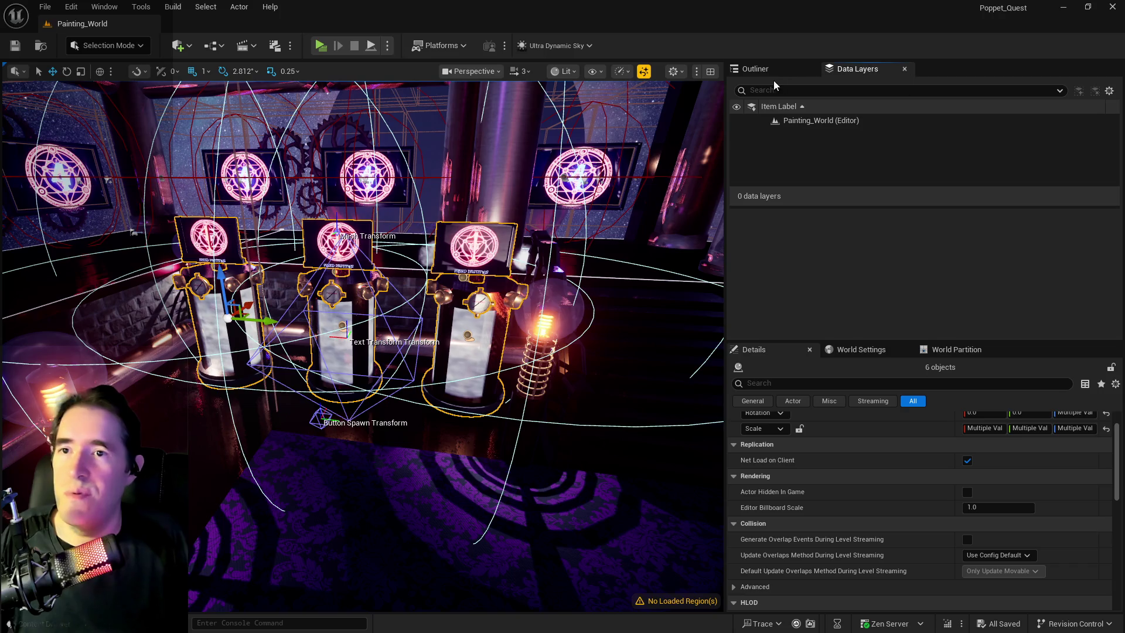
{"action": "left_click", "coordinate": [762, 70]}
{"action": "key", "text": "f"}
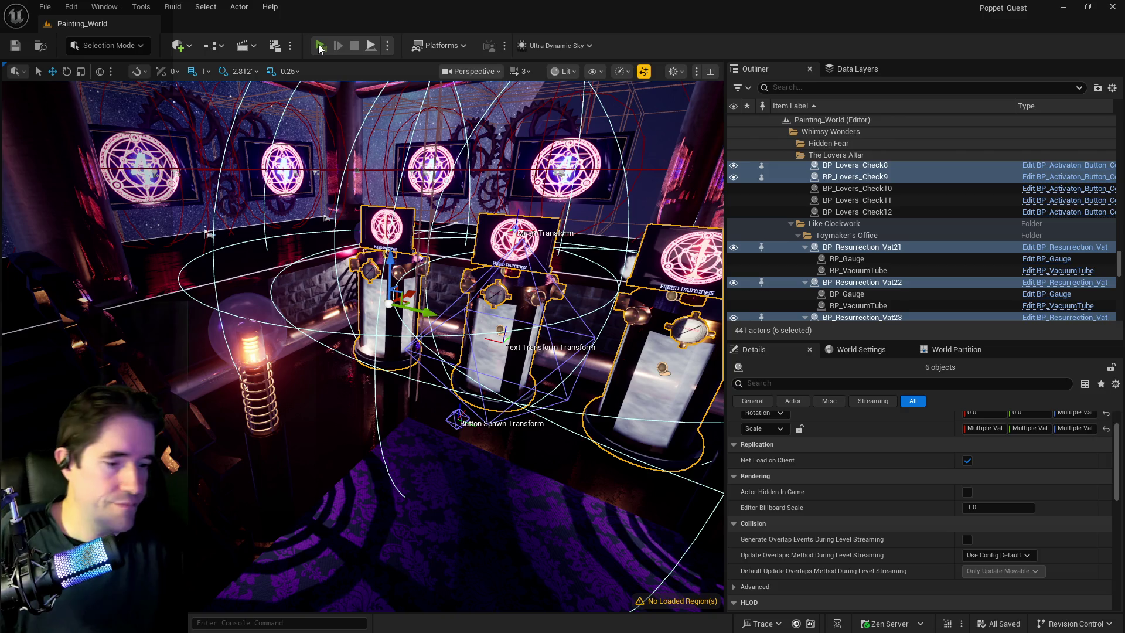
{"action": "left_click", "coordinate": [319, 45]}
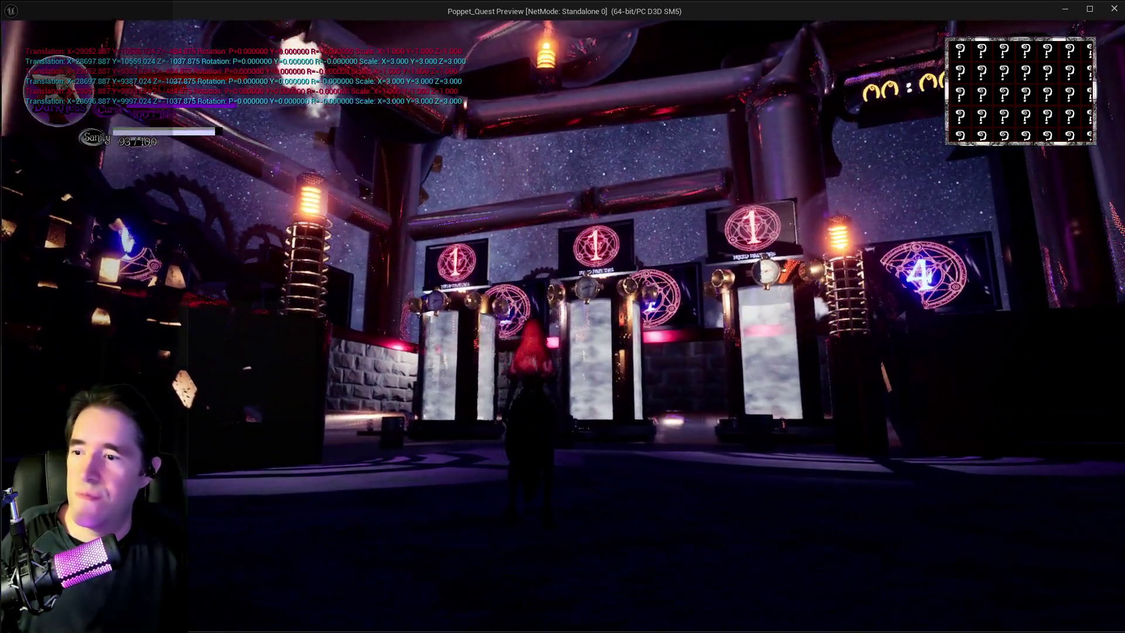
{"action": "key", "text": "w"}
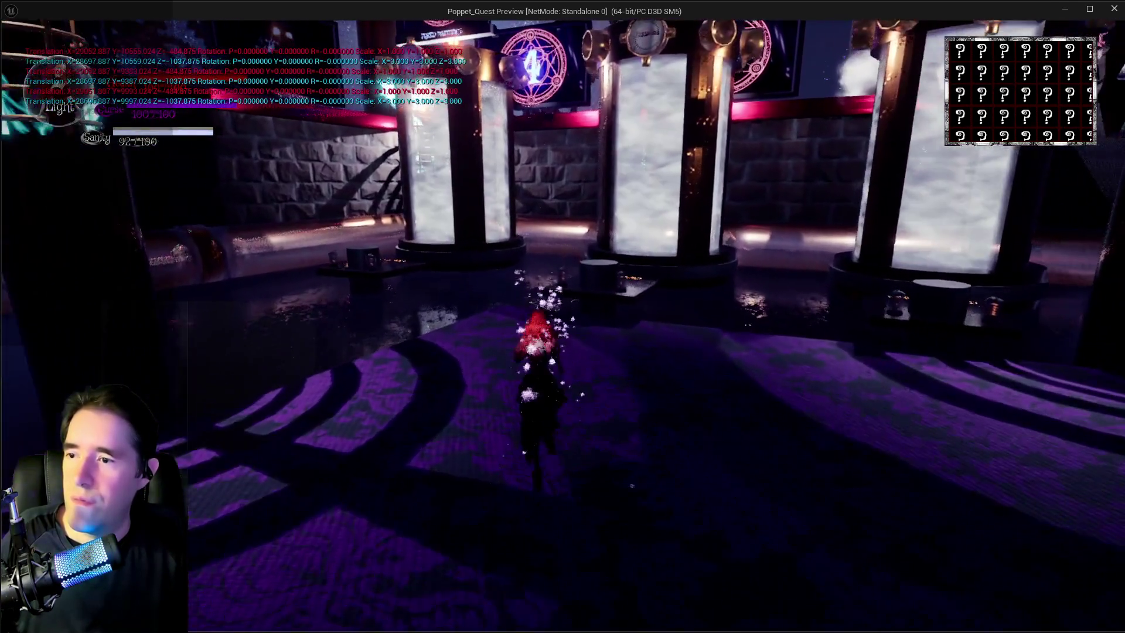
{"action": "key", "text": "w"}
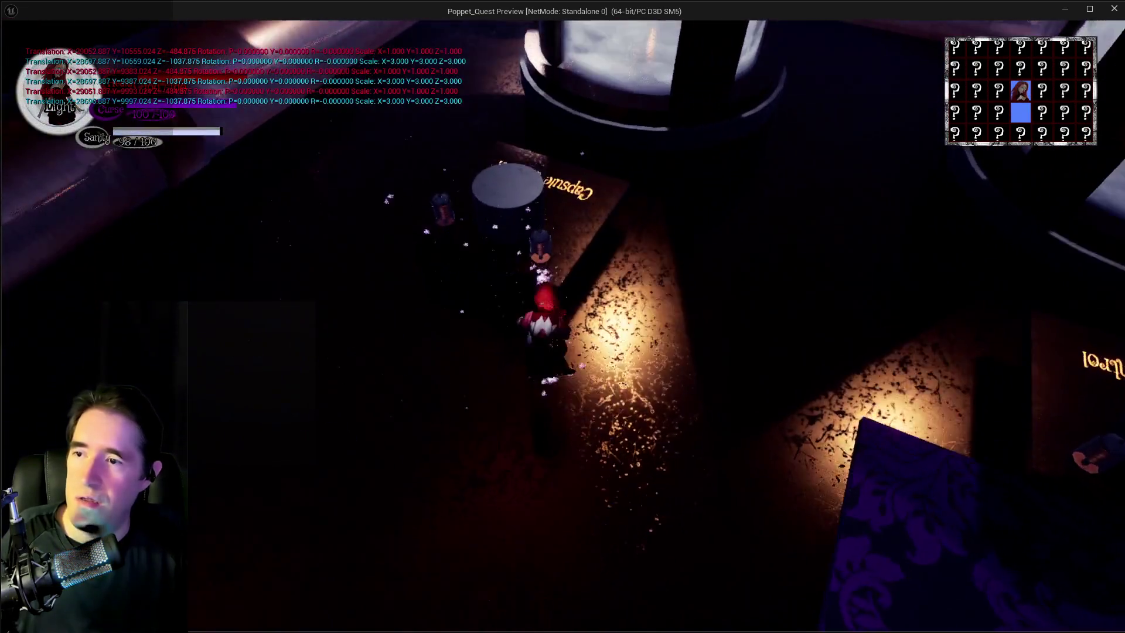
{"action": "key", "text": "s"}
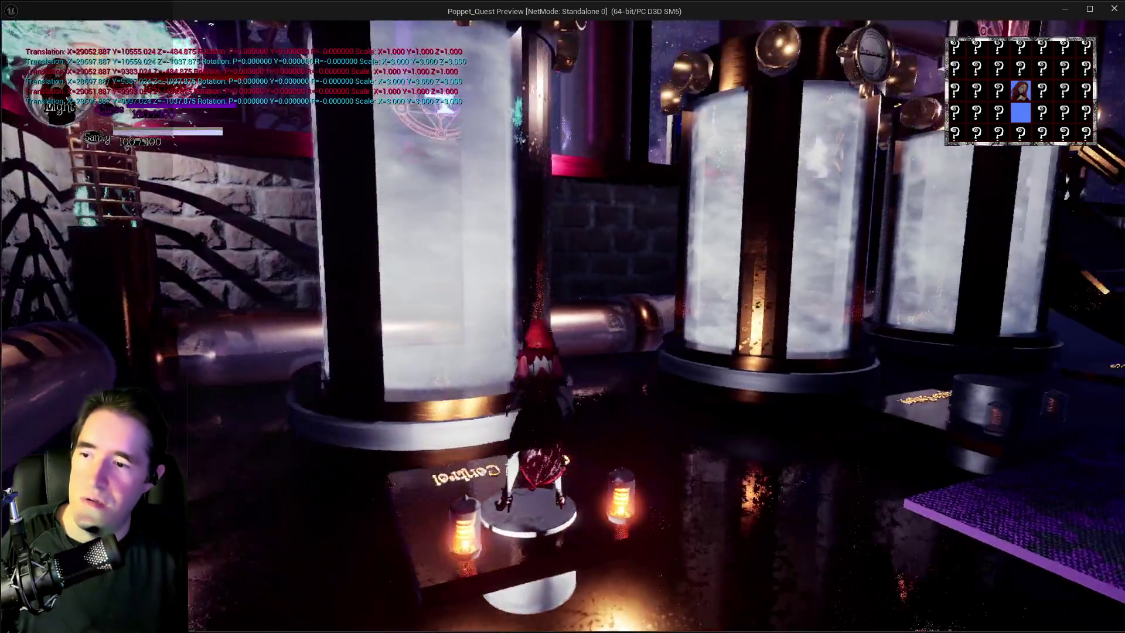
{"action": "key", "text": "w"}
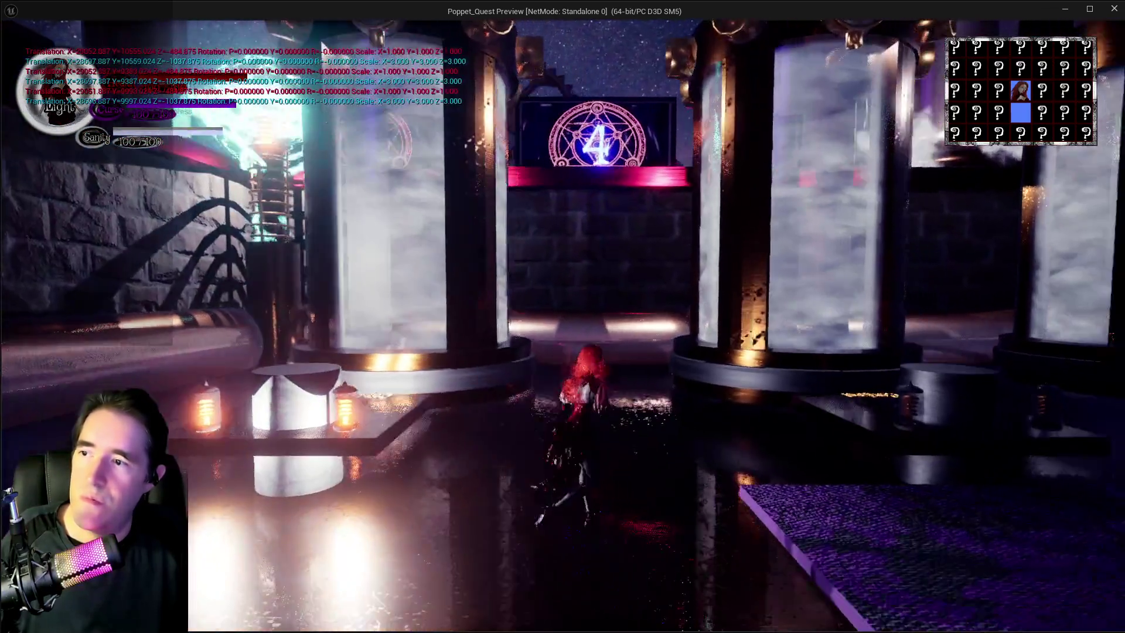
{"action": "key", "text": "s"}
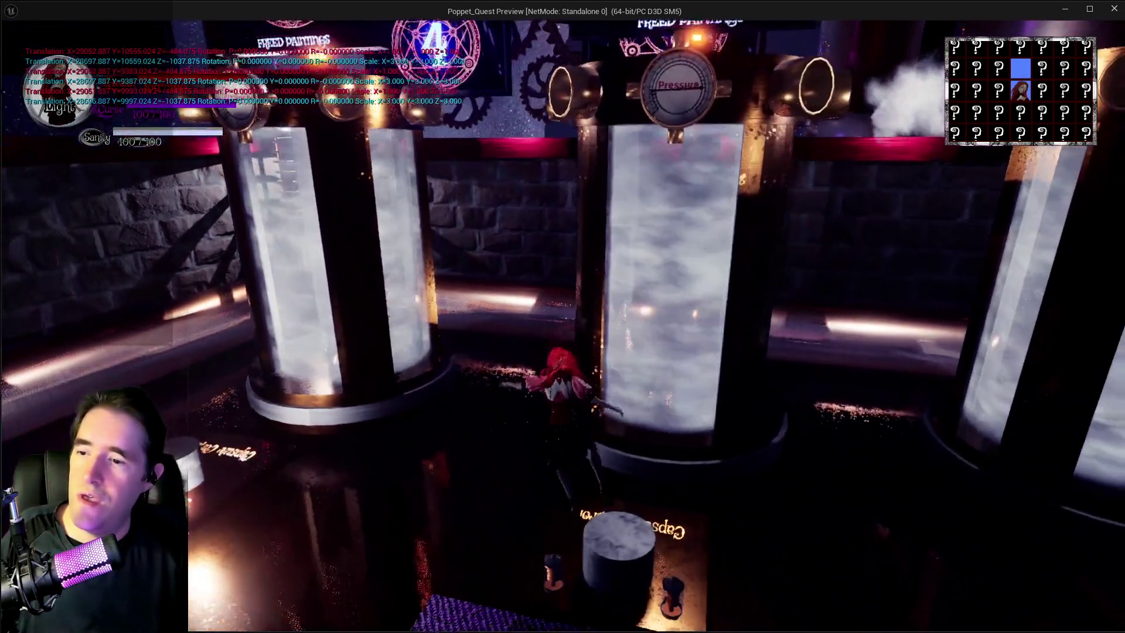
{"action": "key", "text": "w"}
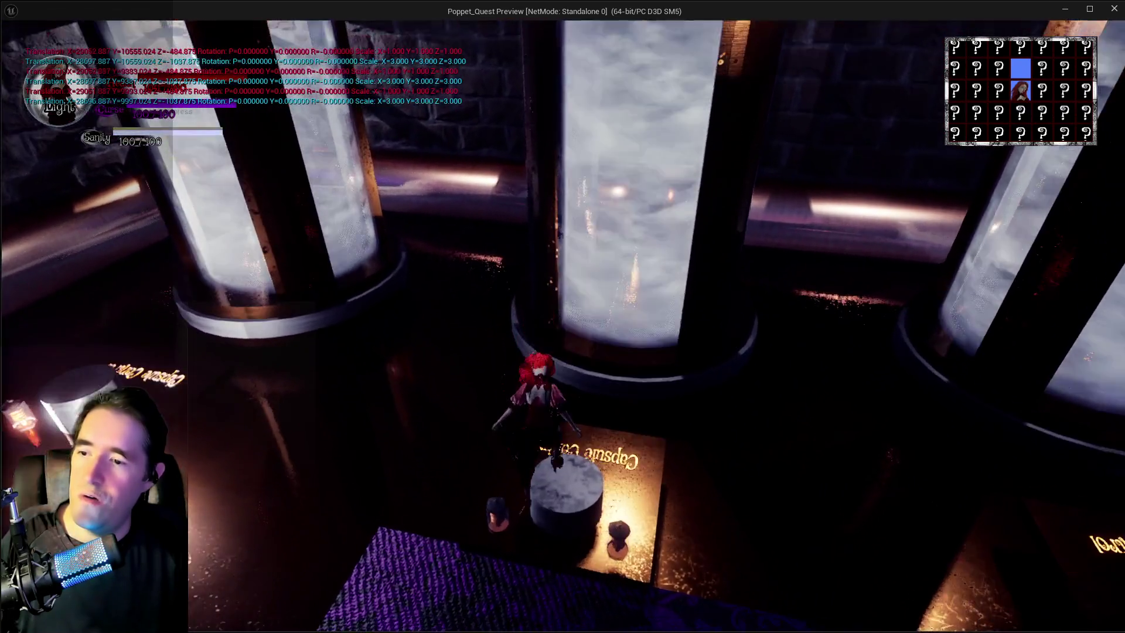
{"action": "key", "text": "w"}
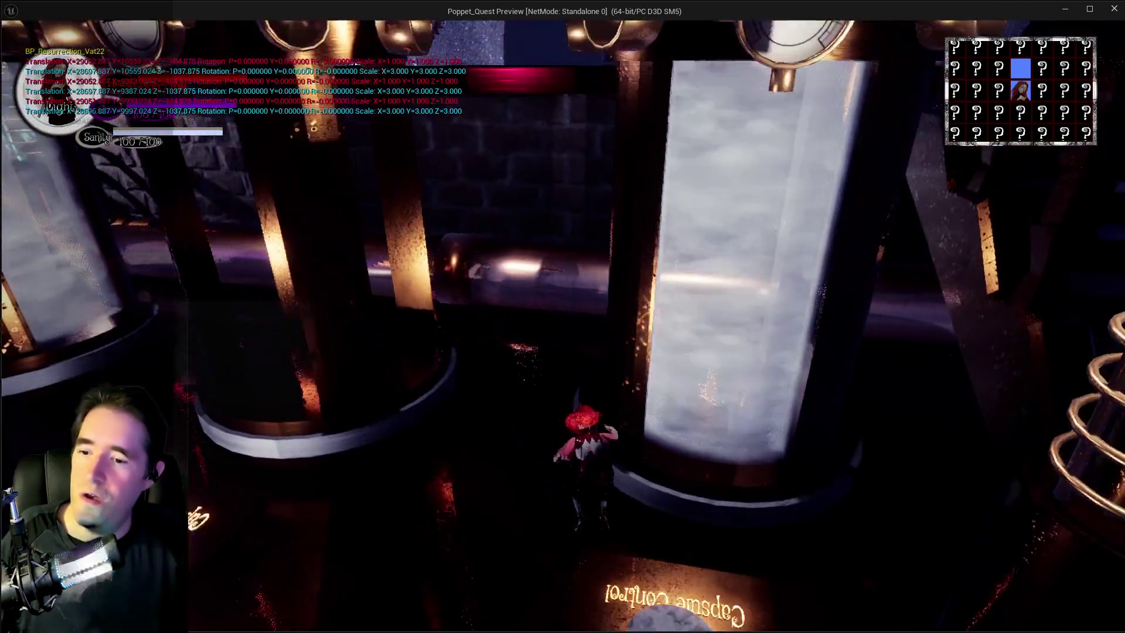
{"action": "key", "text": "w"}
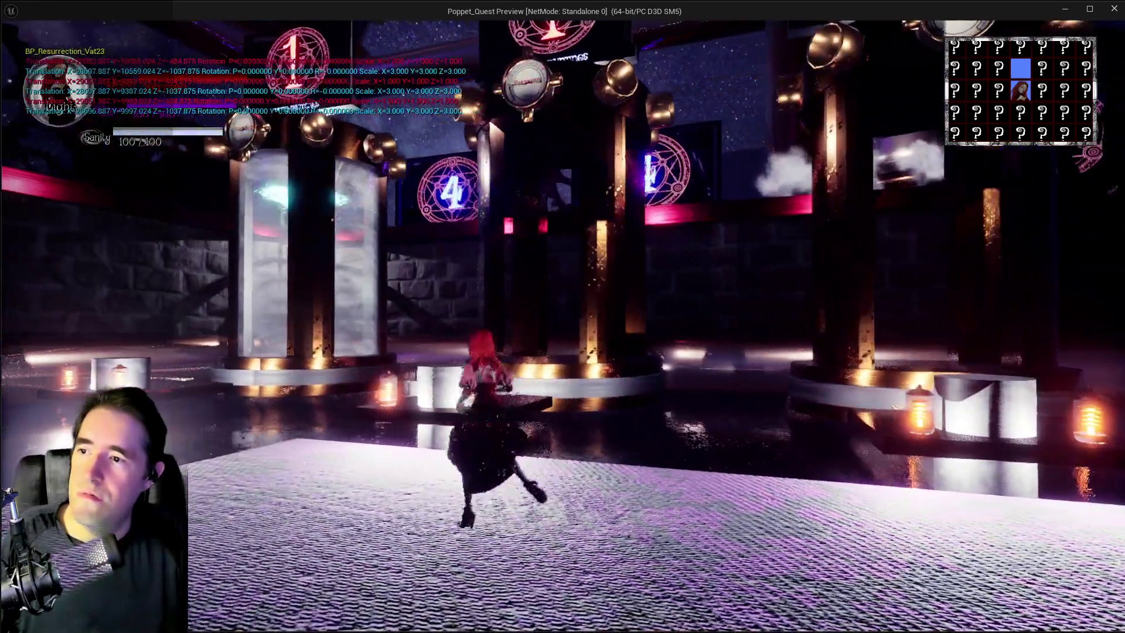
{"action": "key", "text": "w"}
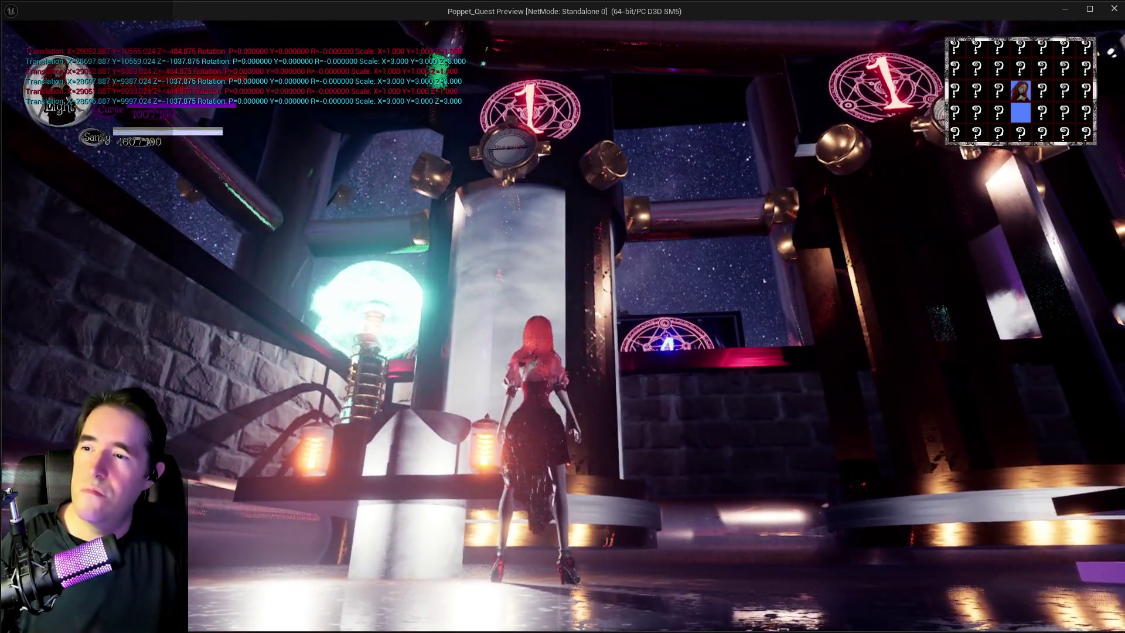
{"action": "key", "text": "alt+Tab"}
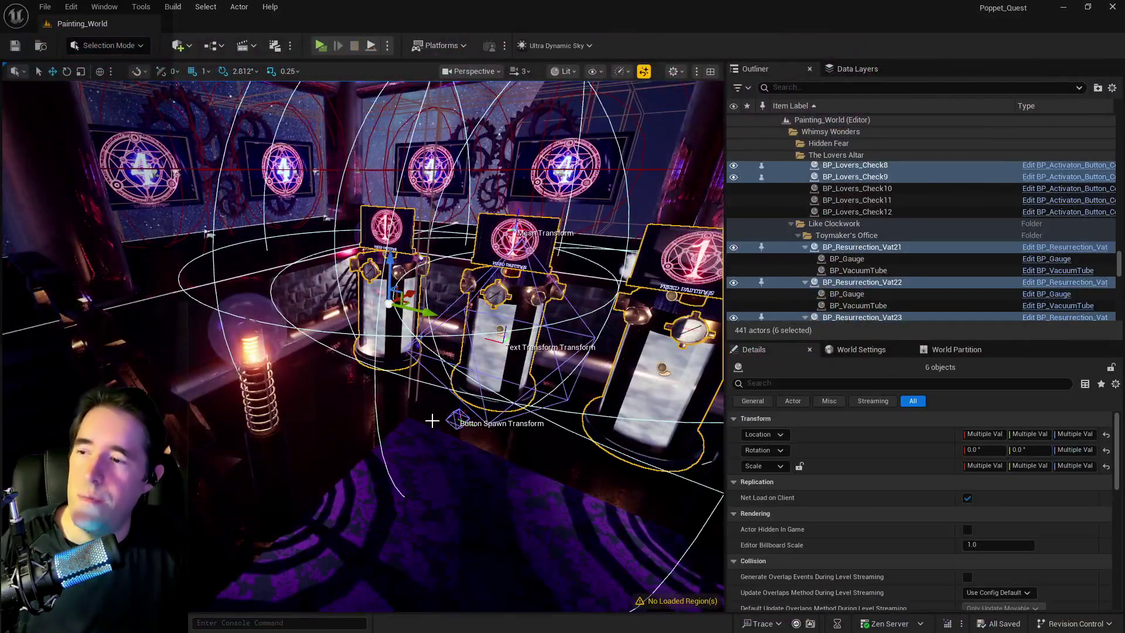
Step: Set BP_Lovers_Check7's Button Spawn Transform rotation Z to 180
{"action": "left_click", "coordinate": [379, 235]}
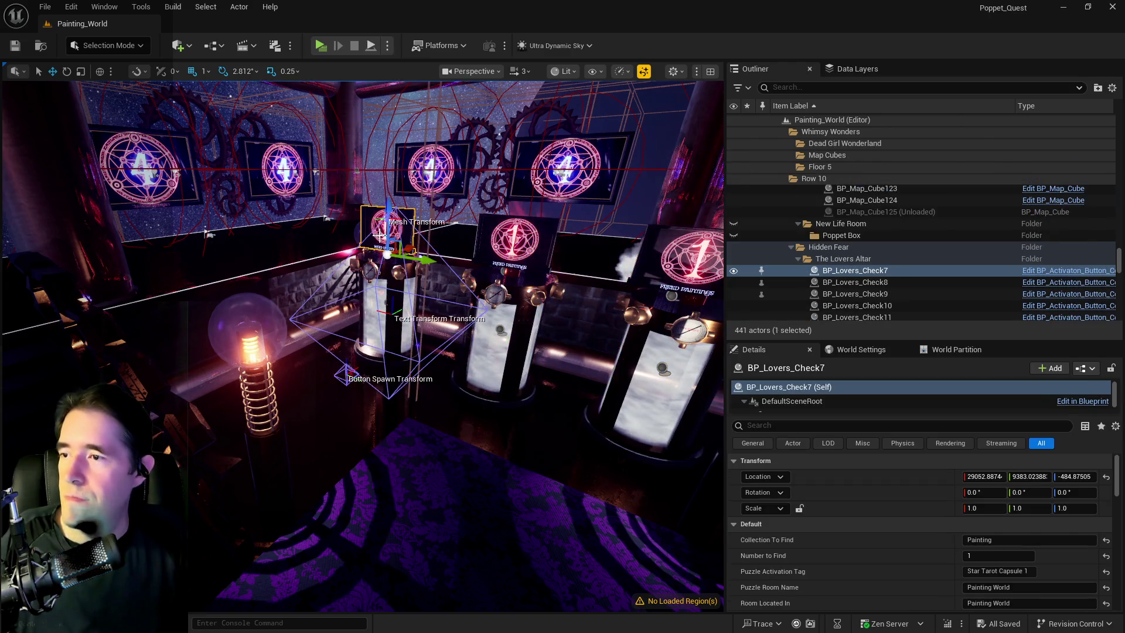
{"action": "key", "text": "f"}
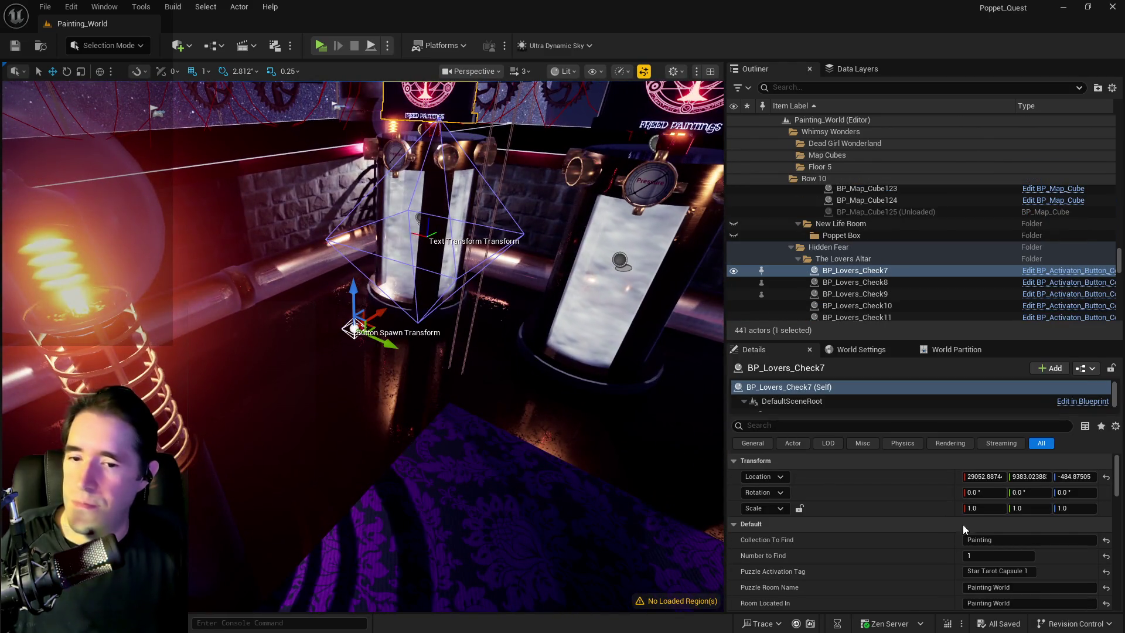
{"action": "left_click", "coordinate": [1069, 491]}
{"action": "type", "text": "180"}
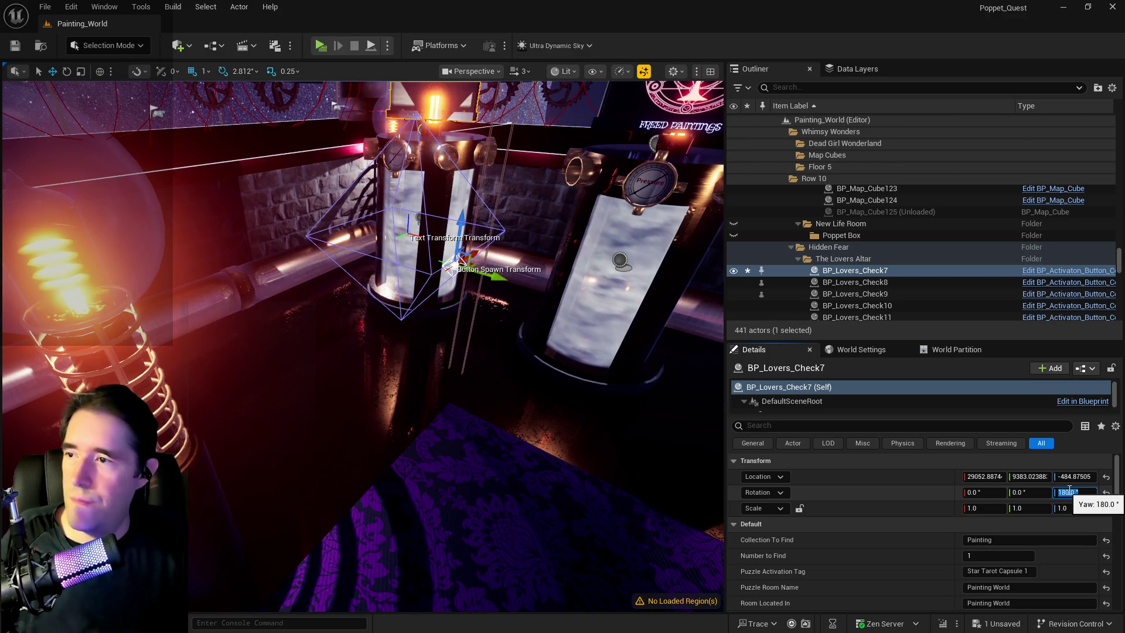
{"action": "key", "text": "ctrl+z"}
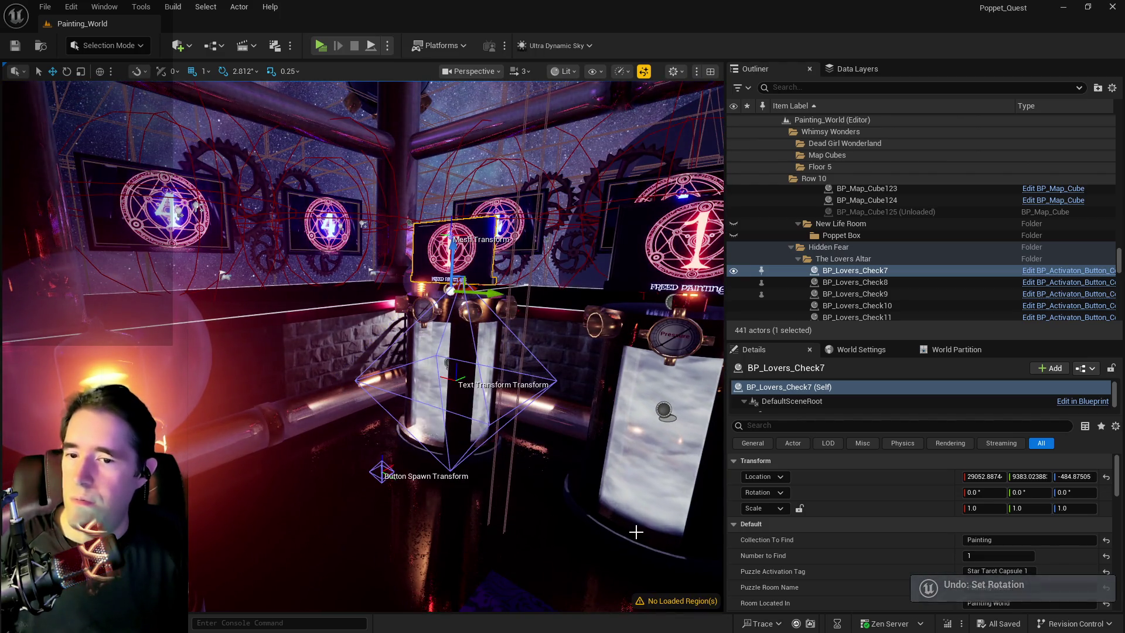
{"action": "scroll", "coordinate": [939, 566], "scroll_direction": "down", "scroll_amount": 10}
{"action": "scroll", "coordinate": [938, 566], "scroll_direction": "down", "scroll_amount": 2}
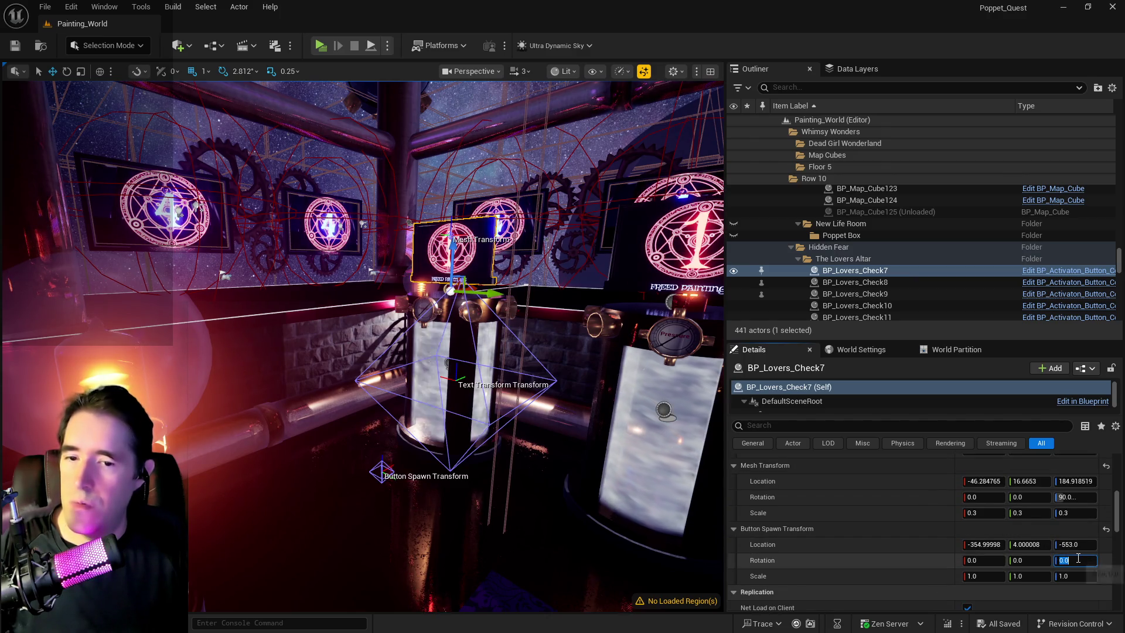
{"action": "left_click", "coordinate": [1075, 560]}
{"action": "type", "text": "18"}
Step: Select the Resurrection vat beside the altar and drag it lower
{"action": "mouse_move", "coordinate": [570, 535]}
{"action": "left_mouse_down"}
{"action": "mouse_move", "coordinate": [475, 349]}
{"action": "mouse_move", "coordinate": [474, 446]}
{"action": "mouse_move", "coordinate": [351, 446]}
{"action": "mouse_move", "coordinate": [457, 445]}
{"action": "mouse_move", "coordinate": [422, 374]}
{"action": "mouse_move", "coordinate": [419, 332]}
{"action": "left_mouse_up"}
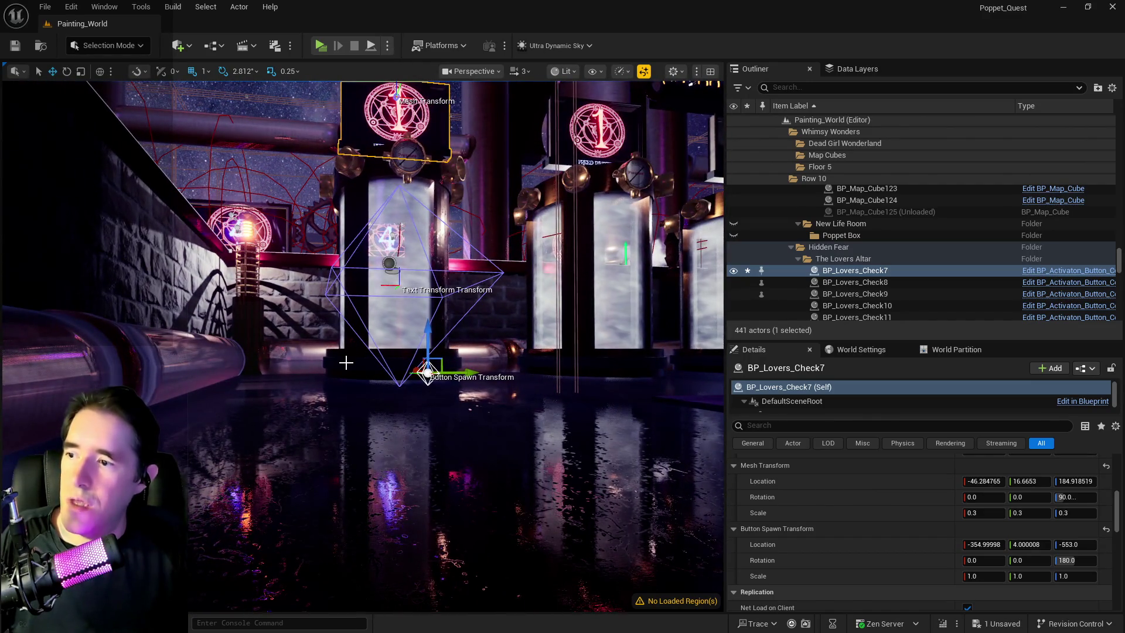
{"action": "left_click", "coordinate": [343, 360], "text": "ctrl"}
{"action": "mouse_move", "coordinate": [391, 221]}
{"action": "left_mouse_down"}
{"action": "mouse_move", "coordinate": [401, 235]}
{"action": "mouse_move", "coordinate": [399, 216]}
{"action": "mouse_move", "coordinate": [462, 224]}
{"action": "left_mouse_up"}
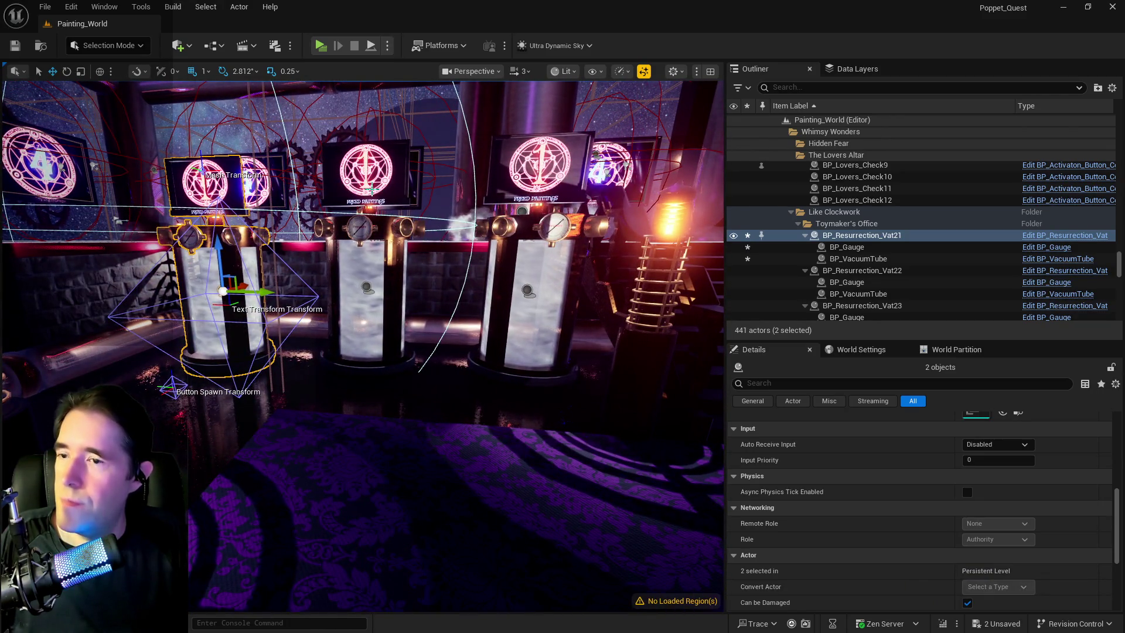
Step: Undo the accidental vat move, reframe the vats, and save the level
{"action": "left_click", "coordinate": [359, 240]}
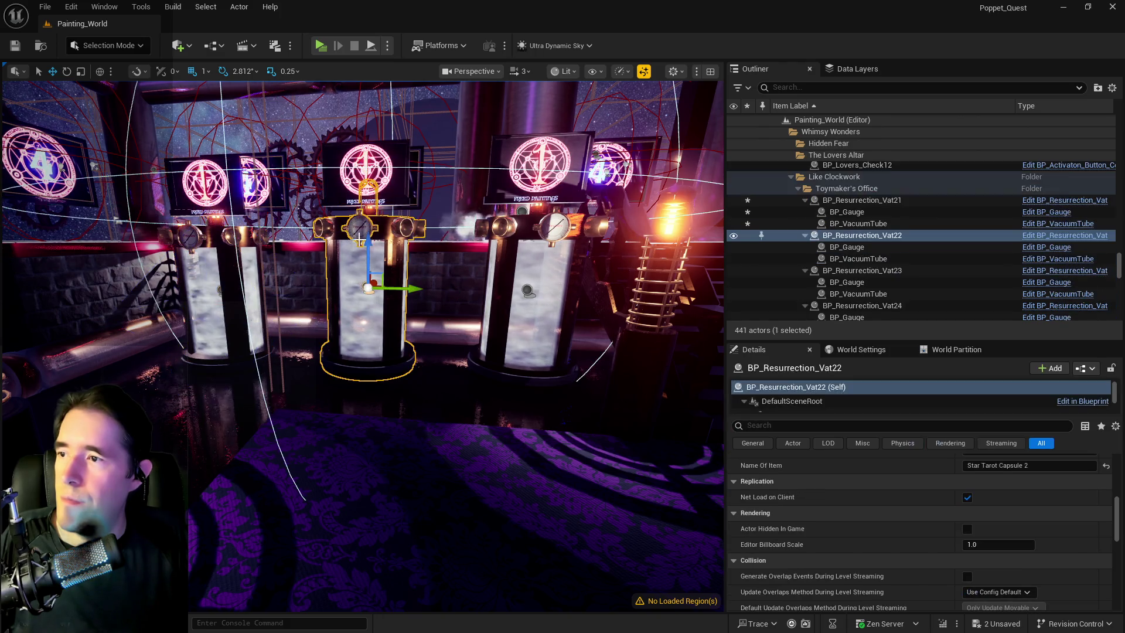
{"action": "key", "text": "ctrl+z"}
{"action": "key", "text": "ctrl+z"}
{"action": "key", "text": "ctrl+z"}
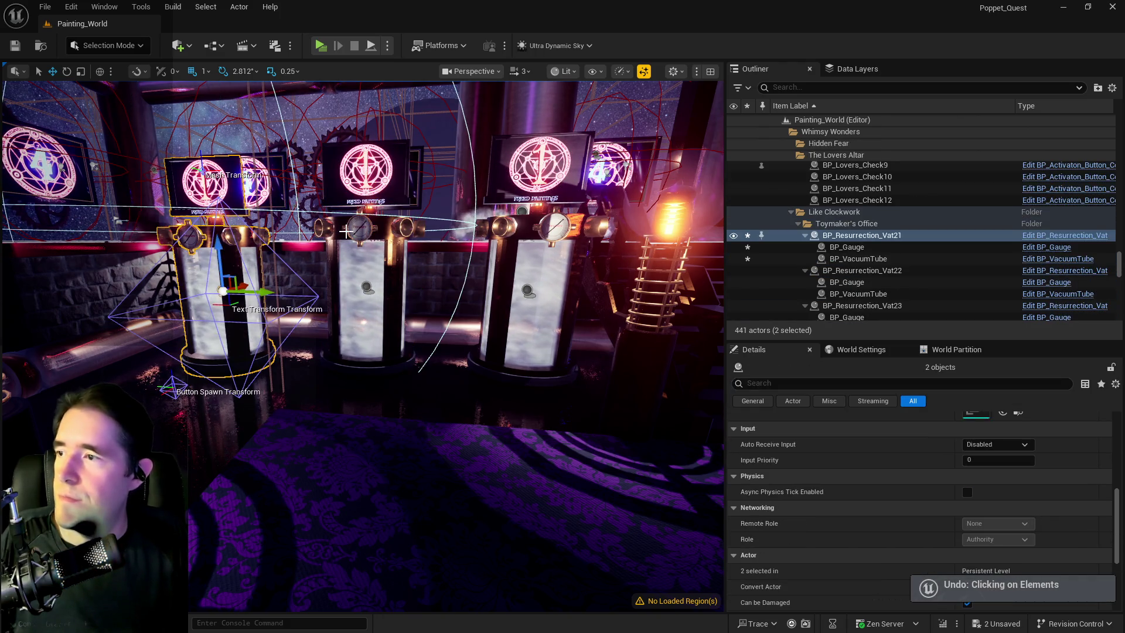
{"action": "key", "text": "ctrl+z"}
{"action": "key", "text": "ctrl+z"}
{"action": "key", "text": "ctrl+z"}
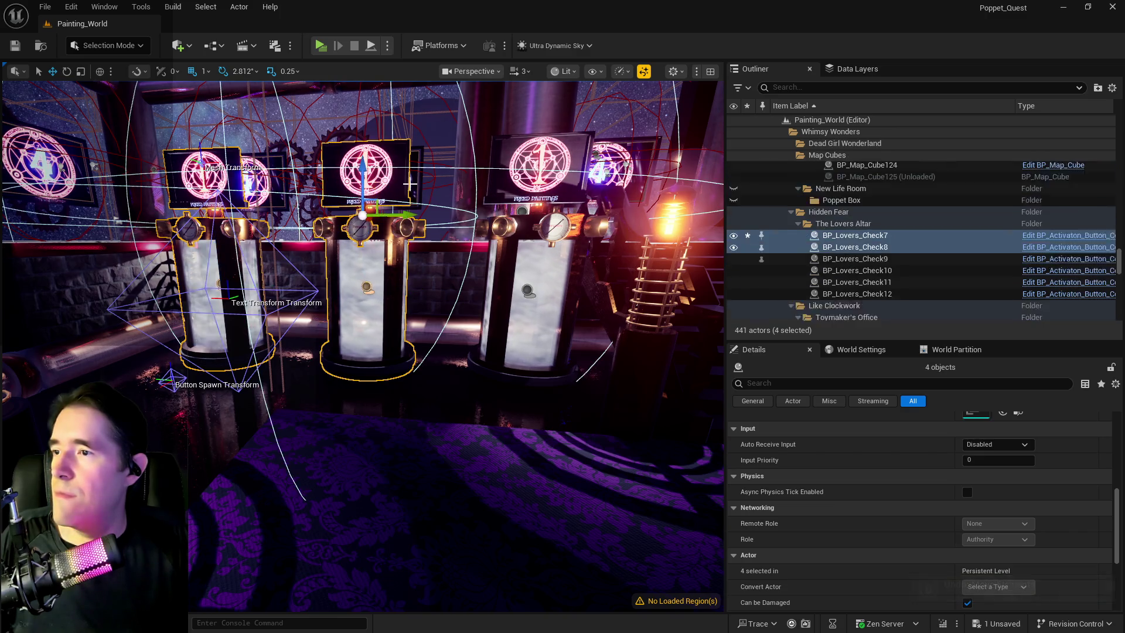
{"action": "key", "text": "ctrl+z"}
{"action": "key", "text": "ctrl+z"}
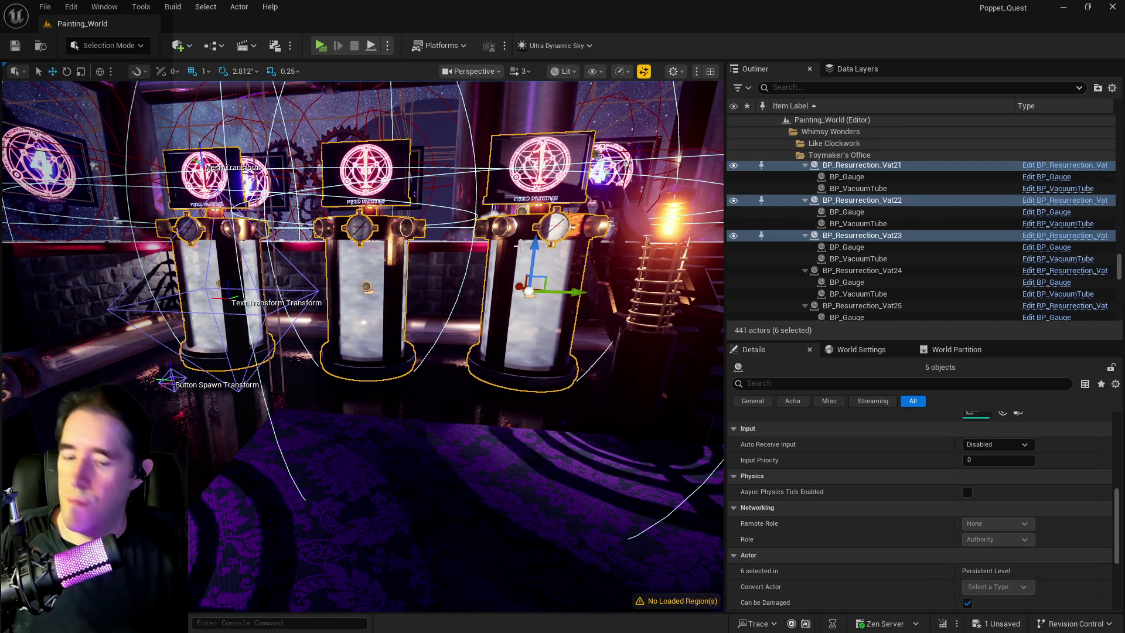
{"action": "key", "text": "f"}
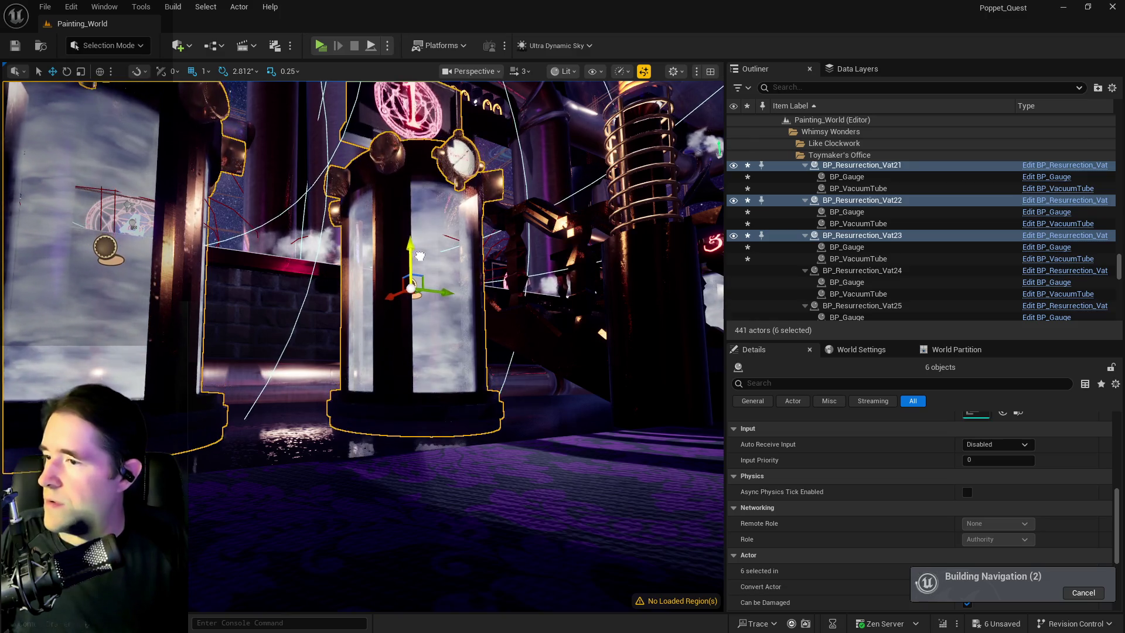
{"action": "mouse_move", "coordinate": [421, 257]}
{"action": "left_mouse_down"}
{"action": "mouse_move", "coordinate": [424, 245]}
{"action": "mouse_move", "coordinate": [431, 275]}
{"action": "left_mouse_up"}
{"action": "left_click_drag", "start_coordinate": [512, 207], "coordinate": [623, 206]}
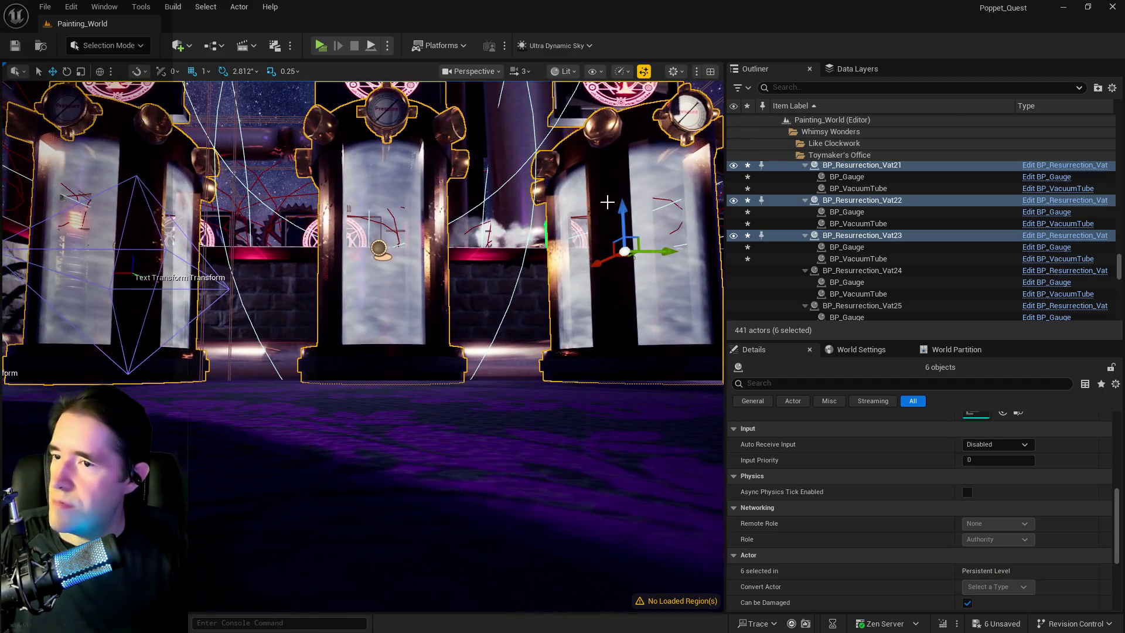
{"action": "key", "text": "ctrl+s"}
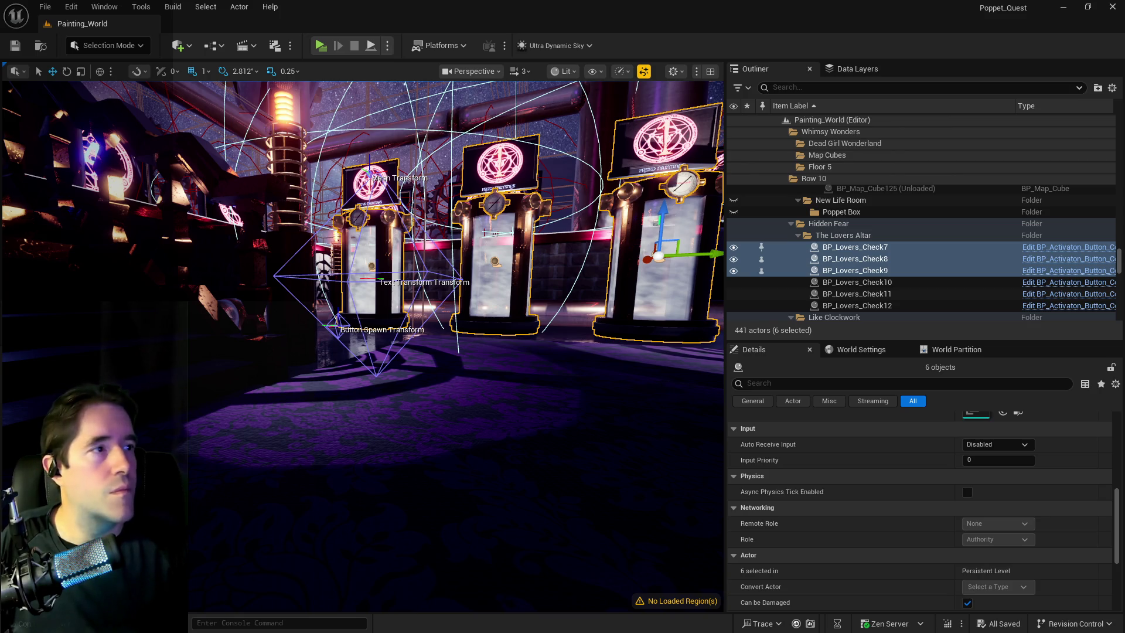
Step: Select BP_Map_Cube155 and put the cursor in the Details search box
{"action": "scroll", "coordinate": [440, 397], "scroll_direction": "up", "scroll_amount": 10}
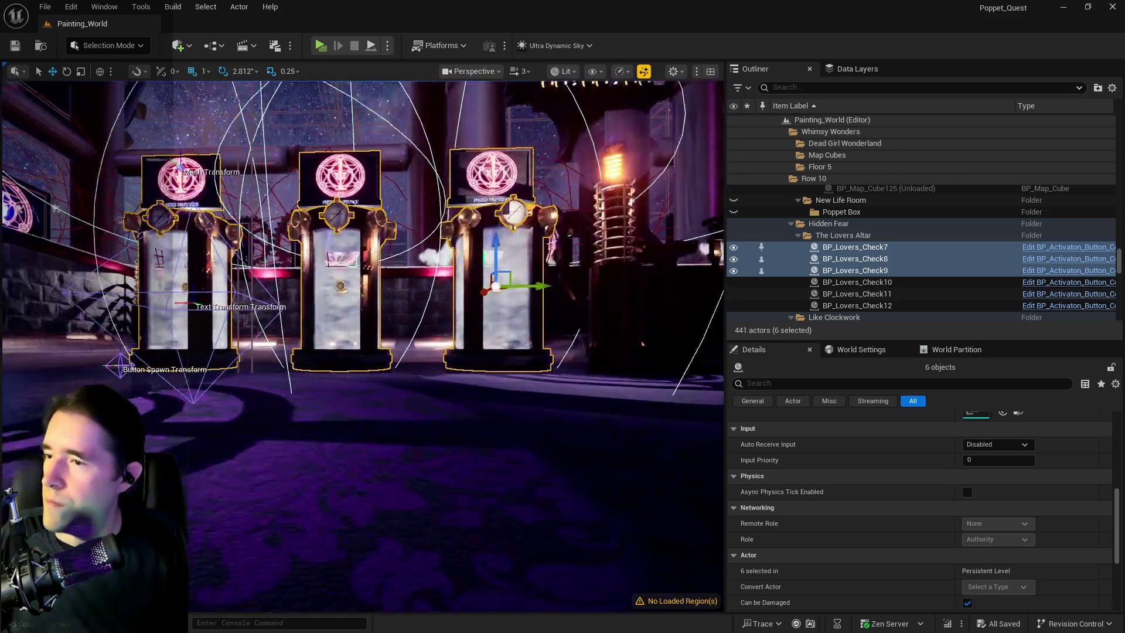
{"action": "scroll", "coordinate": [439, 397], "scroll_direction": "down", "scroll_amount": 10}
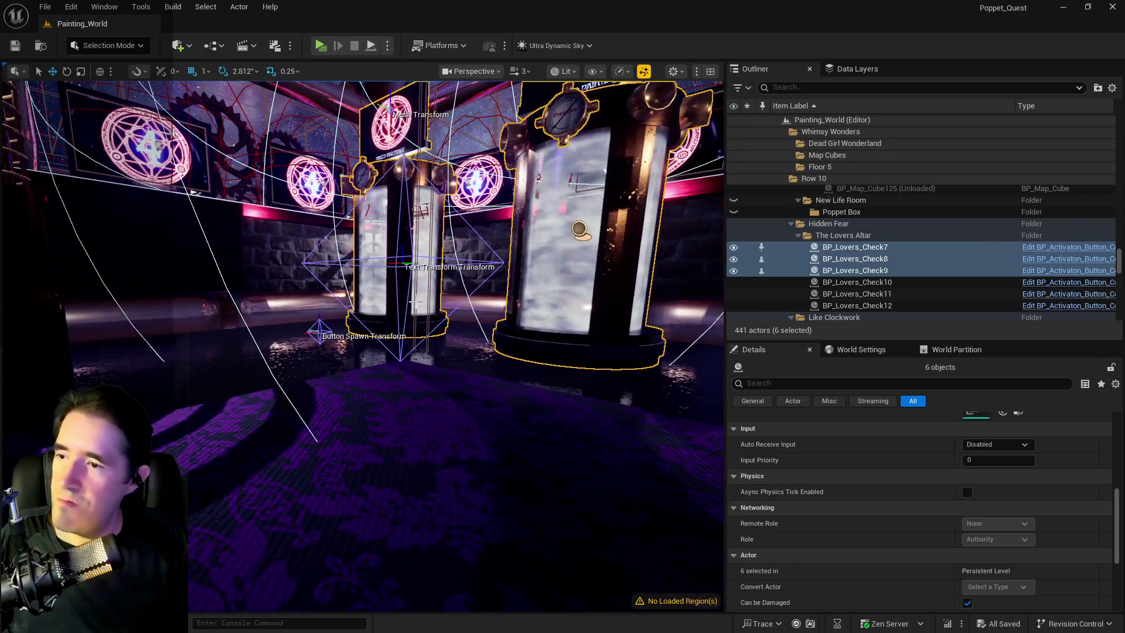
{"action": "left_click", "coordinate": [390, 153]}
{"action": "left_click", "coordinate": [852, 422]}
Step: Filter Details by 'tag' and tag the first Resurrection vat Star Tarot Capsule 1, then save
{"action": "type", "text": "tag"}
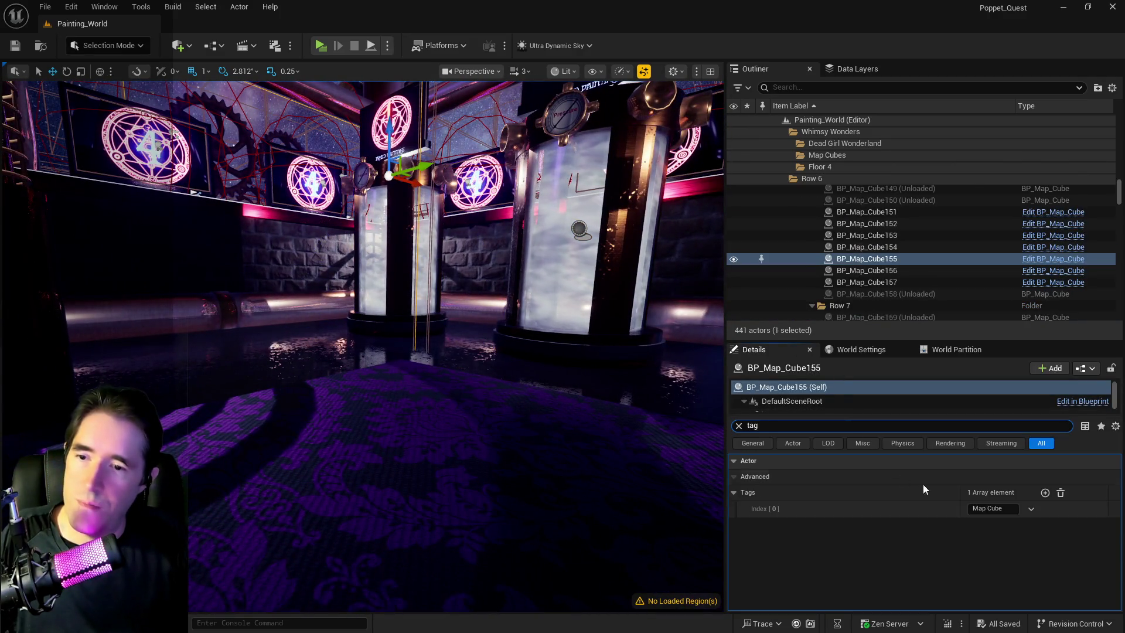
{"action": "left_click", "coordinate": [399, 235]}
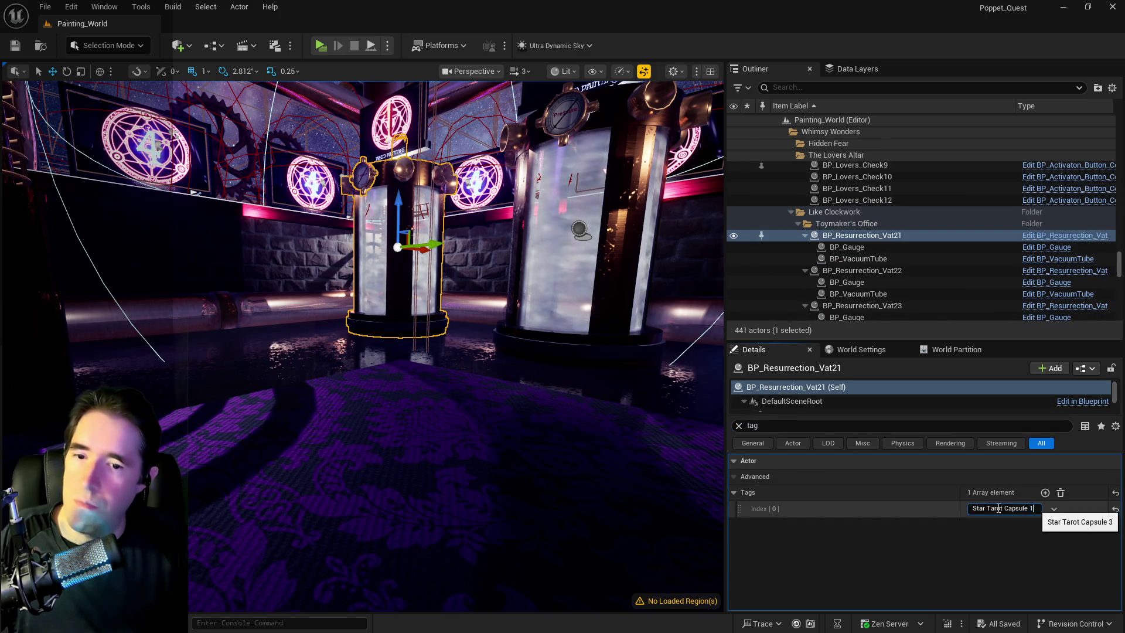
{"action": "key", "text": "Return"}
{"action": "mouse_move", "coordinate": [358, 340]}
{"action": "left_mouse_down"}
{"action": "mouse_move", "coordinate": [358, 363]}
{"action": "mouse_move", "coordinate": [357, 341]}
{"action": "left_mouse_up"}
{"action": "key", "text": "ctrl+s"}
Step: Clear the search and set the vat's Name Of Item to Star Tarot Capsule 1
{"action": "left_click", "coordinate": [738, 426]}
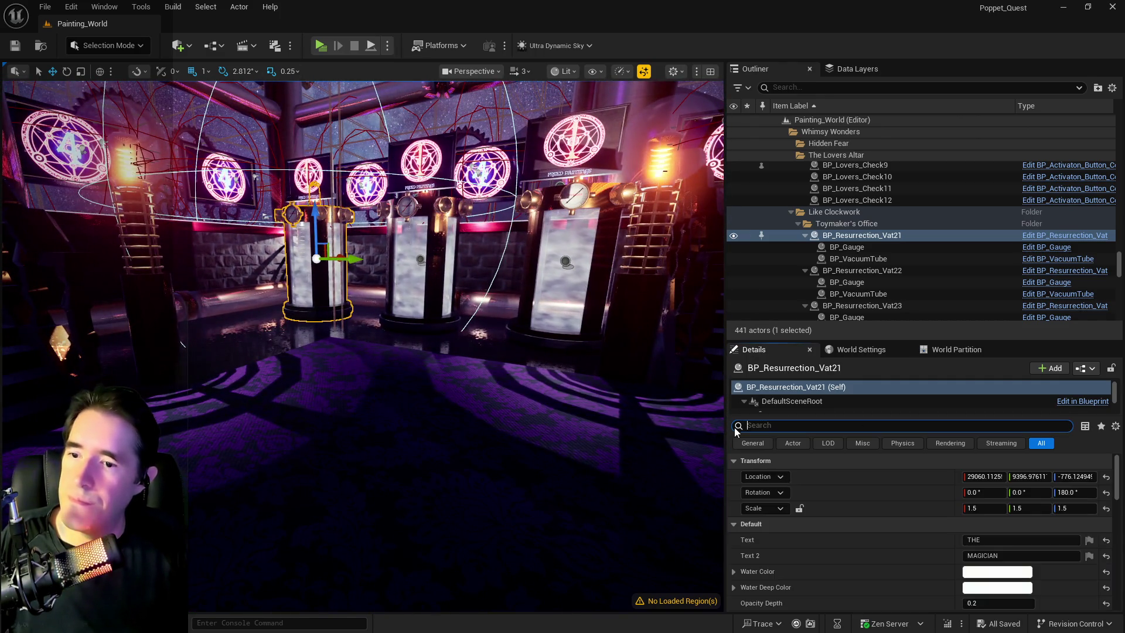
{"action": "scroll", "coordinate": [935, 555], "scroll_direction": "down", "scroll_amount": 5}
{"action": "double_click", "coordinate": [1027, 578]}
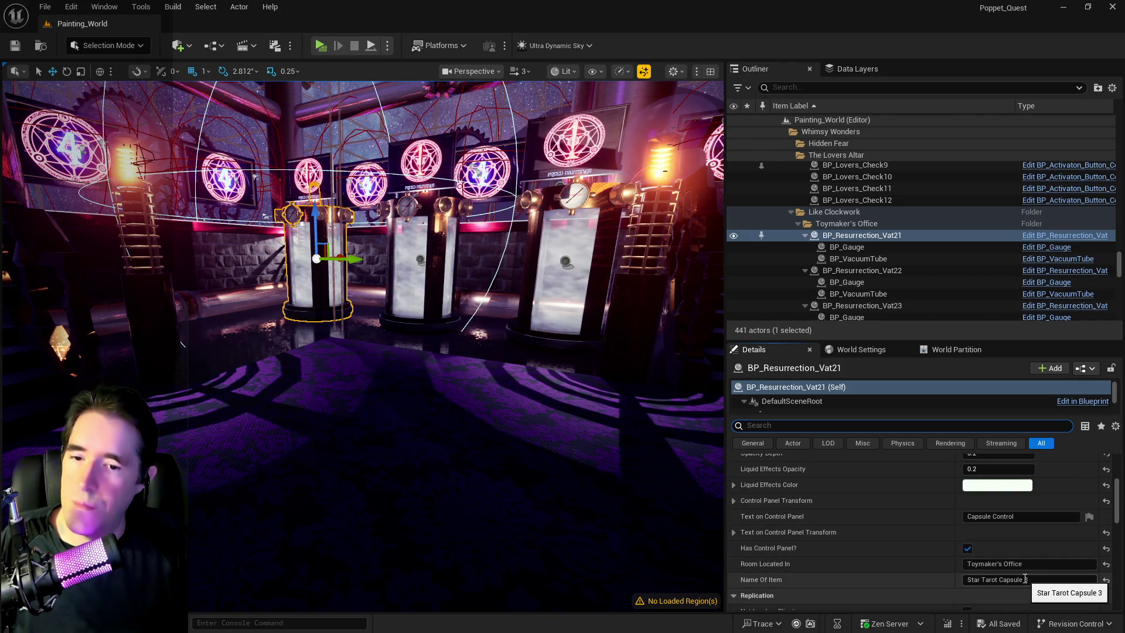
{"action": "left_click", "coordinate": [437, 279]}
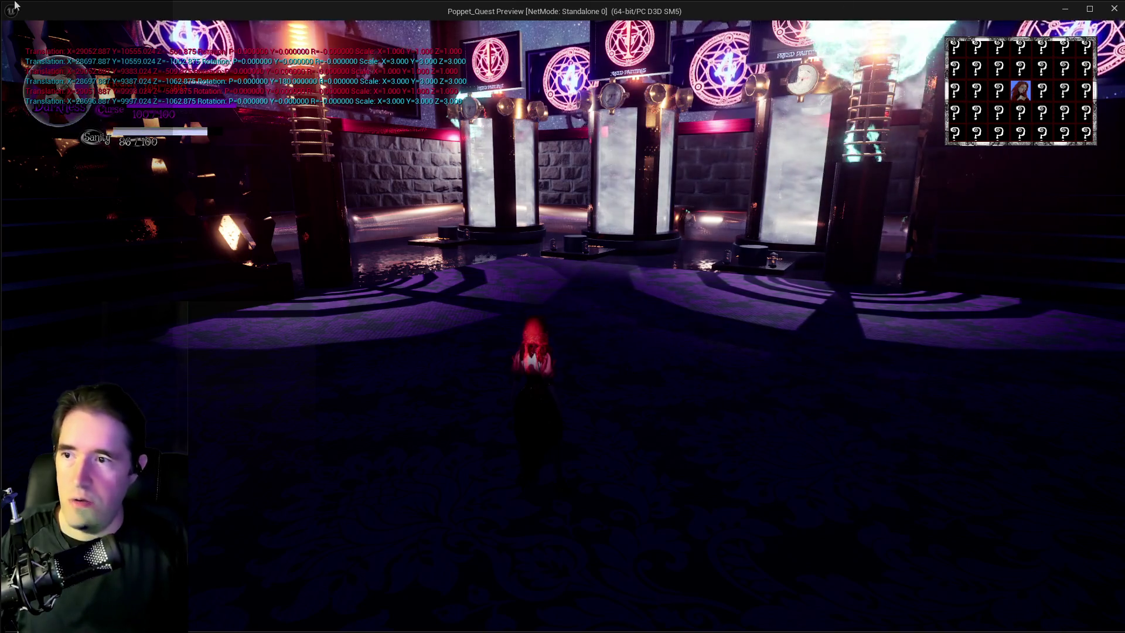
{"action": "key", "text": "w"}
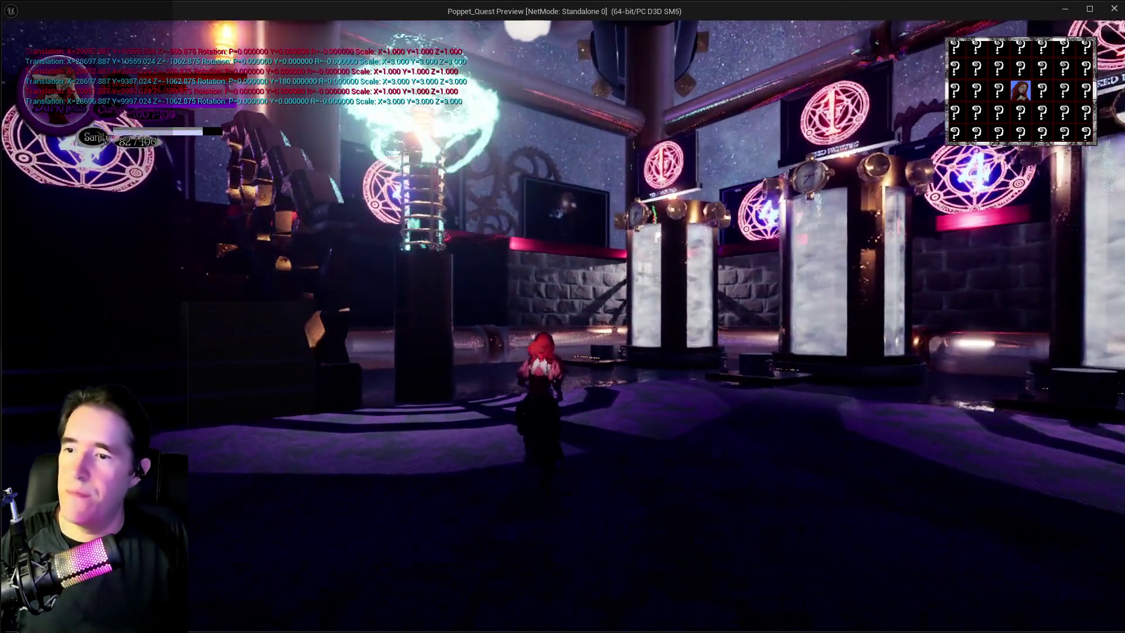
{"action": "key", "text": "a"}
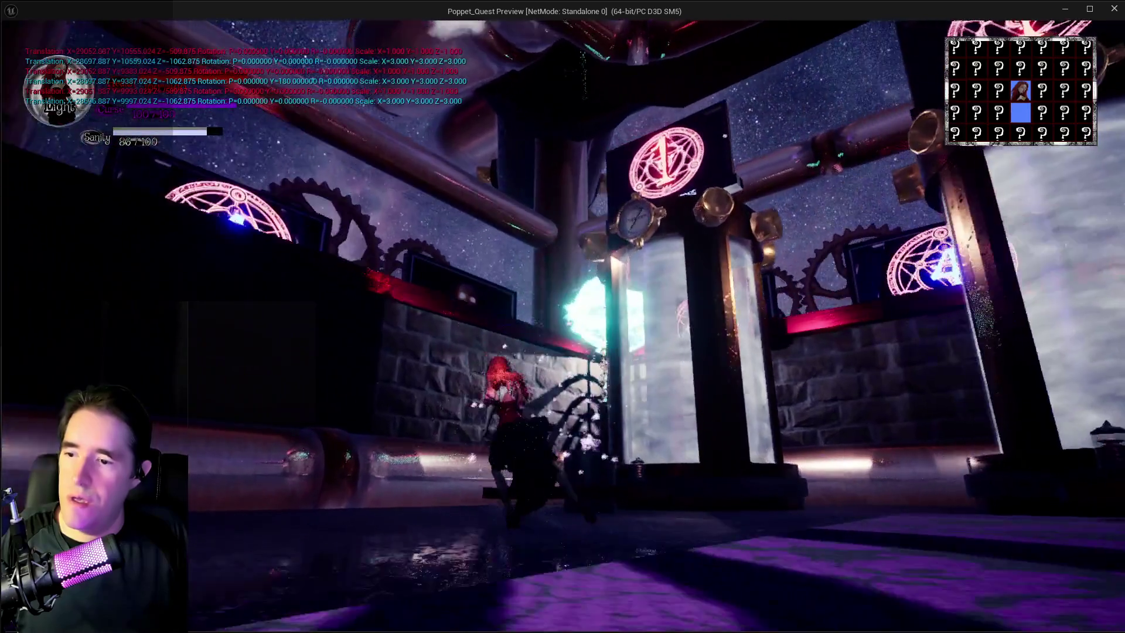
{"action": "key", "text": "w"}
{"action": "key", "text": "s"}
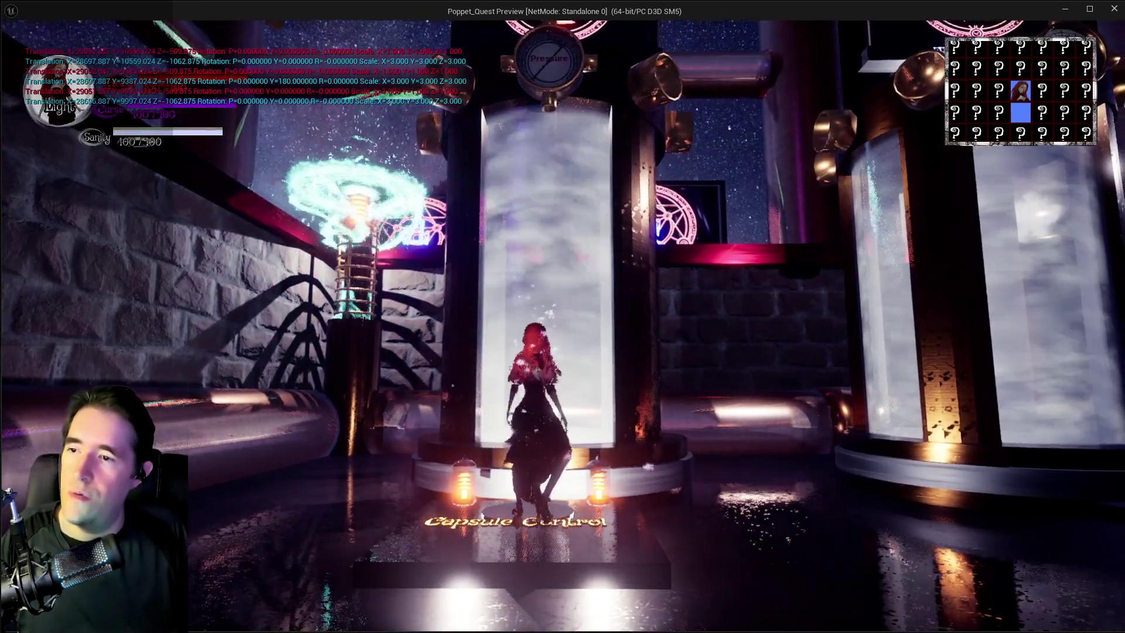
{"action": "key", "text": "w"}
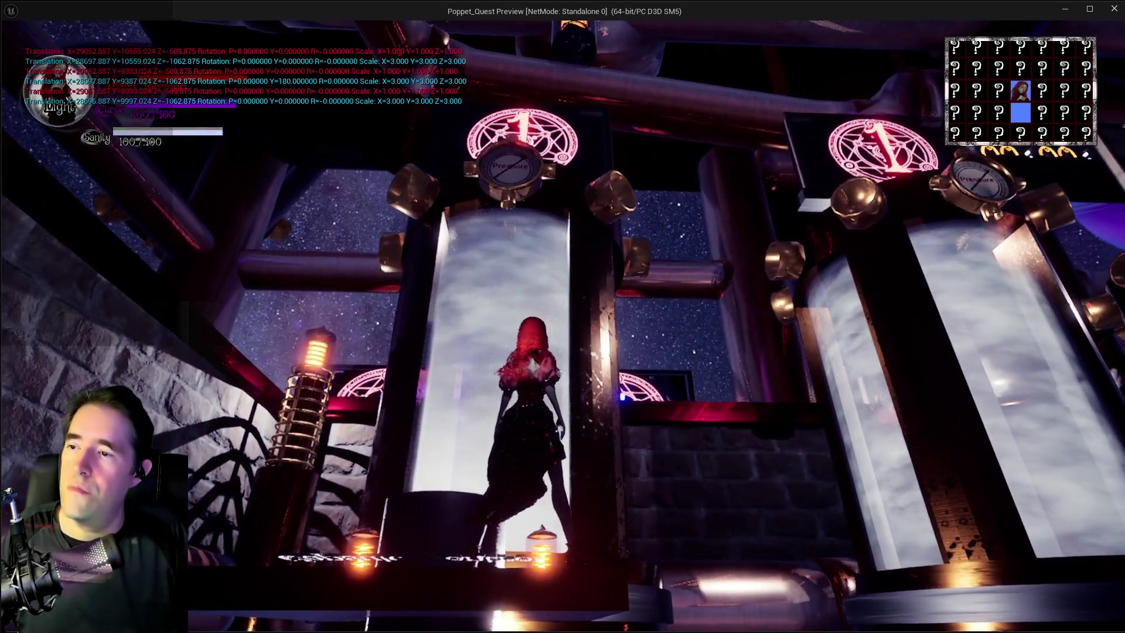
{"action": "key", "text": "s"}
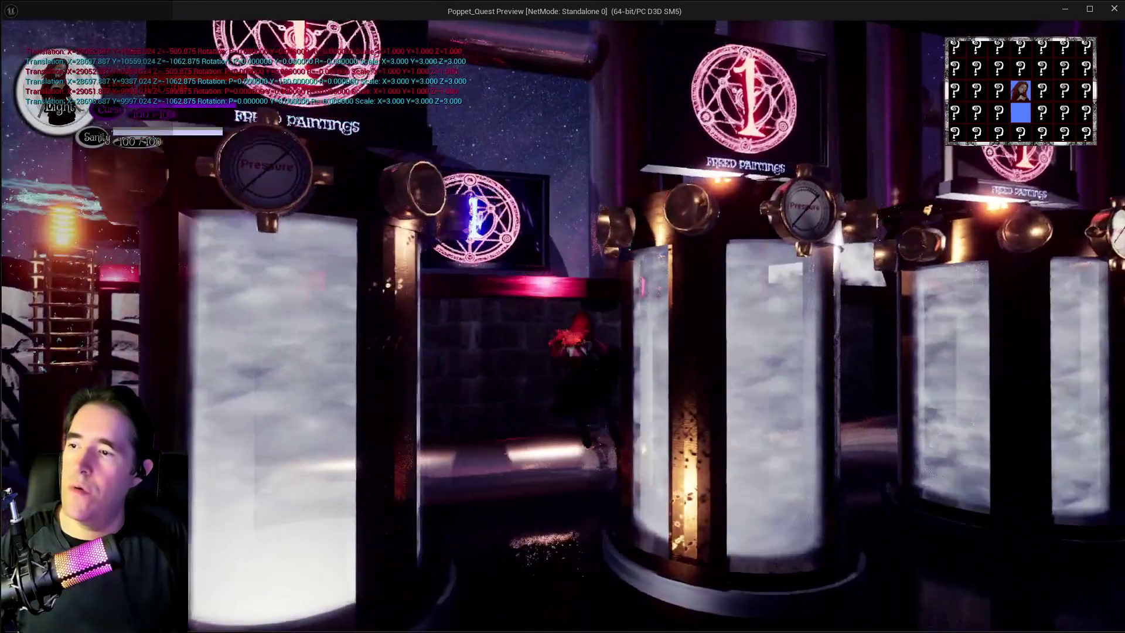
{"action": "key", "text": "w"}
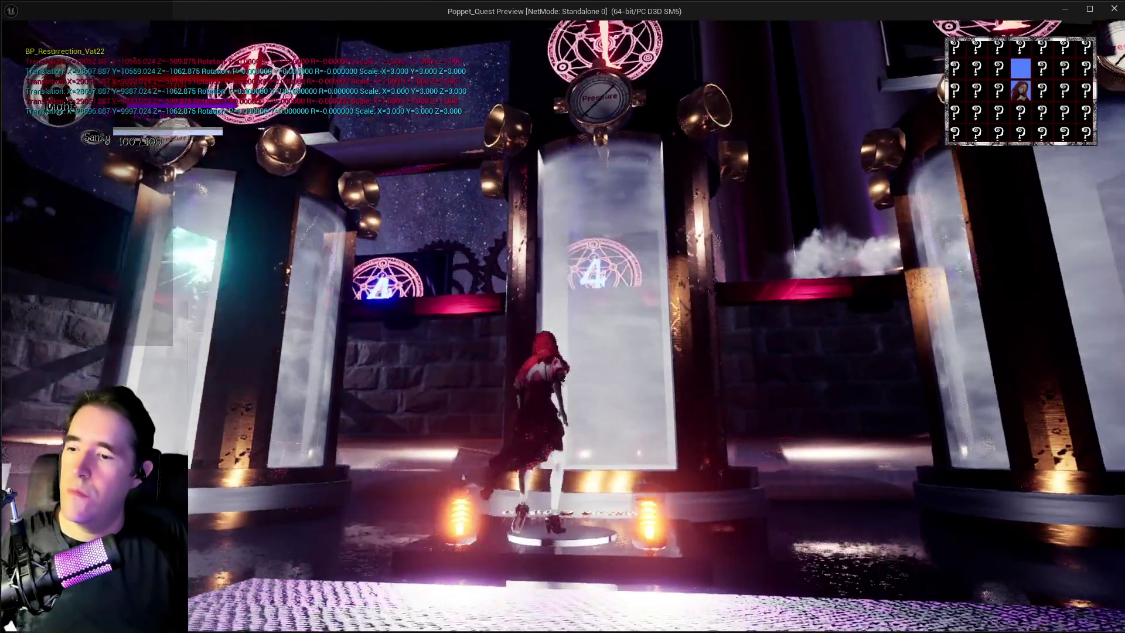
{"action": "key", "text": "s"}
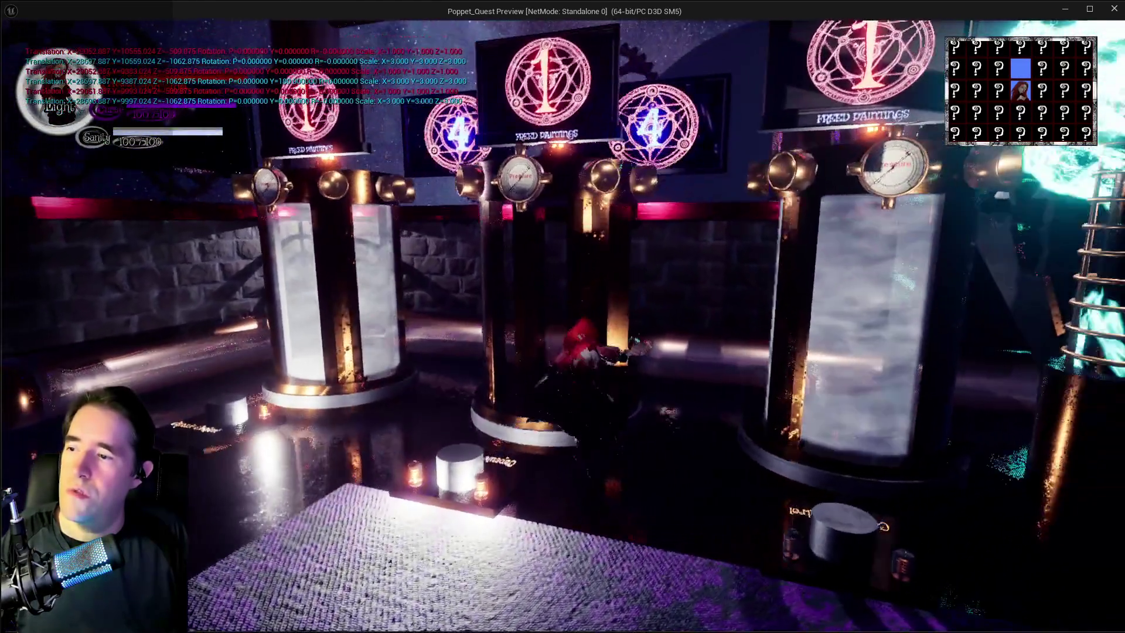
{"action": "key", "text": "d"}
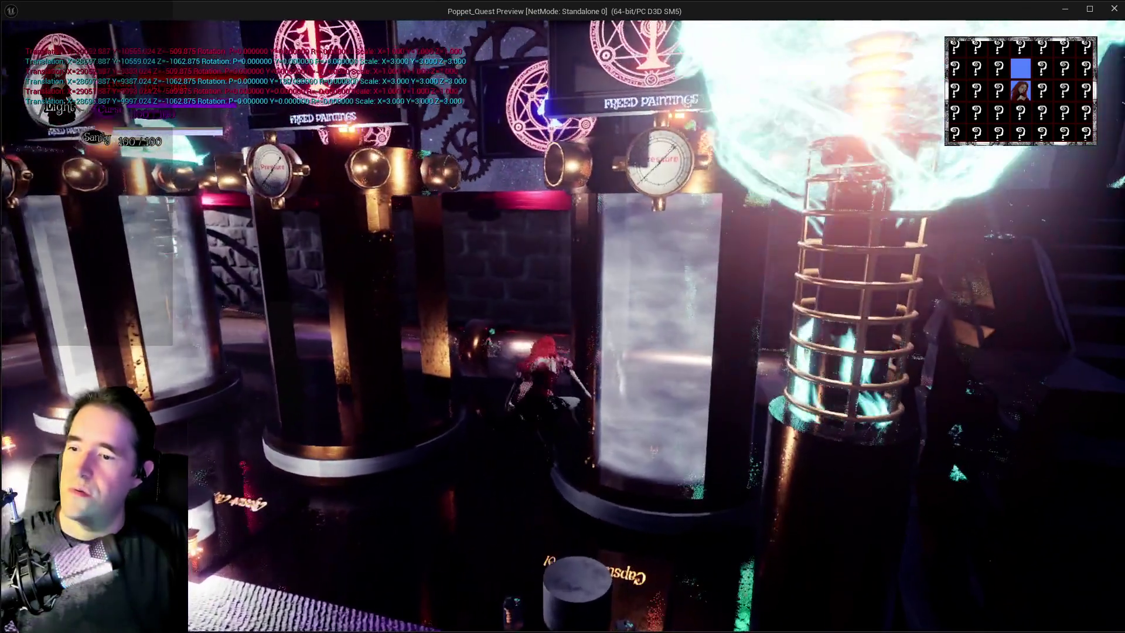
{"action": "key", "text": "a"}
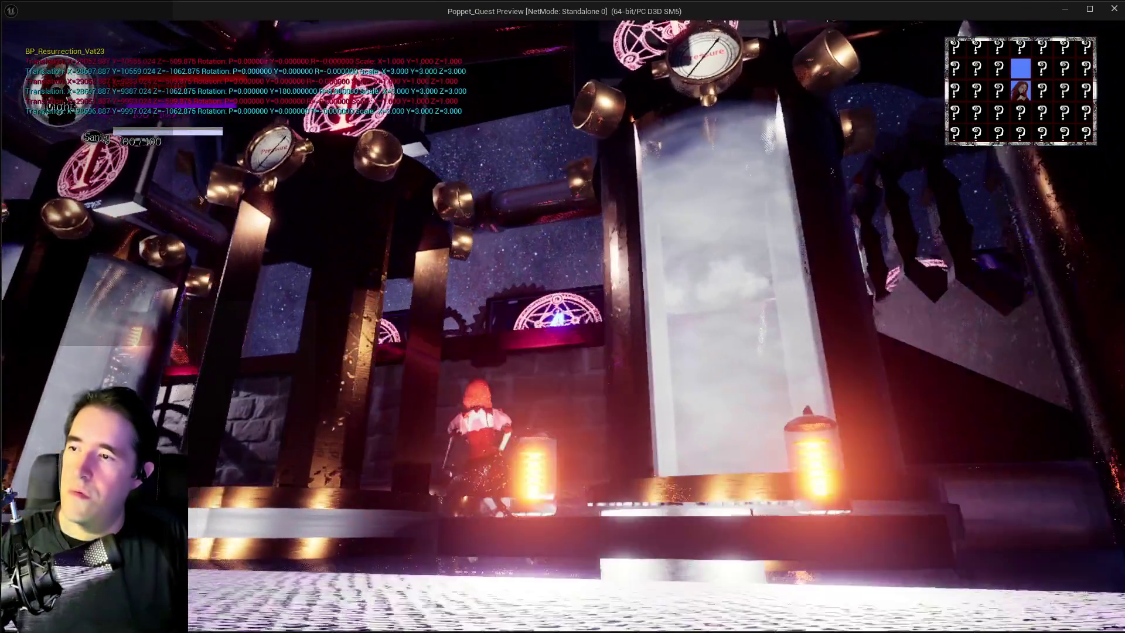
{"action": "key", "text": "Escape"}
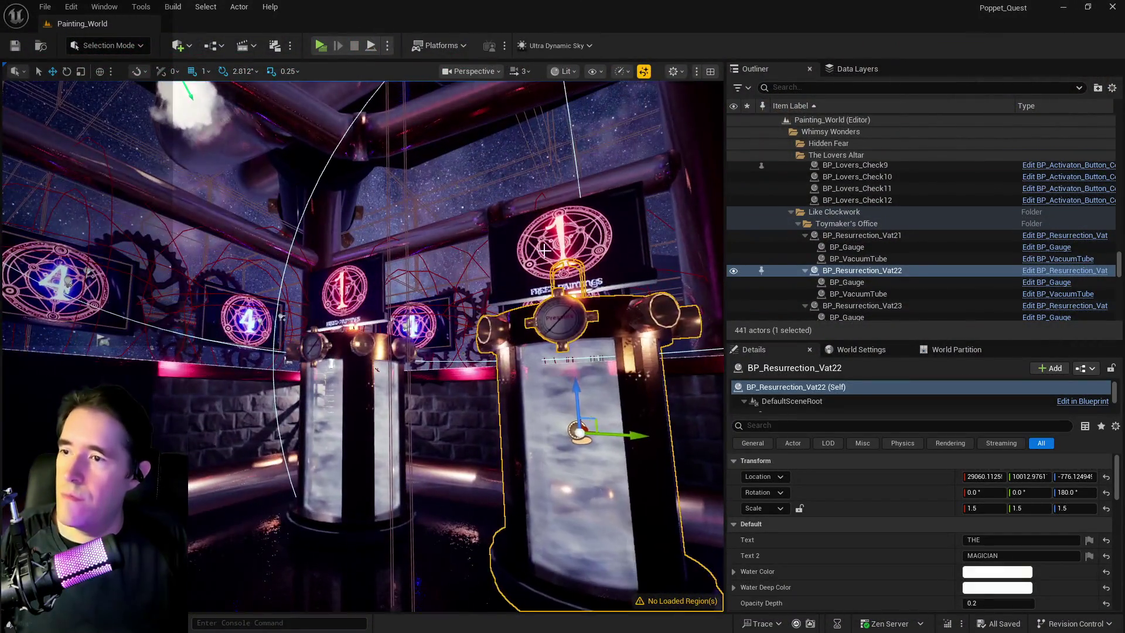
Step: Commit -90 as BP_Lovers_Check8's Mesh Transform rotation Z
{"action": "left_click", "coordinate": [545, 250]}
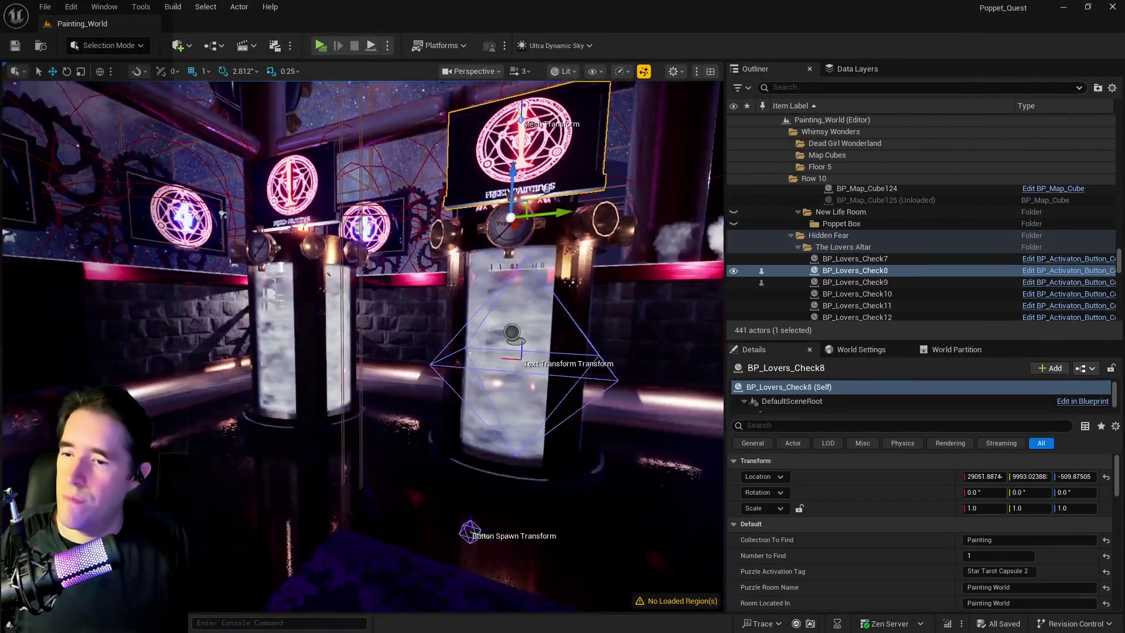
{"action": "scroll", "coordinate": [975, 537], "scroll_direction": "down", "scroll_amount": 10}
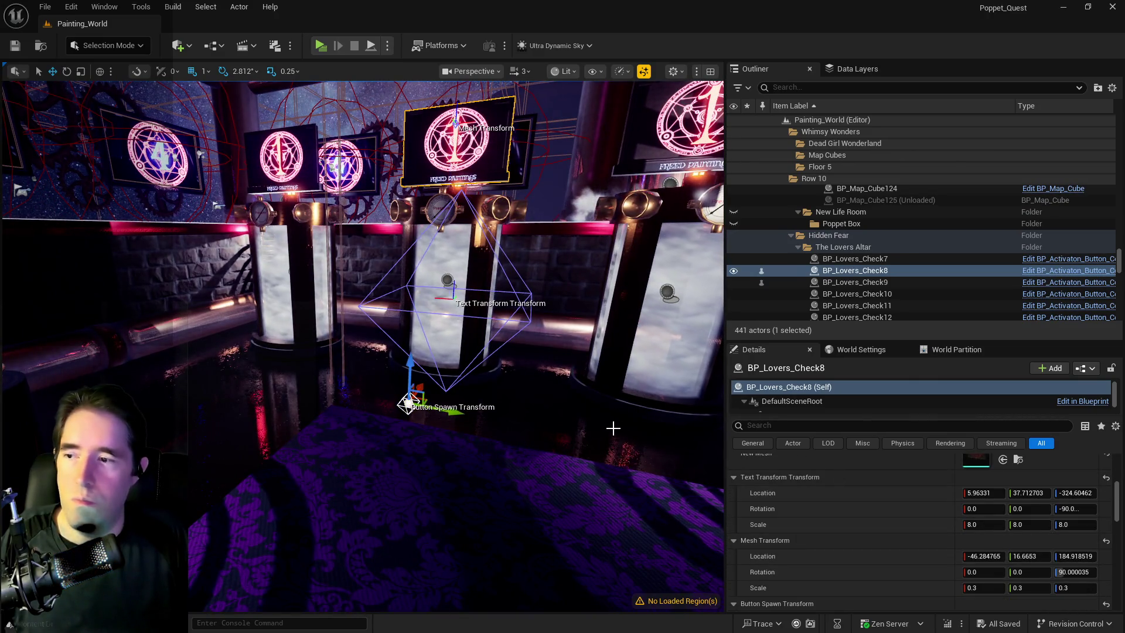
{"action": "key", "text": "f"}
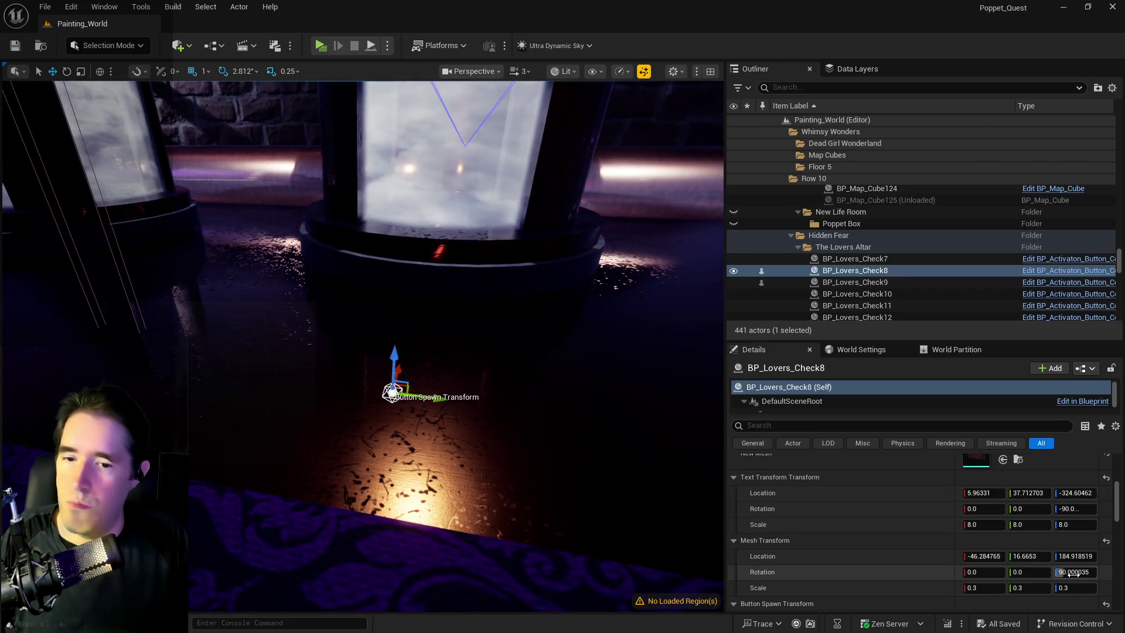
{"action": "type", "text": "-90"}
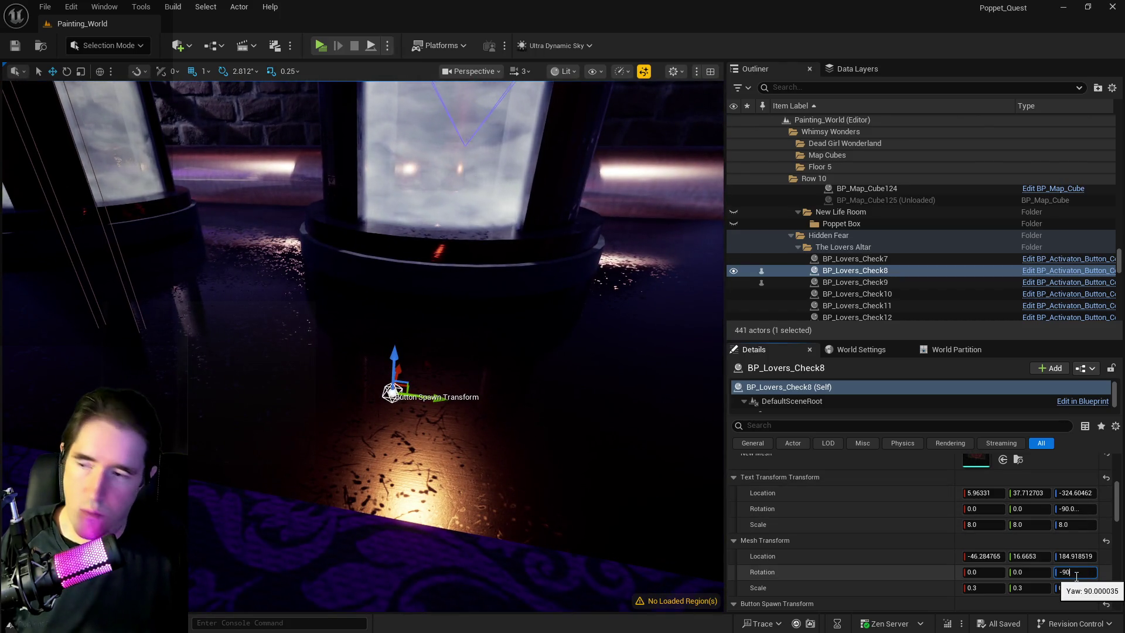
{"action": "key", "text": "Return"}
{"action": "key", "text": "f"}
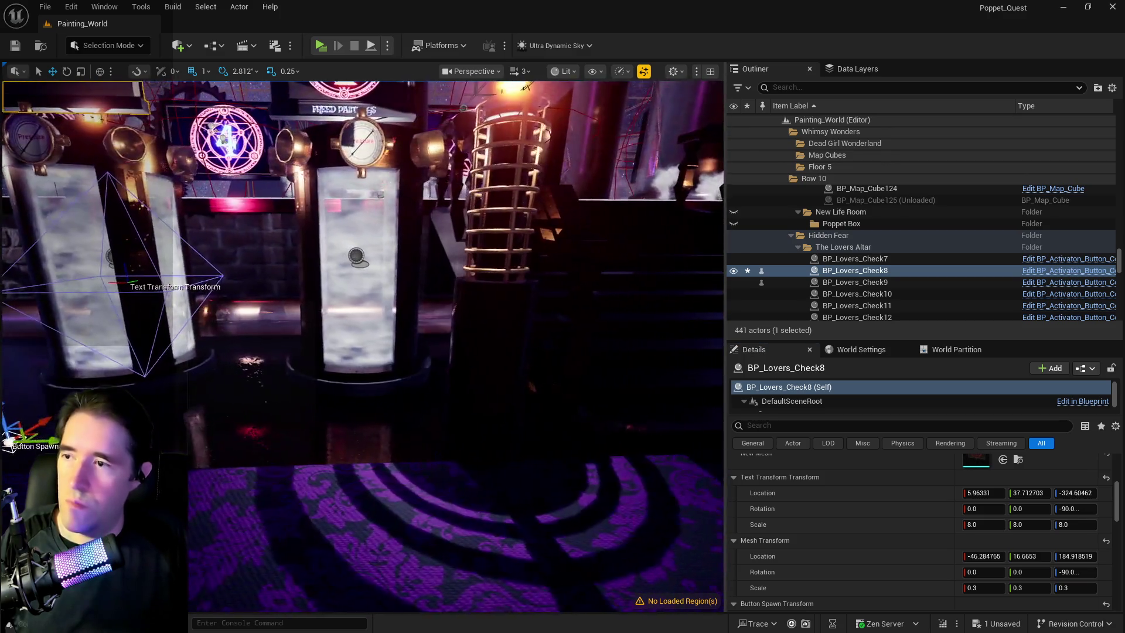
Step: Set BP_Lovers_Check9's Mesh Transform rotation Z to -90
{"action": "left_click", "coordinate": [855, 282]}
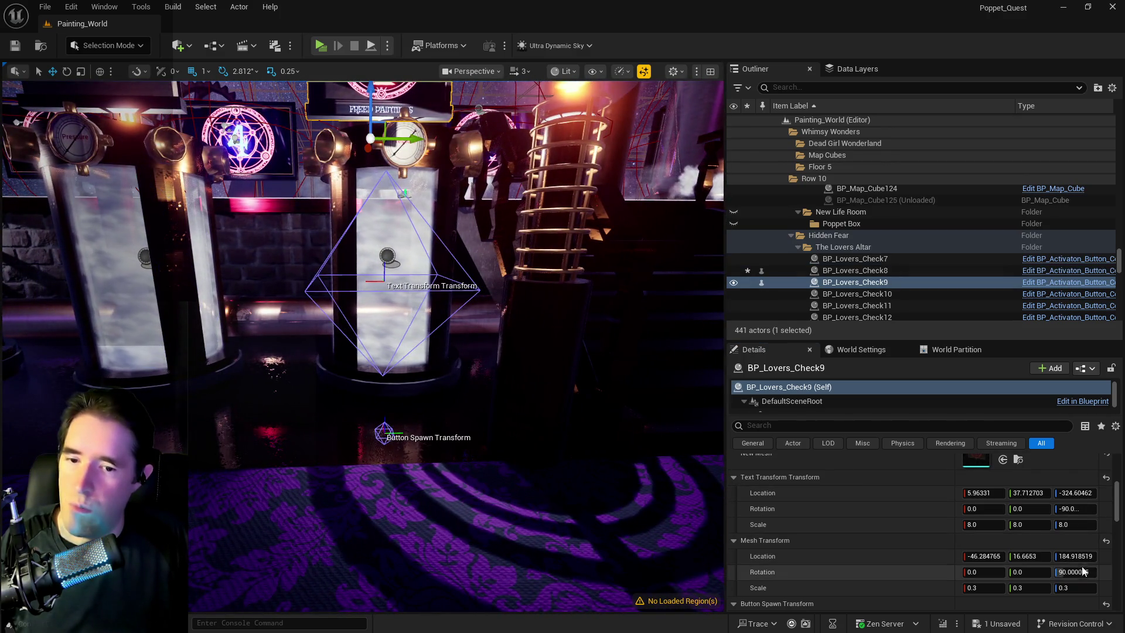
{"action": "left_click", "coordinate": [1080, 572]}
{"action": "type", "text": "-90"}
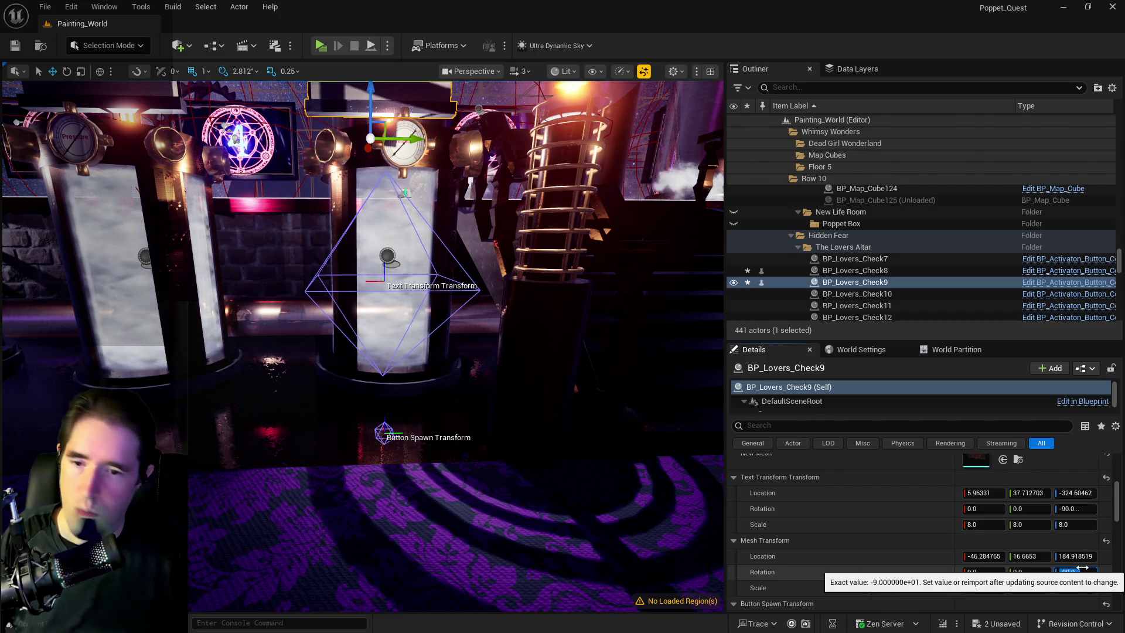
{"action": "key", "text": "Return"}
{"action": "key", "text": "f"}
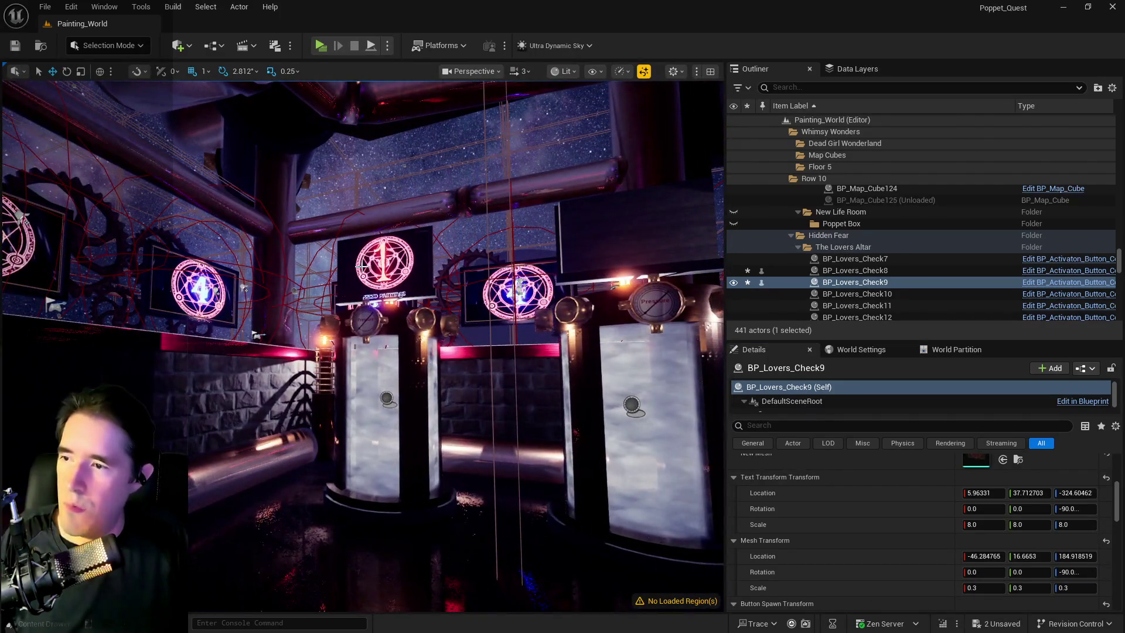
{"action": "left_click", "coordinate": [359, 265]}
{"action": "scroll", "coordinate": [986, 529], "scroll_direction": "up", "scroll_amount": 5}
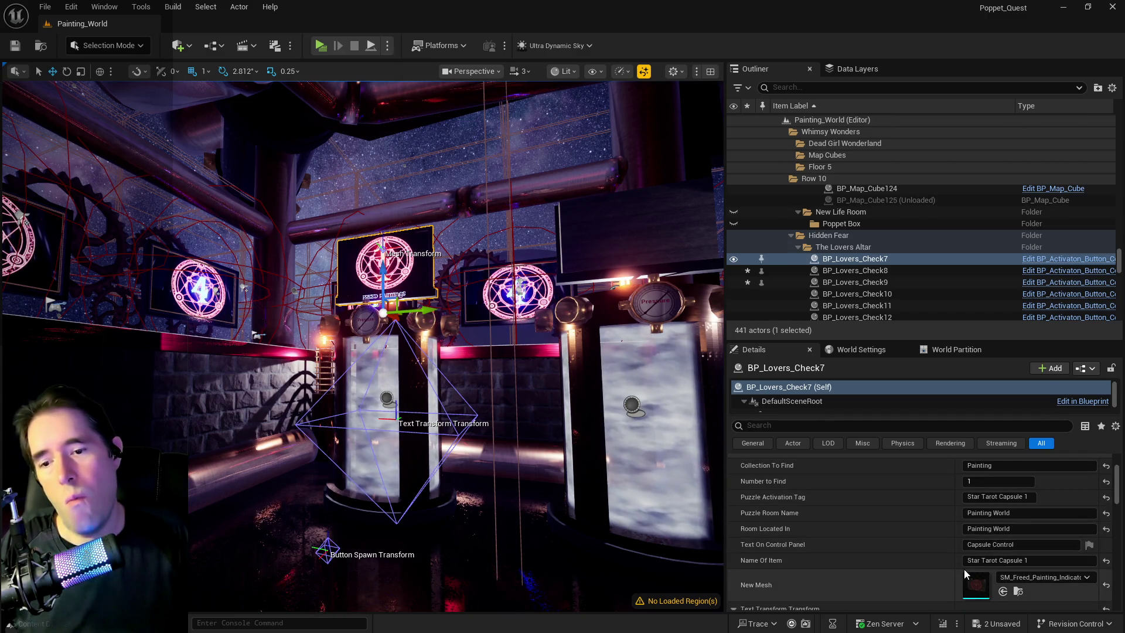
Step: Scroll through BP_Lovers_Check7's default properties, then select the centre vat BP_Resurrection_Vat21
{"action": "scroll", "coordinate": [1015, 590], "scroll_direction": "up", "scroll_amount": 2}
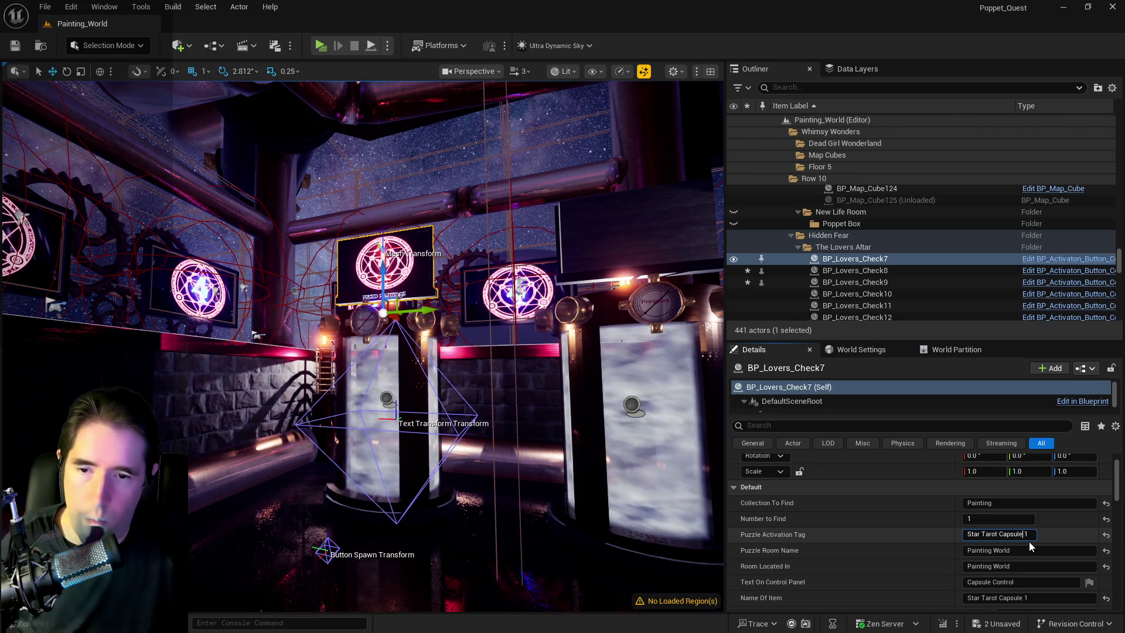
{"action": "scroll", "coordinate": [1020, 548], "scroll_direction": "down", "scroll_amount": 10}
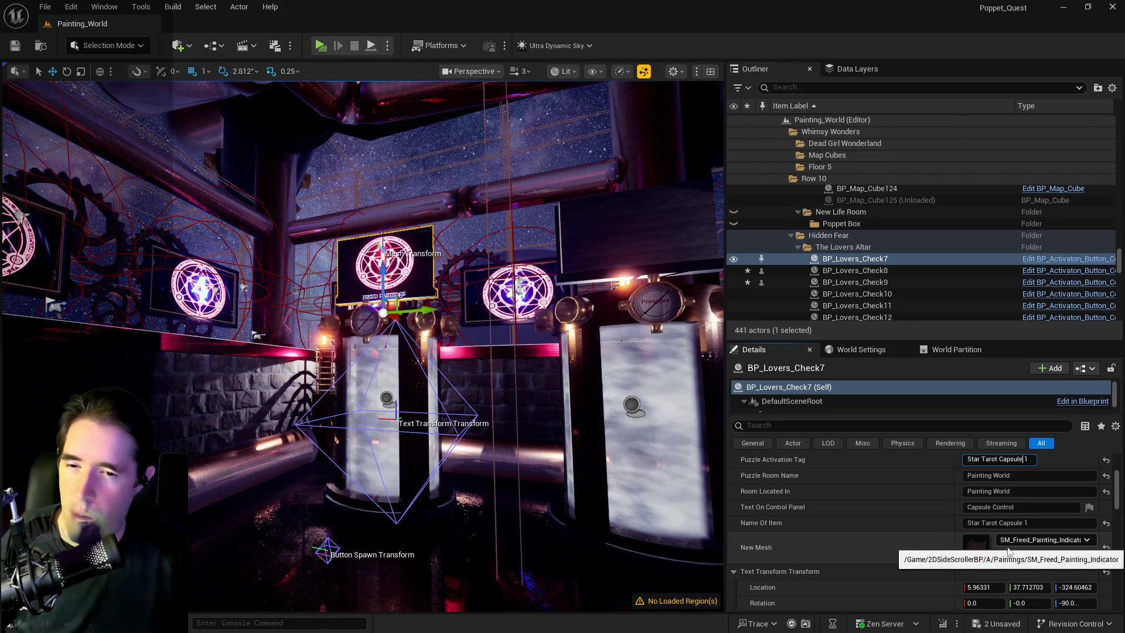
{"action": "scroll", "coordinate": [991, 552], "scroll_direction": "up", "scroll_amount": 5}
{"action": "scroll", "coordinate": [991, 552], "scroll_direction": "down", "scroll_amount": 4}
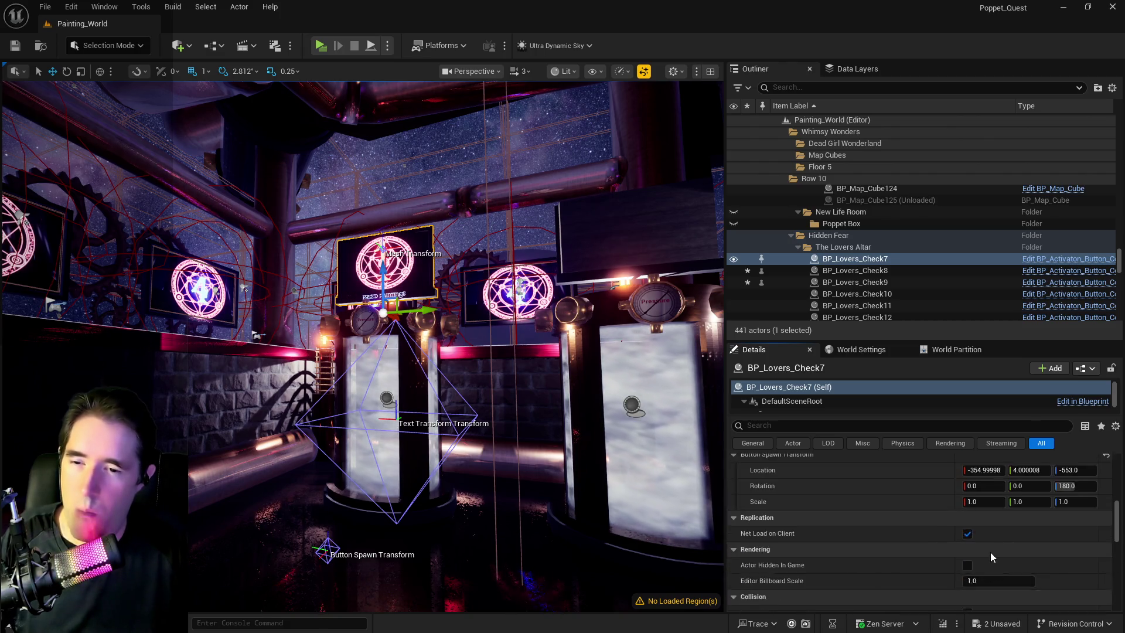
{"action": "left_click", "coordinate": [390, 445]}
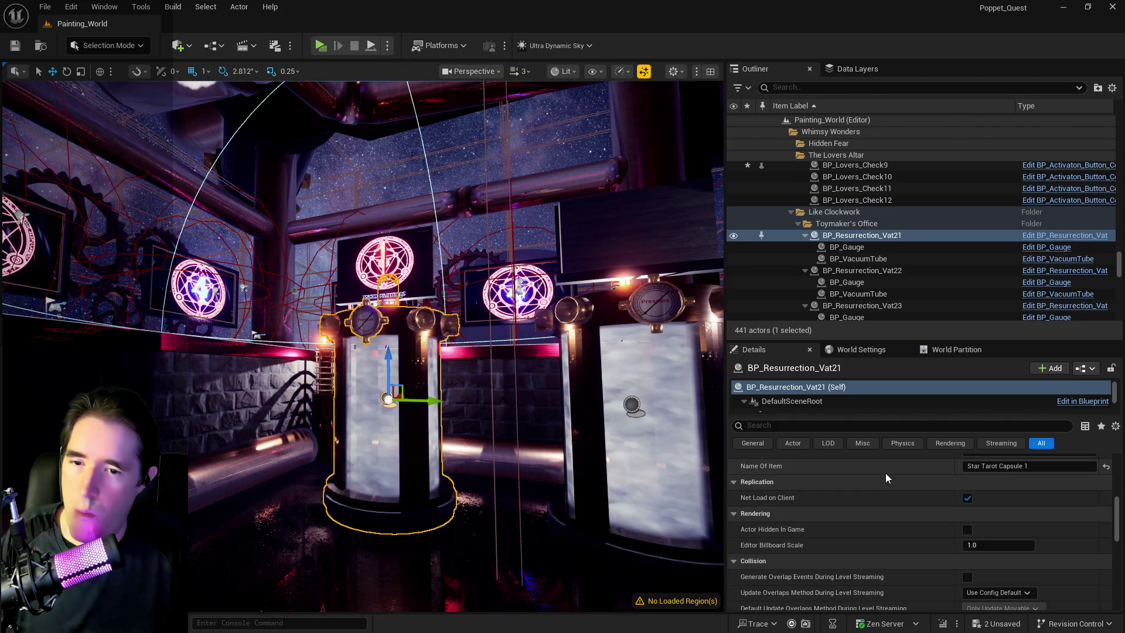
Step: Set BP_Resurrection_Vat21's Room Located In to Painting World
{"action": "scroll", "coordinate": [884, 472], "scroll_direction": "up", "scroll_amount": 4}
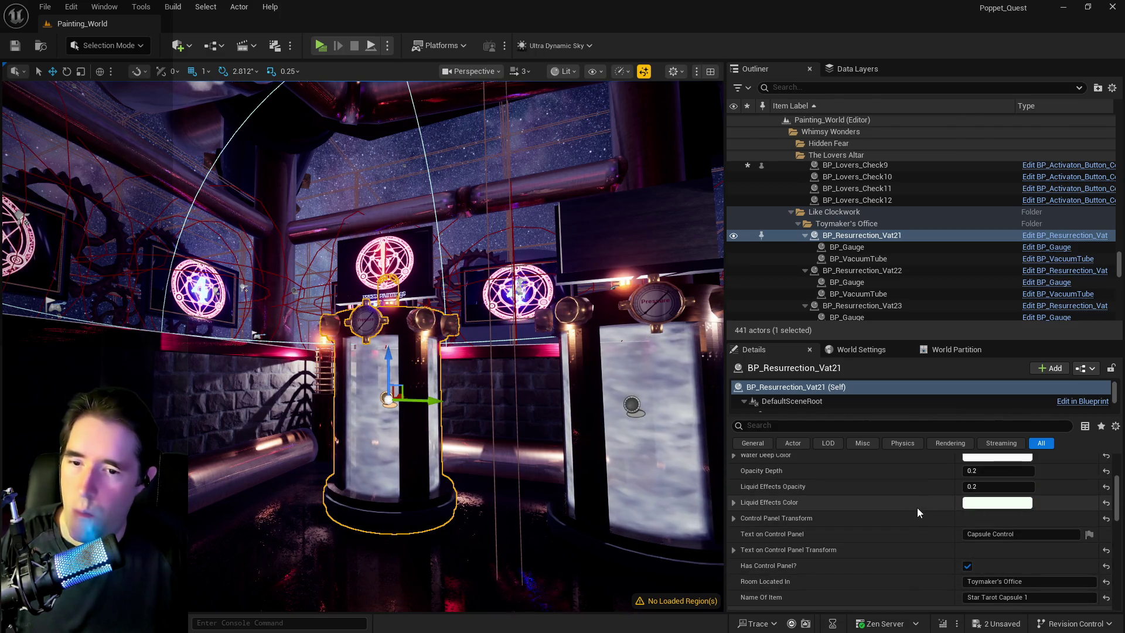
{"action": "scroll", "coordinate": [918, 533], "scroll_direction": "up", "scroll_amount": 3}
{"action": "scroll", "coordinate": [919, 533], "scroll_direction": "down", "scroll_amount": 3}
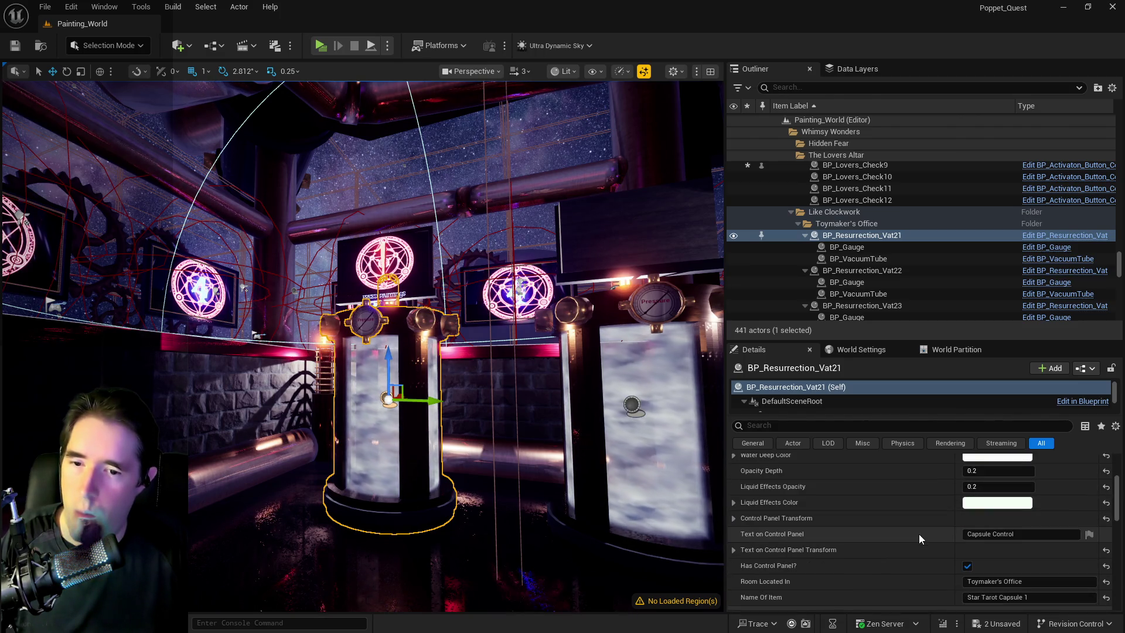
{"action": "left_click", "coordinate": [973, 582]}
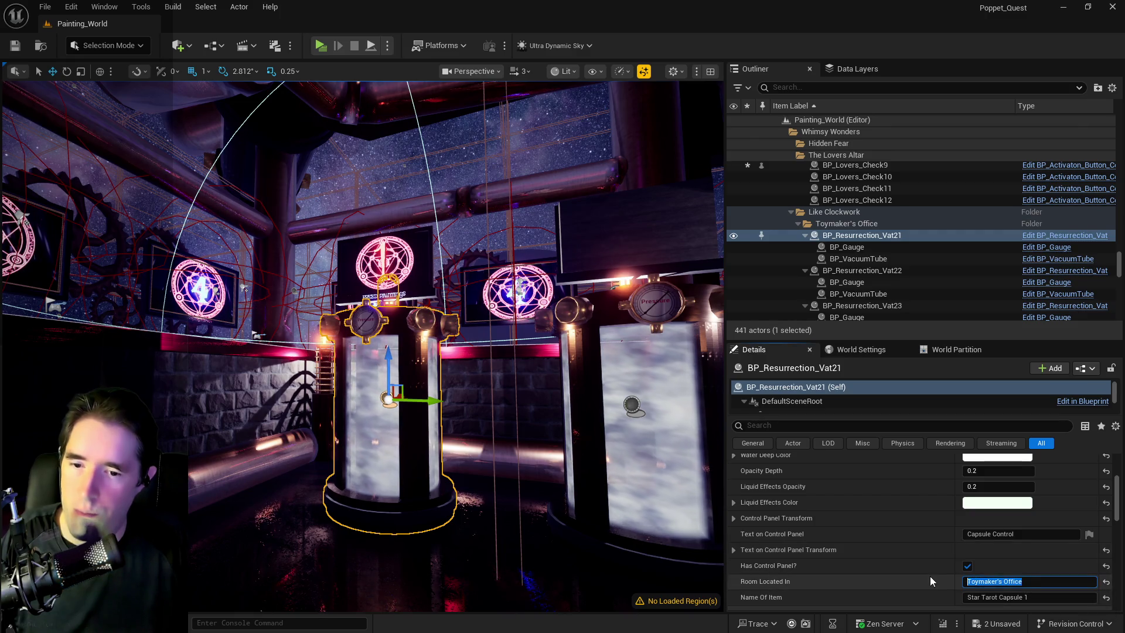
{"action": "type", "text": "Painting world"}
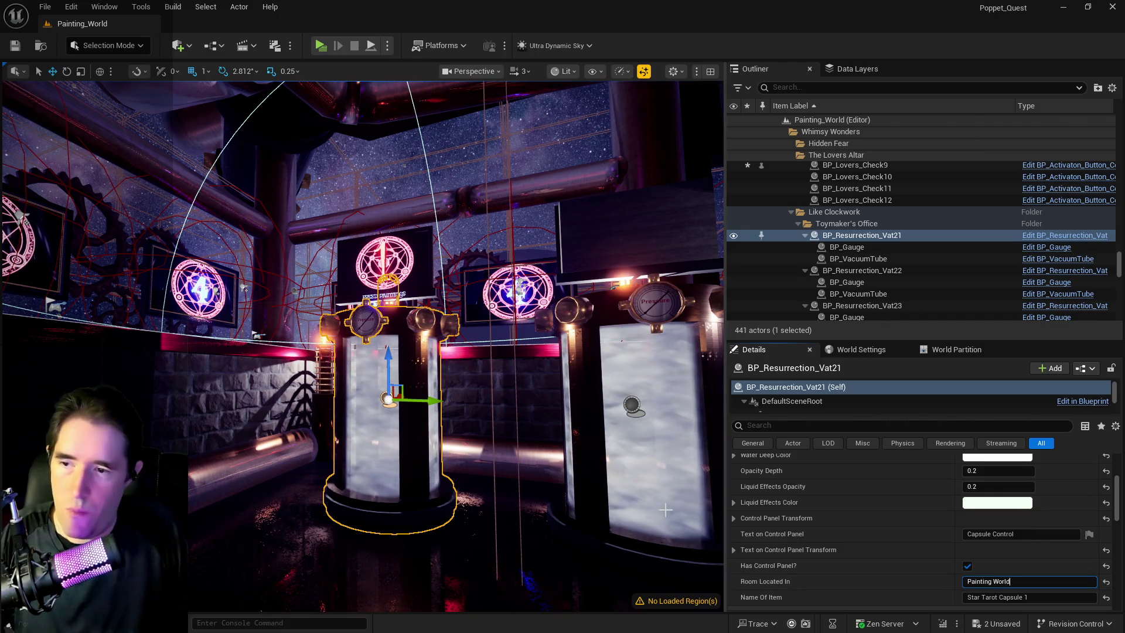
{"action": "left_click", "coordinate": [666, 510]}
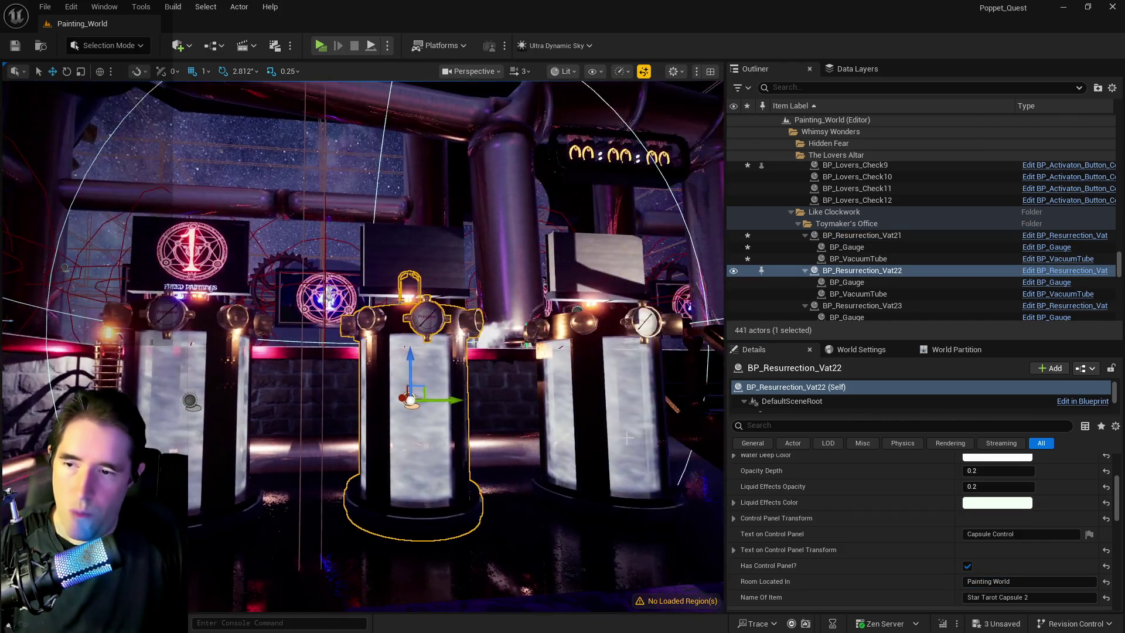
Step: Check BP_Resurrection_Vat23, then select and frame BP_Lovers_Check7 through its sigil
{"action": "left_click", "coordinate": [585, 410]}
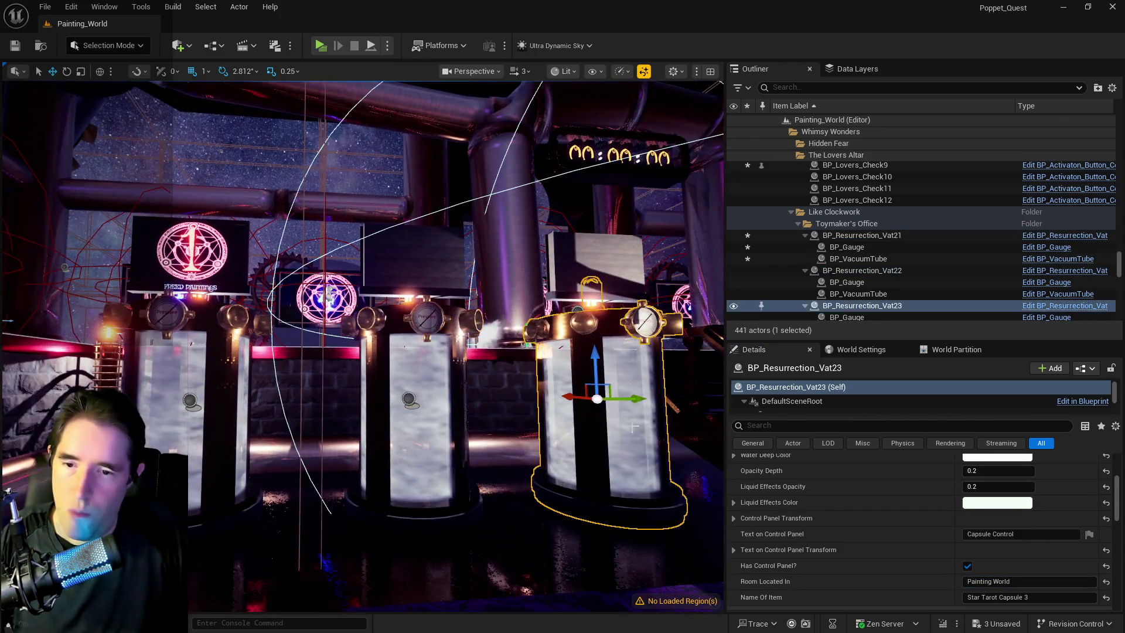
{"action": "left_click_drag", "start_coordinate": [417, 352], "coordinate": [416, 306]}
{"action": "left_click", "coordinate": [417, 306]}
{"action": "key", "text": "f"}
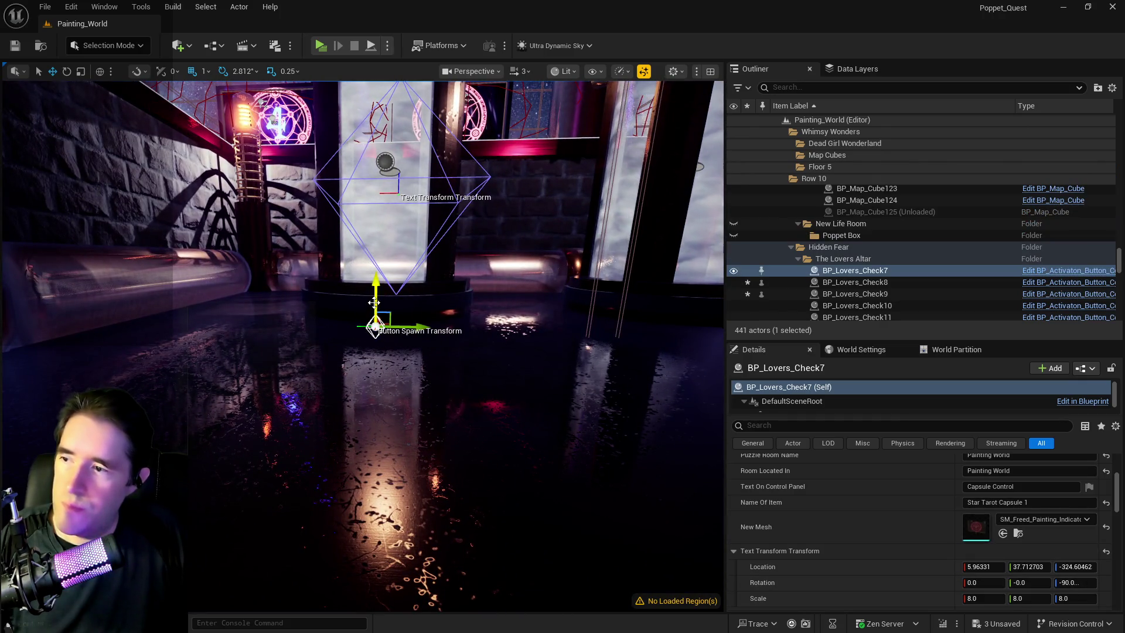
Step: Nudge BP_Lovers_Check7's button spawn point slightly lower and start a standalone preview
{"action": "left_click_drag", "start_coordinate": [374, 302], "coordinate": [374, 304]}
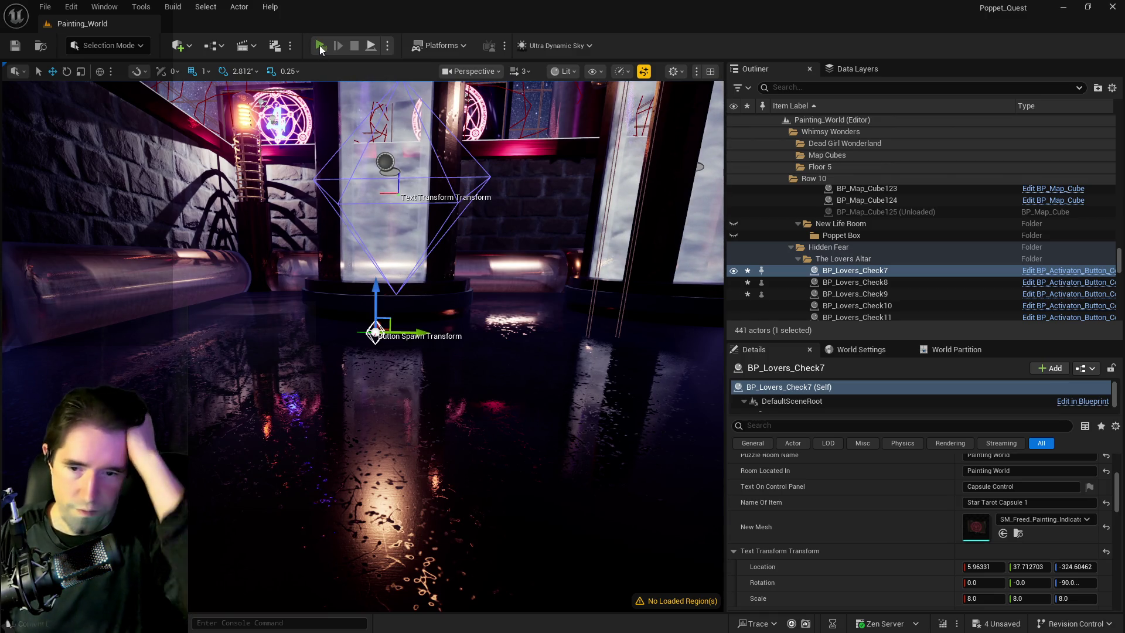
{"action": "left_click", "coordinate": [320, 47]}
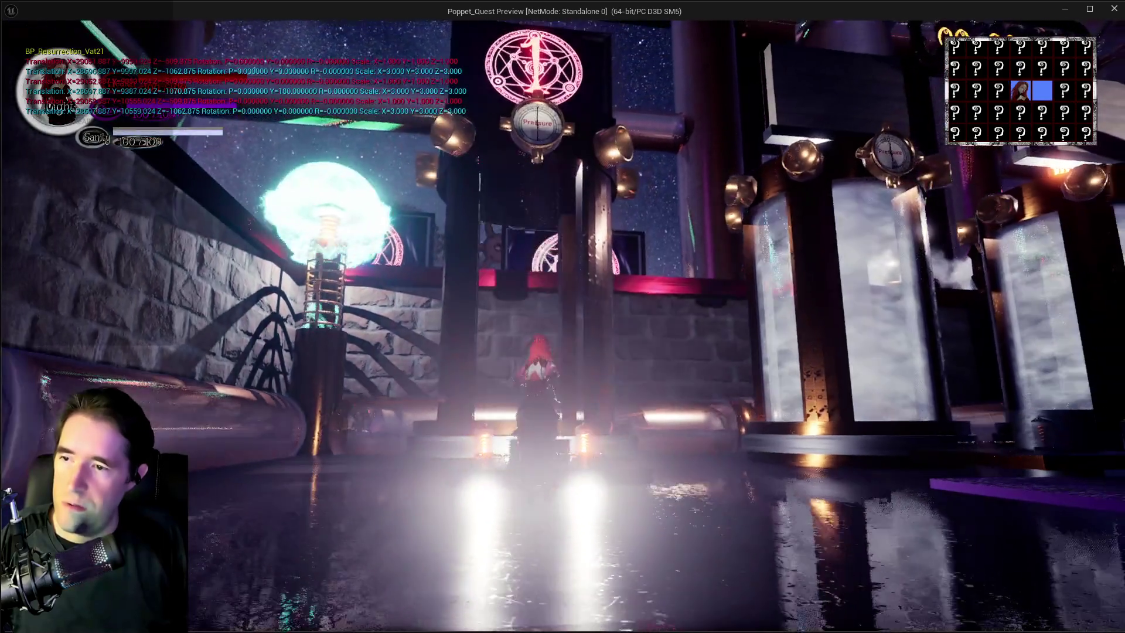
Step: Leave the game window and stop the play session, returning to the editor
{"action": "key", "text": "alt+Tab"}
{"action": "key", "text": "Escape"}
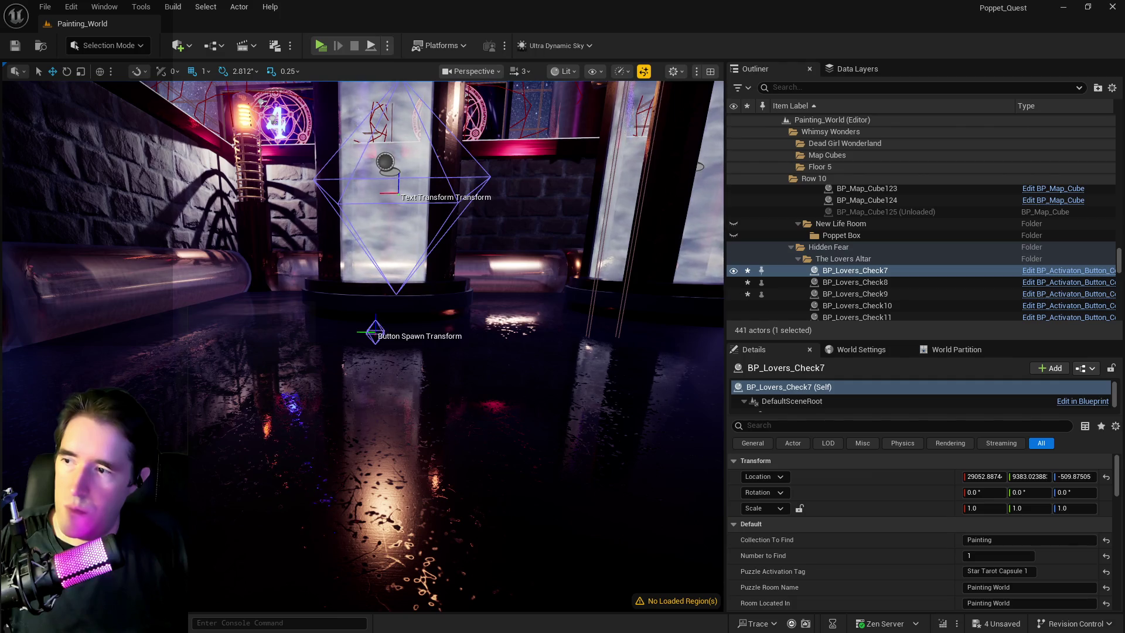
Step: Select the button spawn point widget and reframe the view on the altar and lamp
{"action": "left_click", "coordinate": [375, 331]}
{"action": "scroll", "coordinate": [955, 466], "scroll_direction": "down", "scroll_amount": 3}
{"action": "scroll", "coordinate": [990, 504], "scroll_direction": "down", "scroll_amount": 5}
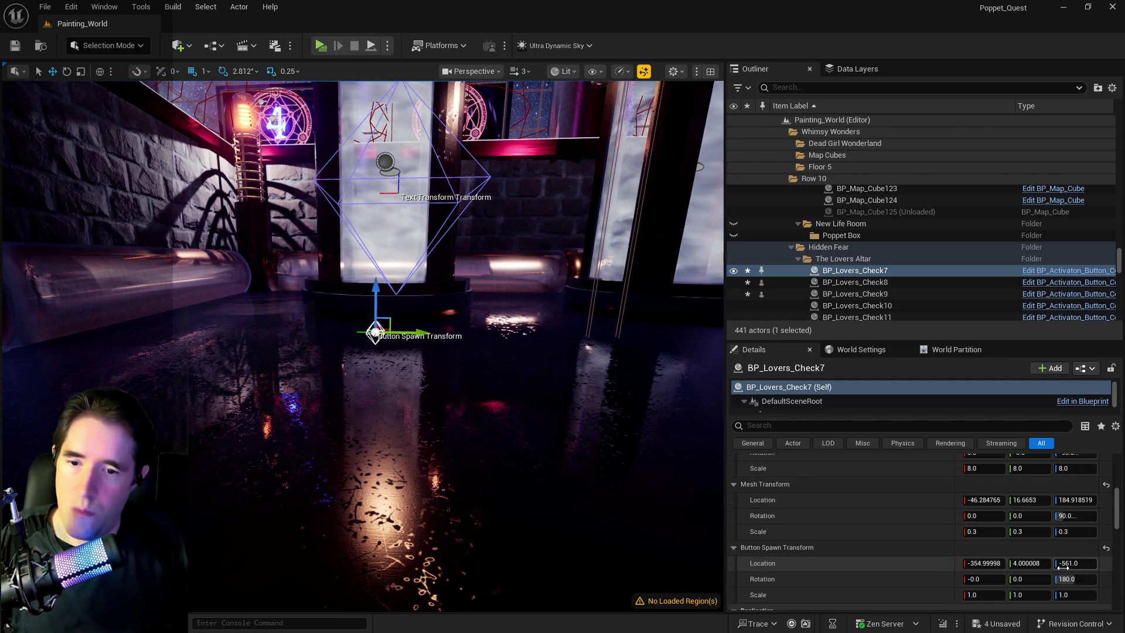
{"action": "scroll", "coordinate": [1063, 567], "scroll_direction": "up", "scroll_amount": 2}
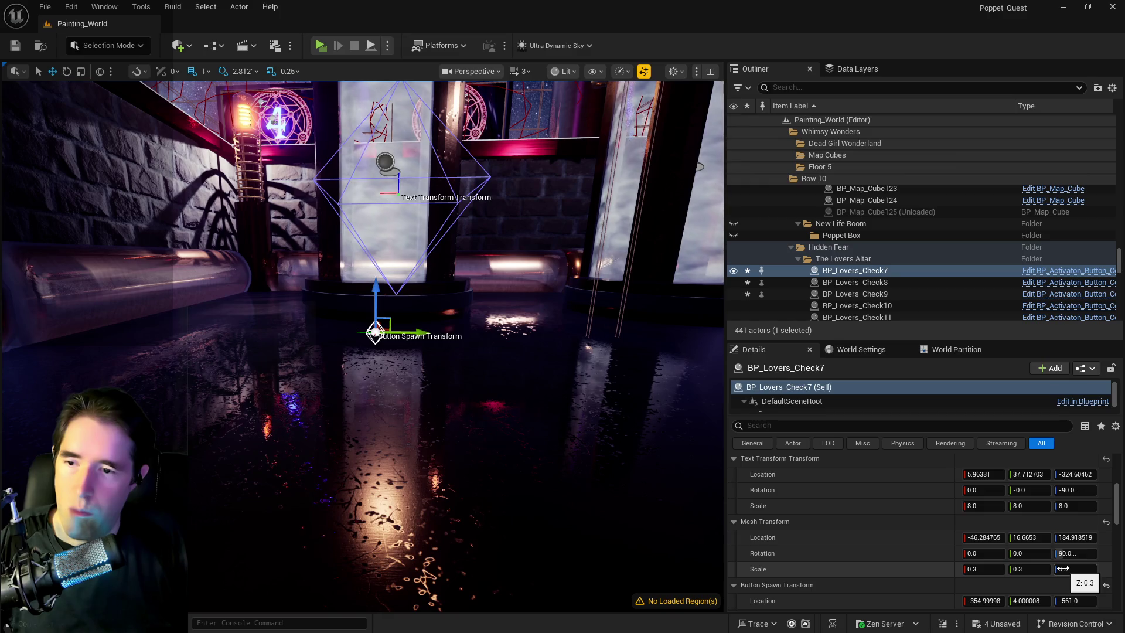
{"action": "scroll", "coordinate": [1063, 568], "scroll_direction": "down", "scroll_amount": 2}
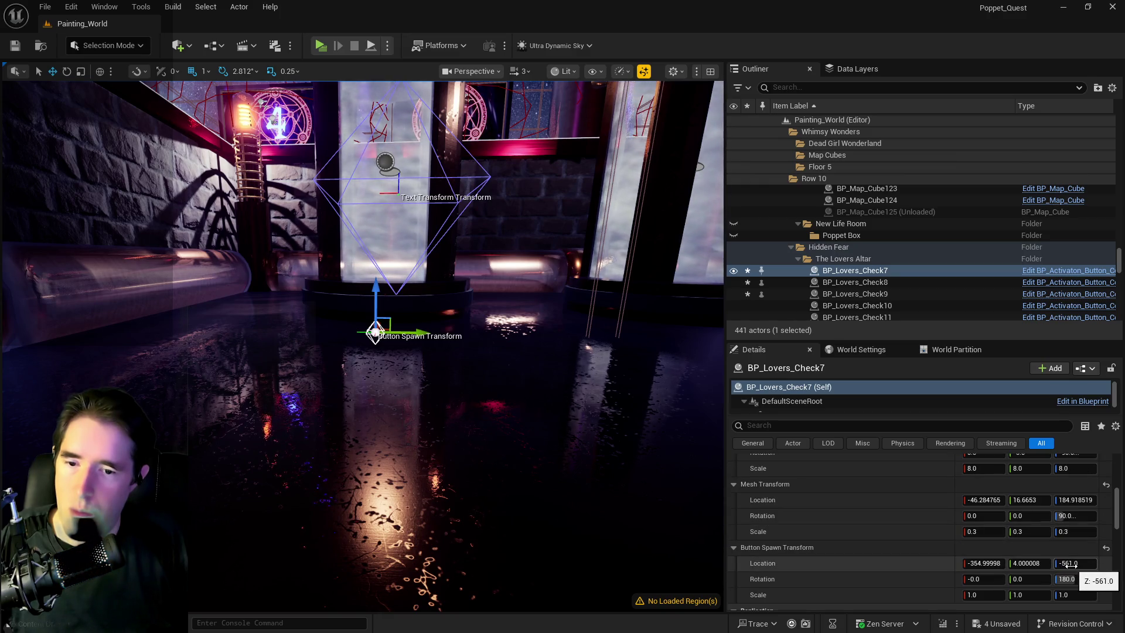
{"action": "mouse_move", "coordinate": [542, 469]}
{"action": "left_mouse_down"}
{"action": "mouse_move", "coordinate": [542, 506]}
{"action": "mouse_move", "coordinate": [498, 509]}
{"action": "mouse_move", "coordinate": [640, 349]}
{"action": "mouse_move", "coordinate": [615, 230]}
{"action": "left_mouse_up"}
{"action": "scroll", "coordinate": [1031, 527], "scroll_direction": "up", "scroll_amount": 3}
{"action": "mouse_move", "coordinate": [581, 279]}
{"action": "left_mouse_down"}
{"action": "mouse_move", "coordinate": [562, 304]}
{"action": "mouse_move", "coordinate": [609, 317]}
{"action": "mouse_move", "coordinate": [545, 331]}
{"action": "mouse_move", "coordinate": [397, 232]}
{"action": "mouse_move", "coordinate": [352, 246]}
{"action": "mouse_move", "coordinate": [410, 258]}
{"action": "mouse_move", "coordinate": [363, 270]}
{"action": "mouse_move", "coordinate": [380, 278]}
{"action": "mouse_move", "coordinate": [404, 181]}
{"action": "left_mouse_up"}
Step: Select the BP_Lovers_Check7 and BP_Lovers_Check8 pillars by their panels beside the altar
{"action": "left_click", "coordinate": [397, 232]}
{"action": "left_click", "coordinate": [403, 180]}
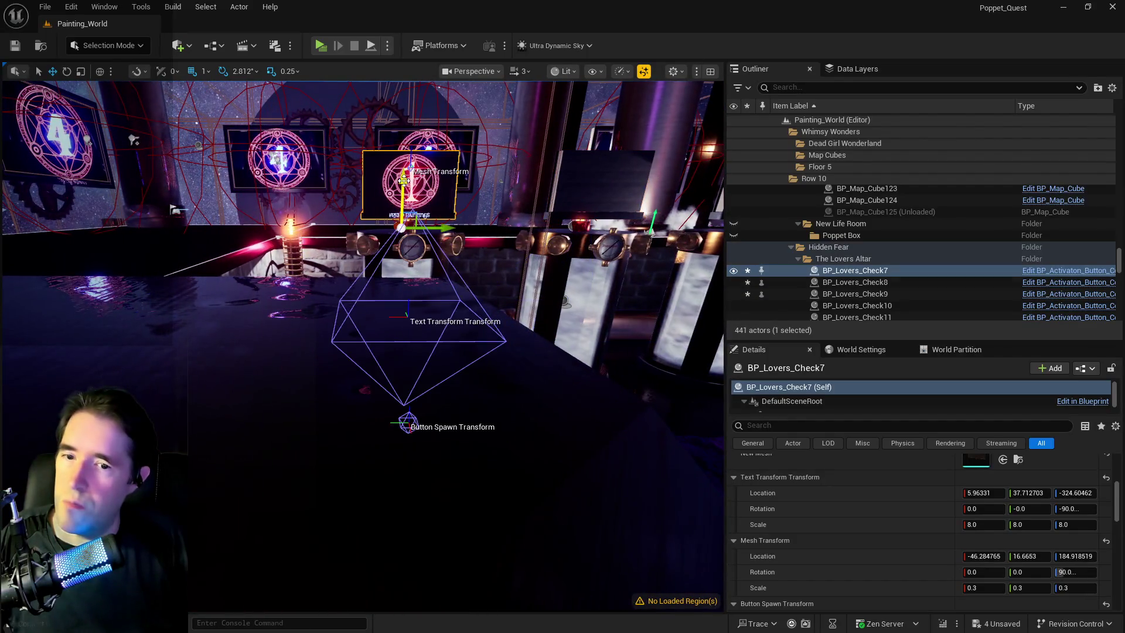
{"action": "left_click_drag", "start_coordinate": [475, 226], "coordinate": [545, 170]}
{"action": "left_click", "coordinate": [575, 164]}
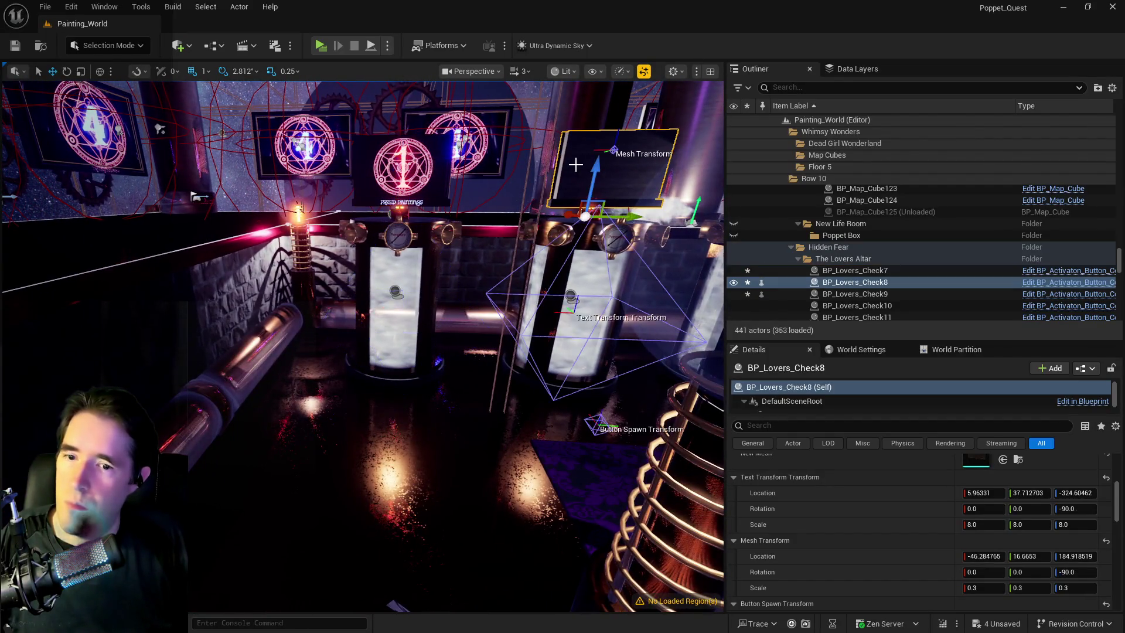
{"action": "left_click", "coordinate": [381, 152]}
{"action": "left_click", "coordinate": [567, 167]}
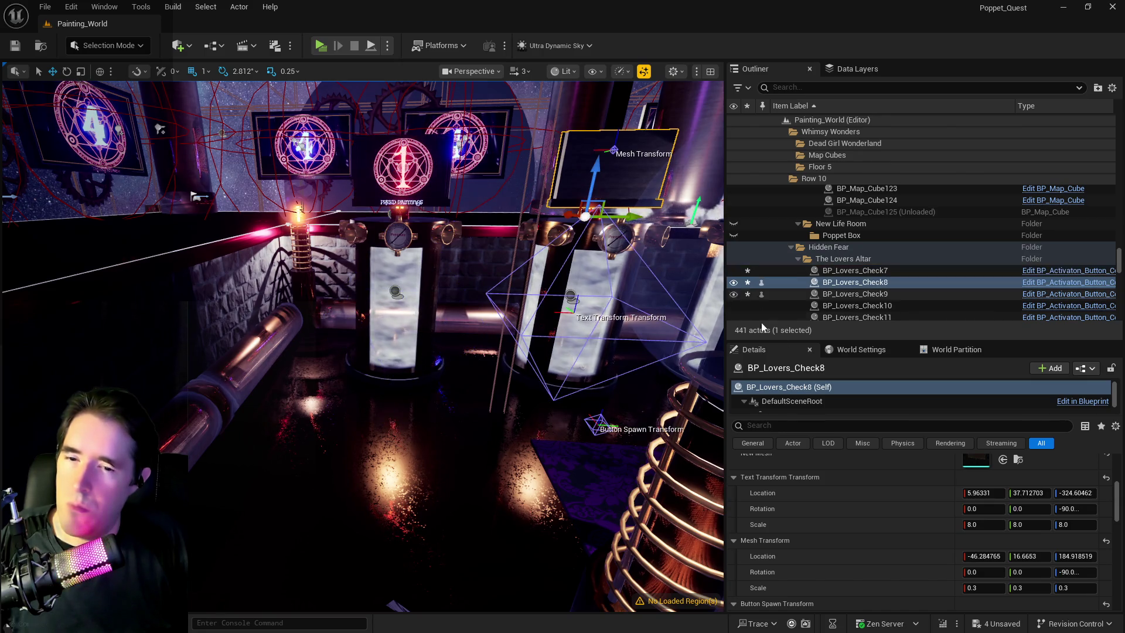
Step: Set 180 button spawn yaw on Check8 and Check9, then shift Check9's spawn point along X
{"action": "left_click", "coordinate": [1073, 574]}
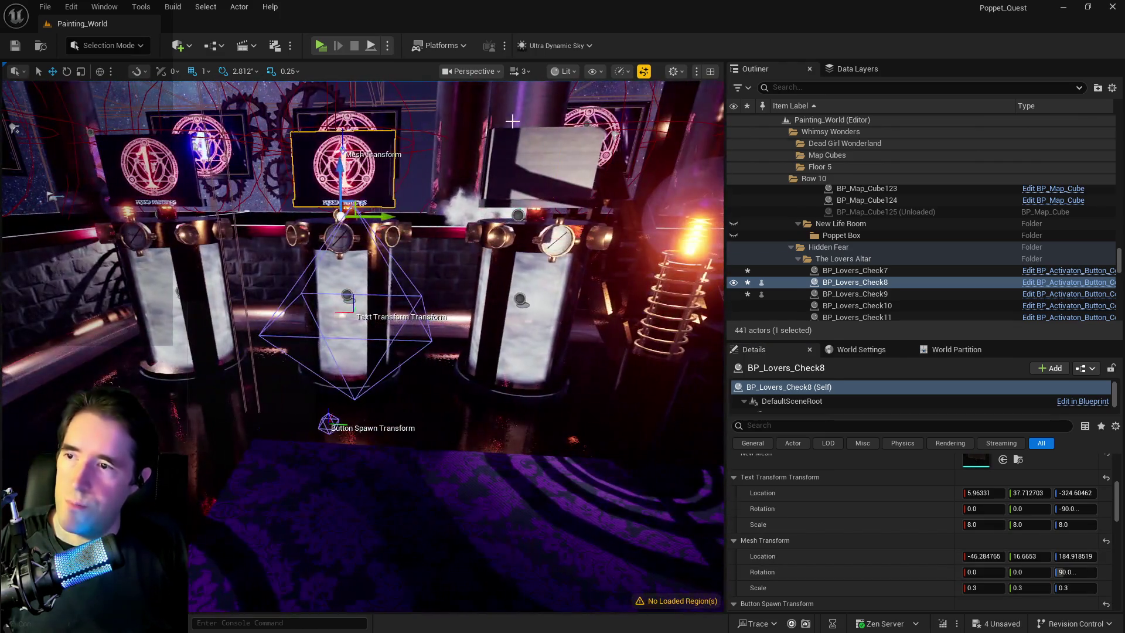
{"action": "left_click", "coordinate": [534, 161]}
{"action": "key", "text": "ctrl+z"}
{"action": "scroll", "coordinate": [852, 490], "scroll_direction": "down", "scroll_amount": 3}
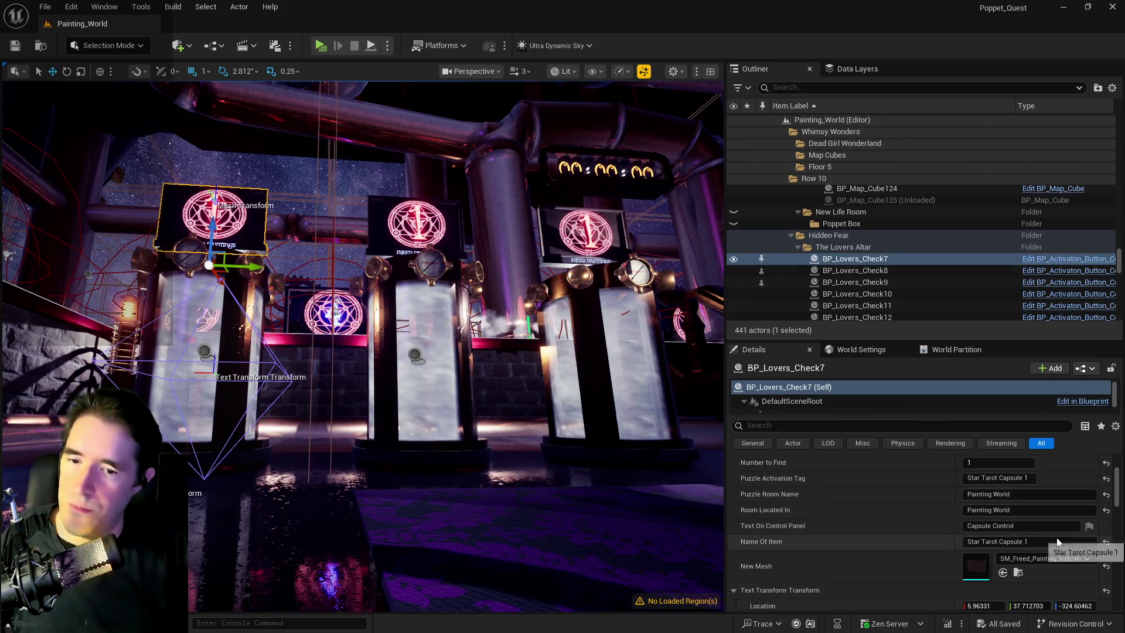
{"action": "scroll", "coordinate": [1056, 536], "scroll_direction": "down", "scroll_amount": 3}
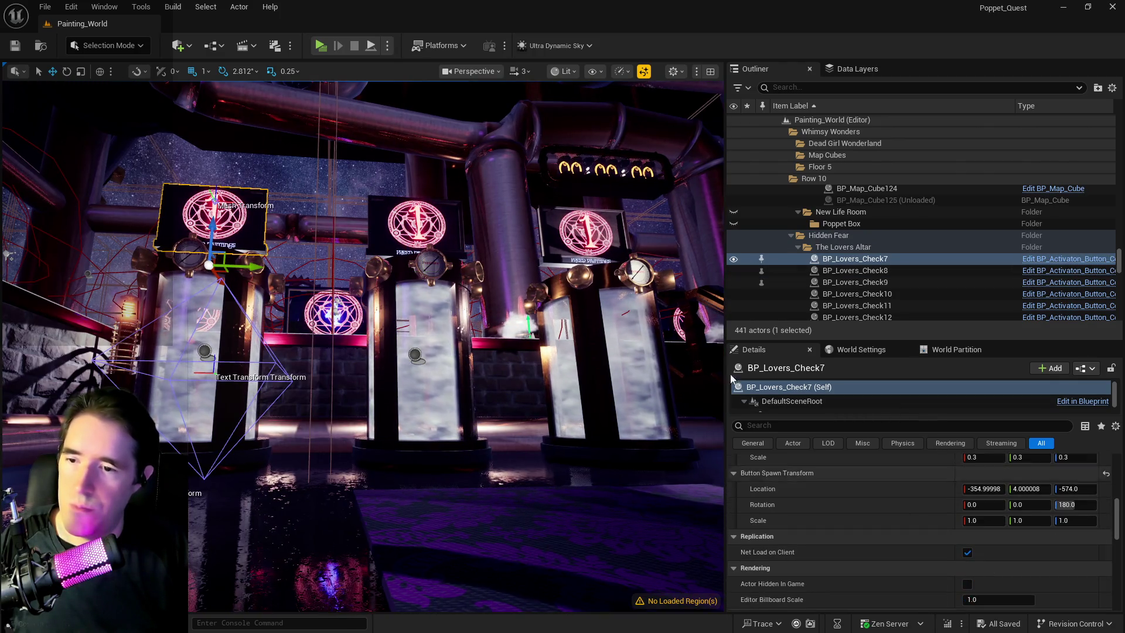
{"action": "key", "text": "ctrl+z"}
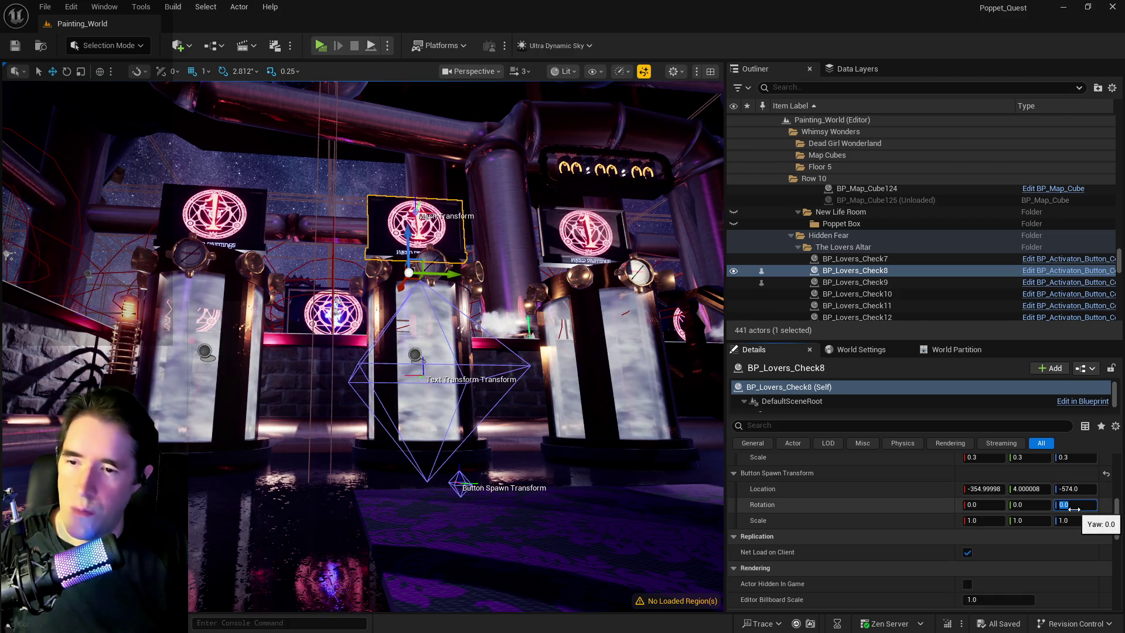
{"action": "type", "text": "180"}
{"action": "key", "text": "Return"}
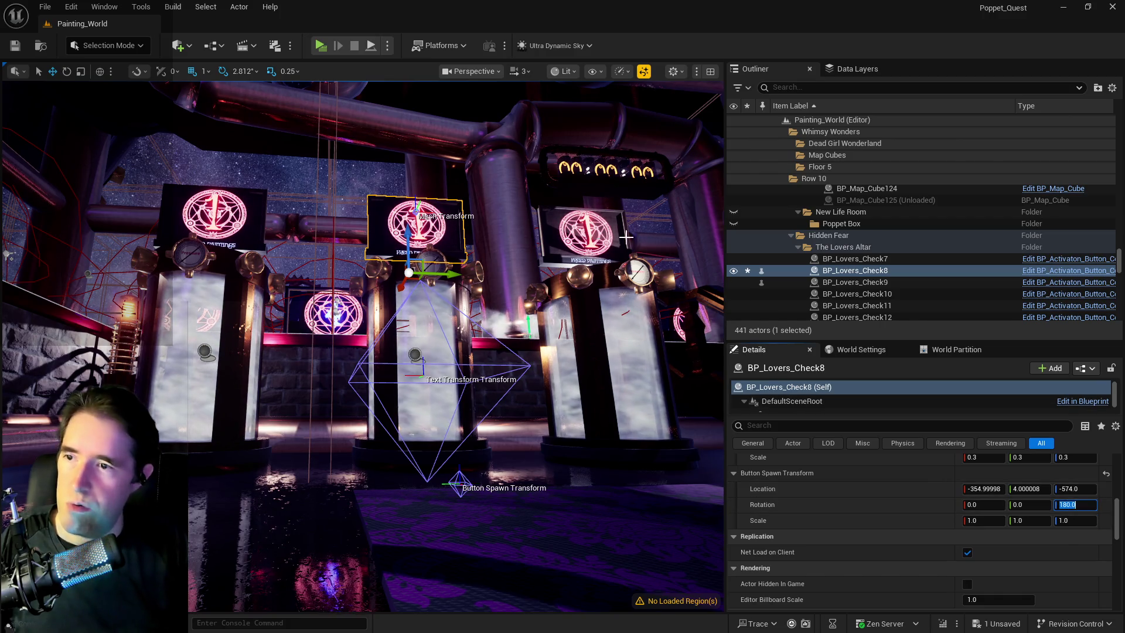
{"action": "left_click", "coordinate": [855, 282]}
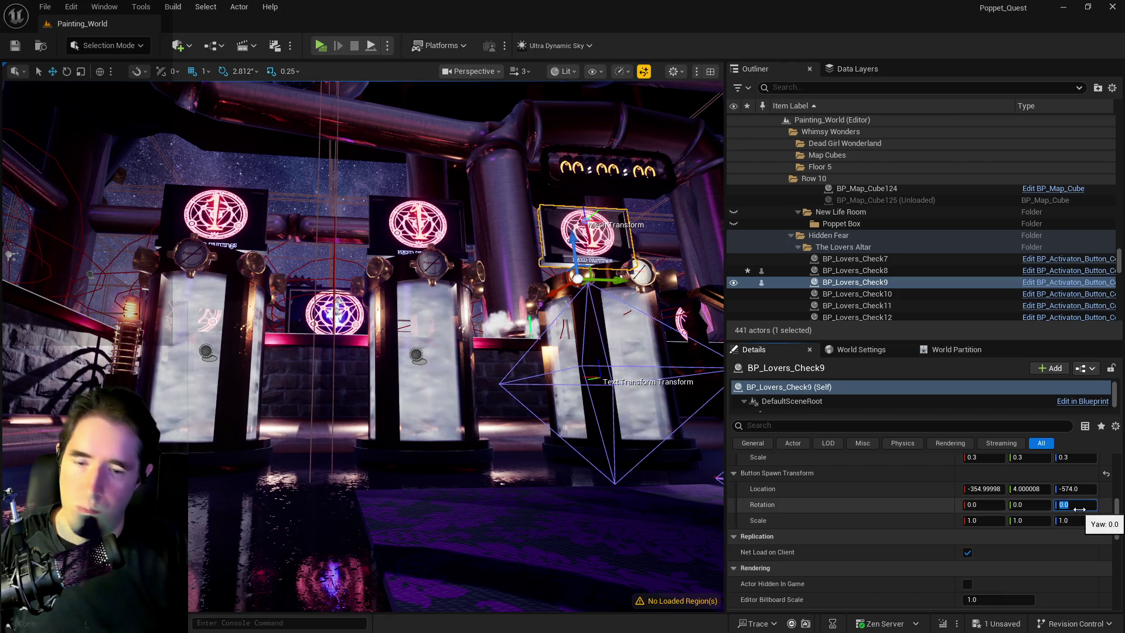
{"action": "key", "text": "Return"}
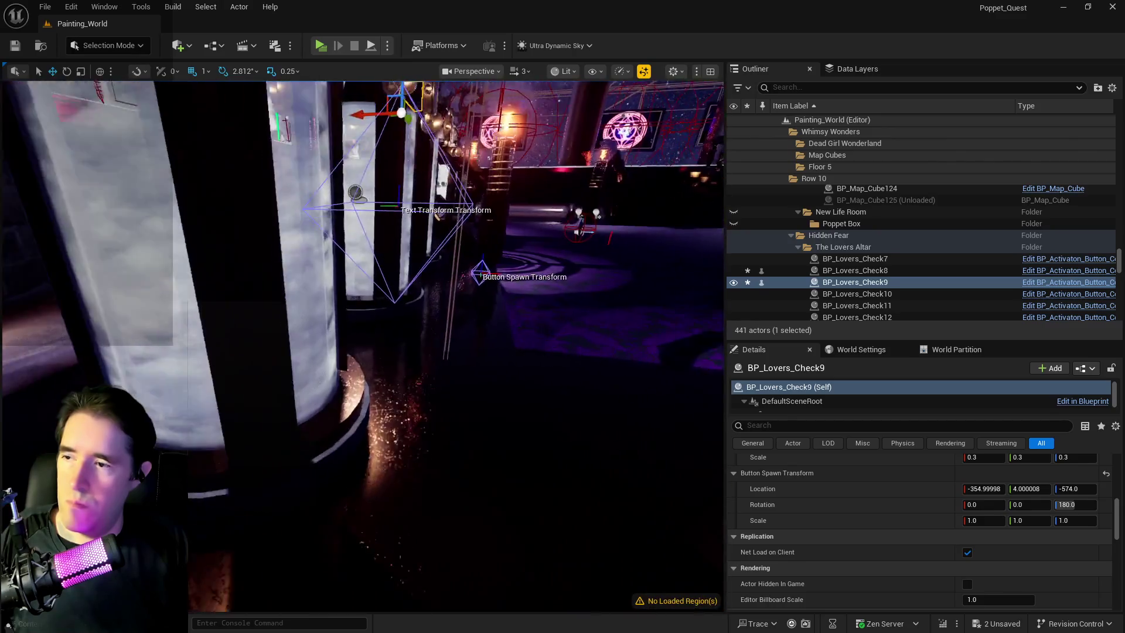
{"action": "scroll", "coordinate": [609, 447], "scroll_direction": "down", "scroll_amount": 5}
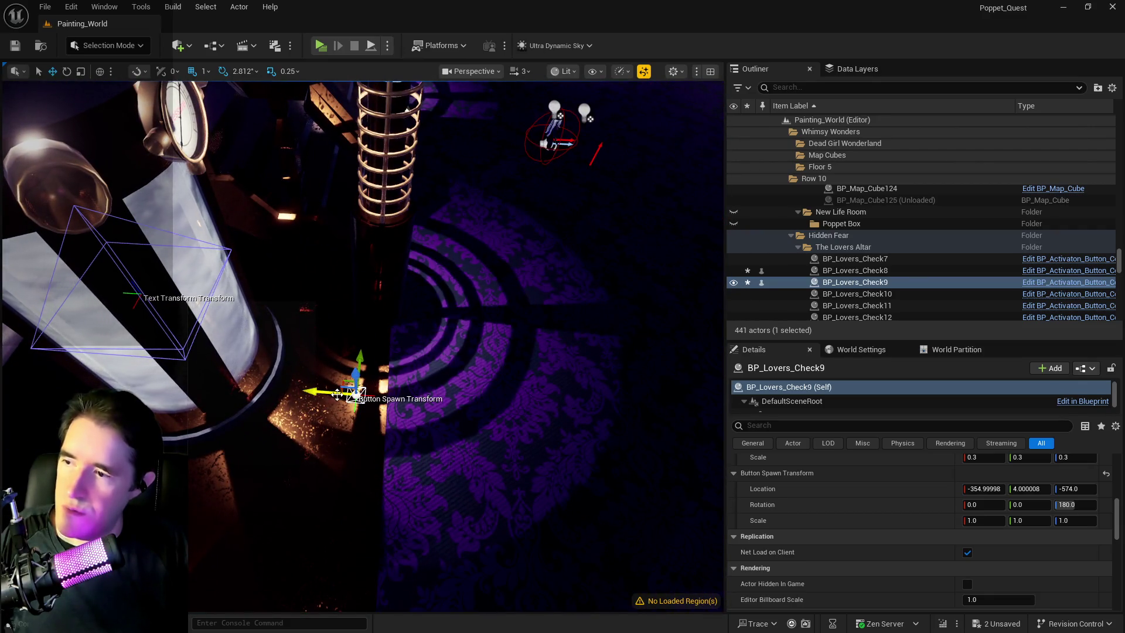
{"action": "left_click_drag", "start_coordinate": [332, 392], "coordinate": [320, 390]}
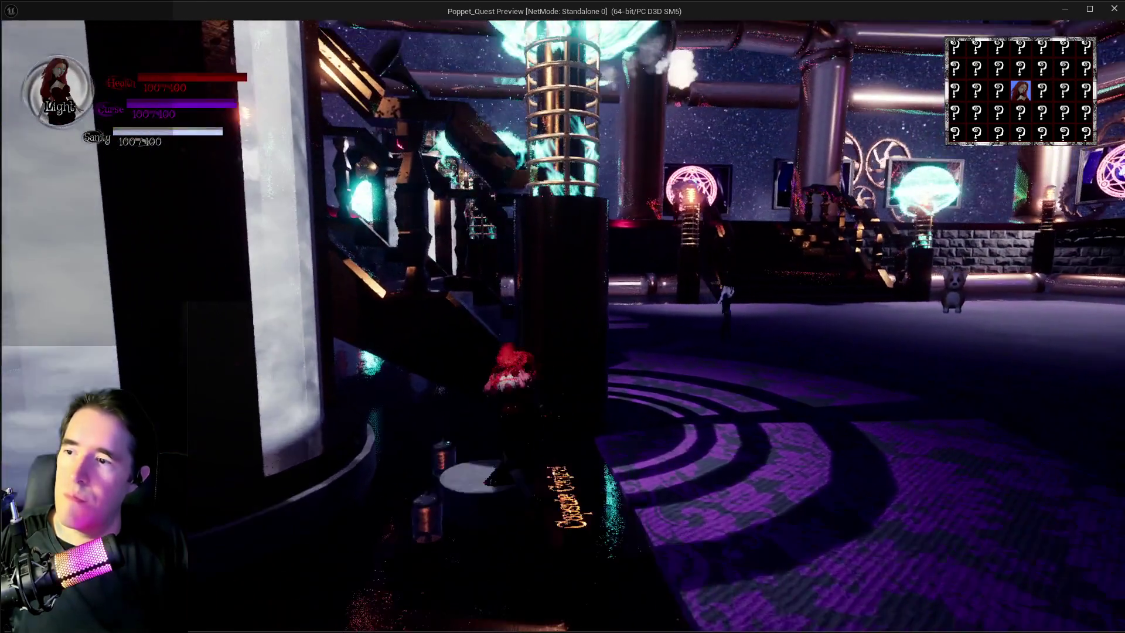
Step: Run the character forward past the vat pillars, then end the play session
{"action": "key", "text": "w"}
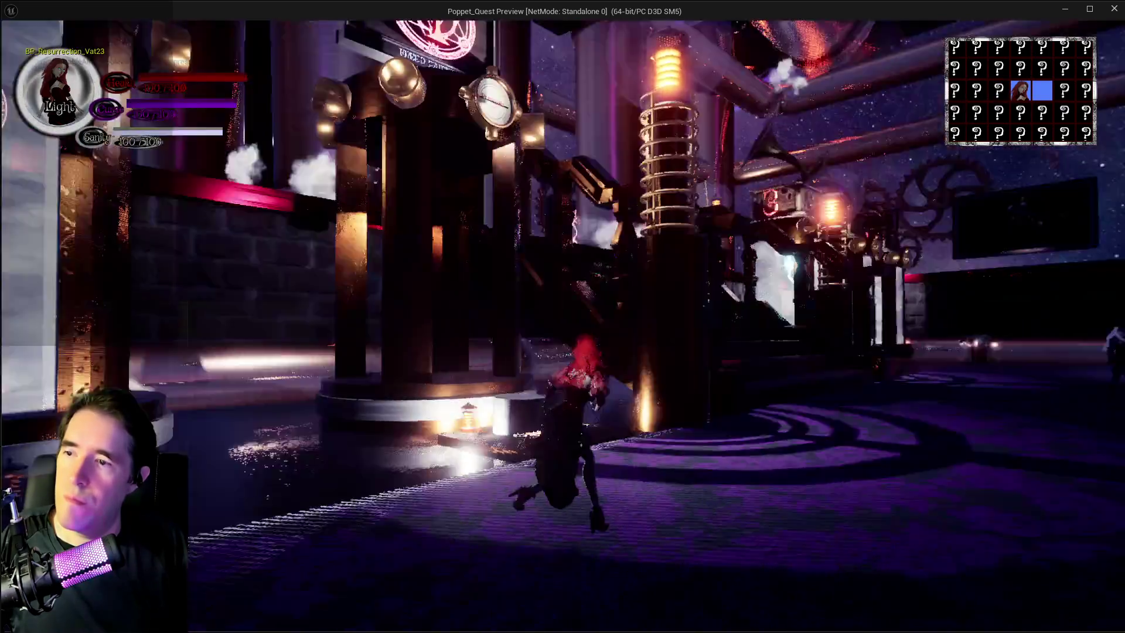
{"action": "key", "text": "w"}
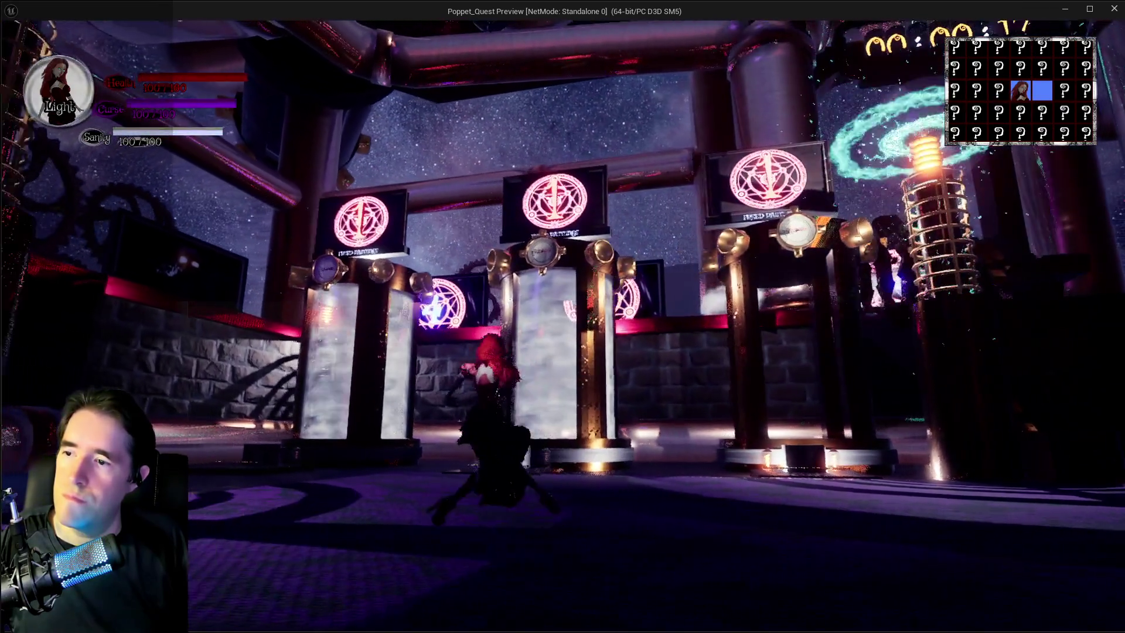
{"action": "key", "text": "w"}
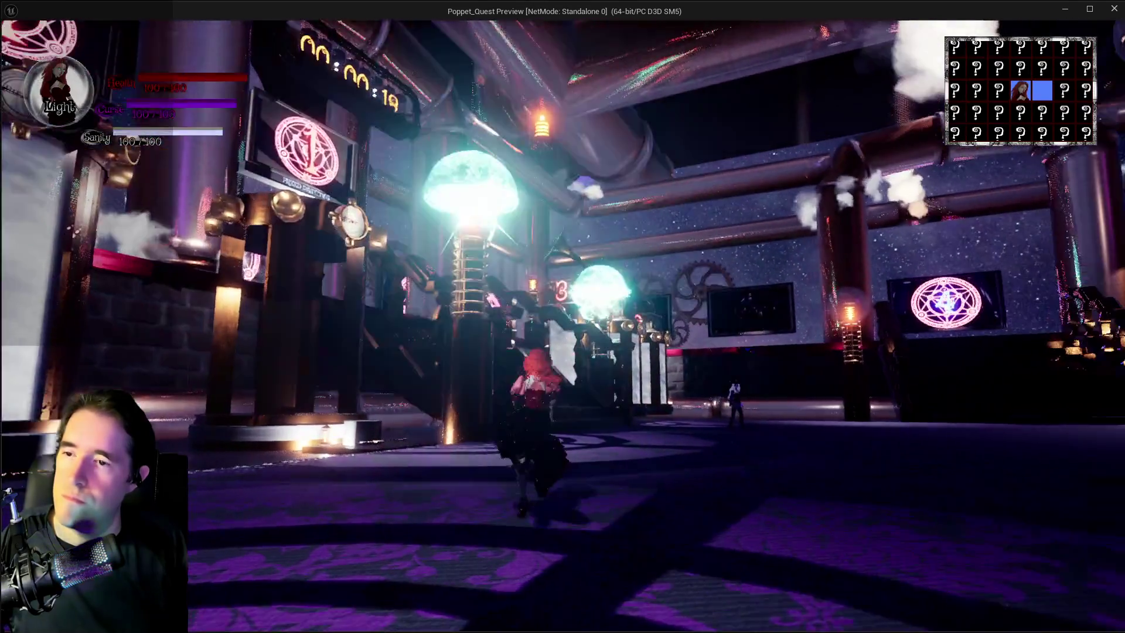
{"action": "key", "text": "Escape"}
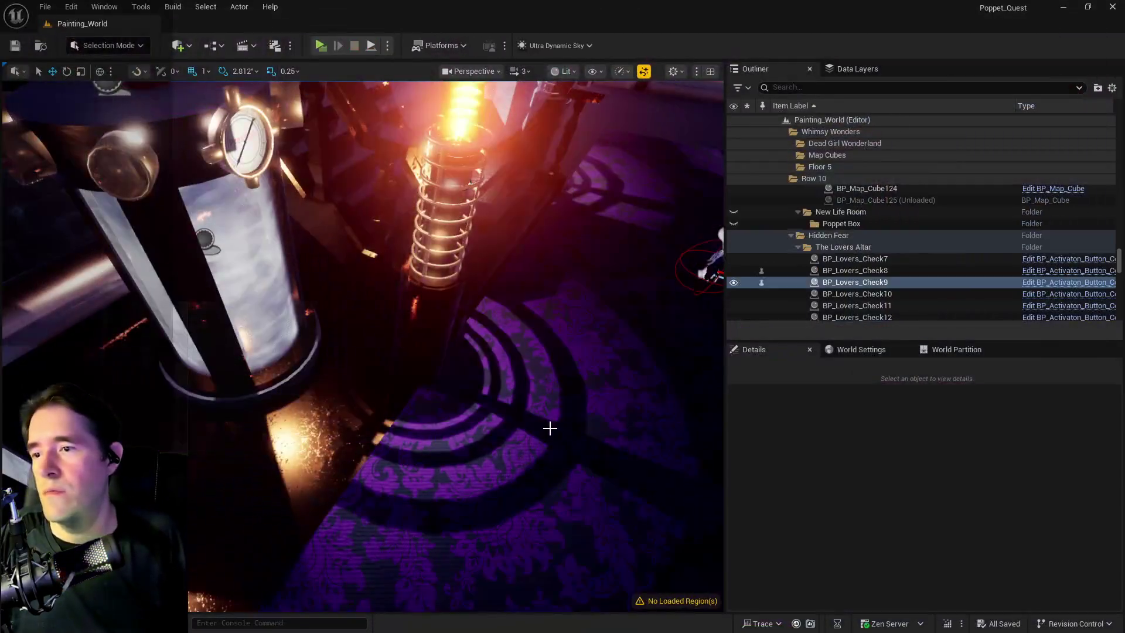
Step: Frame BP_Lovers_Check9 and copy its button spawn location
{"action": "key", "text": "f"}
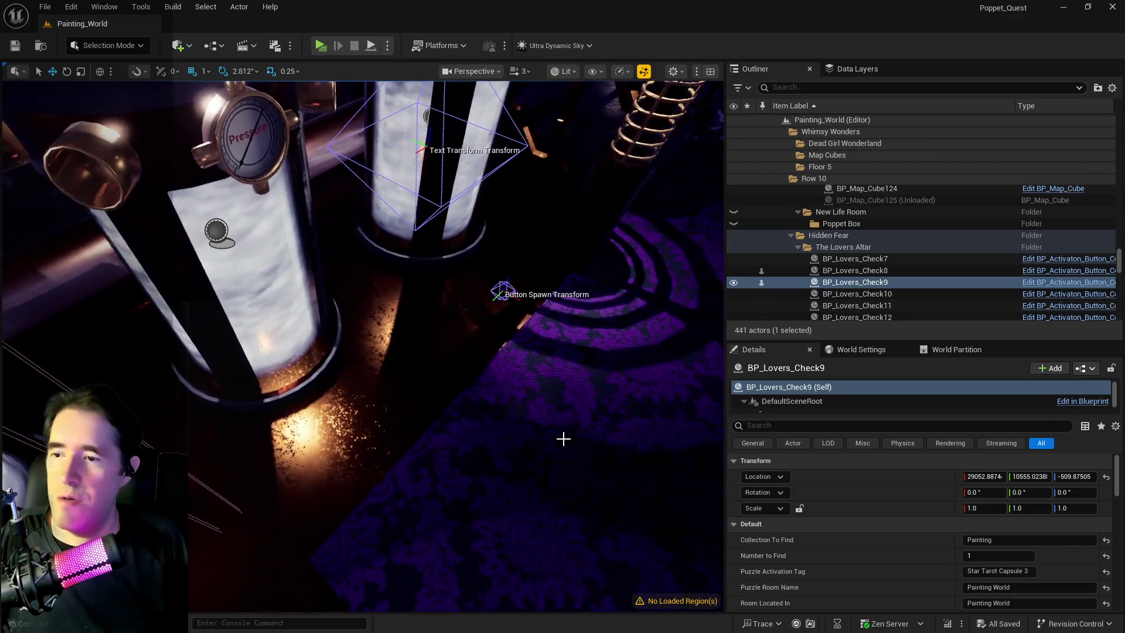
{"action": "scroll", "coordinate": [897, 556], "scroll_direction": "down", "scroll_amount": 5}
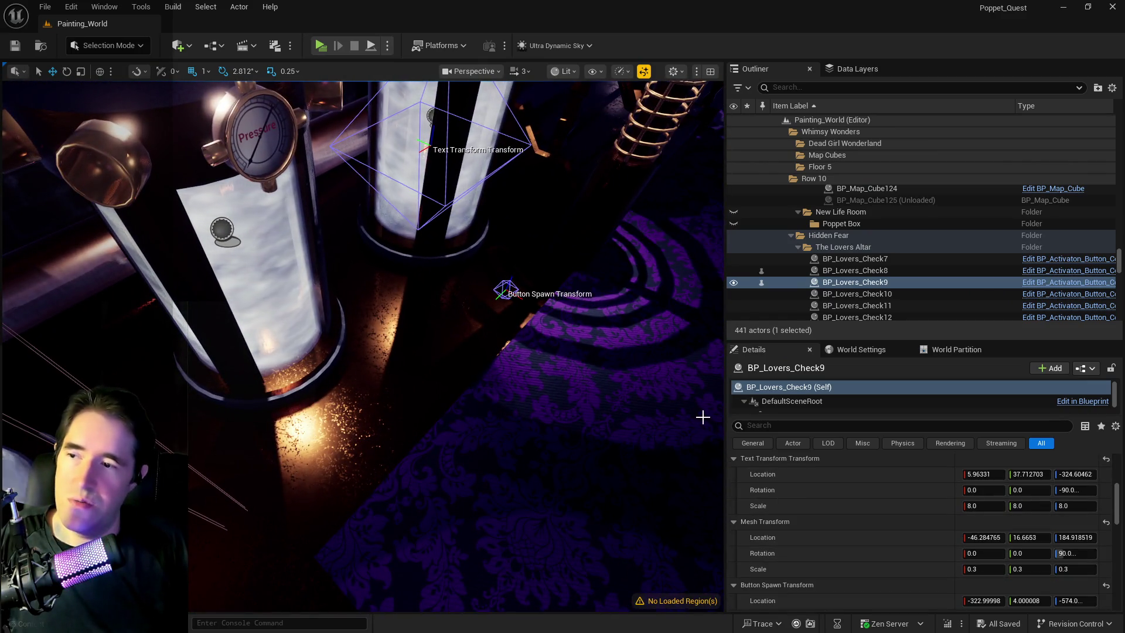
{"action": "scroll", "coordinate": [898, 500], "scroll_direction": "down", "scroll_amount": 3}
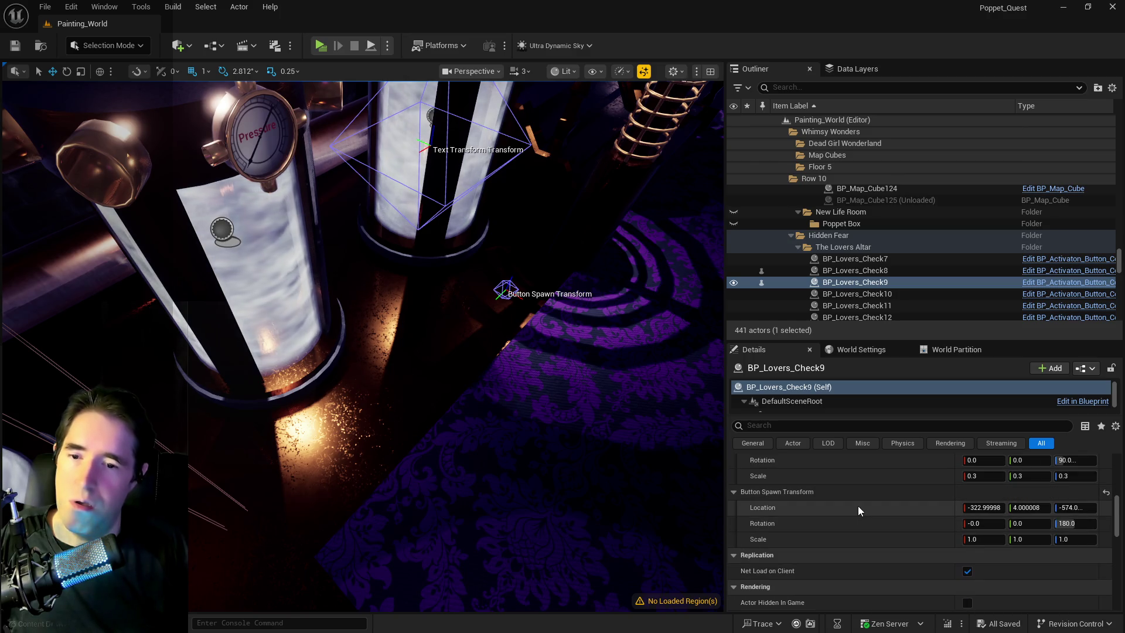
{"action": "right_click", "coordinate": [864, 513]}
{"action": "left_click", "coordinate": [894, 531]}
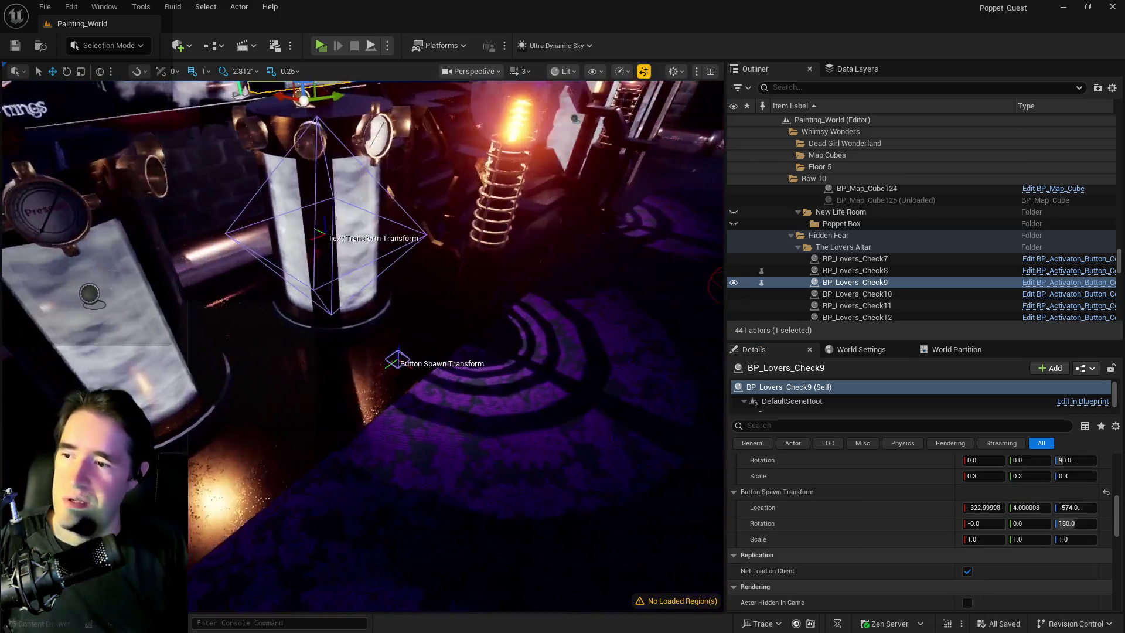
Step: Give BP_Lovers_Check7 a button spawn X of -322.99998 and save all changes
{"action": "left_click_drag", "start_coordinate": [627, 491], "coordinate": [627, 490]}
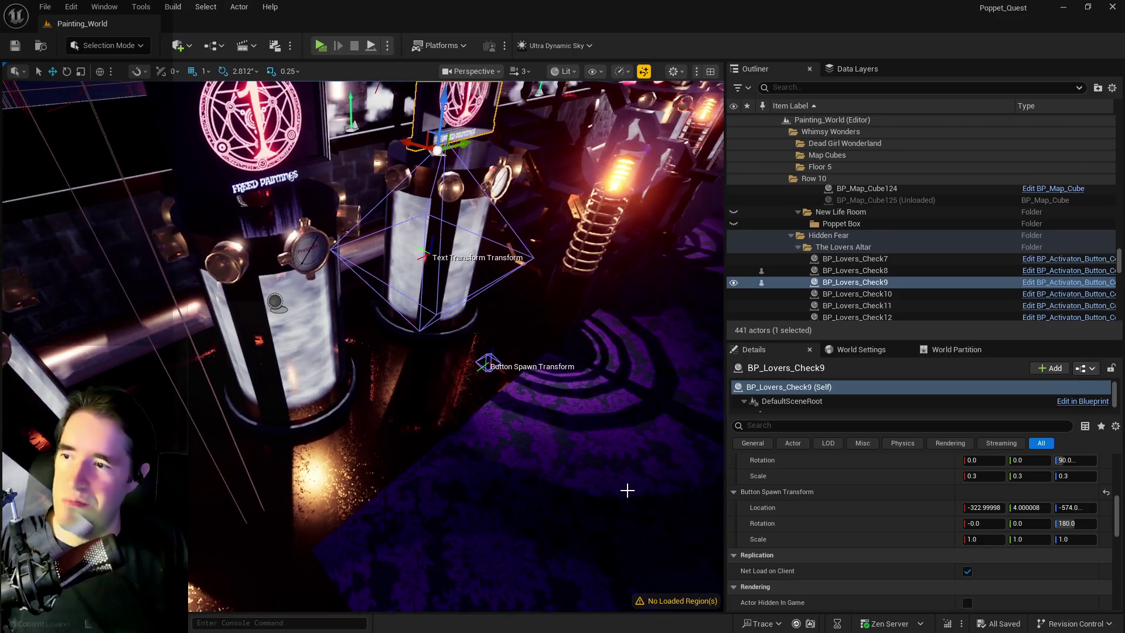
{"action": "left_click", "coordinate": [296, 140]}
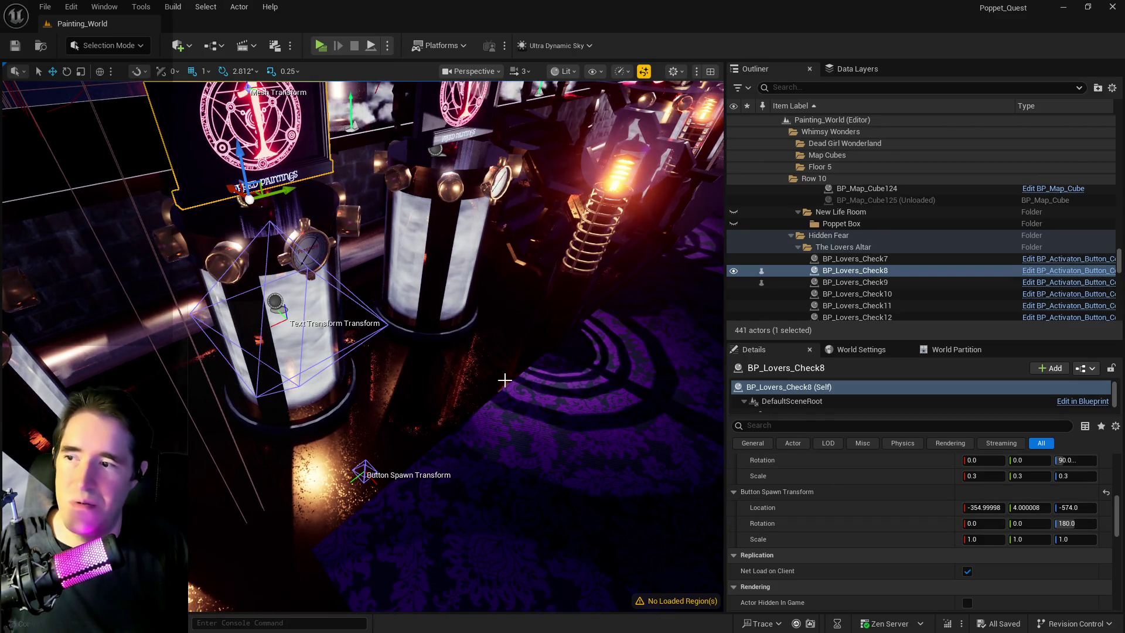
{"action": "right_click", "coordinate": [915, 511]}
{"action": "left_click", "coordinate": [926, 526]}
{"action": "key", "text": "ctrl+z"}
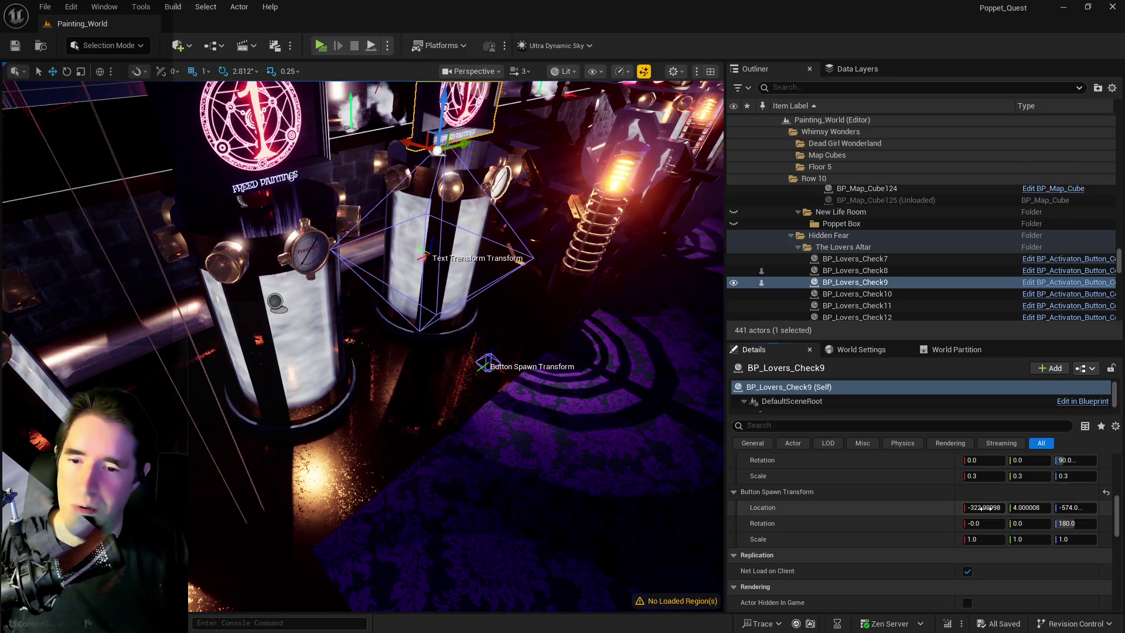
{"action": "key", "text": "ctrl+z"}
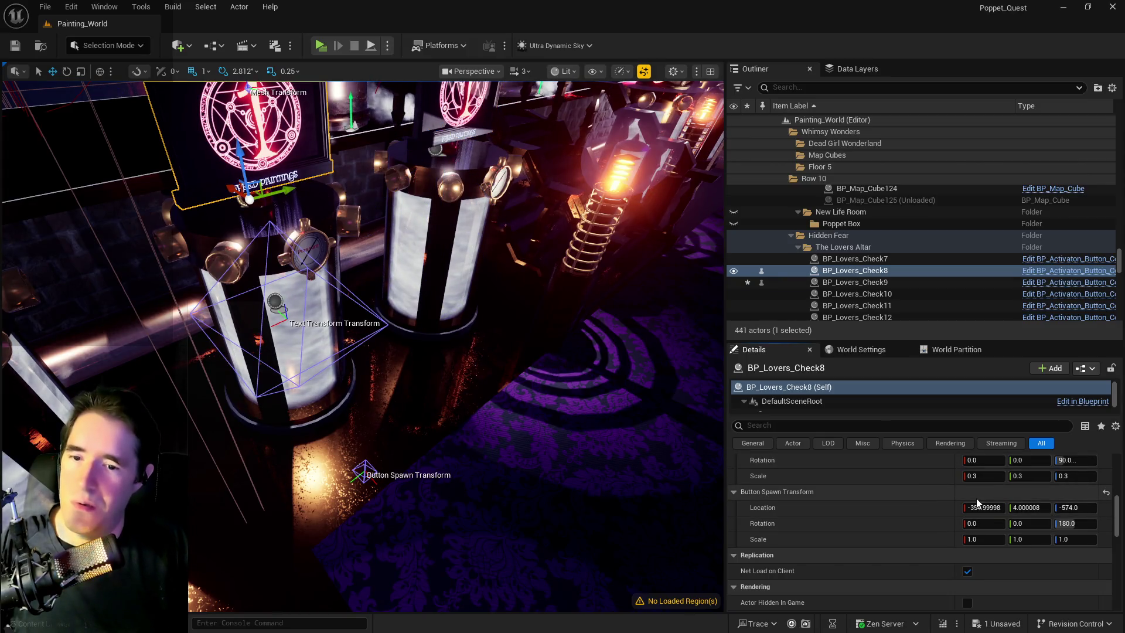
{"action": "key", "text": "ctrl+z"}
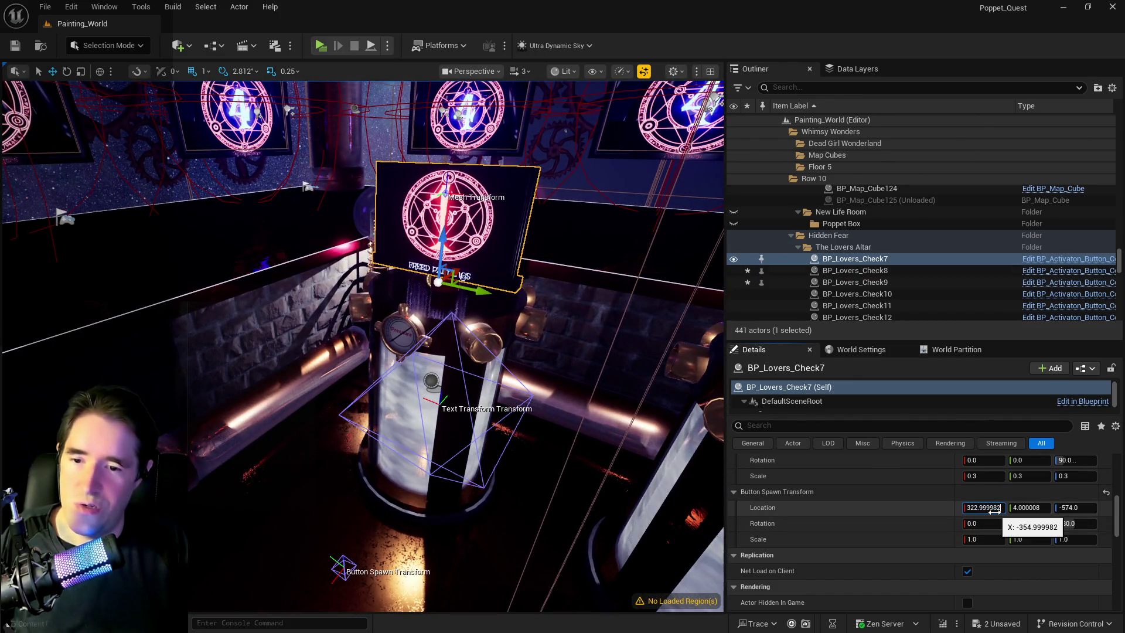
{"action": "key", "text": "ctrl+z"}
{"action": "key", "text": "ctrl+s"}
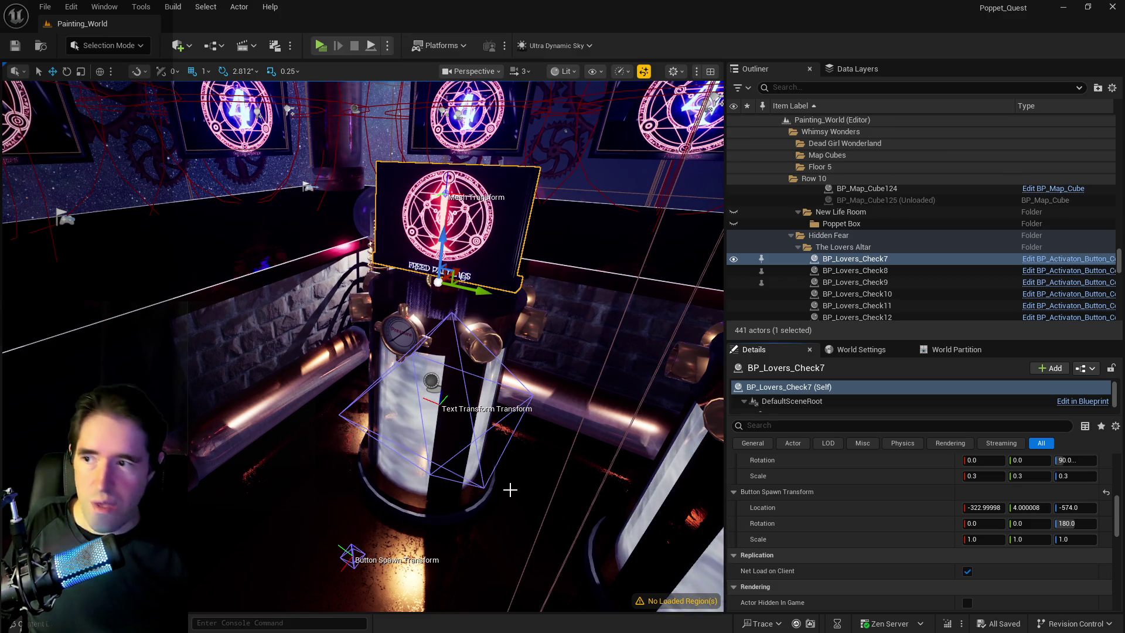
Step: Select BP_Resurrection_Vat25 and frame it in the viewport
{"action": "scroll", "coordinate": [534, 579], "scroll_direction": "down", "scroll_amount": 10}
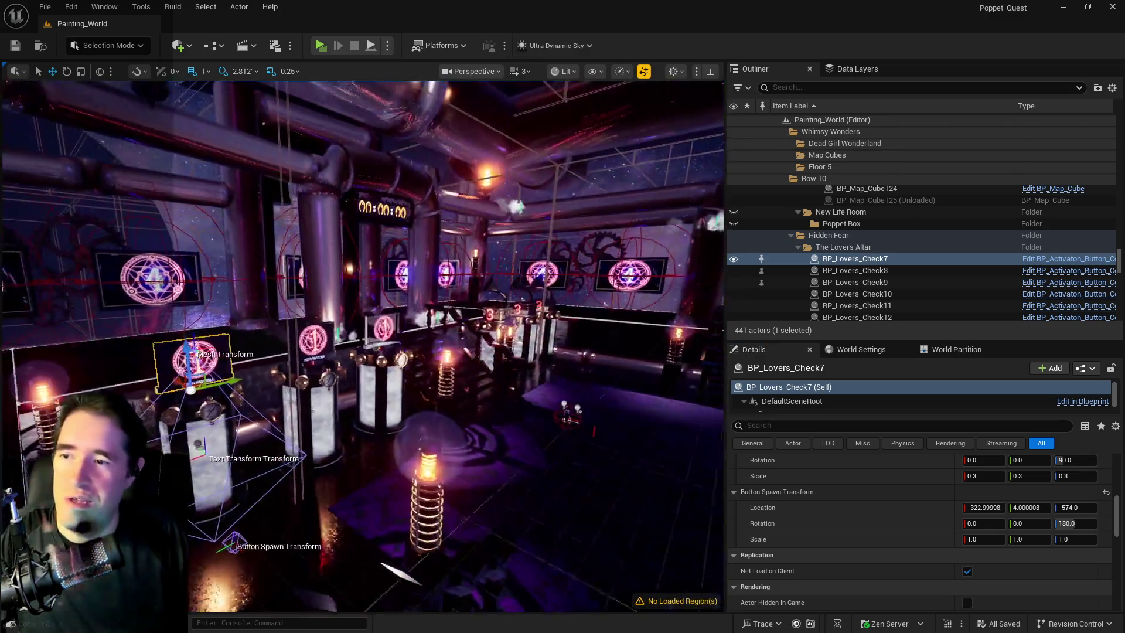
{"action": "scroll", "coordinate": [544, 545], "scroll_direction": "down", "scroll_amount": 3}
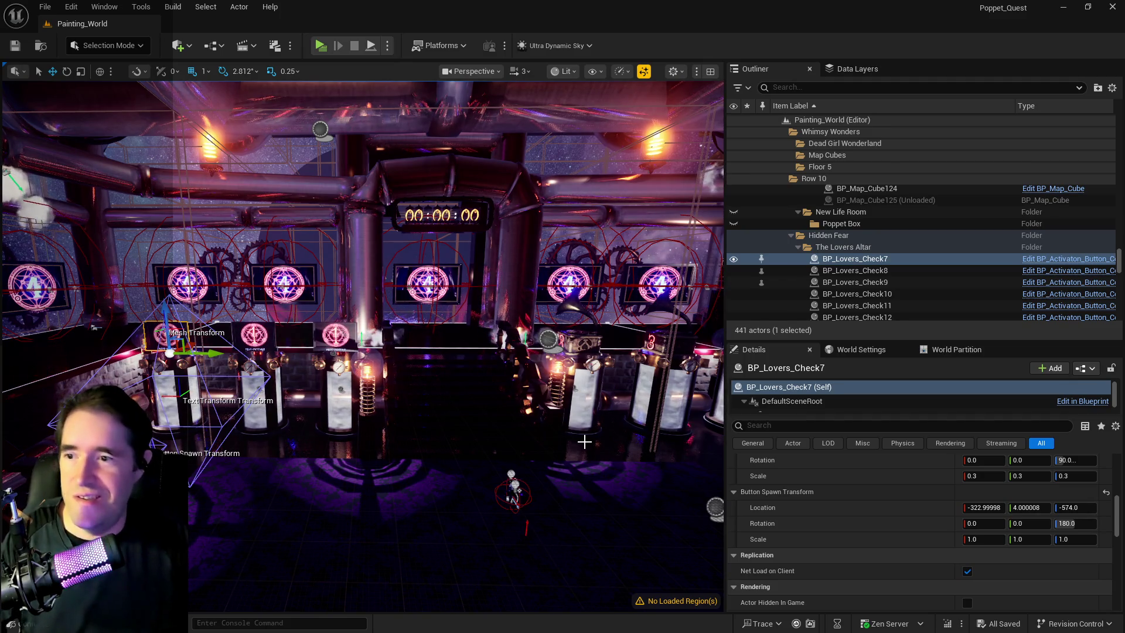
{"action": "mouse_move", "coordinate": [571, 406]}
{"action": "left_mouse_down"}
{"action": "mouse_move", "coordinate": [609, 405]}
{"action": "mouse_move", "coordinate": [571, 406]}
{"action": "left_mouse_up"}
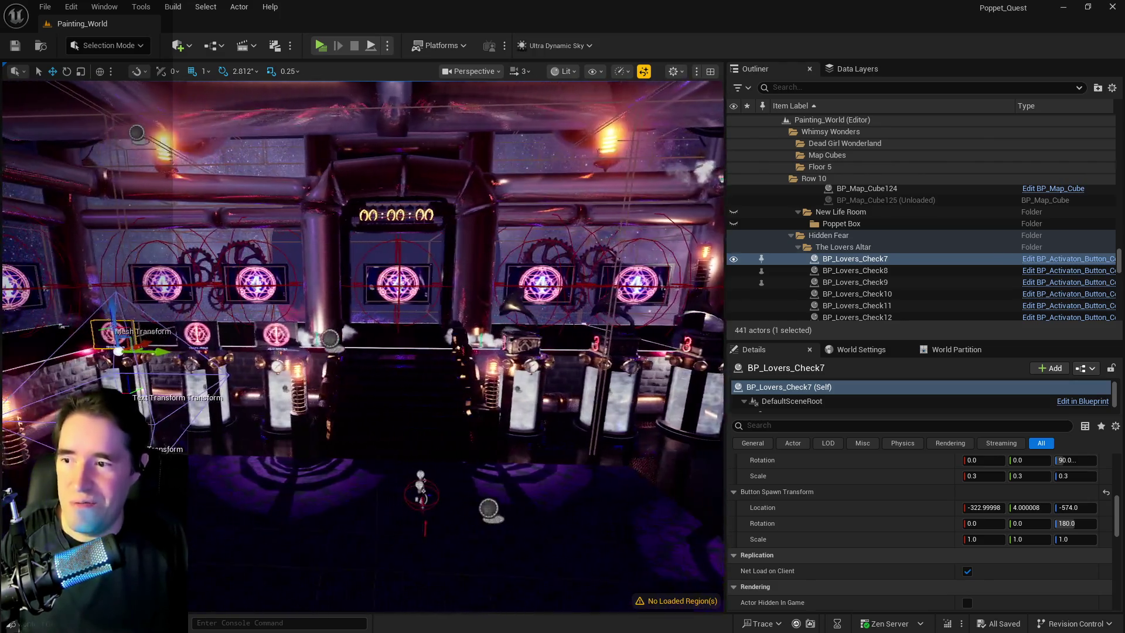
{"action": "left_click", "coordinate": [530, 371]}
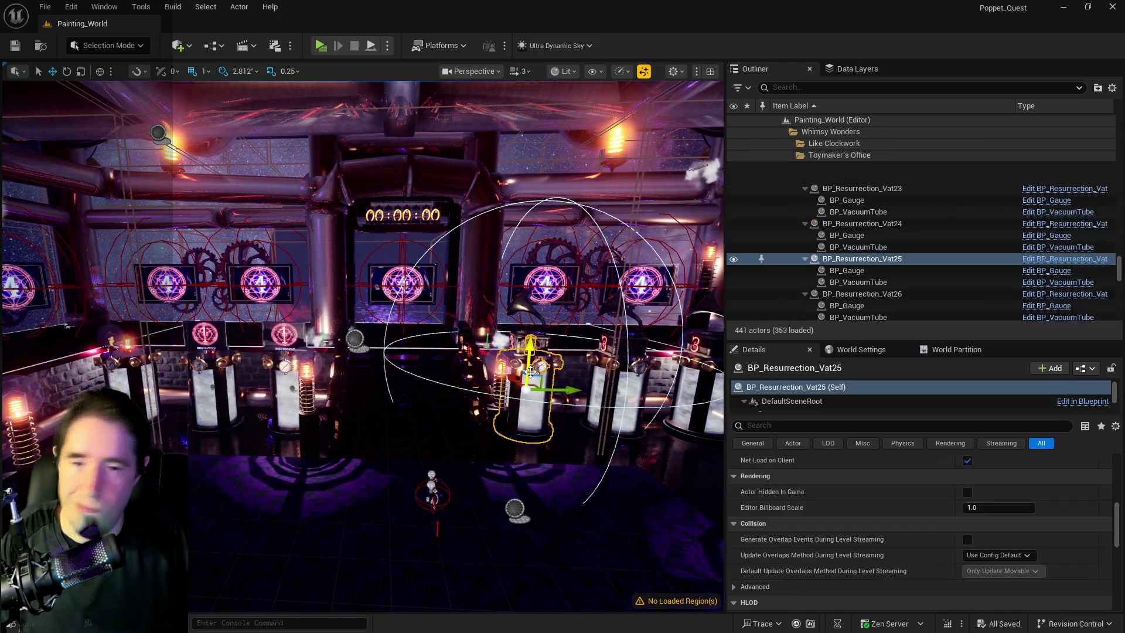
{"action": "key", "text": "f"}
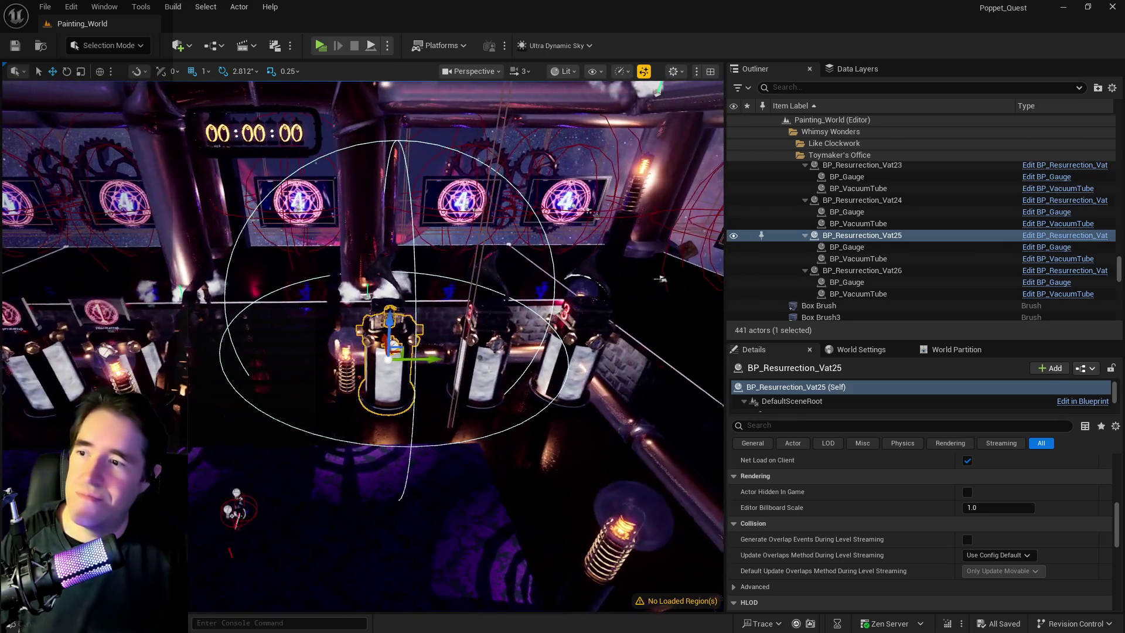
Step: Select the extra vats with their Lovers_Check screens and delete them
{"action": "left_click", "coordinate": [492, 341], "text": "ctrl"}
{"action": "left_click", "coordinate": [492, 352], "text": "ctrl"}
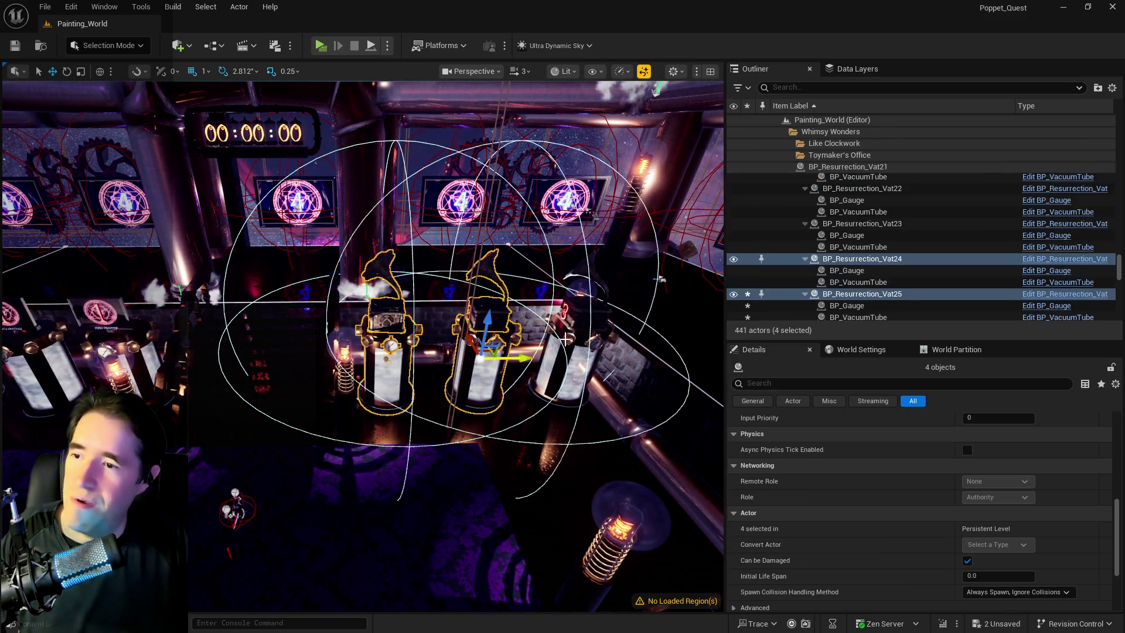
{"action": "left_click", "coordinate": [571, 347], "text": "ctrl"}
{"action": "left_click", "coordinate": [574, 327], "text": "ctrl"}
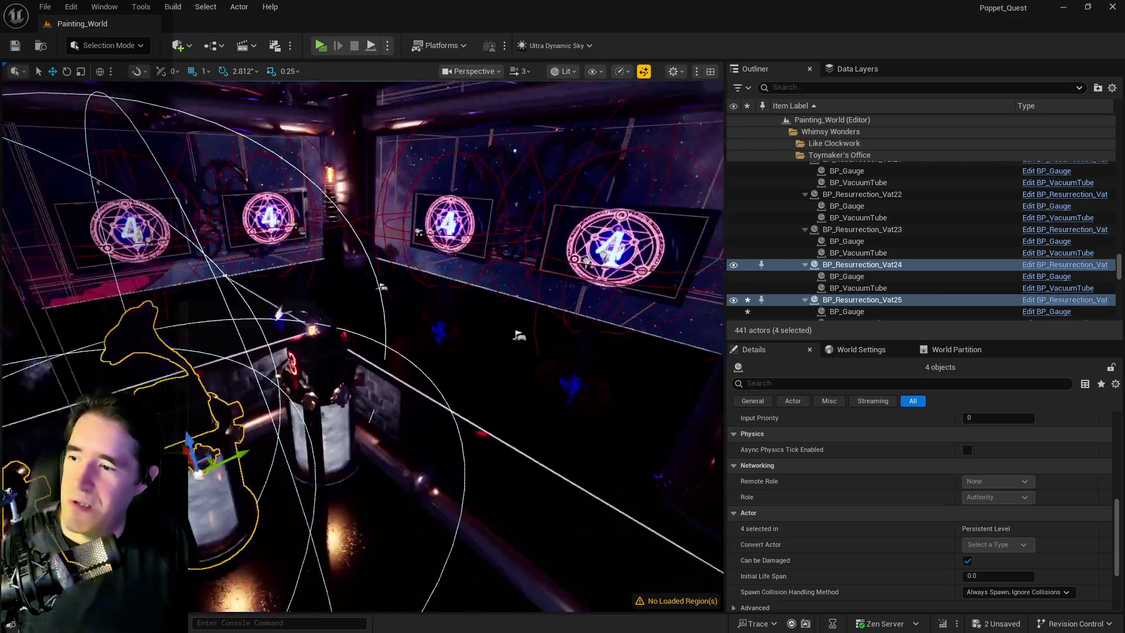
{"action": "left_click", "coordinate": [328, 442]}
{"action": "key", "text": "ctrl+z"}
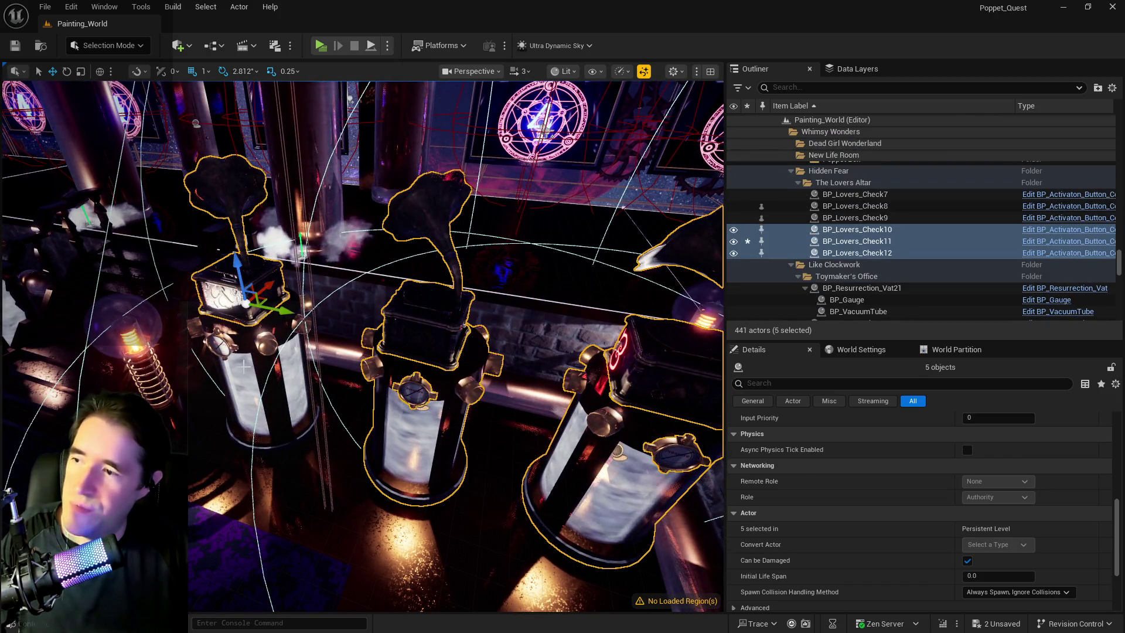
{"action": "key", "text": "Delete"}
{"action": "left_click_drag", "start_coordinate": [245, 367], "coordinate": [251, 389]}
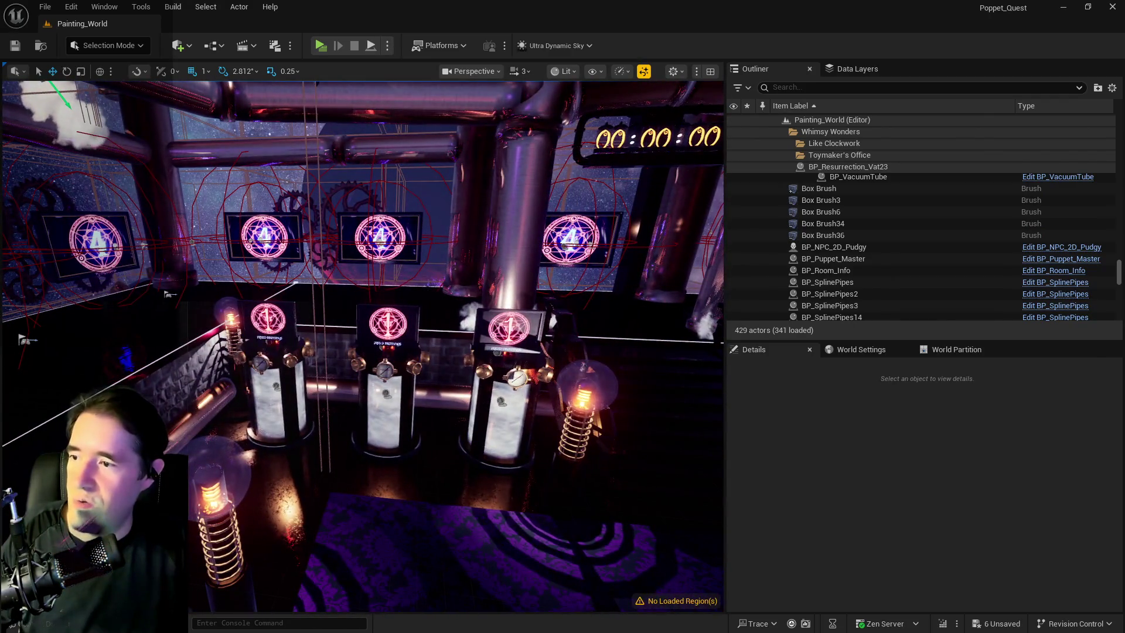
Step: Select BP_Resurrection_Vat21 through Vat23 together with their display screens
{"action": "left_click", "coordinate": [272, 316]}
{"action": "left_click", "coordinate": [271, 310], "text": "ctrl"}
{"action": "left_click", "coordinate": [387, 323], "text": "ctrl"}
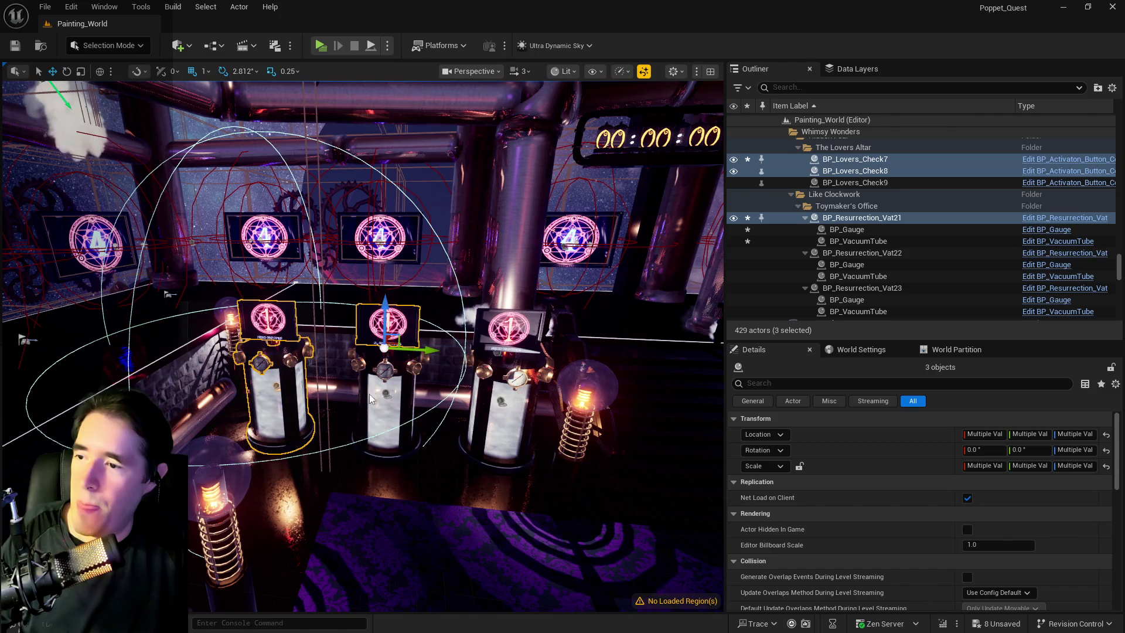
{"action": "left_click", "coordinate": [385, 404], "text": "ctrl"}
{"action": "left_click", "coordinate": [509, 326], "text": "ctrl"}
{"action": "left_click", "coordinate": [507, 410], "text": "ctrl"}
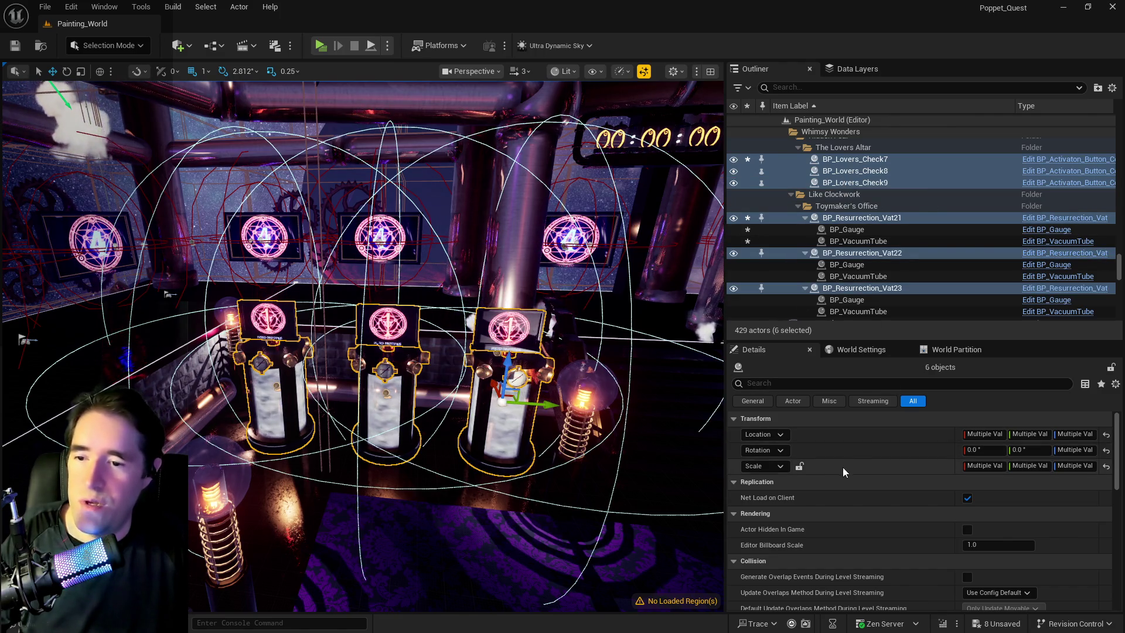
Step: Assign the selection to the Painting_World_HLODLayer_Instanced HLOD layer
{"action": "type", "text": "hlod"}
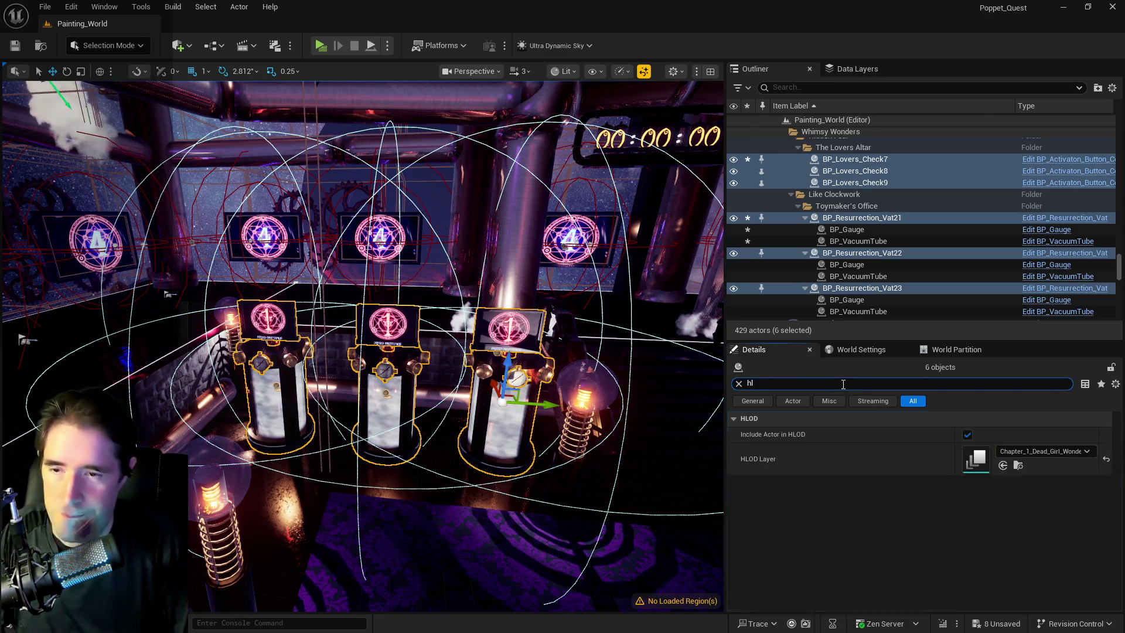
{"action": "left_click", "coordinate": [1082, 452]}
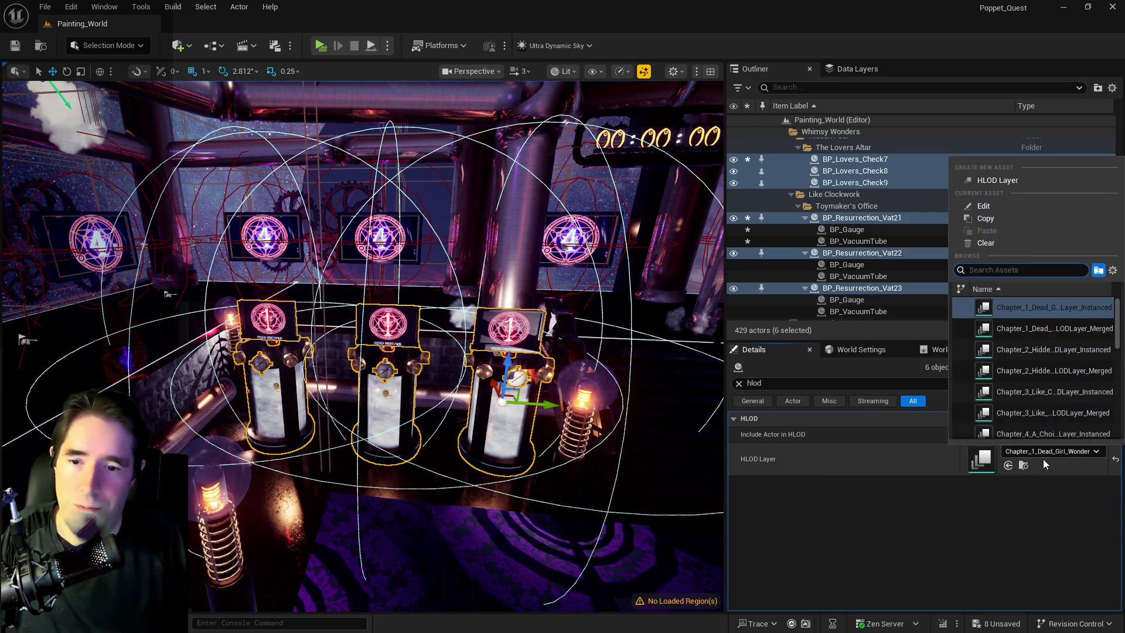
{"action": "scroll", "coordinate": [1032, 353], "scroll_direction": "down", "scroll_amount": 6}
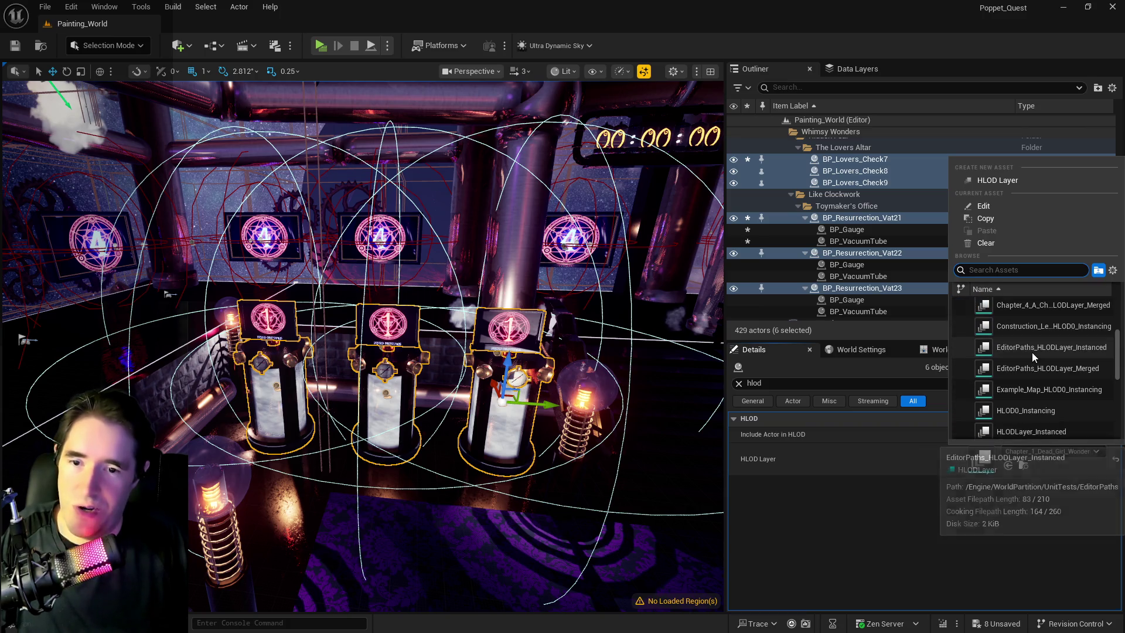
{"action": "scroll", "coordinate": [1031, 353], "scroll_direction": "down", "scroll_amount": 1}
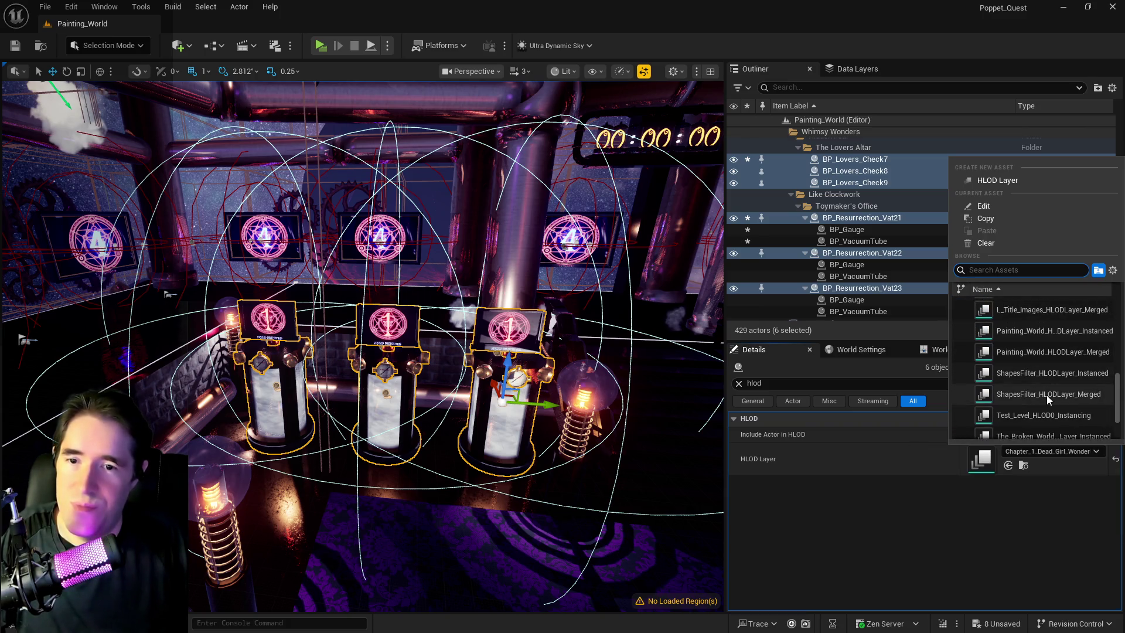
{"action": "scroll", "coordinate": [1047, 395], "scroll_direction": "down", "scroll_amount": 1}
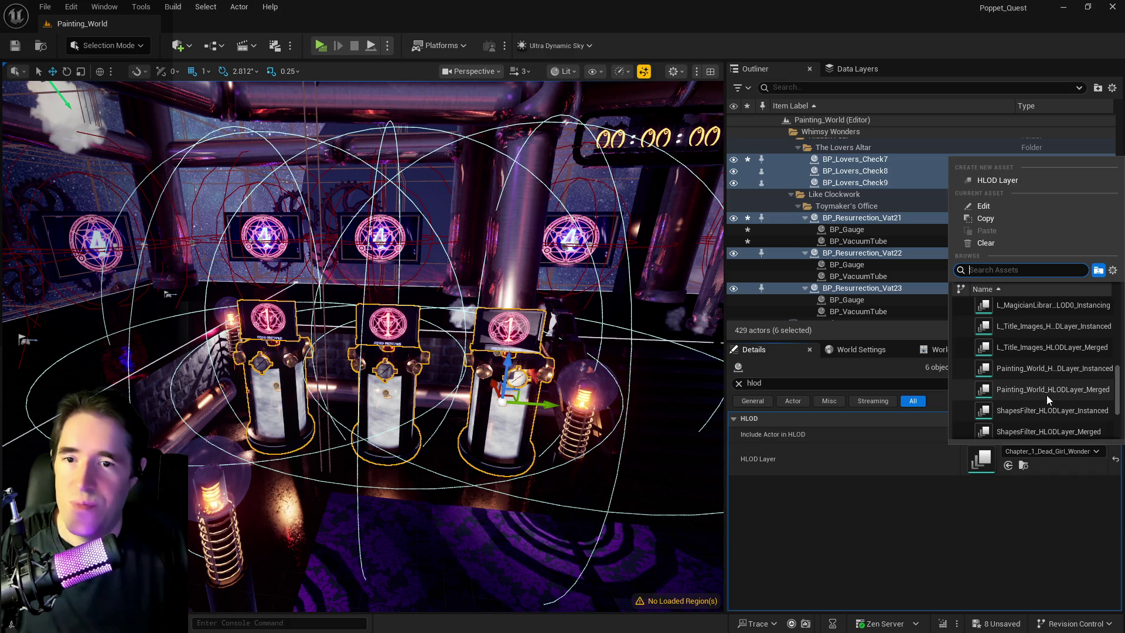
{"action": "left_click", "coordinate": [1016, 371]}
Step: Save all changes and close in on a lit vacuum tube on the three vats
{"action": "left_click_drag", "start_coordinate": [299, 355], "coordinate": [644, 376]}
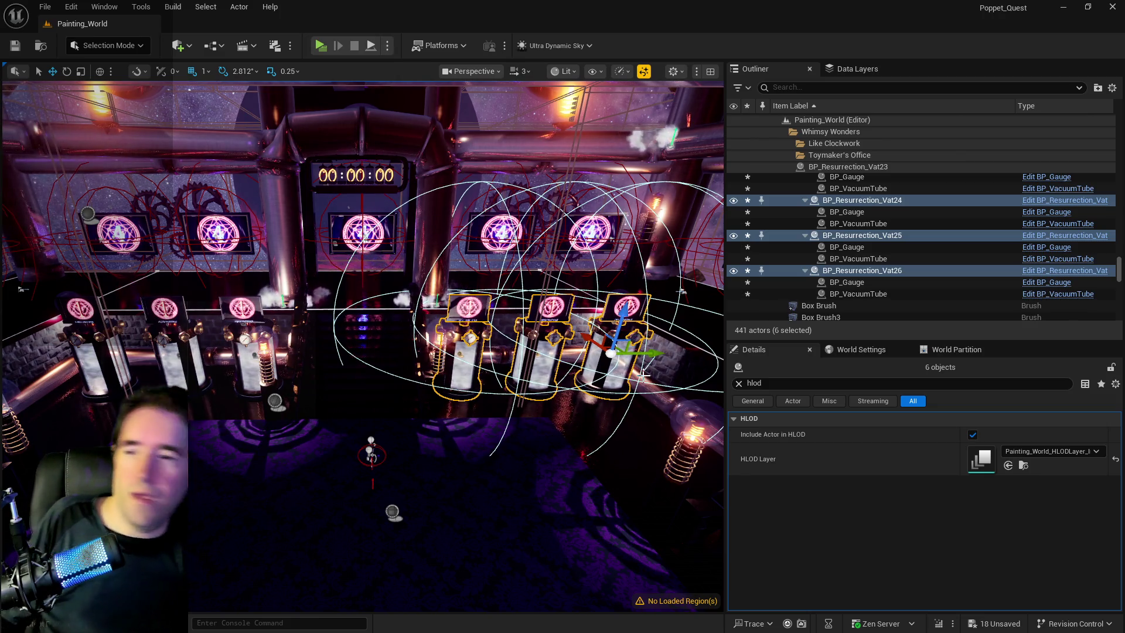
{"action": "key", "text": "f"}
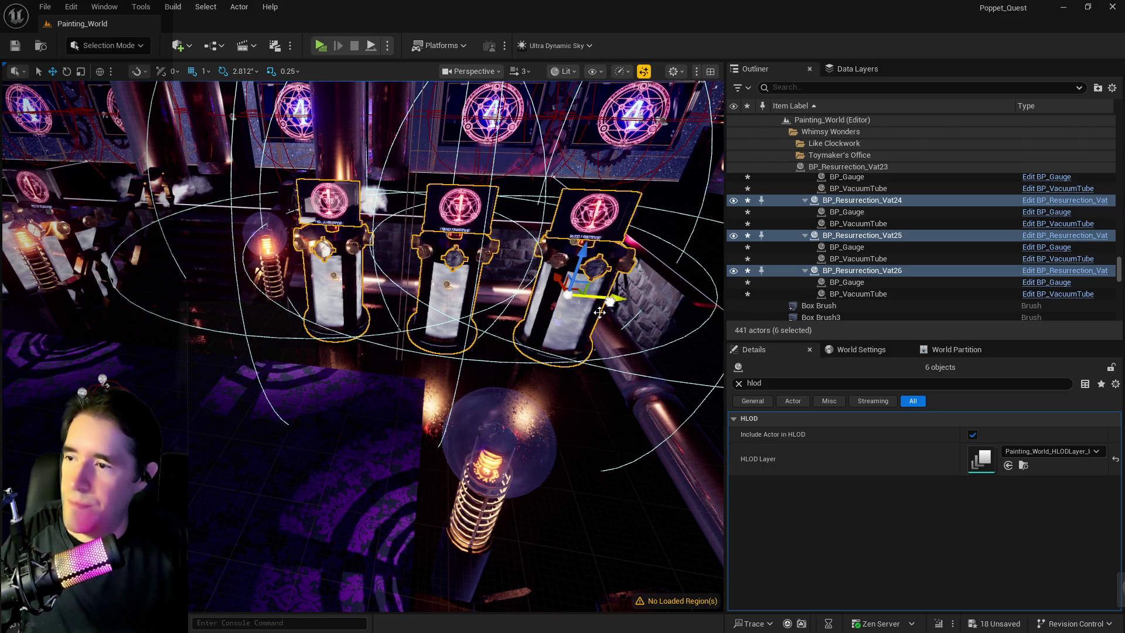
{"action": "mouse_move", "coordinate": [605, 304]}
{"action": "left_mouse_down"}
{"action": "mouse_move", "coordinate": [625, 179]}
{"action": "mouse_move", "coordinate": [700, 251]}
{"action": "left_mouse_up"}
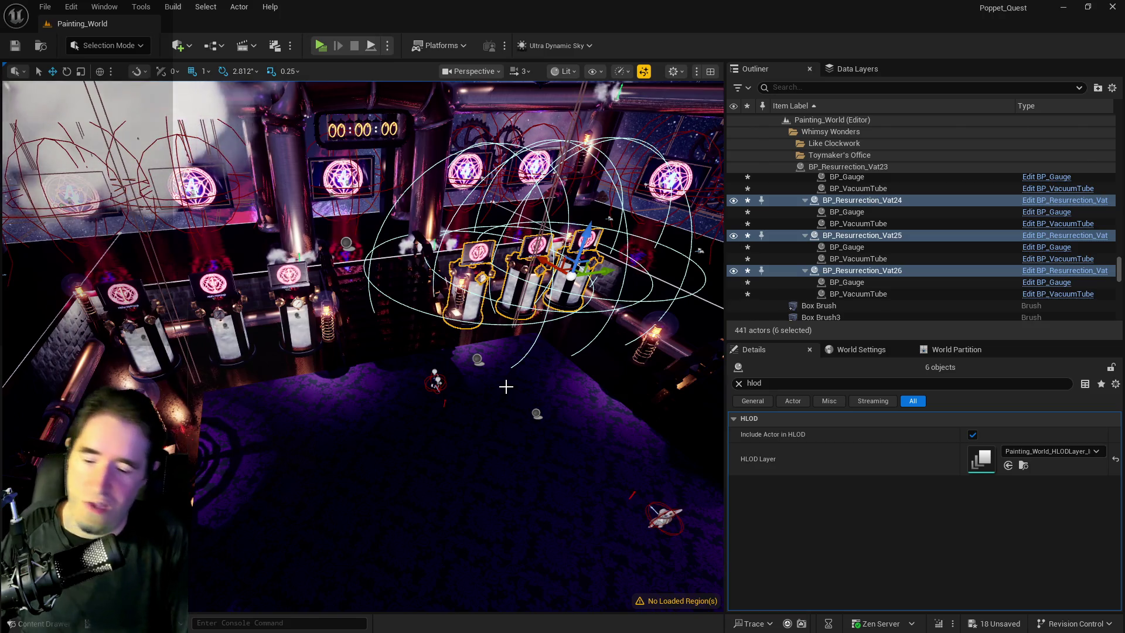
{"action": "key", "text": "ctrl+s"}
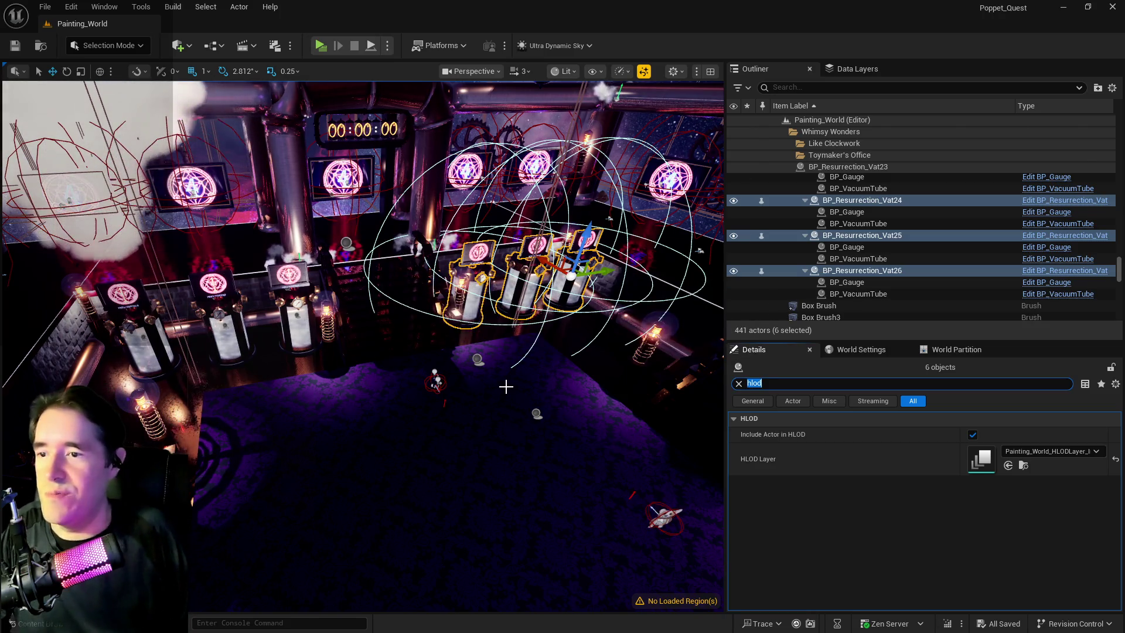
{"action": "mouse_move", "coordinate": [598, 394]}
{"action": "left_mouse_down"}
{"action": "mouse_move", "coordinate": [598, 317]}
{"action": "mouse_move", "coordinate": [600, 398]}
{"action": "left_mouse_up"}
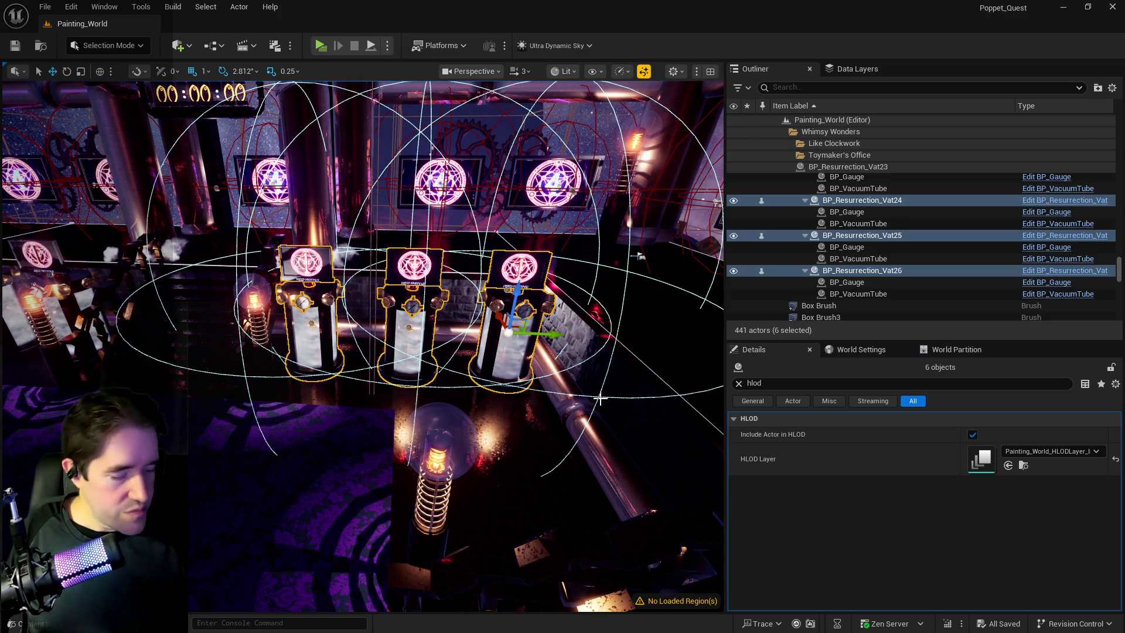
{"action": "mouse_move", "coordinate": [580, 469]}
{"action": "left_mouse_down"}
{"action": "mouse_move", "coordinate": [562, 445]}
{"action": "mouse_move", "coordinate": [598, 428]}
{"action": "mouse_move", "coordinate": [586, 410]}
{"action": "mouse_move", "coordinate": [574, 422]}
{"action": "mouse_move", "coordinate": [583, 431]}
{"action": "left_mouse_up"}
{"action": "mouse_move", "coordinate": [452, 203]}
{"action": "left_mouse_down"}
{"action": "mouse_move", "coordinate": [421, 220]}
{"action": "mouse_move", "coordinate": [398, 202]}
{"action": "left_mouse_up"}
{"action": "mouse_move", "coordinate": [343, 358]}
{"action": "left_mouse_down"}
{"action": "mouse_move", "coordinate": [352, 352]}
{"action": "mouse_move", "coordinate": [342, 358]}
{"action": "left_mouse_up"}
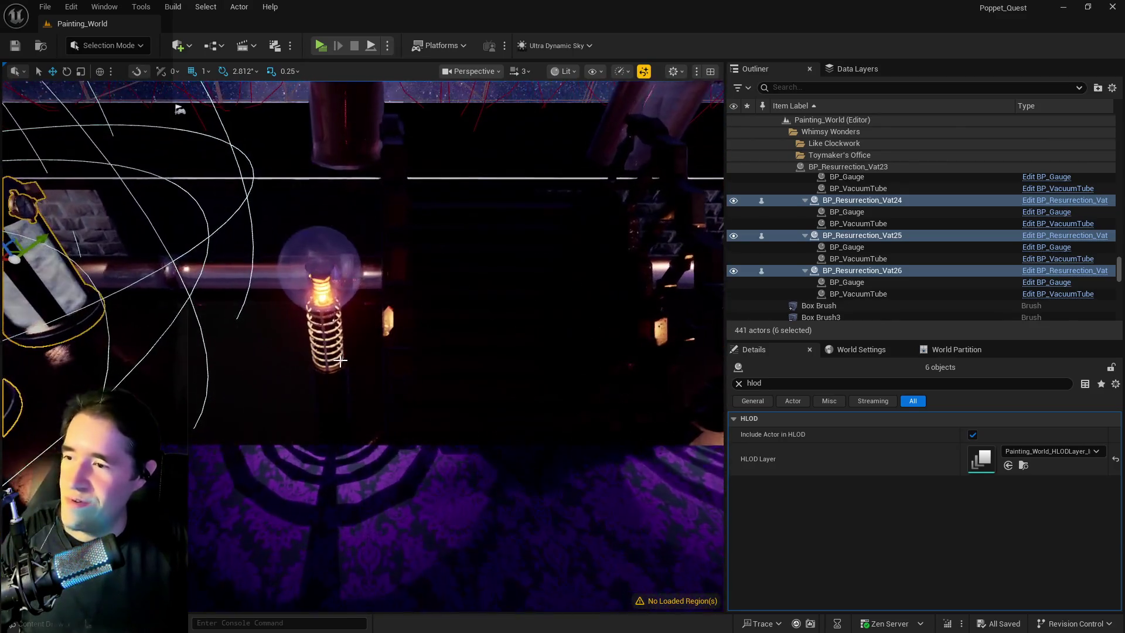
Step: Nudge Tesla coil lamps BP_Tesla_Coil29 and BP_Tesla_Coil26 slightly along X
{"action": "left_click", "coordinate": [343, 359]}
{"action": "mouse_move", "coordinate": [316, 410]}
{"action": "left_mouse_down"}
{"action": "mouse_move", "coordinate": [289, 416]}
{"action": "mouse_move", "coordinate": [283, 431]}
{"action": "mouse_move", "coordinate": [507, 408]}
{"action": "left_mouse_up"}
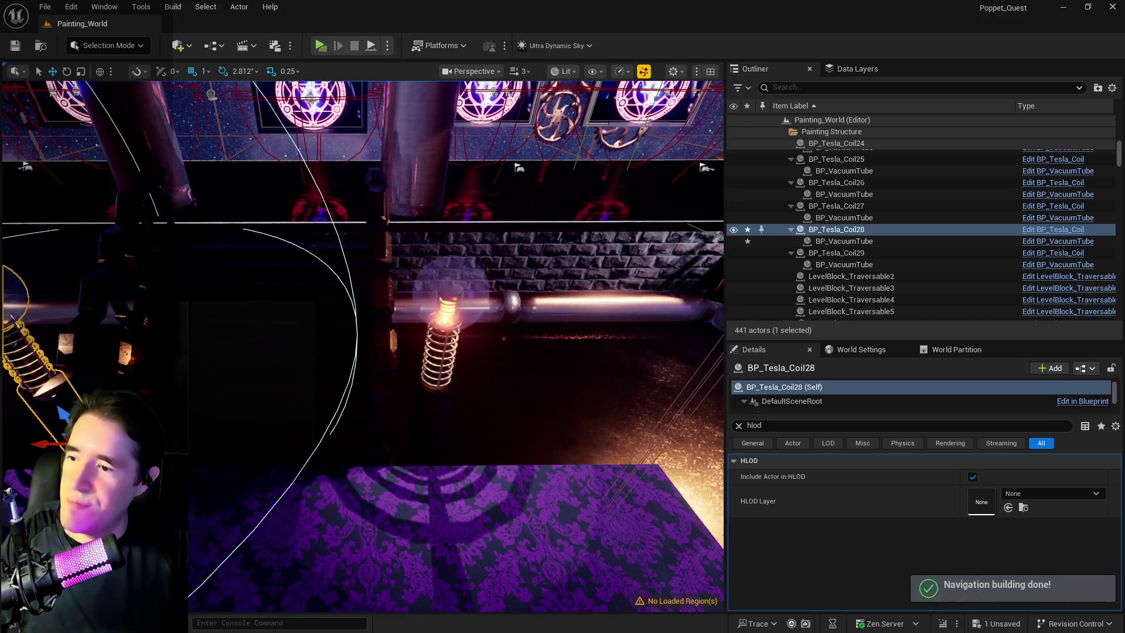
{"action": "left_click", "coordinate": [423, 441]}
{"action": "left_click_drag", "start_coordinate": [423, 440], "coordinate": [398, 445]}
{"action": "left_click_drag", "start_coordinate": [412, 450], "coordinate": [412, 450]}
{"action": "left_click_drag", "start_coordinate": [535, 439], "coordinate": [535, 439]}
{"action": "left_click", "coordinate": [564, 456]}
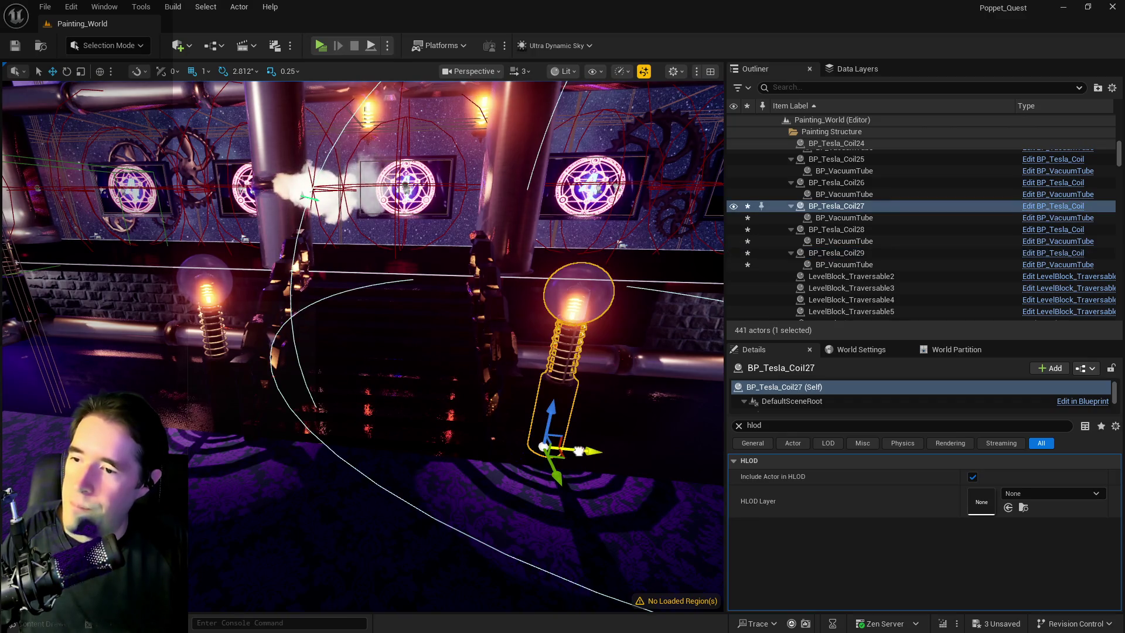
{"action": "left_click", "coordinate": [239, 418]}
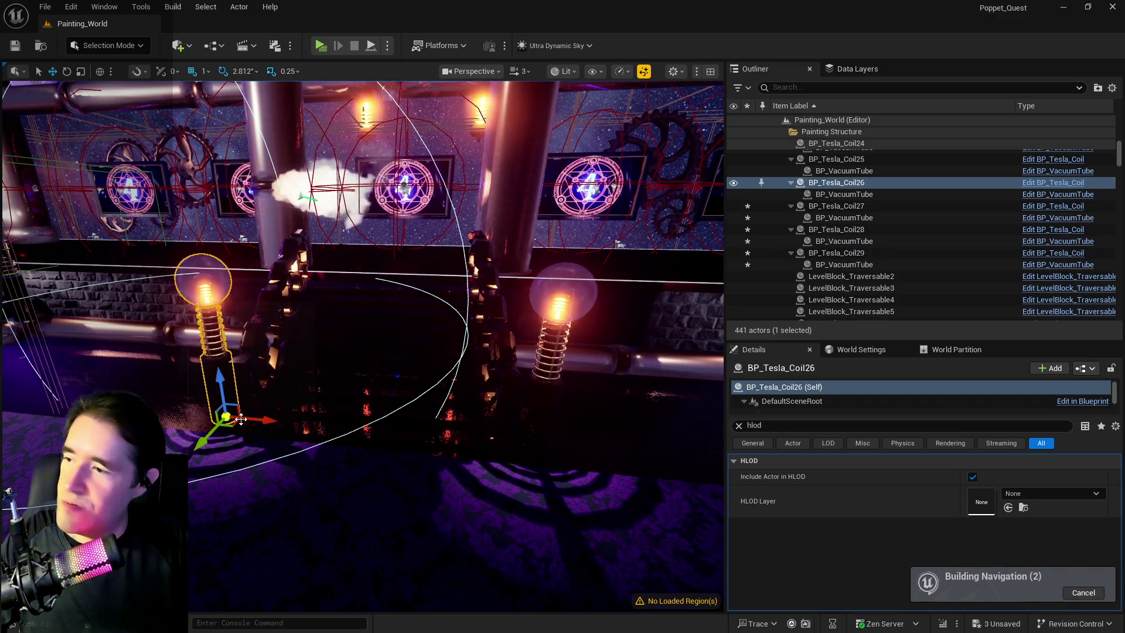
{"action": "left_click_drag", "start_coordinate": [239, 418], "coordinate": [248, 419]}
{"action": "mouse_move", "coordinate": [460, 290]}
{"action": "left_mouse_down"}
{"action": "mouse_move", "coordinate": [443, 305]}
{"action": "mouse_move", "coordinate": [469, 333]}
{"action": "left_mouse_up"}
Step: Save all changes and bring the Labyrinthos browser window up full screen
{"action": "key", "text": "ctrl+s"}
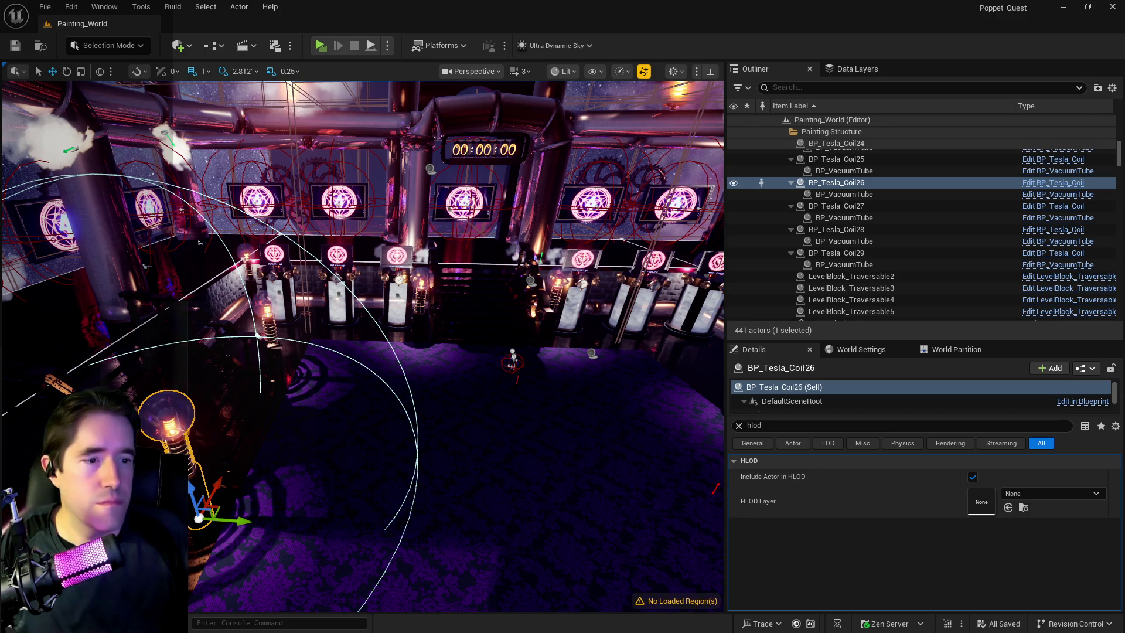
{"action": "left_click_drag", "start_coordinate": [1124, 170], "coordinate": [813, 105]}
{"action": "double_click", "coordinate": [813, 105]}
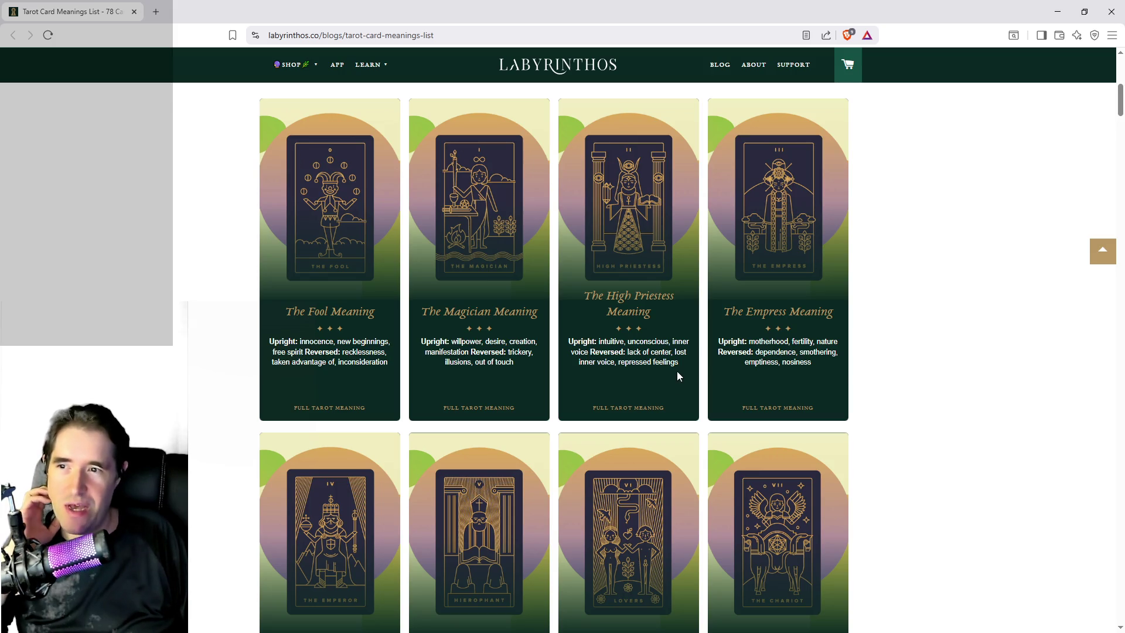
Step: Scroll the Tarot Card Meanings List down to the Strength, Hermit, Wheel of Fortune and Justice row
{"action": "scroll", "coordinate": [676, 375], "scroll_direction": "down", "scroll_amount": 1}
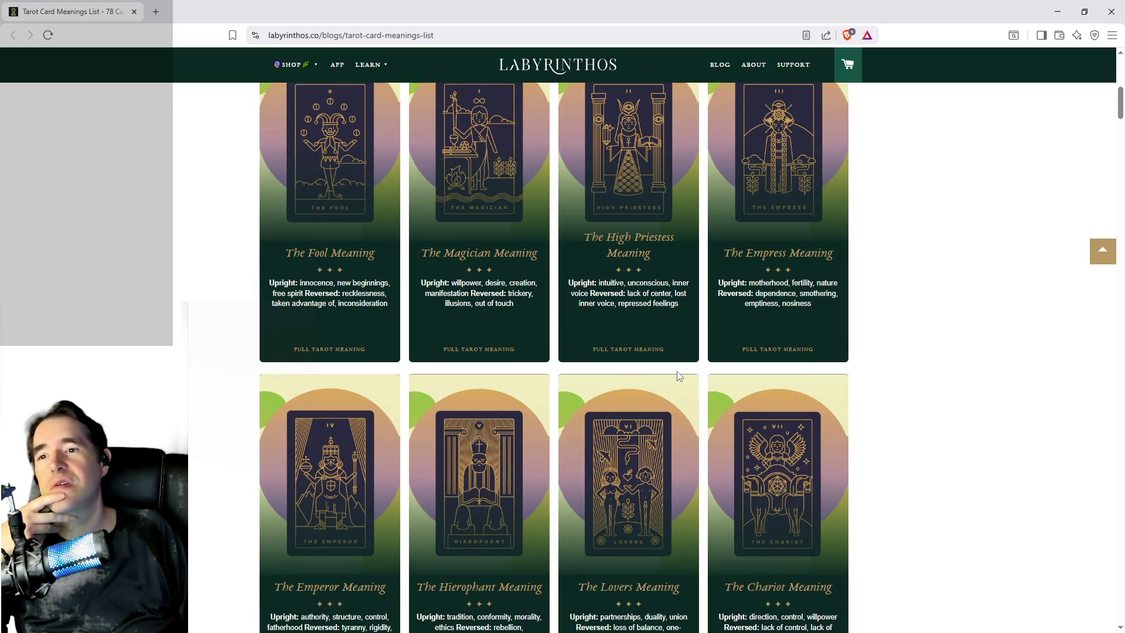
{"action": "scroll", "coordinate": [678, 376], "scroll_direction": "down", "scroll_amount": 1}
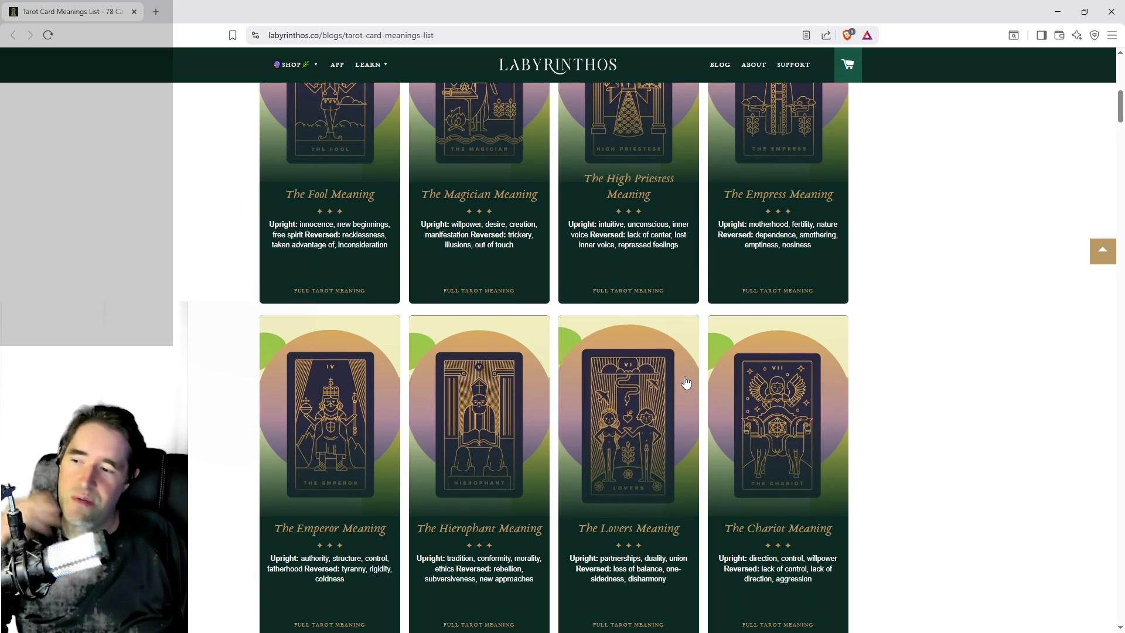
{"action": "scroll", "coordinate": [366, 446], "scroll_direction": "down", "scroll_amount": 2}
{"action": "scroll", "coordinate": [366, 446], "scroll_direction": "down", "scroll_amount": 2}
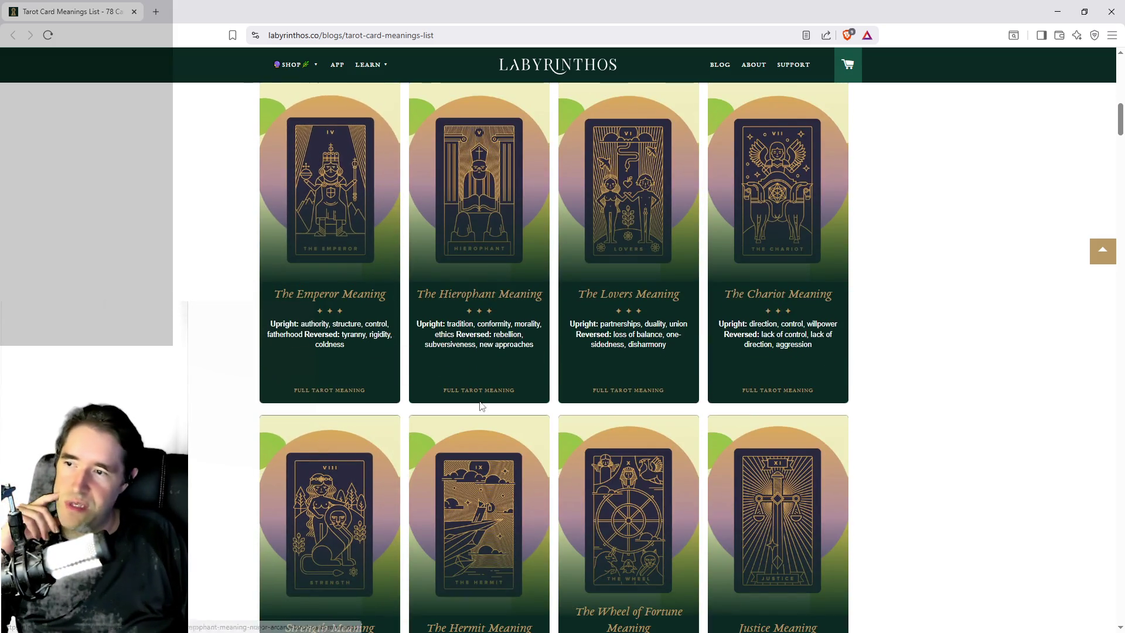
{"action": "scroll", "coordinate": [743, 443], "scroll_direction": "down", "scroll_amount": 2}
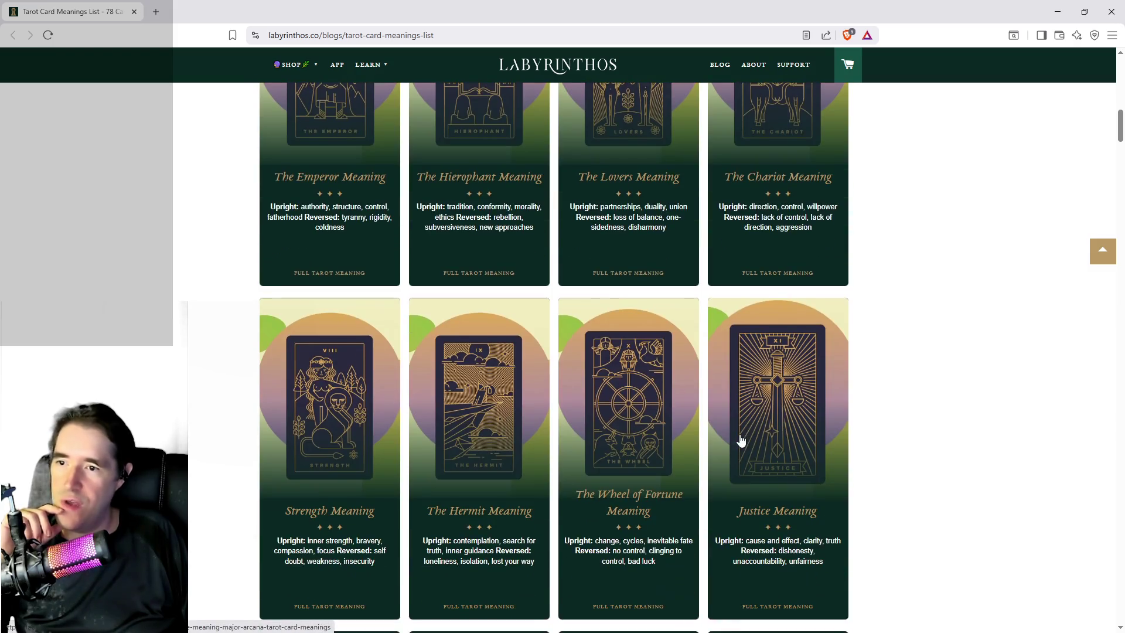
{"action": "scroll", "coordinate": [788, 459], "scroll_direction": "down", "scroll_amount": 1}
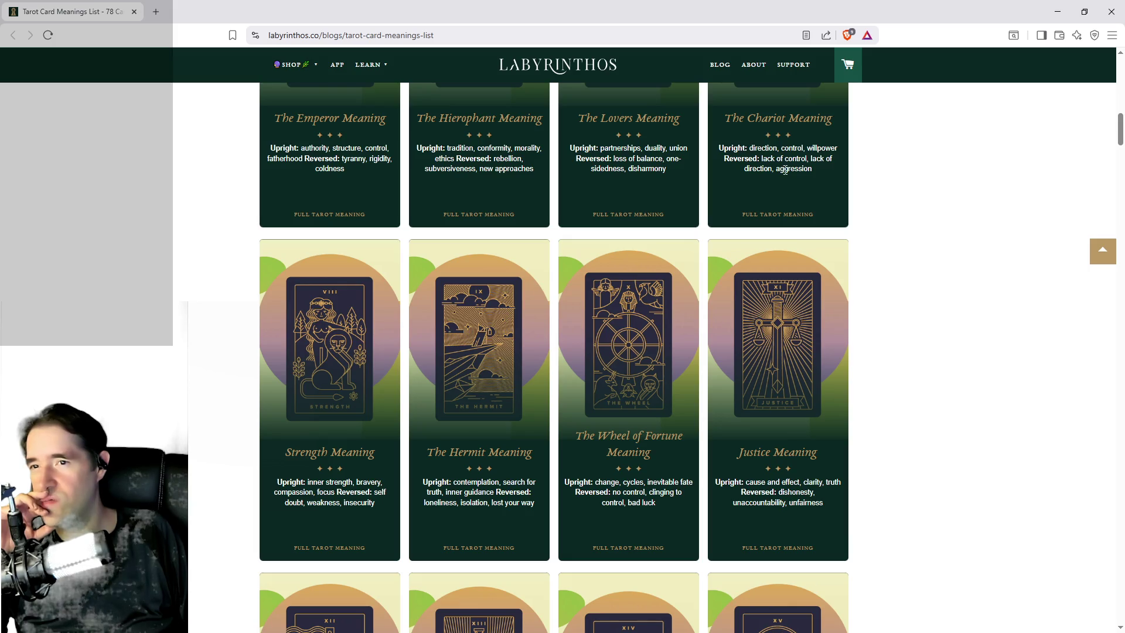
{"action": "scroll", "coordinate": [851, 211], "scroll_direction": "down", "scroll_amount": 1}
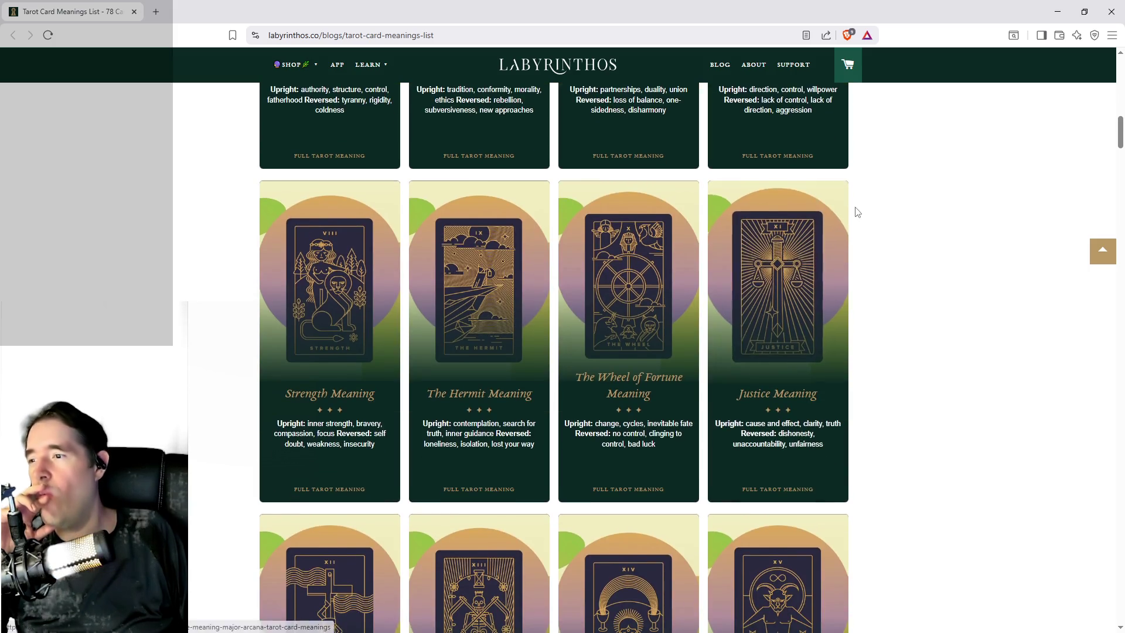
{"action": "scroll", "coordinate": [941, 223], "scroll_direction": "up", "scroll_amount": 2}
{"action": "scroll", "coordinate": [941, 223], "scroll_direction": "down", "scroll_amount": 1}
{"action": "scroll", "coordinate": [943, 225], "scroll_direction": "down", "scroll_amount": 4}
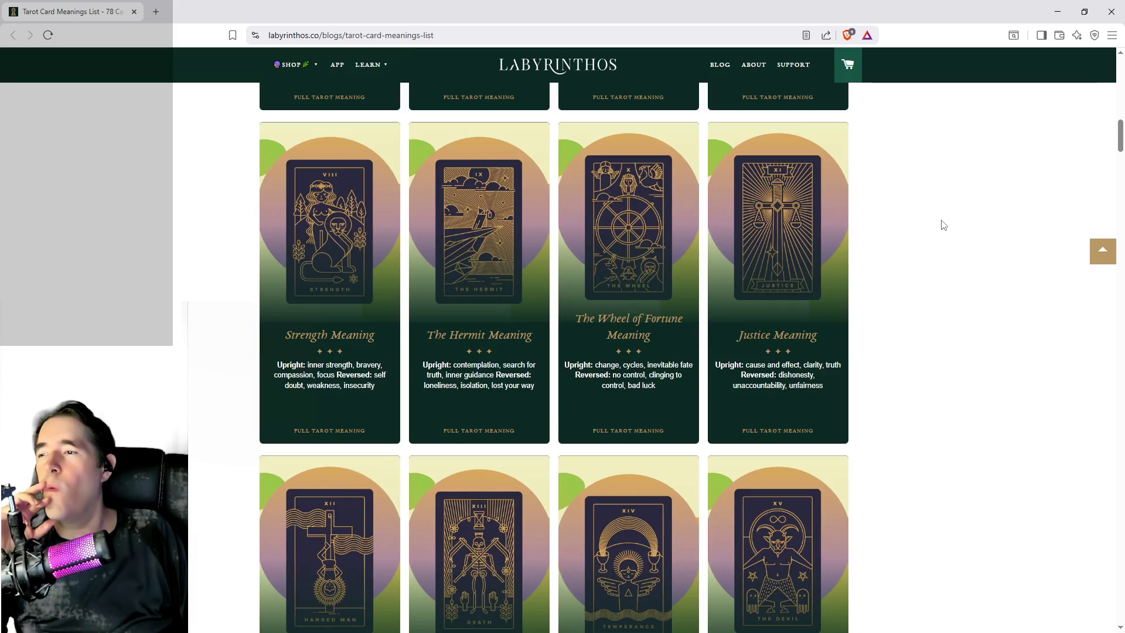
{"action": "scroll", "coordinate": [942, 225], "scroll_direction": "up", "scroll_amount": 1}
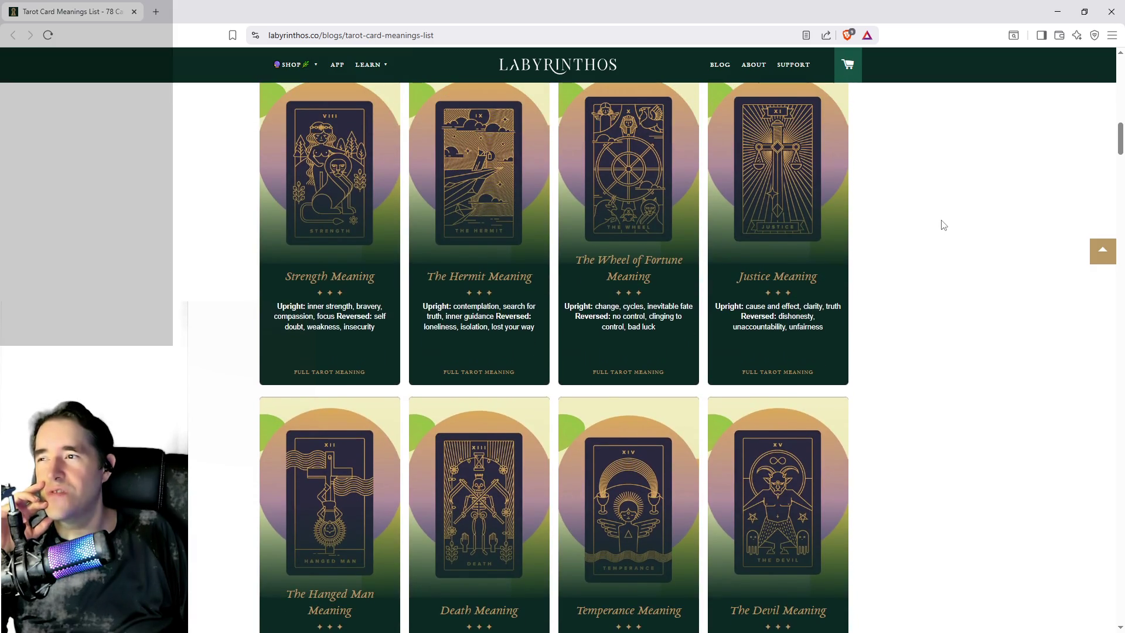
{"action": "scroll", "coordinate": [954, 241], "scroll_direction": "up", "scroll_amount": 2}
{"action": "scroll", "coordinate": [1037, 305], "scroll_direction": "down", "scroll_amount": 1}
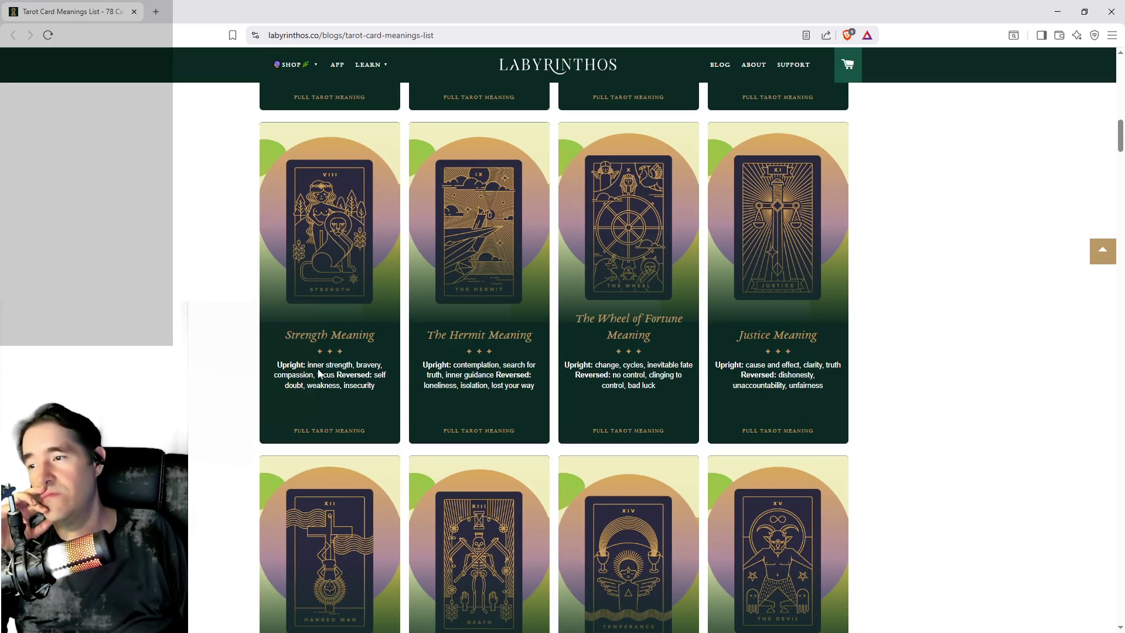
Step: Open the Strength meaning in a new tab, read it, and return to the list
{"action": "middle_click", "coordinate": [279, 304]}
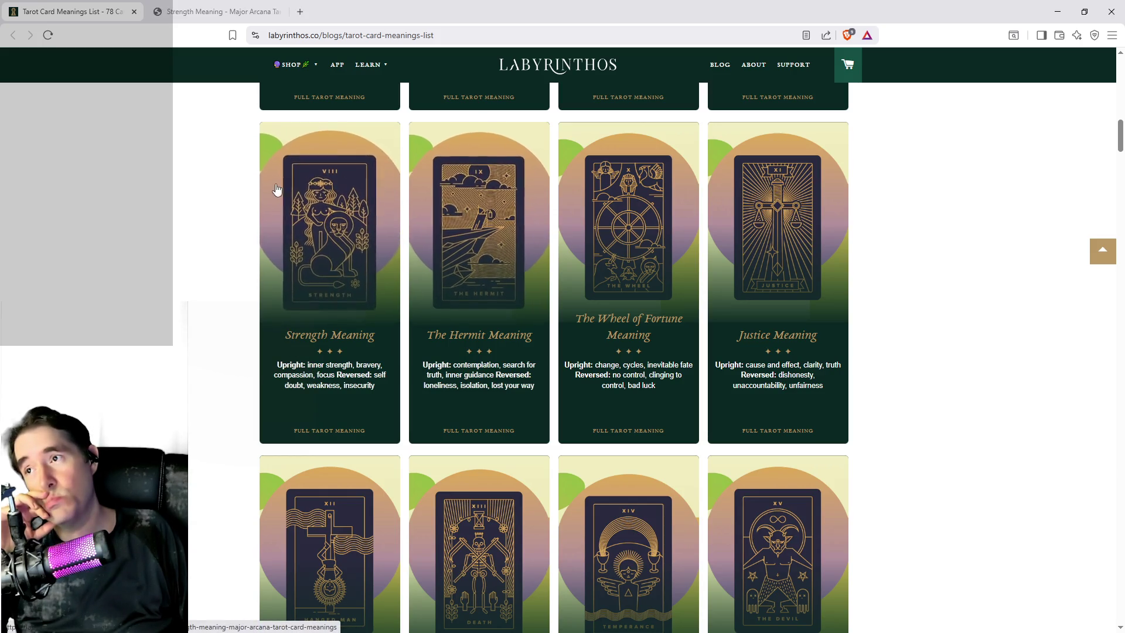
{"action": "key", "text": "ctrl+Tab"}
{"action": "scroll", "coordinate": [442, 266], "scroll_direction": "down", "scroll_amount": 6}
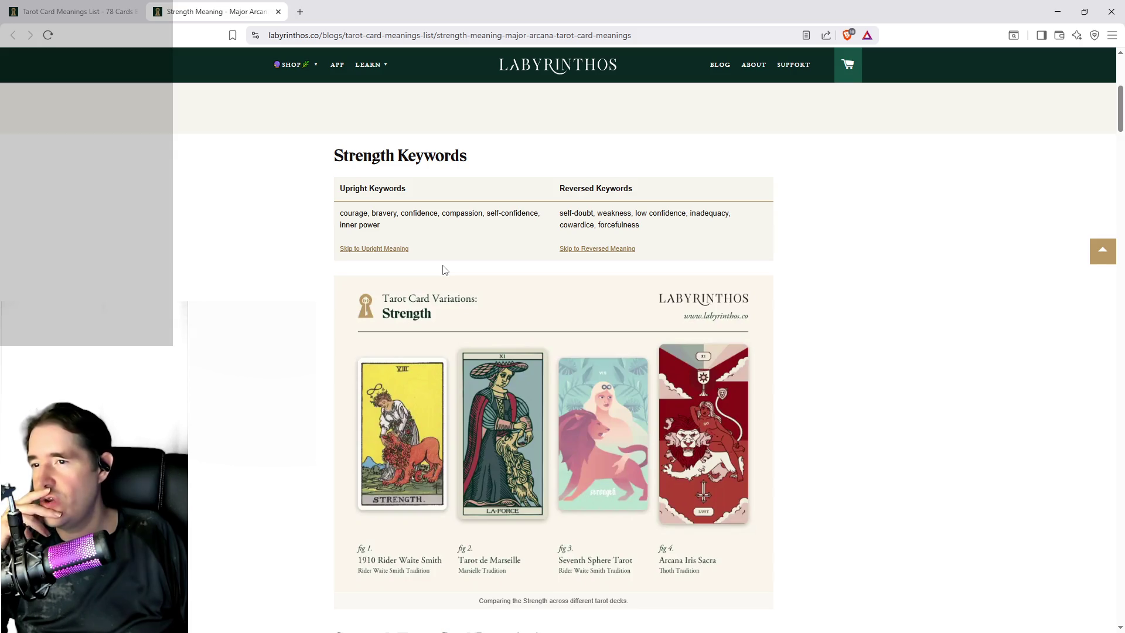
{"action": "scroll", "coordinate": [443, 269], "scroll_direction": "down", "scroll_amount": 5}
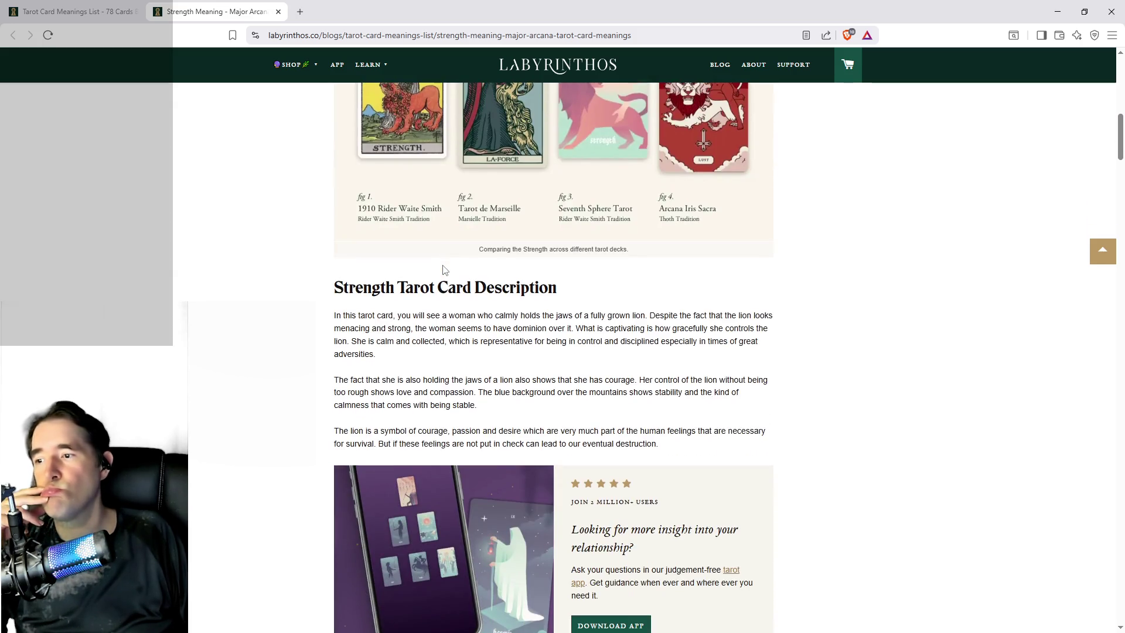
{"action": "key", "text": "ctrl+shift+Tab"}
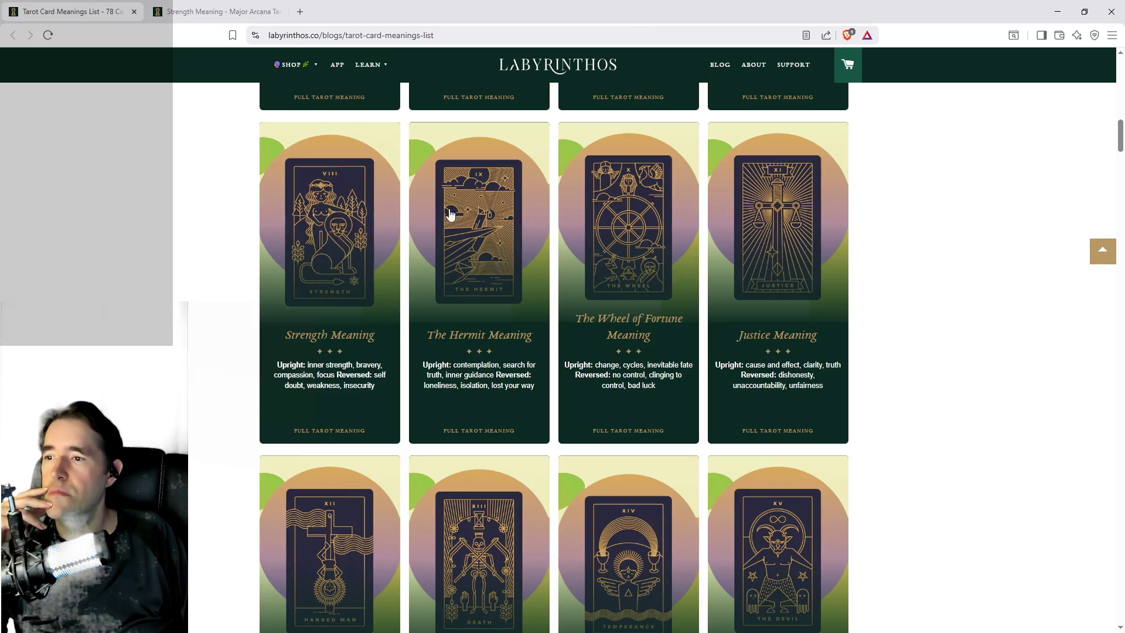
{"action": "scroll", "coordinate": [505, 268], "scroll_direction": "up", "scroll_amount": 2}
{"action": "scroll", "coordinate": [501, 277], "scroll_direction": "up", "scroll_amount": 8}
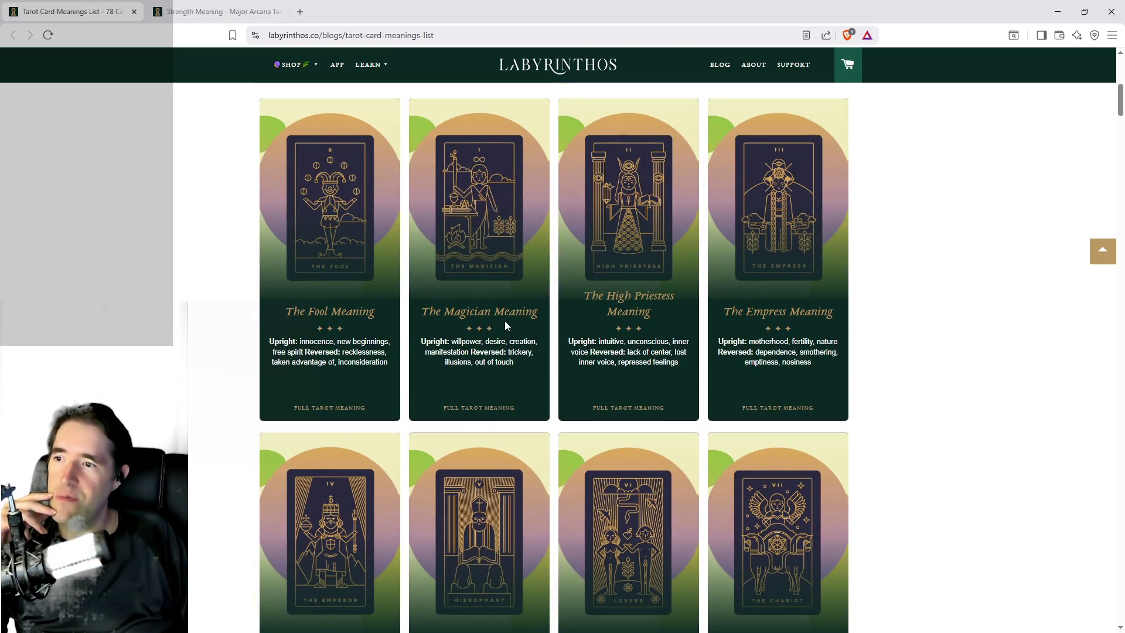
{"action": "scroll", "coordinate": [566, 353], "scroll_direction": "down", "scroll_amount": 3}
Step: Read The Emperor meaning in a new tab, close it, and return to the list
{"action": "middle_click", "coordinate": [351, 279]}
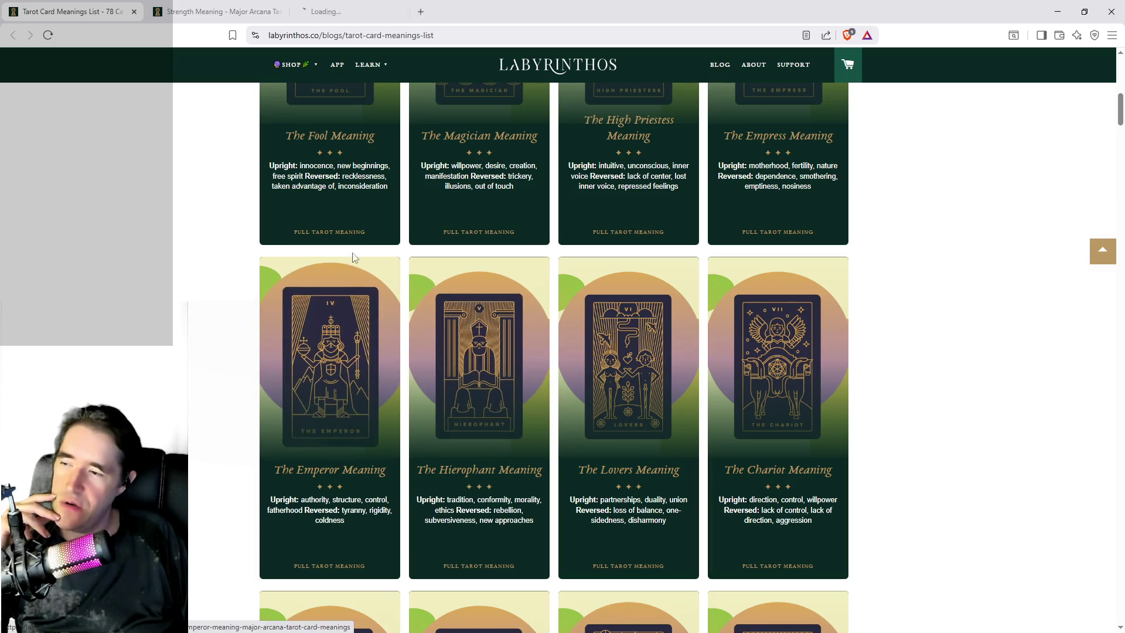
{"action": "left_click", "coordinate": [325, 17]}
{"action": "scroll", "coordinate": [705, 334], "scroll_direction": "down", "scroll_amount": 3}
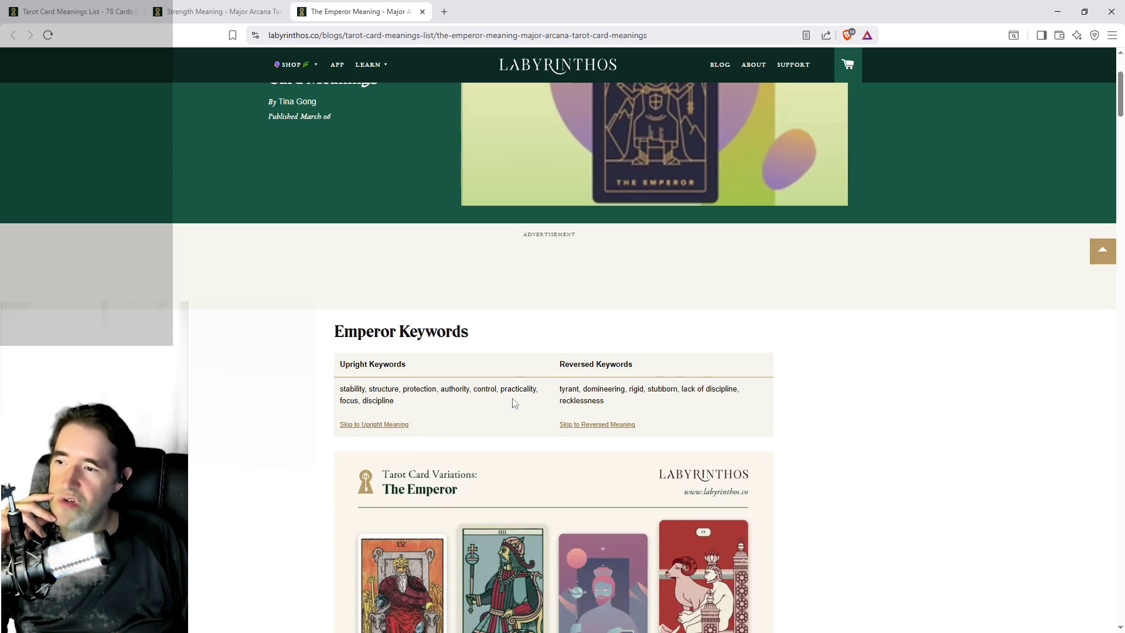
{"action": "scroll", "coordinate": [410, 413], "scroll_direction": "down", "scroll_amount": 2}
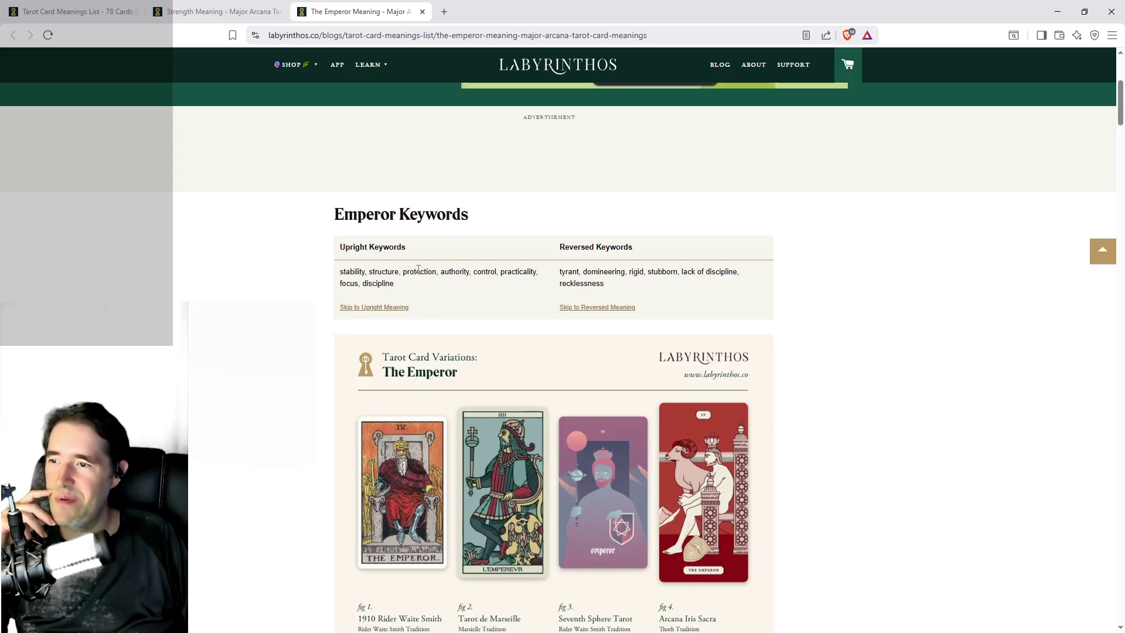
{"action": "scroll", "coordinate": [420, 279], "scroll_direction": "down", "scroll_amount": 9}
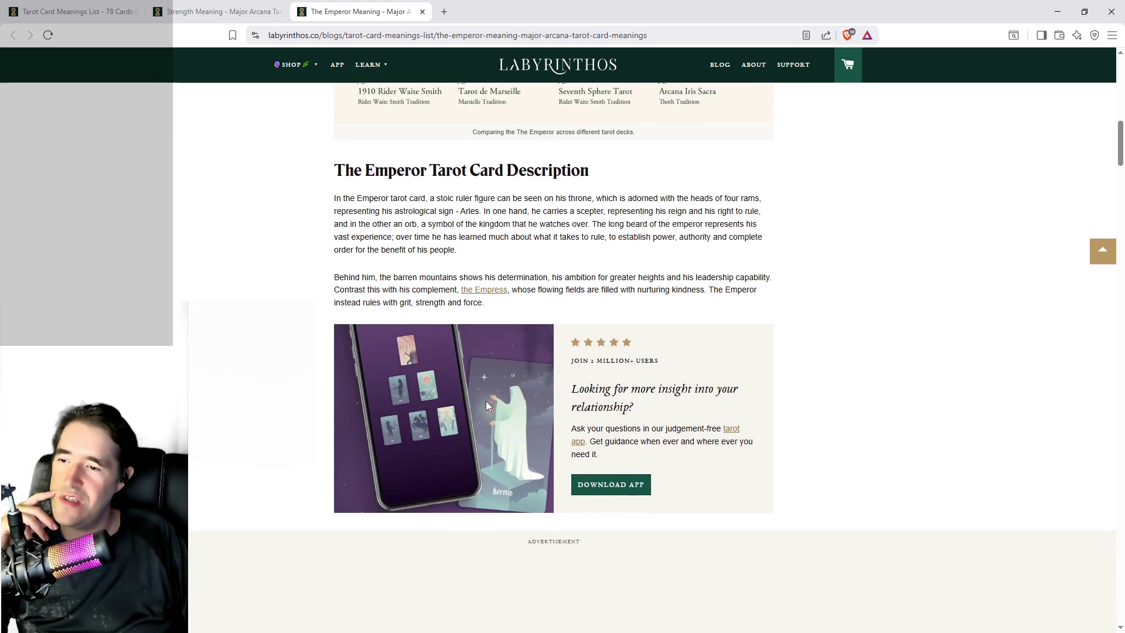
{"action": "scroll", "coordinate": [421, 267], "scroll_direction": "down", "scroll_amount": 12}
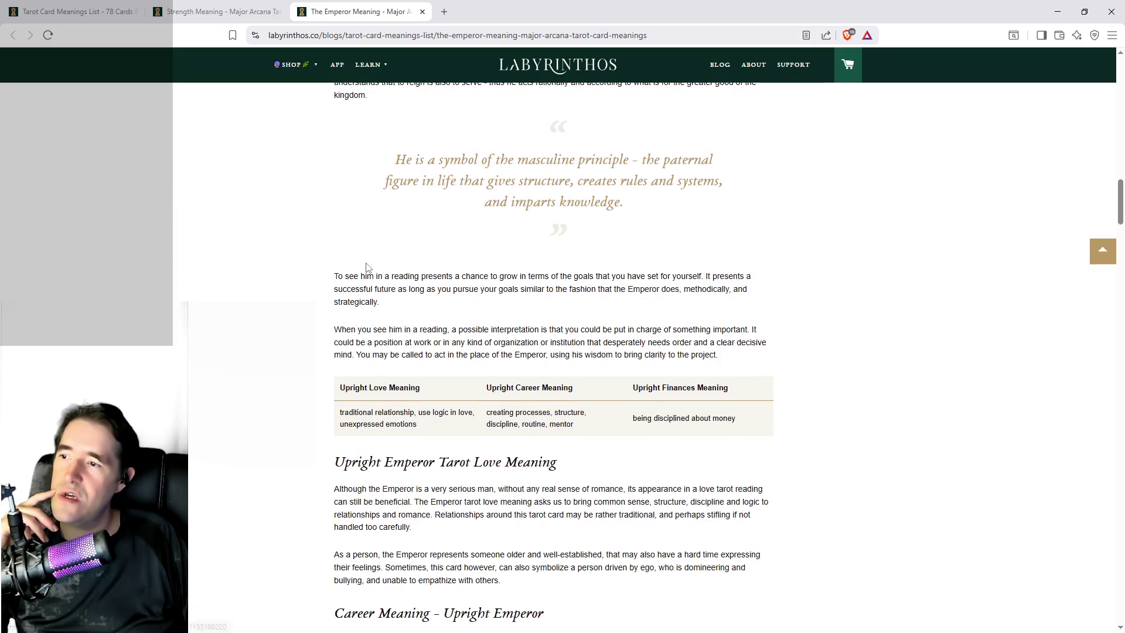
{"action": "middle_click", "coordinate": [373, 17]}
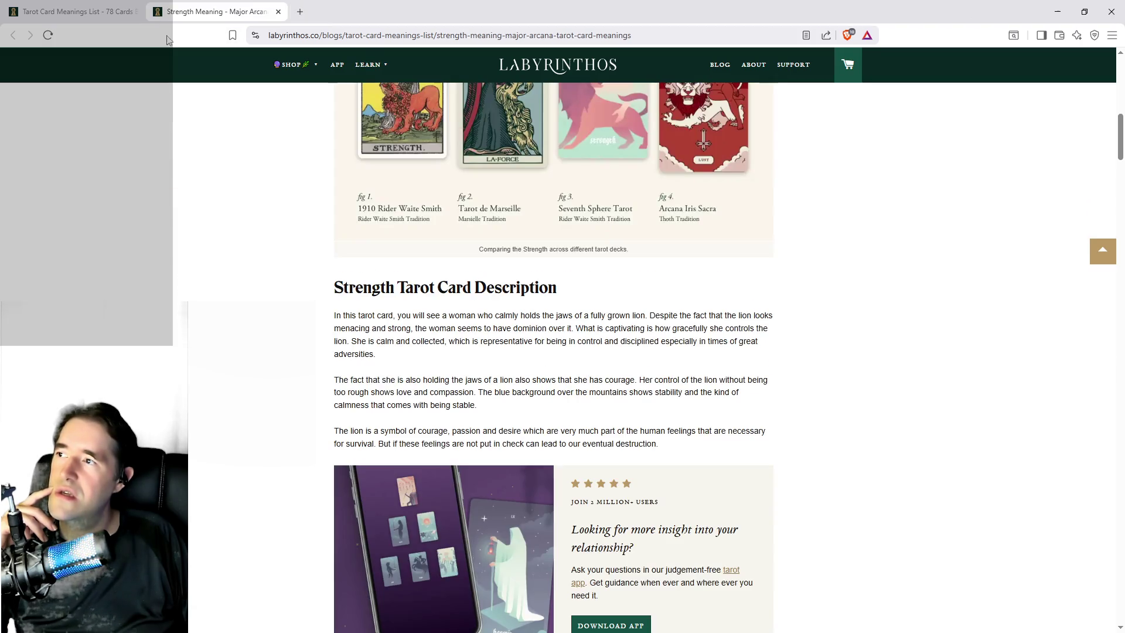
{"action": "left_click", "coordinate": [108, 11]}
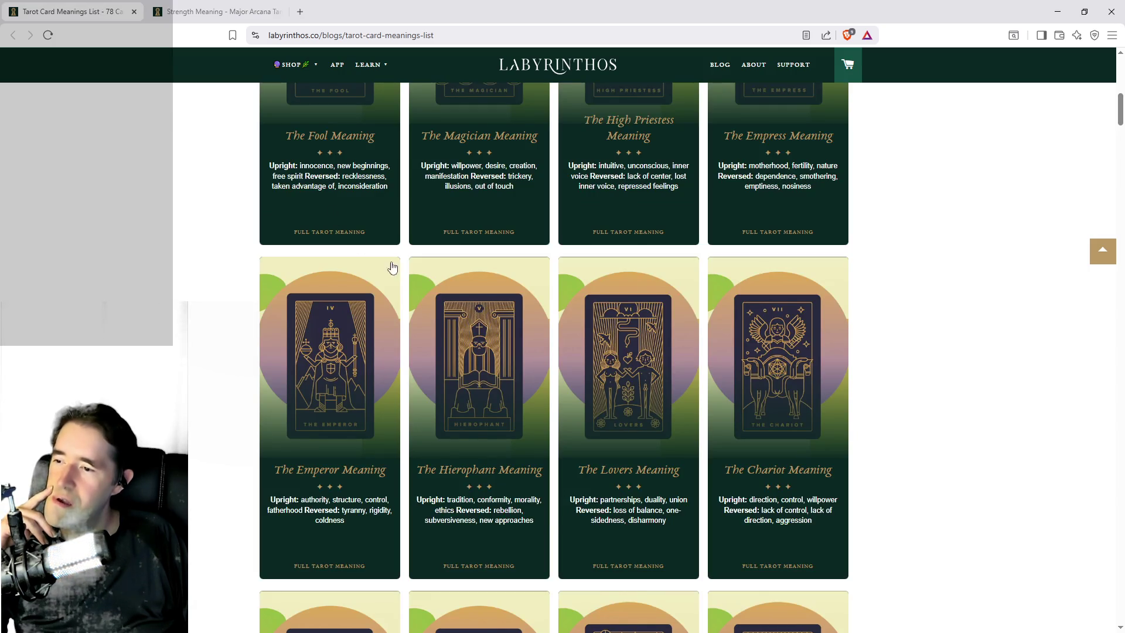
Step: Open The Chariot meaning in a background tab
{"action": "scroll", "coordinate": [434, 300], "scroll_direction": "down", "scroll_amount": 7}
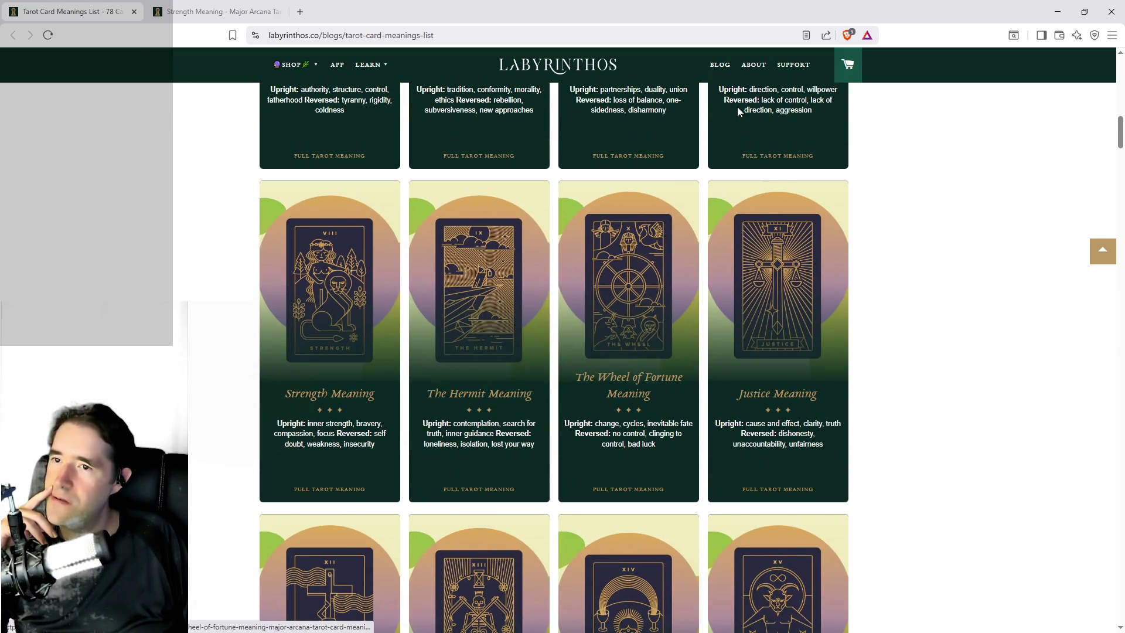
{"action": "scroll", "coordinate": [775, 146], "scroll_direction": "up", "scroll_amount": 2}
{"action": "middle_click", "coordinate": [776, 149]}
Step: Open The High Priestess meaning in the background and browse further down the card grid
{"action": "scroll", "coordinate": [777, 172], "scroll_direction": "up", "scroll_amount": 8}
{"action": "middle_click", "coordinate": [629, 225]}
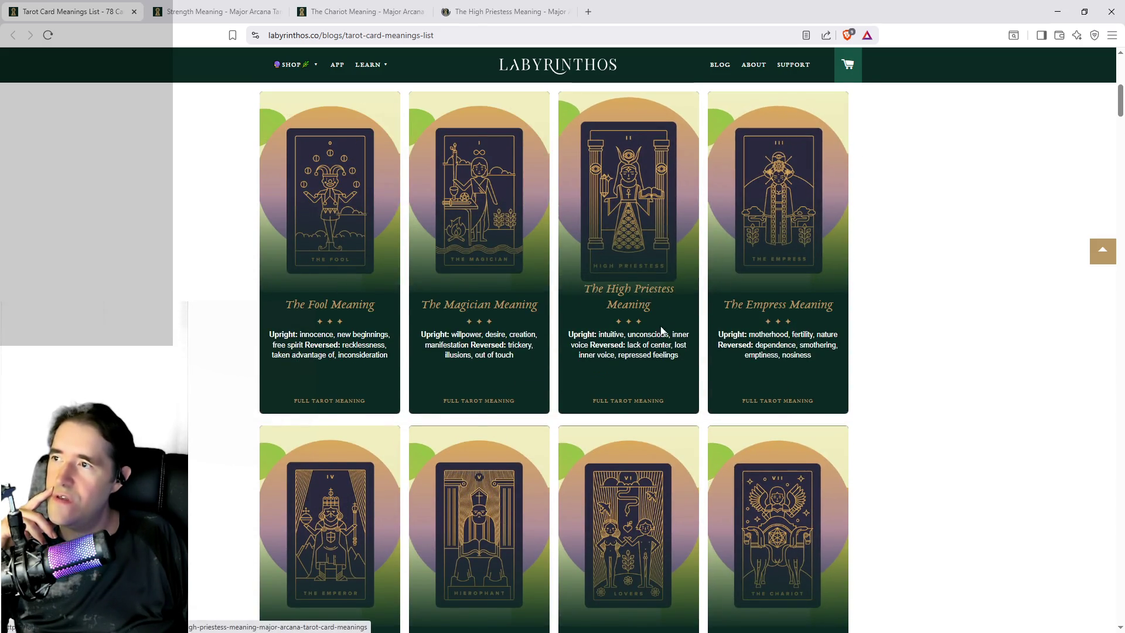
{"action": "scroll", "coordinate": [659, 321], "scroll_direction": "down", "scroll_amount": 10}
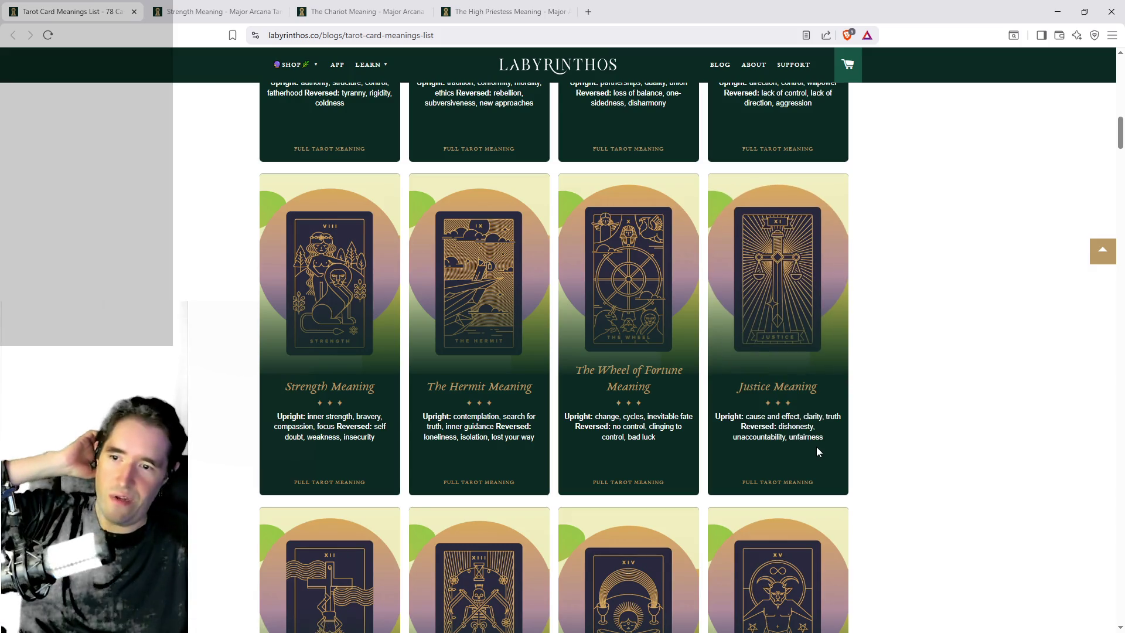
{"action": "scroll", "coordinate": [786, 459], "scroll_direction": "down", "scroll_amount": 3}
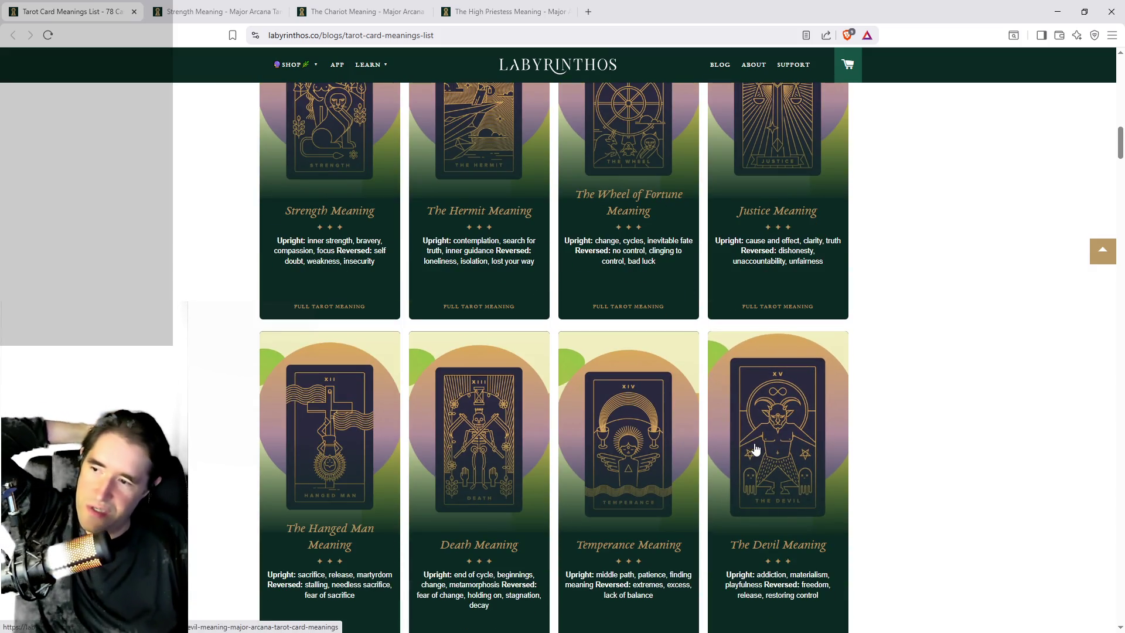
{"action": "scroll", "coordinate": [375, 463], "scroll_direction": "down", "scroll_amount": 1}
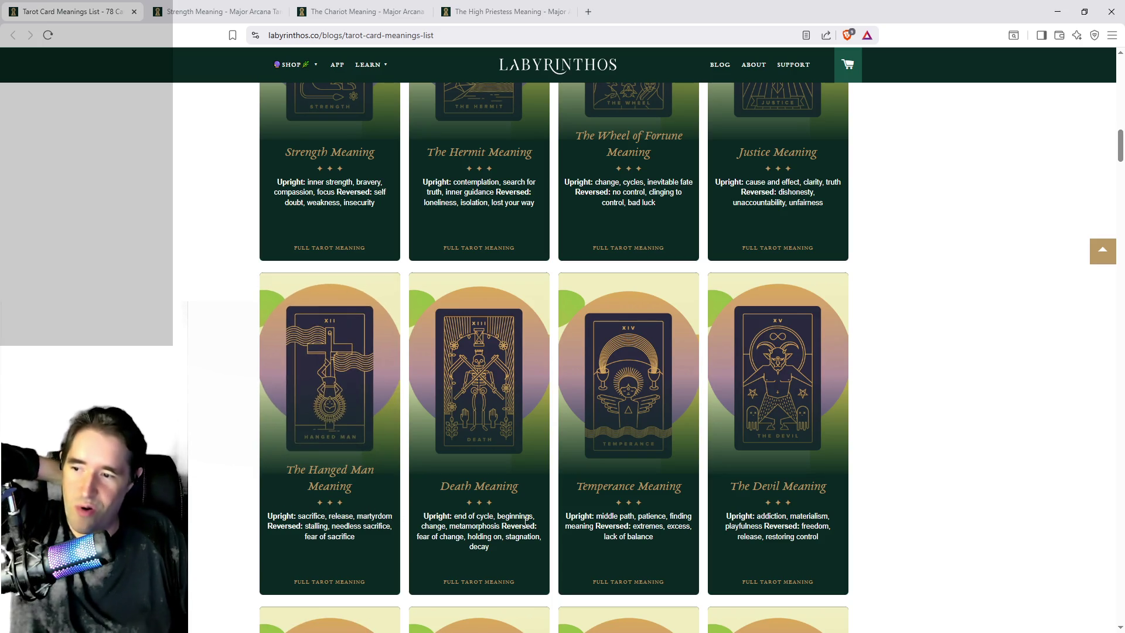
{"action": "scroll", "coordinate": [726, 569], "scroll_direction": "down", "scroll_amount": 2}
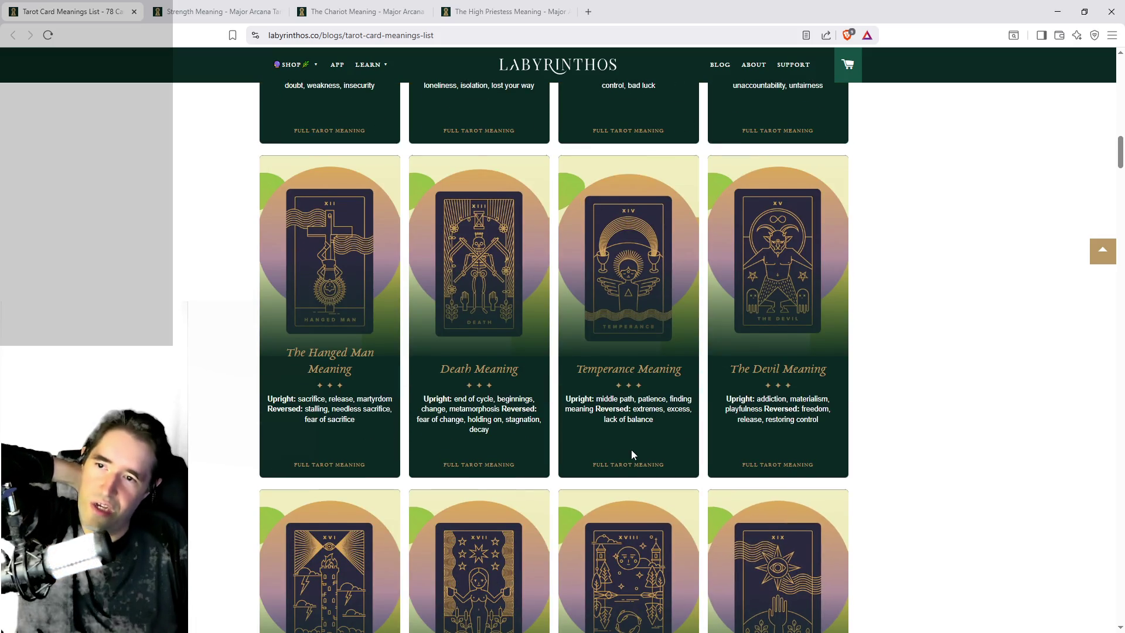
{"action": "scroll", "coordinate": [632, 452], "scroll_direction": "down", "scroll_amount": 3}
{"action": "scroll", "coordinate": [639, 357], "scroll_direction": "up", "scroll_amount": 2}
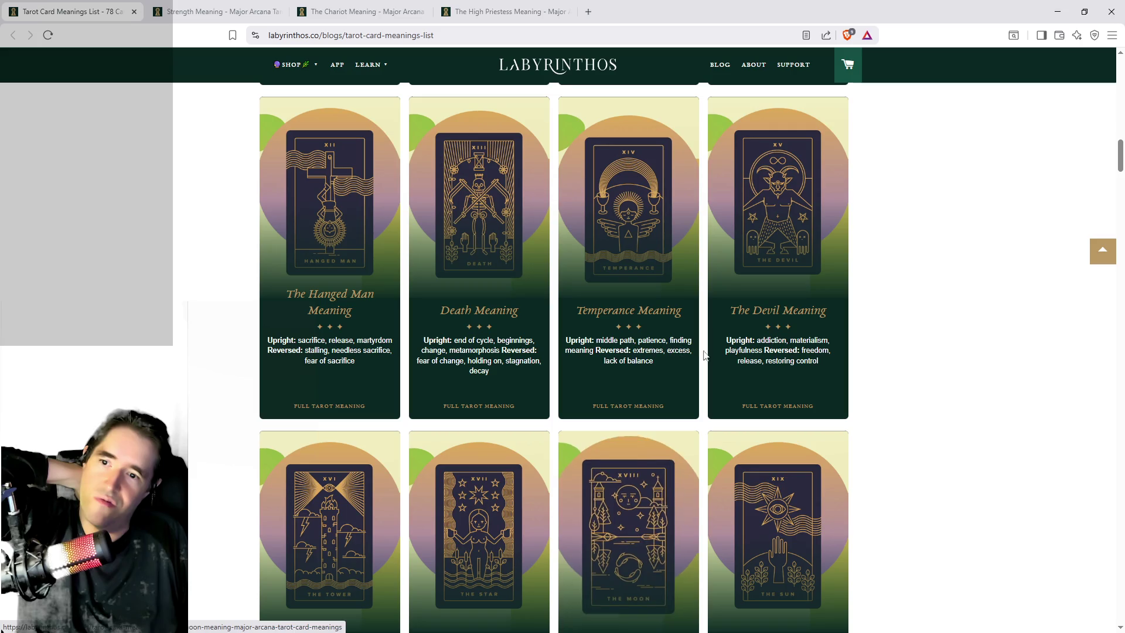
{"action": "scroll", "coordinate": [636, 425], "scroll_direction": "down", "scroll_amount": 5}
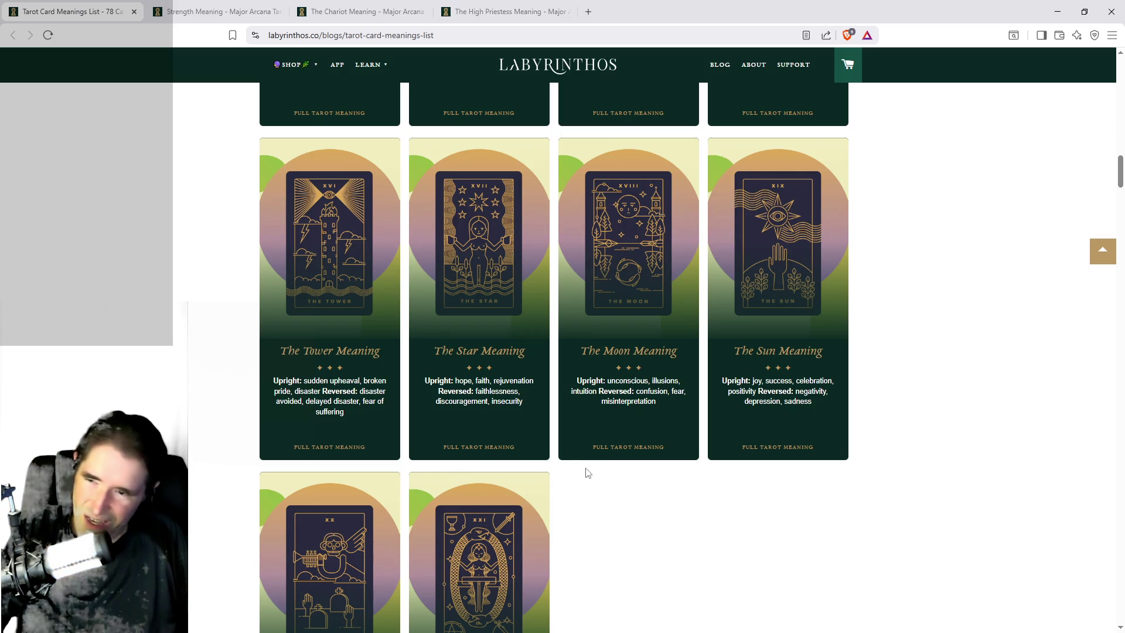
{"action": "scroll", "coordinate": [652, 460], "scroll_direction": "down", "scroll_amount": 1}
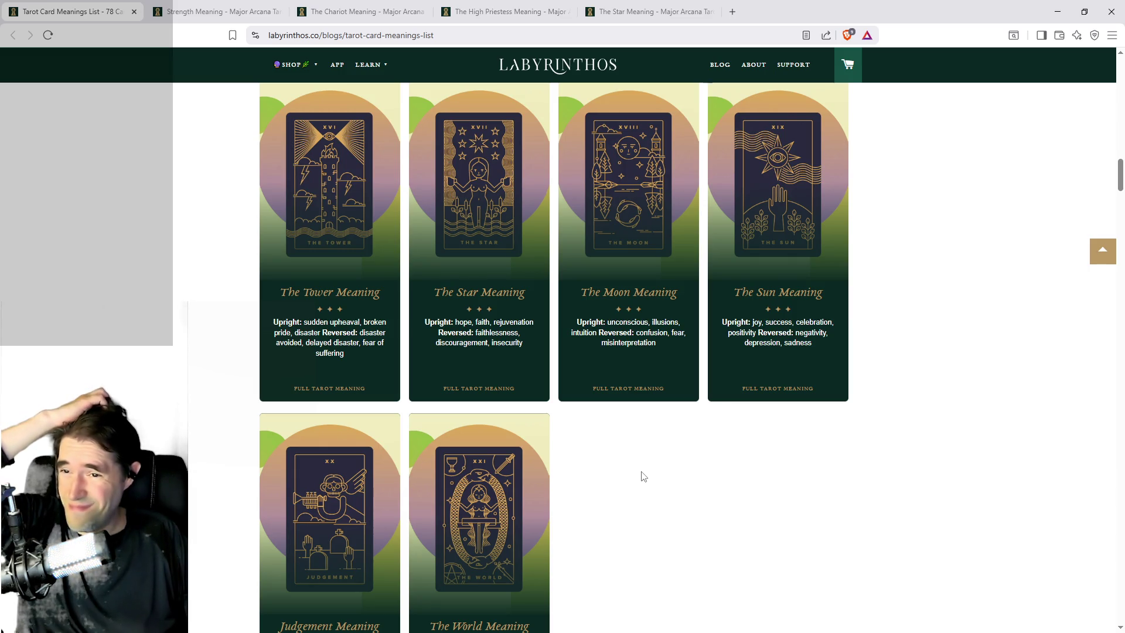
{"action": "scroll", "coordinate": [643, 475], "scroll_direction": "down", "scroll_amount": 1}
Step: Open The Sun, Judgement and The Tower meanings in background tabs, then view Judgement
{"action": "middle_click", "coordinate": [754, 174]}
{"action": "scroll", "coordinate": [667, 394], "scroll_direction": "up", "scroll_amount": 1}
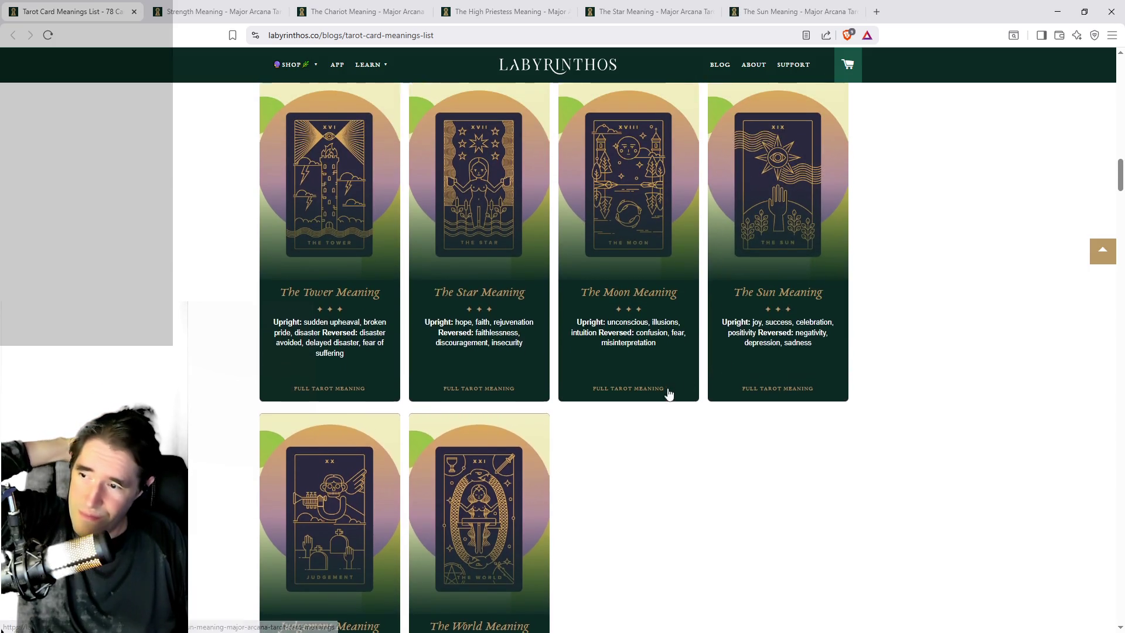
{"action": "middle_click", "coordinate": [351, 502]}
{"action": "middle_click", "coordinate": [342, 203]}
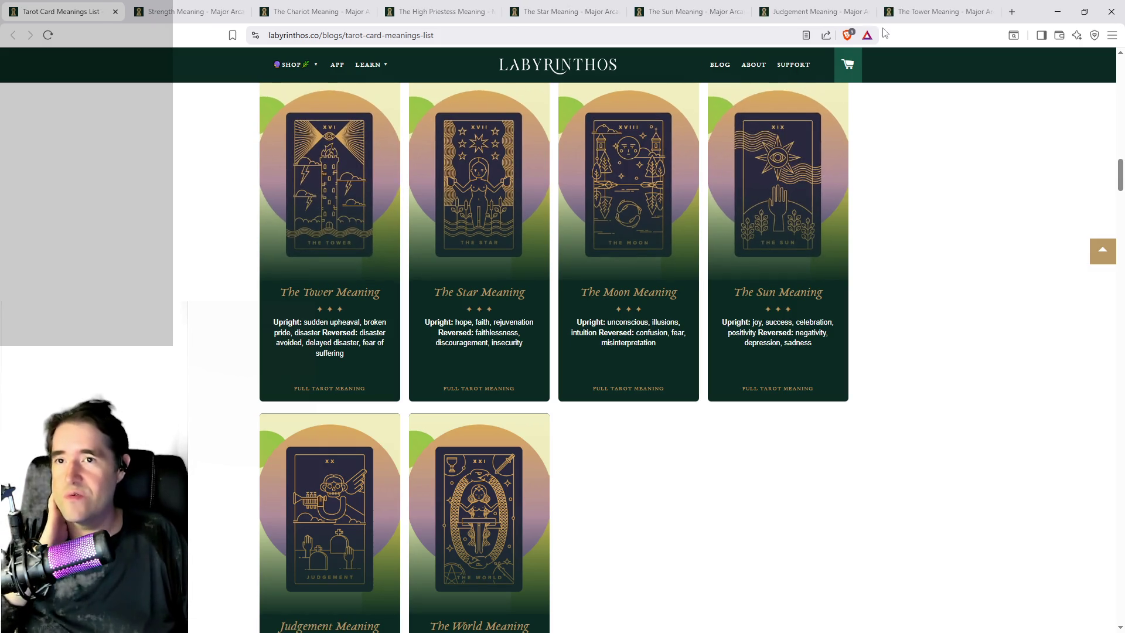
{"action": "left_click", "coordinate": [846, 16]}
Step: Read the Judgement, Tower and Sun keywords on Labyrinthos, then switch to Unreal Editor
{"action": "scroll", "coordinate": [645, 340], "scroll_direction": "down", "scroll_amount": 1}
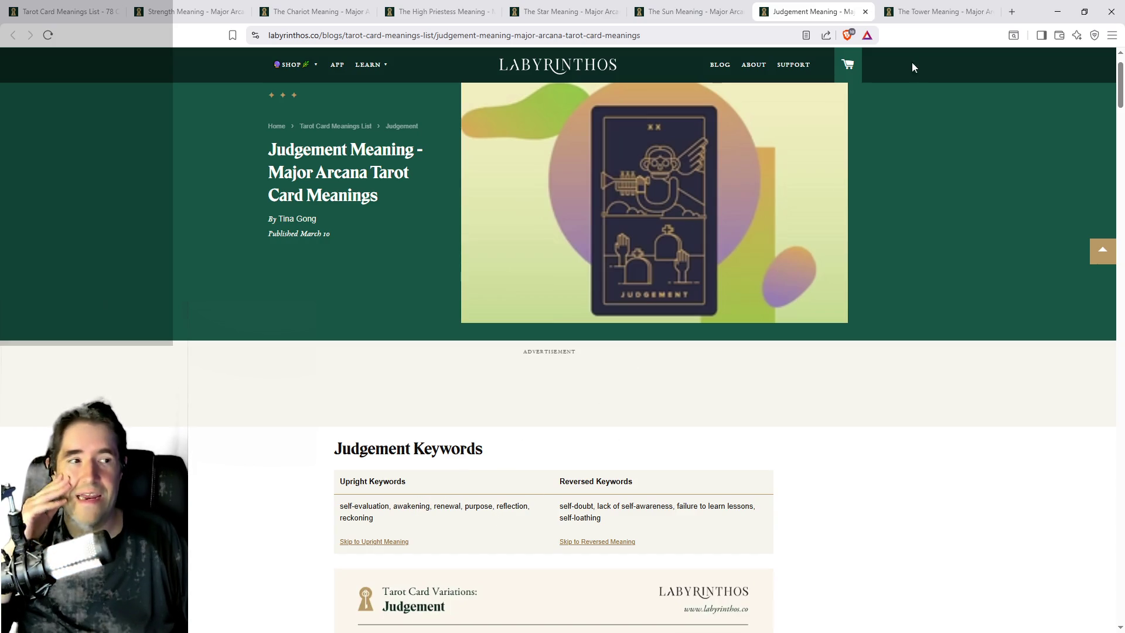
{"action": "left_click", "coordinate": [912, 17]}
{"action": "scroll", "coordinate": [623, 283], "scroll_direction": "down", "scroll_amount": 3}
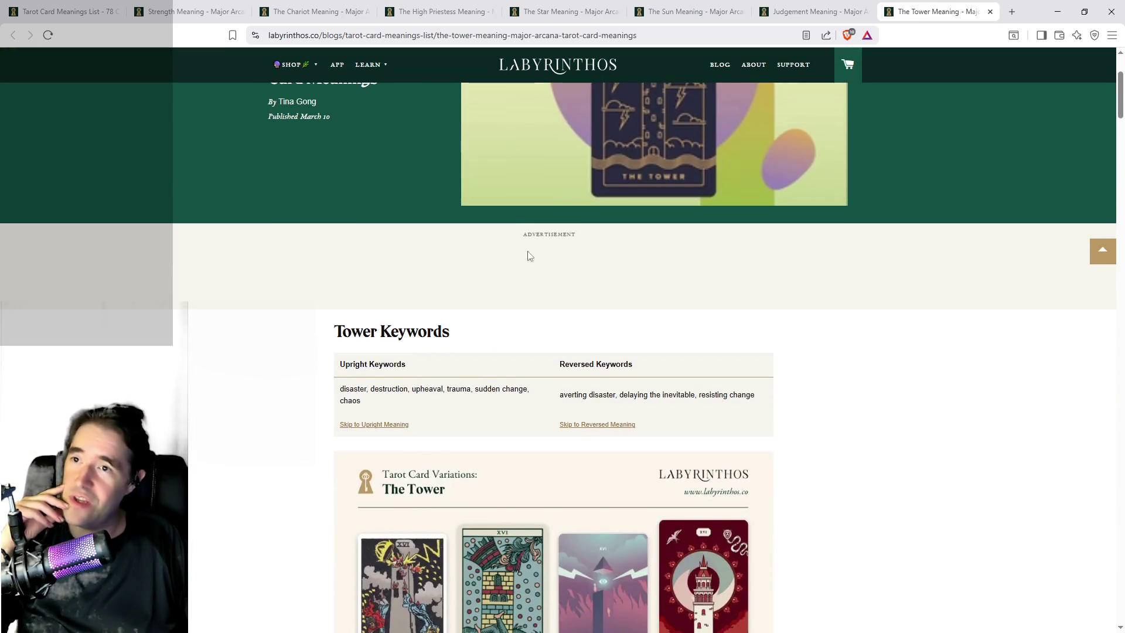
{"action": "left_click", "coordinate": [676, 18]}
{"action": "scroll", "coordinate": [431, 608], "scroll_direction": "down", "scroll_amount": 3}
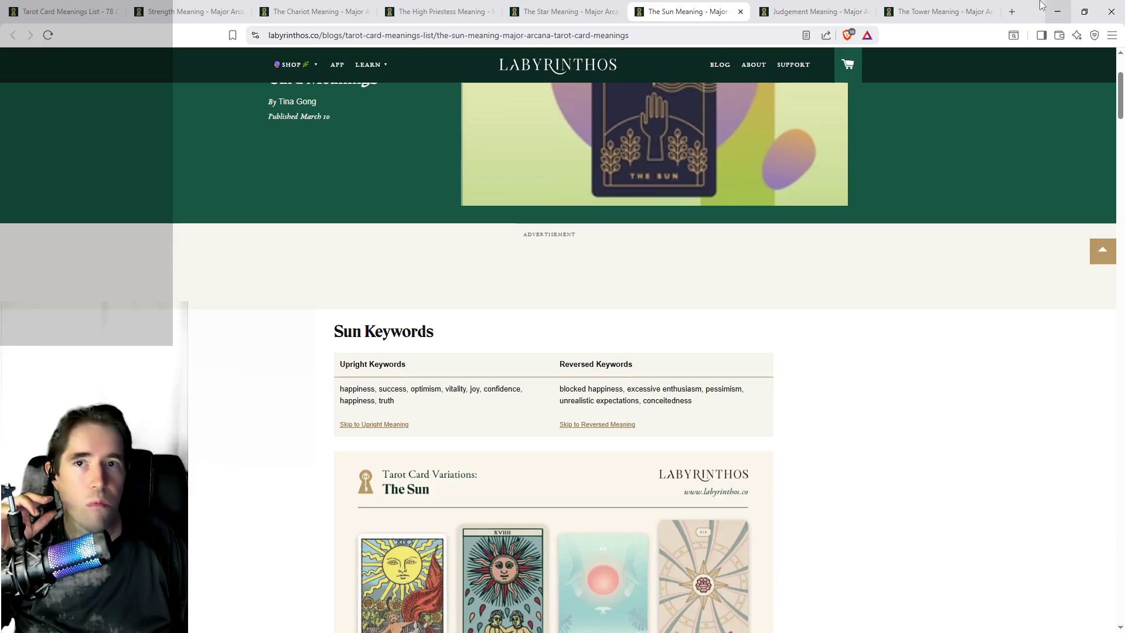
{"action": "key", "text": "alt+Tab"}
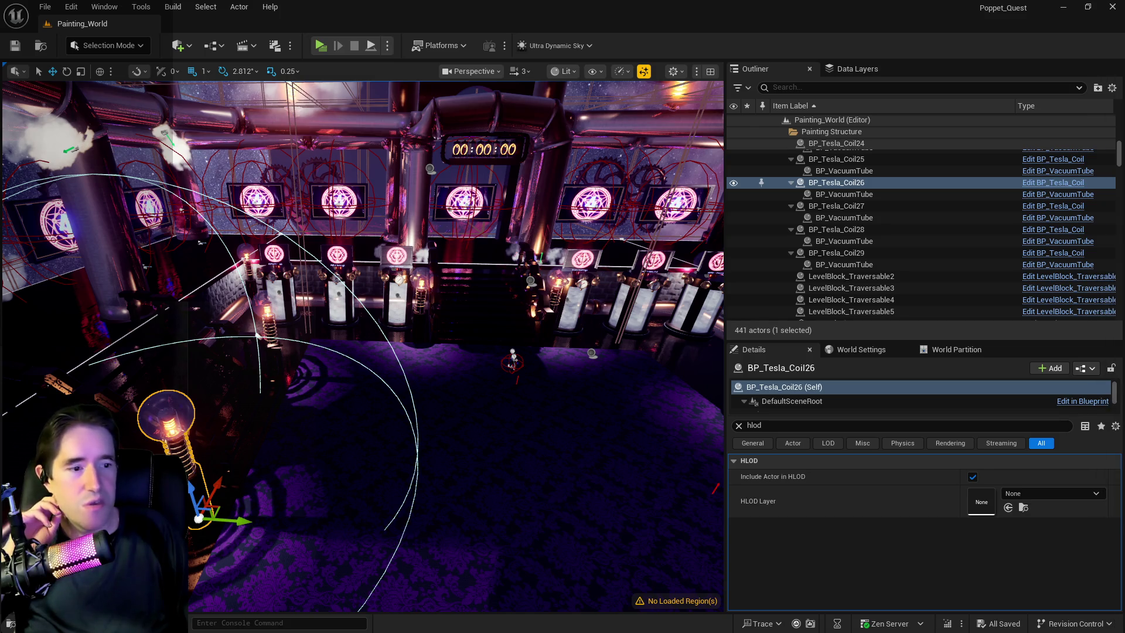
Step: Switch from Unreal Editor back to the browser on Biddy Tarot's Major Arcana grid
{"action": "key", "text": "alt+Tab"}
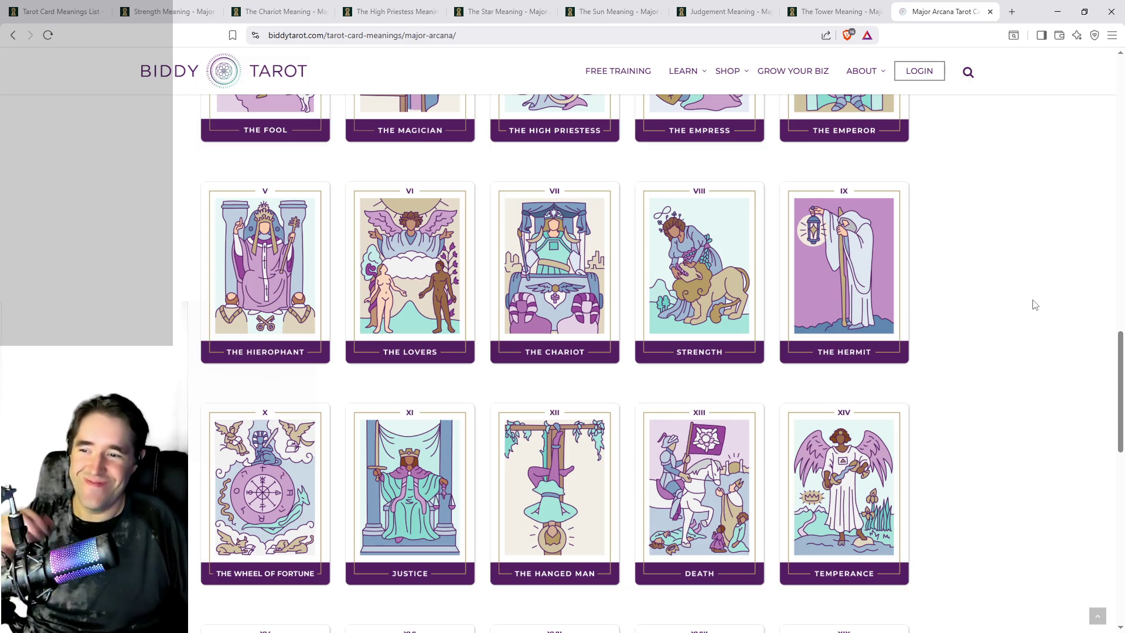
Step: Open Biddy Tarot's The Sun card meanings in a new tab
{"action": "scroll", "coordinate": [433, 404], "scroll_direction": "down", "scroll_amount": 3}
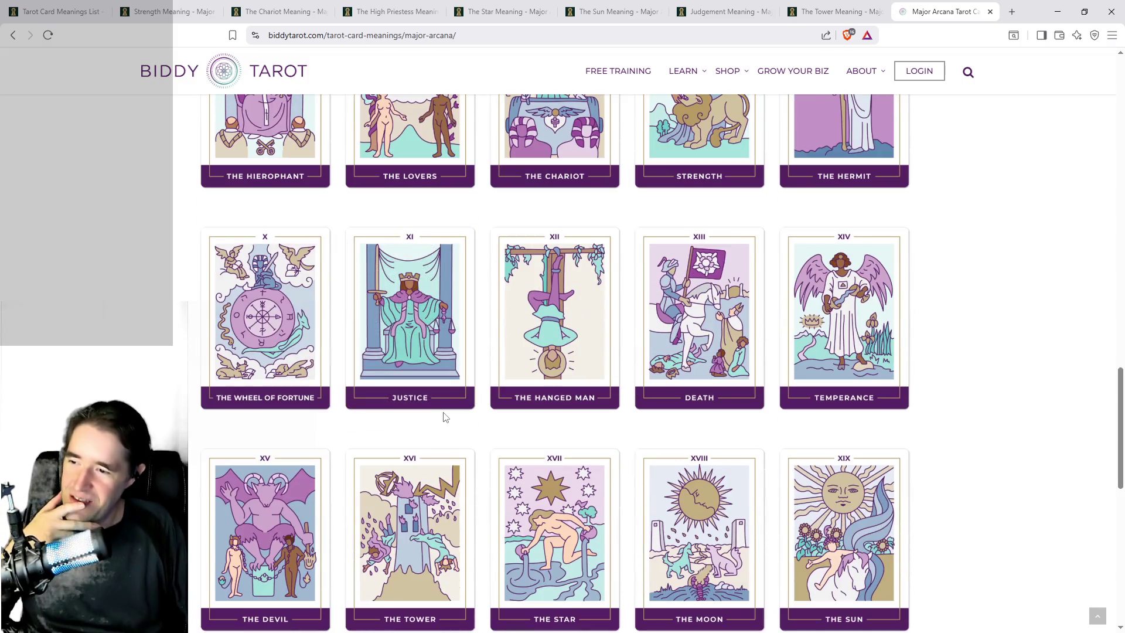
{"action": "scroll", "coordinate": [445, 417], "scroll_direction": "down", "scroll_amount": 2}
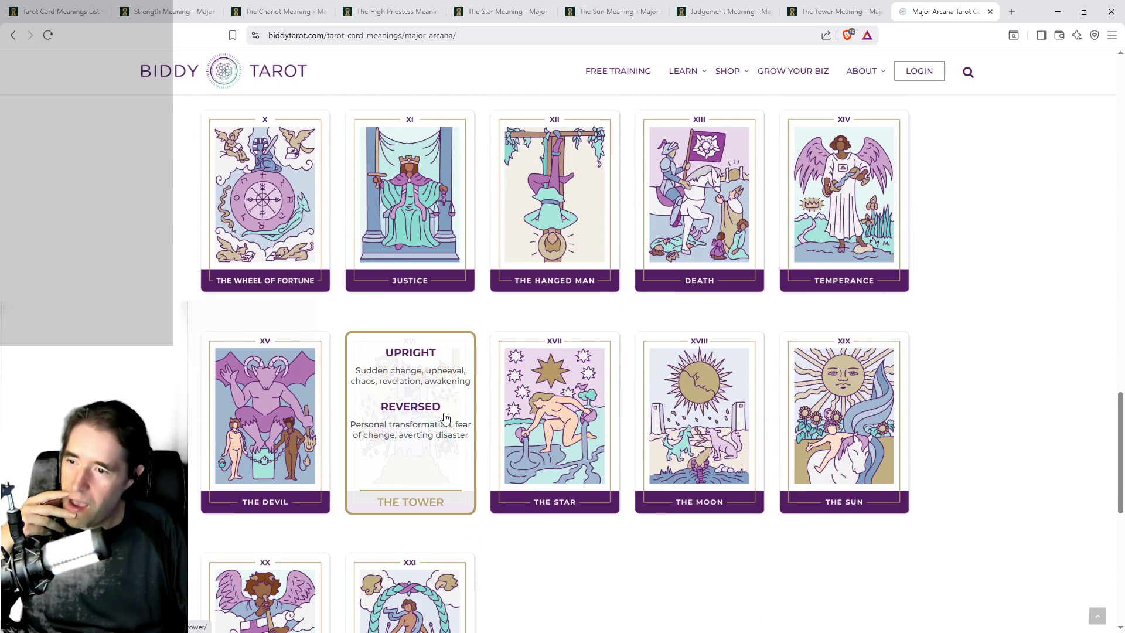
{"action": "middle_click", "coordinate": [885, 390]}
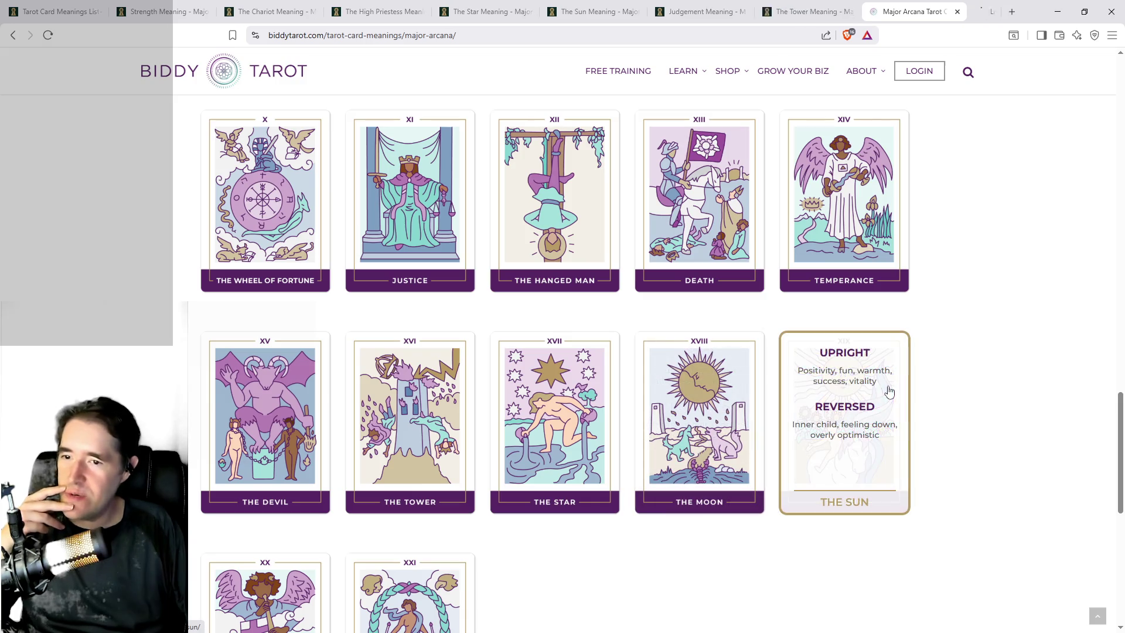
{"action": "left_click", "coordinate": [955, 12]}
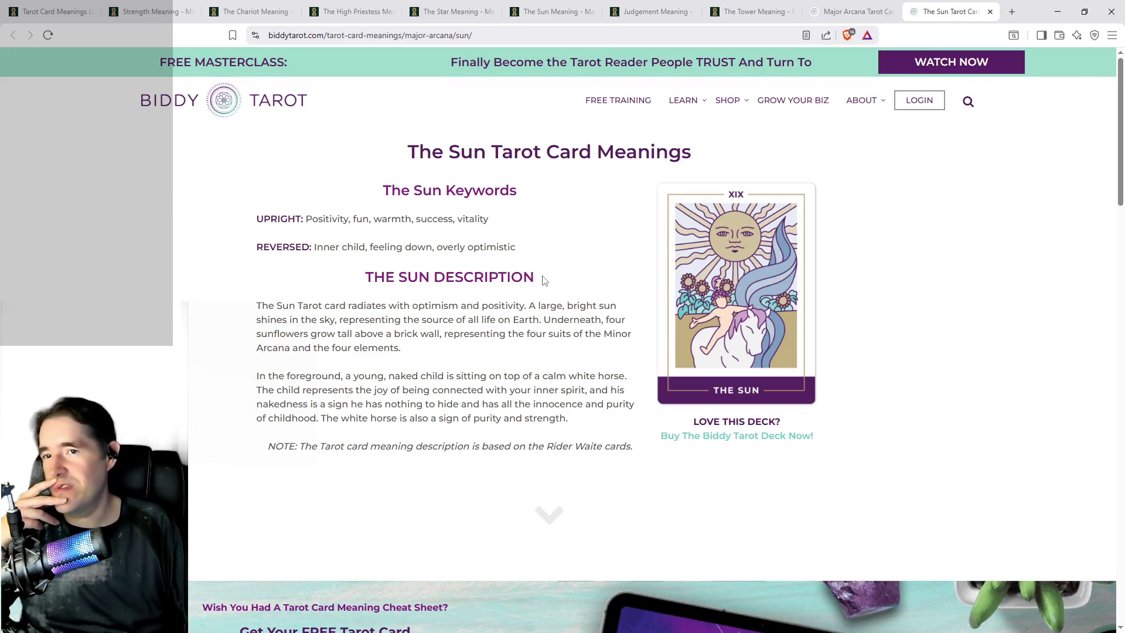
Step: Place the Labyrinthos Sun tab beside it, compare both, then return to the Major Arcana grid
{"action": "left_click", "coordinate": [560, 17]}
{"action": "left_click_drag", "start_coordinate": [561, 17], "coordinate": [853, 13]}
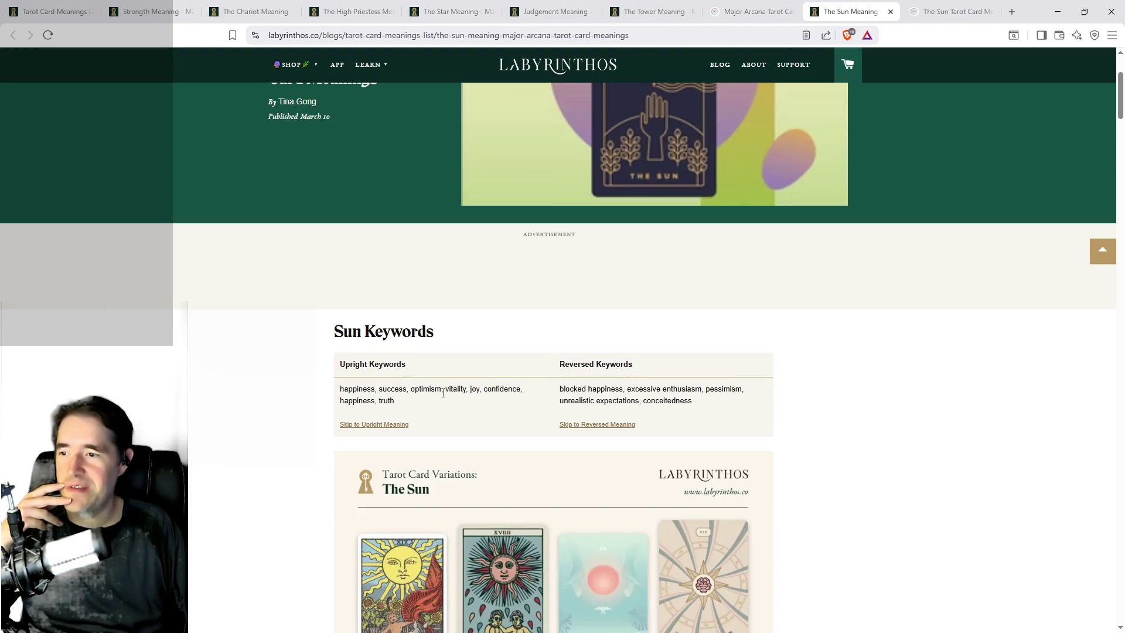
{"action": "left_click", "coordinate": [944, 13]}
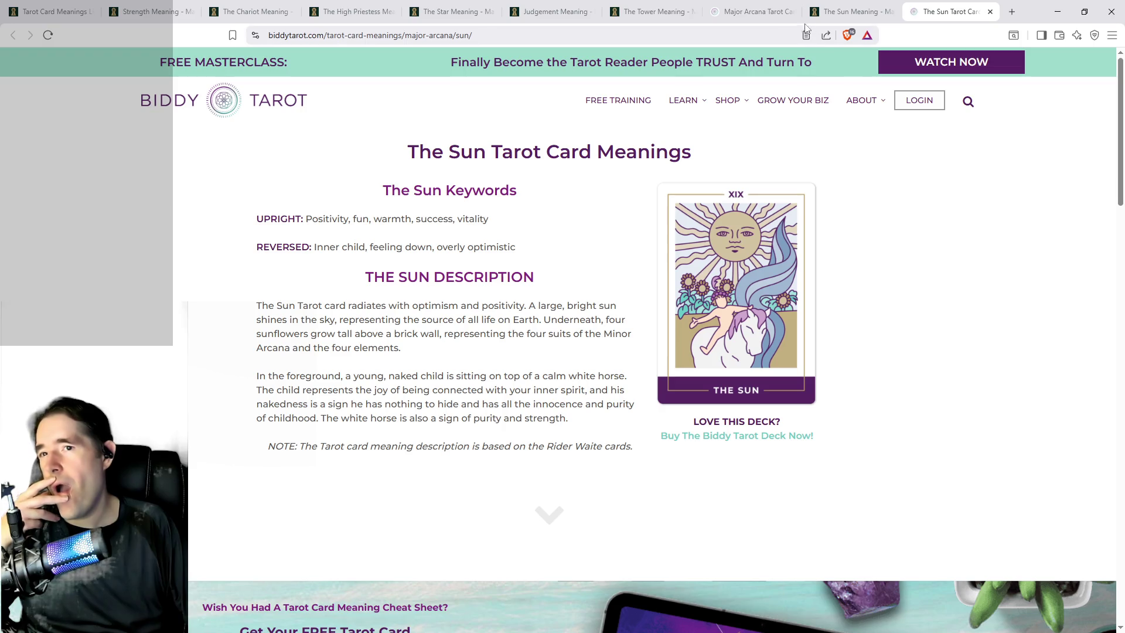
{"action": "left_click", "coordinate": [844, 12]}
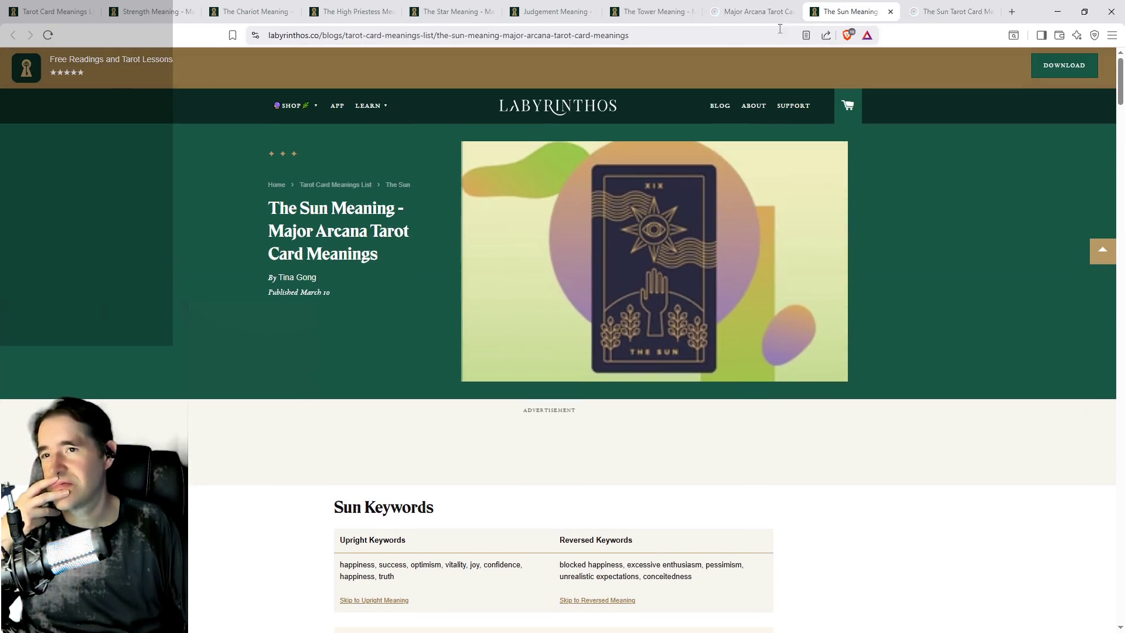
{"action": "left_click", "coordinate": [756, 12]}
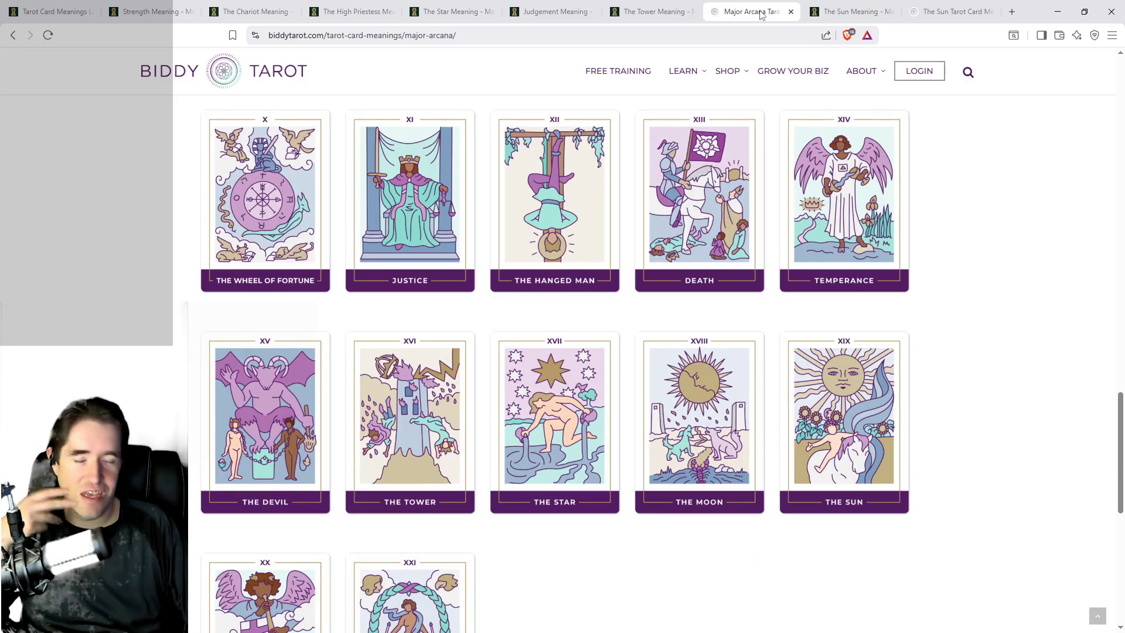
Step: Look over Major Arcana cards X–XIX and read The Tower's upright and reversed meanings
{"action": "mouse_move", "coordinate": [781, 124]}
{"action": "mouse_move", "coordinate": [733, 283]}
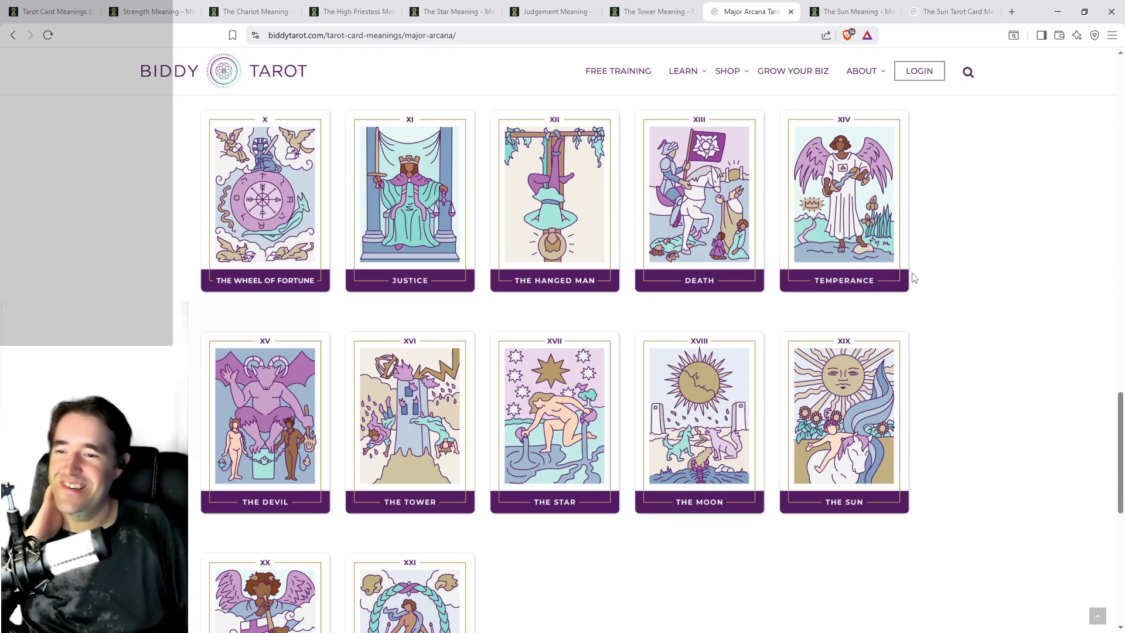
{"action": "mouse_move", "coordinate": [698, 422]}
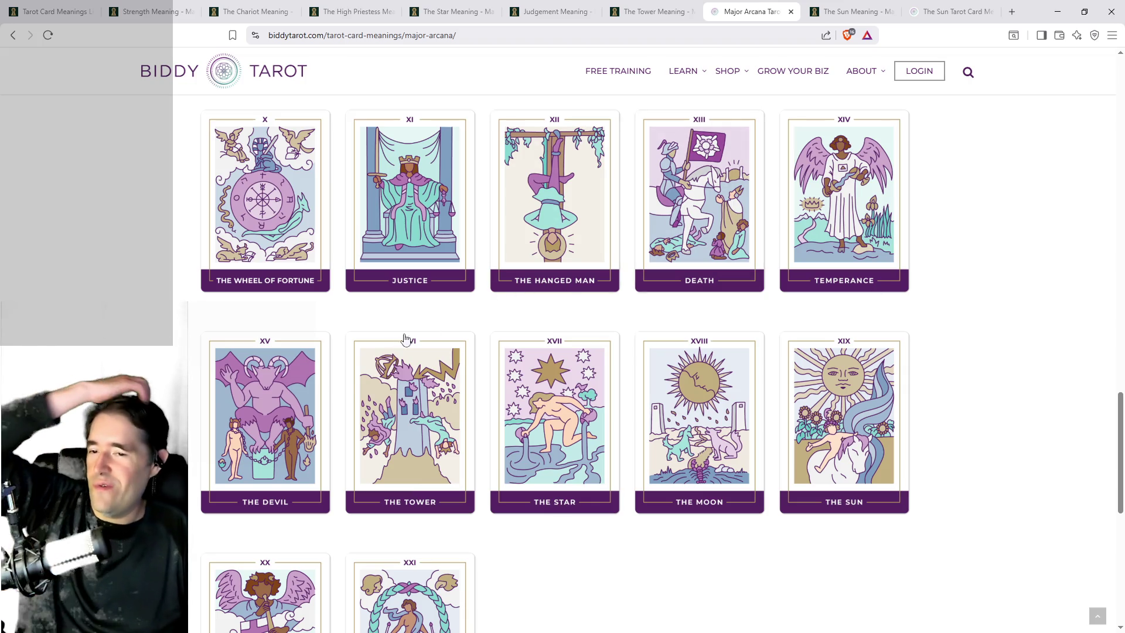
{"action": "mouse_move", "coordinate": [385, 373]}
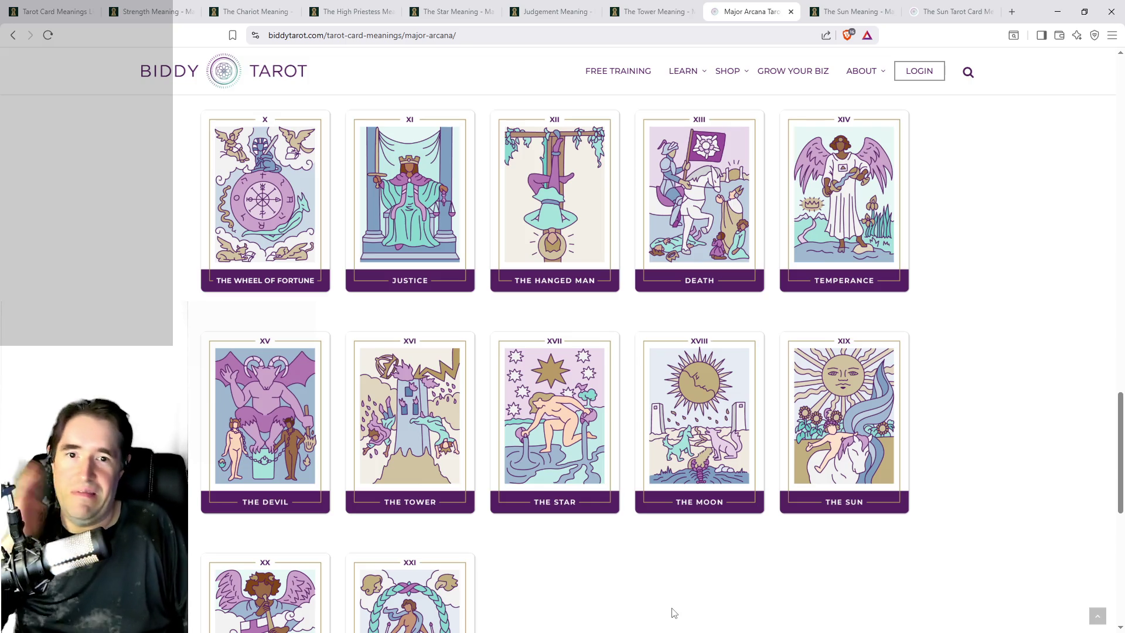
{"action": "scroll", "coordinate": [674, 612], "scroll_direction": "up", "scroll_amount": 4}
Step: Open Biddy Tarot's The High Priestess meanings in a new tab
{"action": "scroll", "coordinate": [674, 612], "scroll_direction": "up", "scroll_amount": 10}
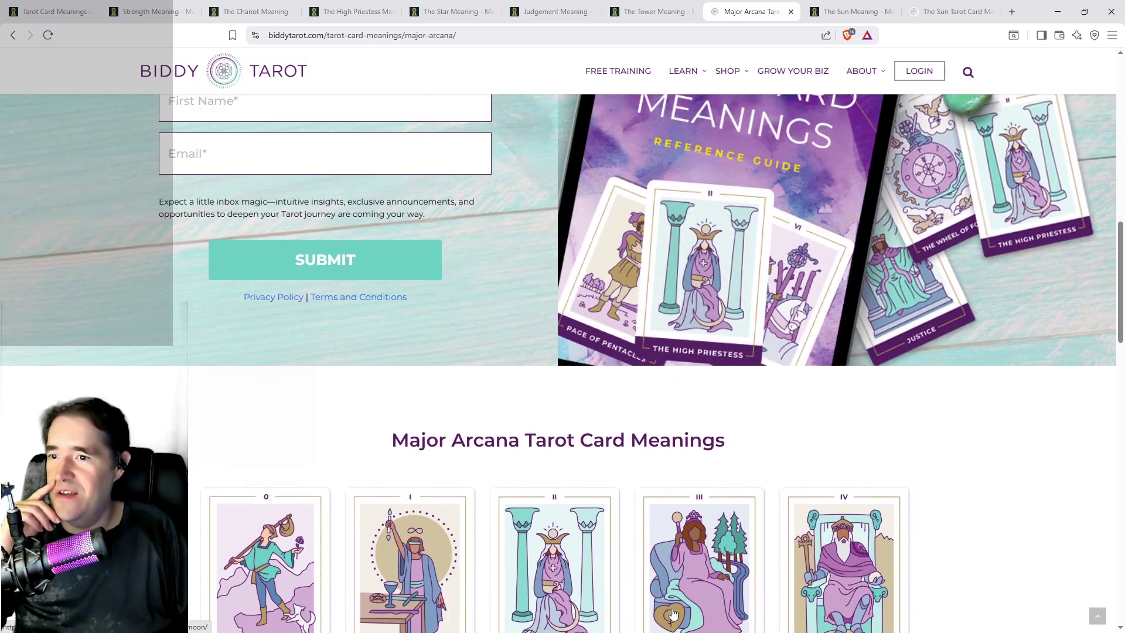
{"action": "scroll", "coordinate": [674, 612], "scroll_direction": "down", "scroll_amount": 3}
{"action": "mouse_move", "coordinate": [554, 384]}
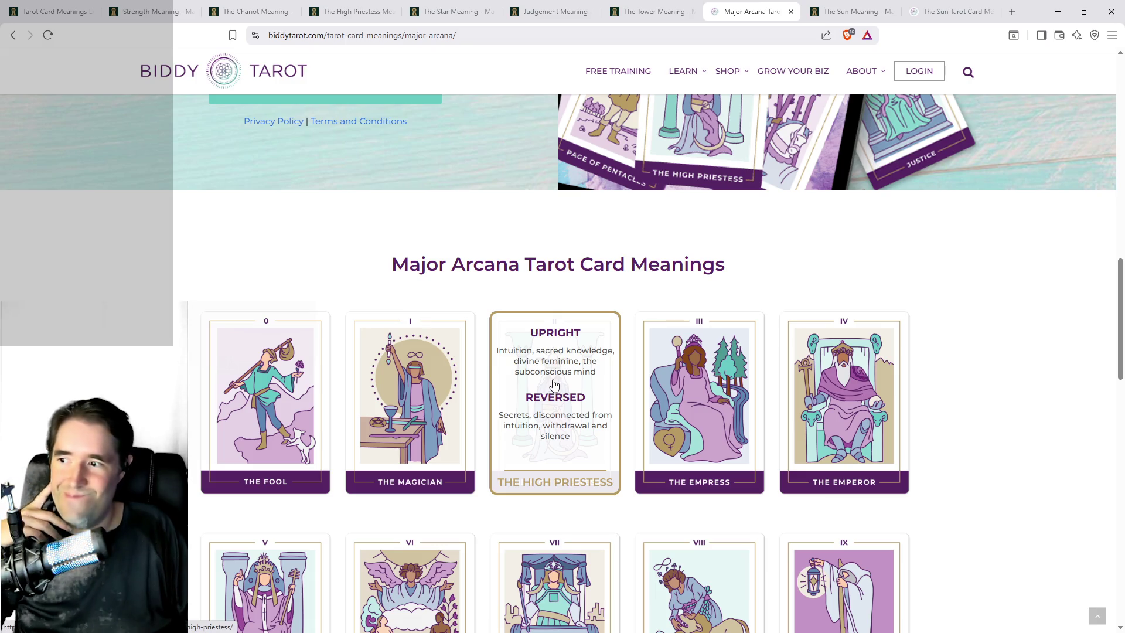
{"action": "middle_click", "coordinate": [553, 384]}
{"action": "left_click", "coordinate": [766, 9]}
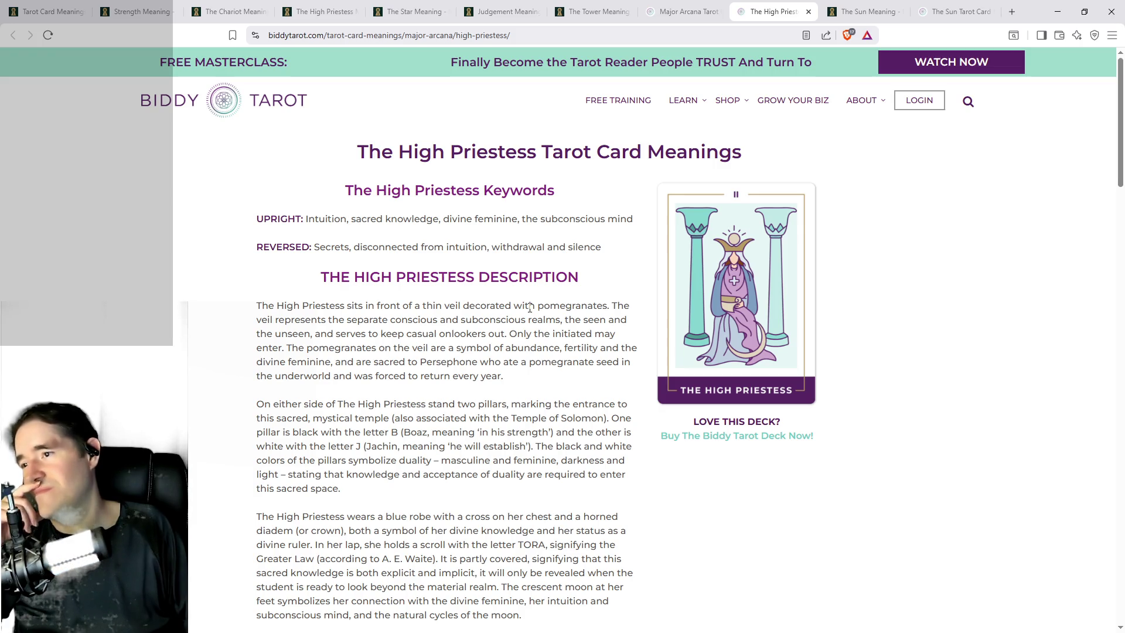
Step: Move the Labyrinthos High Priestess tab beside Major Arcana, compare, then show The Sun meanings
{"action": "mouse_move", "coordinate": [291, 15]}
{"action": "left_mouse_down"}
{"action": "mouse_move", "coordinate": [770, 7]}
{"action": "mouse_move", "coordinate": [684, 7]}
{"action": "left_mouse_up"}
{"action": "scroll", "coordinate": [500, 293], "scroll_direction": "down", "scroll_amount": 4}
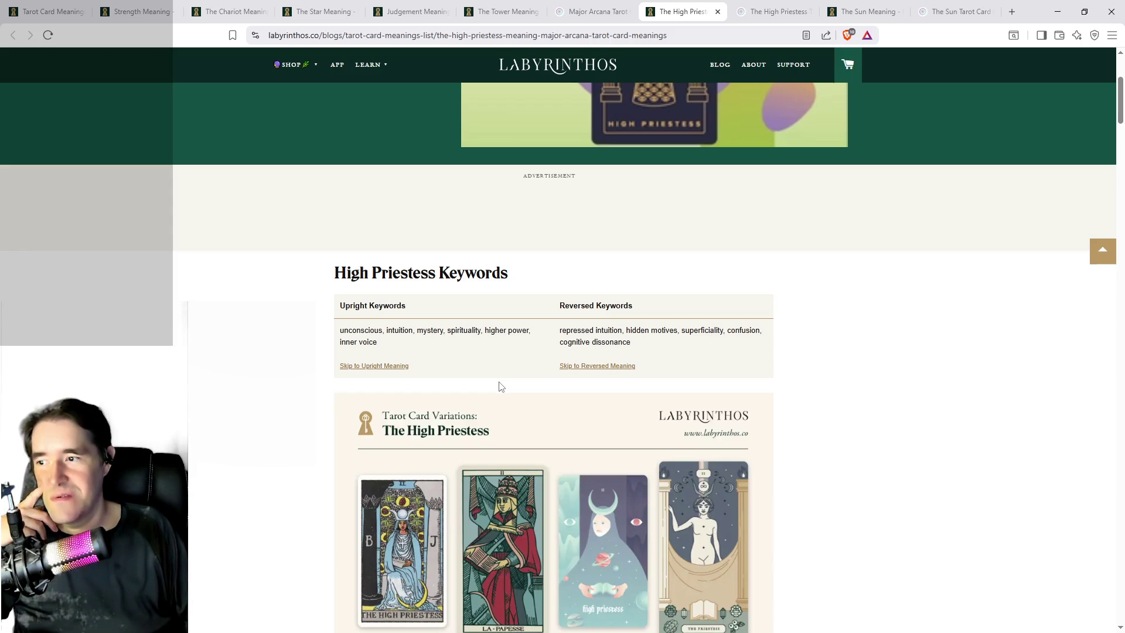
{"action": "key", "text": "ctrl+Tab"}
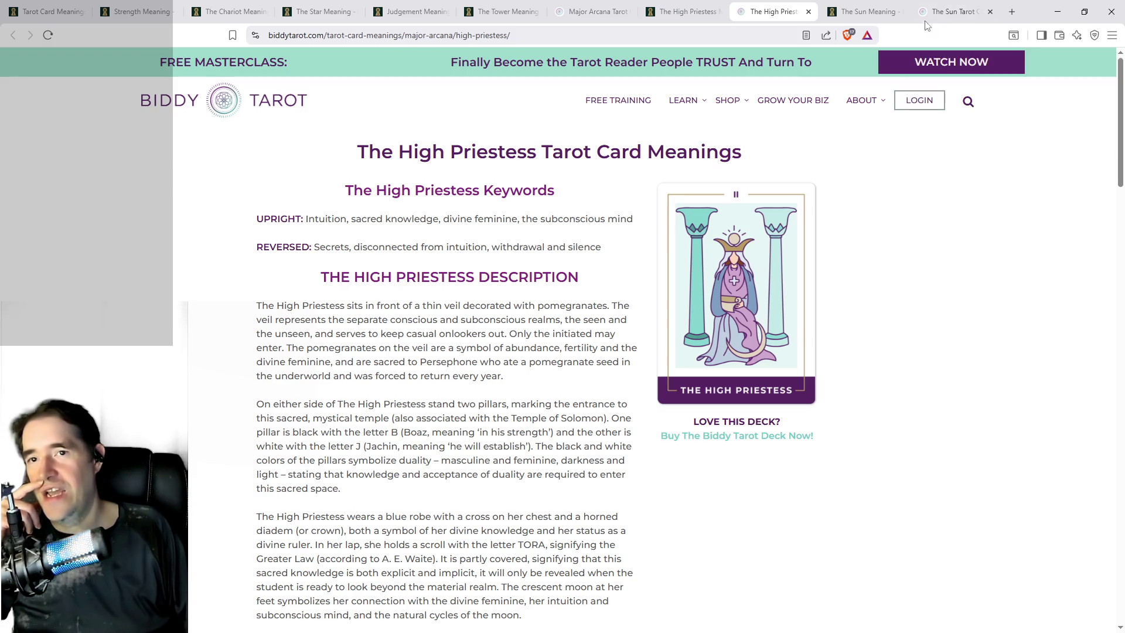
{"action": "left_click", "coordinate": [952, 12]}
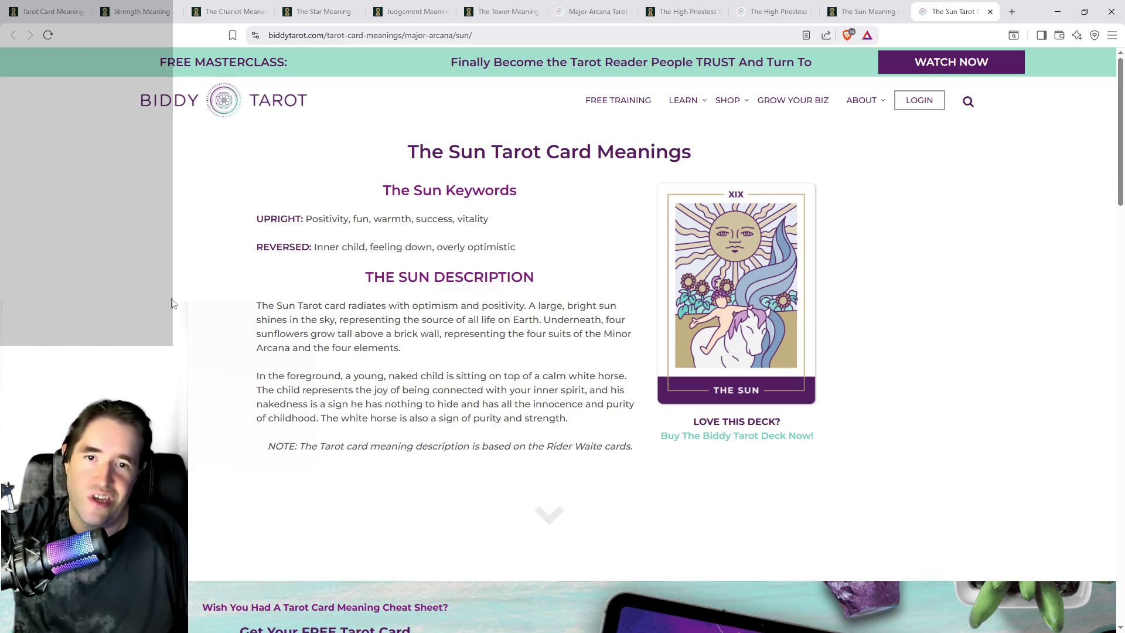
Step: Compare Labyrinthos's Sun with Biddy's High Priestess meanings, ending on Labyrinthos's Chariot page
{"action": "left_click", "coordinate": [860, 14]}
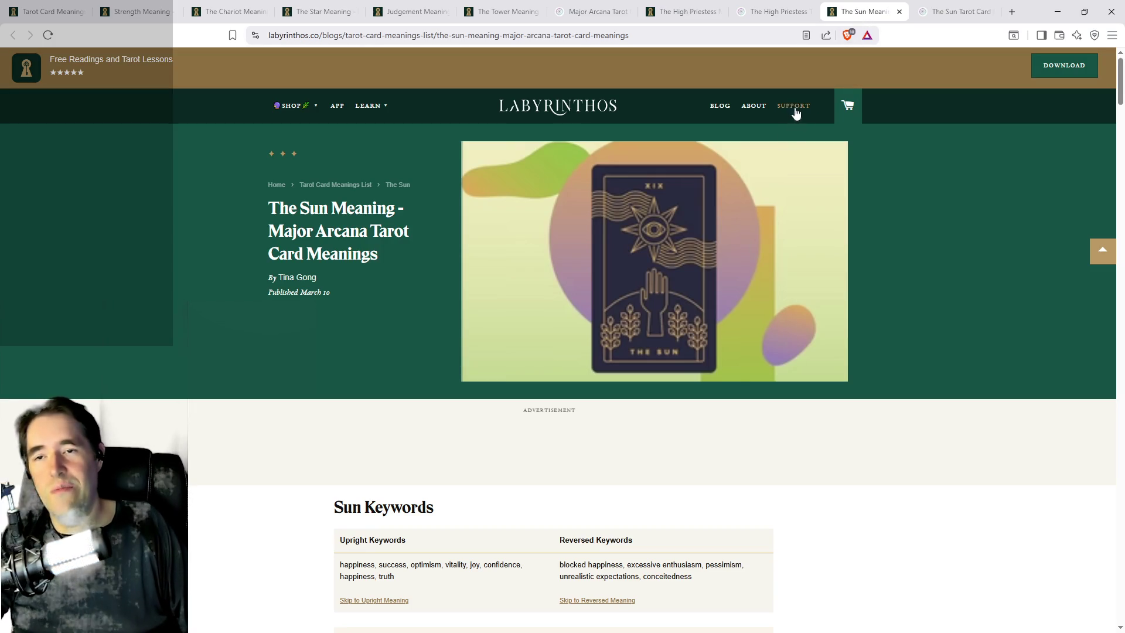
{"action": "left_click", "coordinate": [773, 12]}
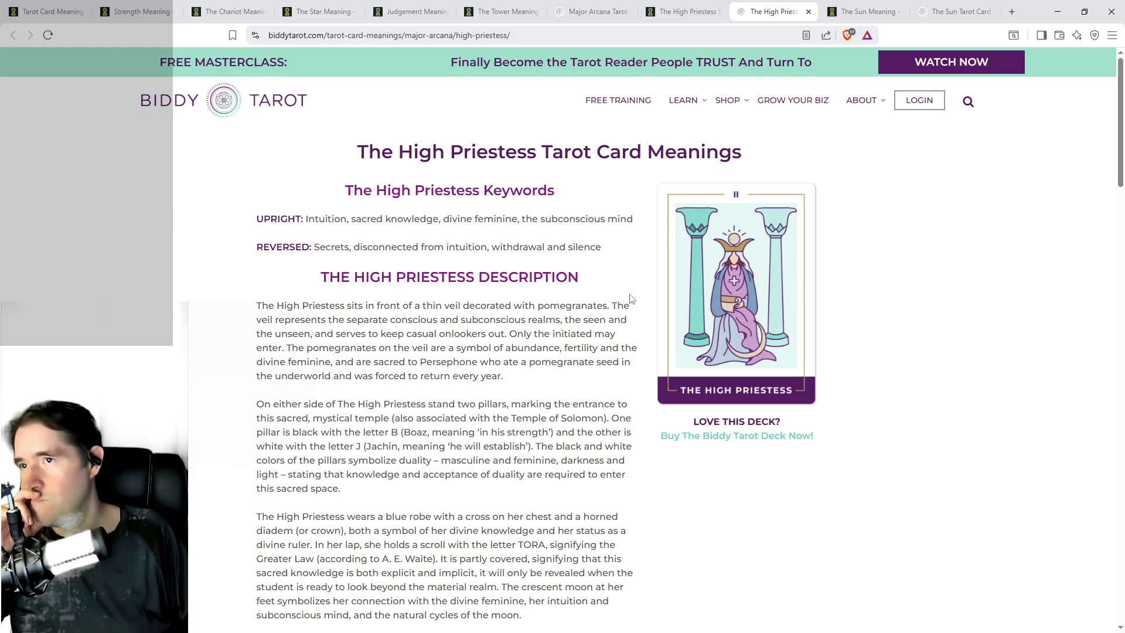
{"action": "left_click", "coordinate": [228, 11]}
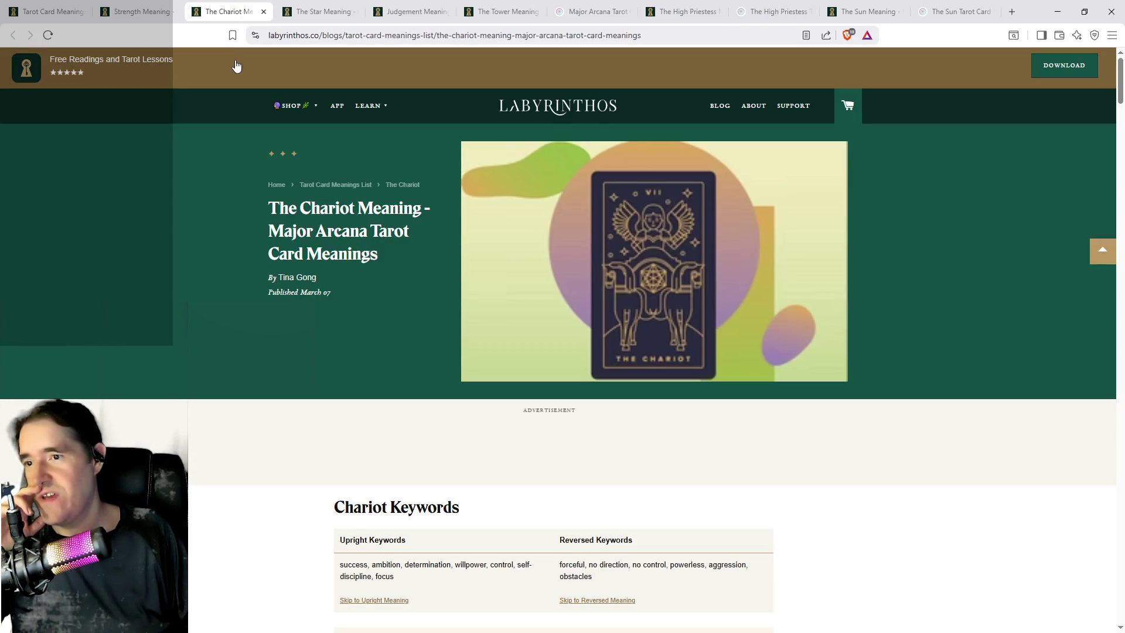
Step: Close the Chariot and Star tabs, skim Labyrinthos's Strength keywords, and return to the Major Arcana grid
{"action": "middle_click", "coordinate": [227, 12]}
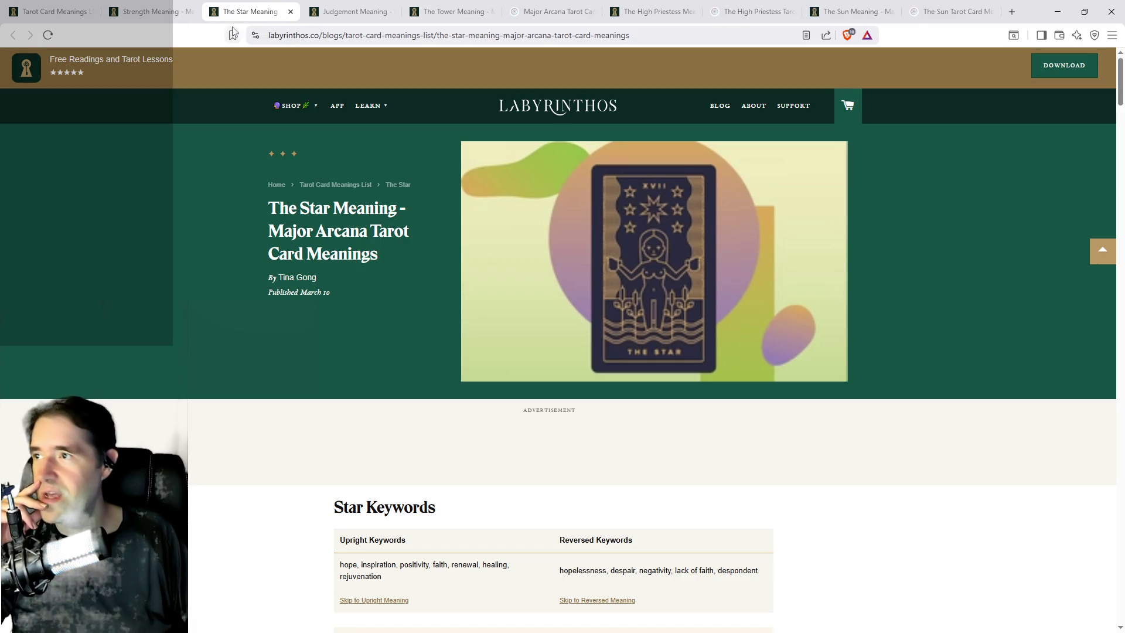
{"action": "middle_click", "coordinate": [246, 13]}
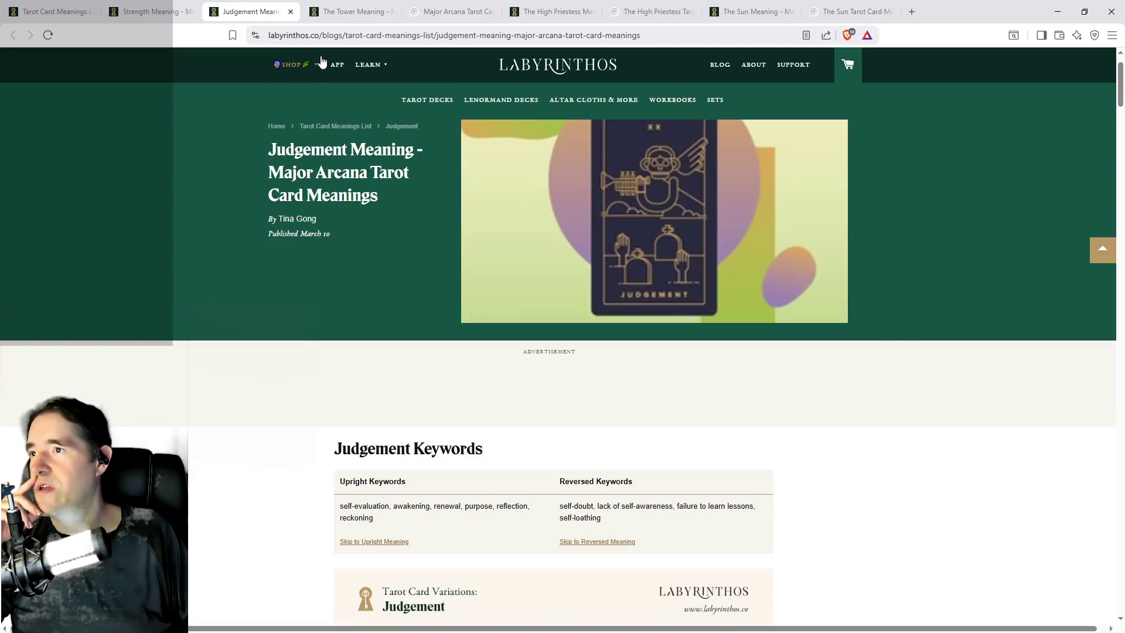
{"action": "left_click", "coordinate": [171, 17]}
{"action": "scroll", "coordinate": [495, 203], "scroll_direction": "up", "scroll_amount": 10}
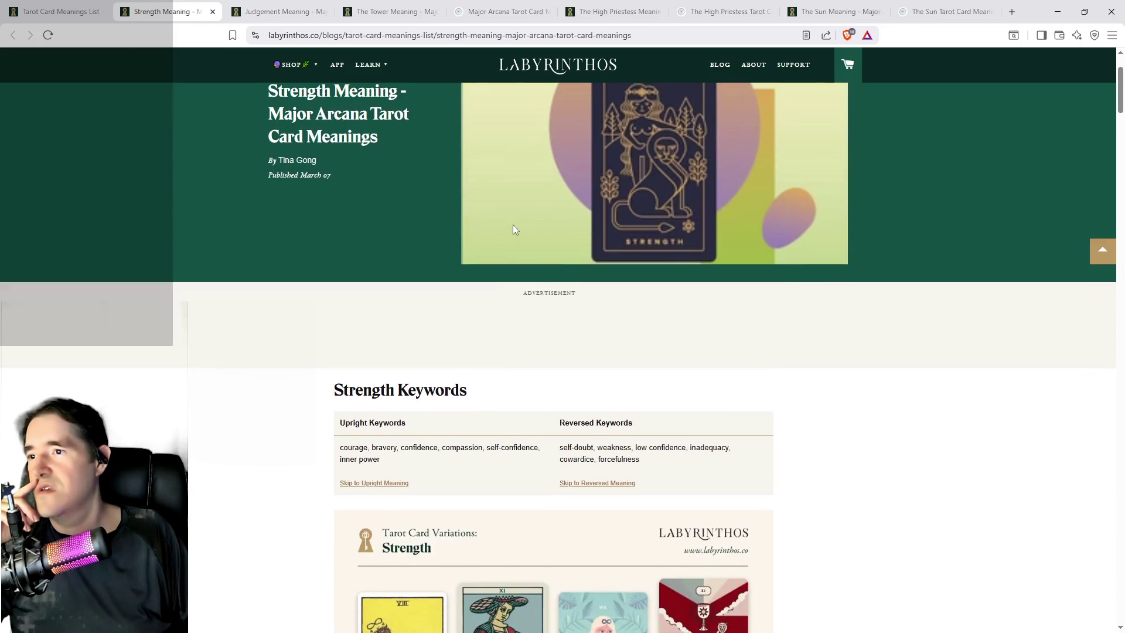
{"action": "scroll", "coordinate": [512, 223], "scroll_direction": "down", "scroll_amount": 1}
{"action": "scroll", "coordinate": [490, 296], "scroll_direction": "down", "scroll_amount": 5}
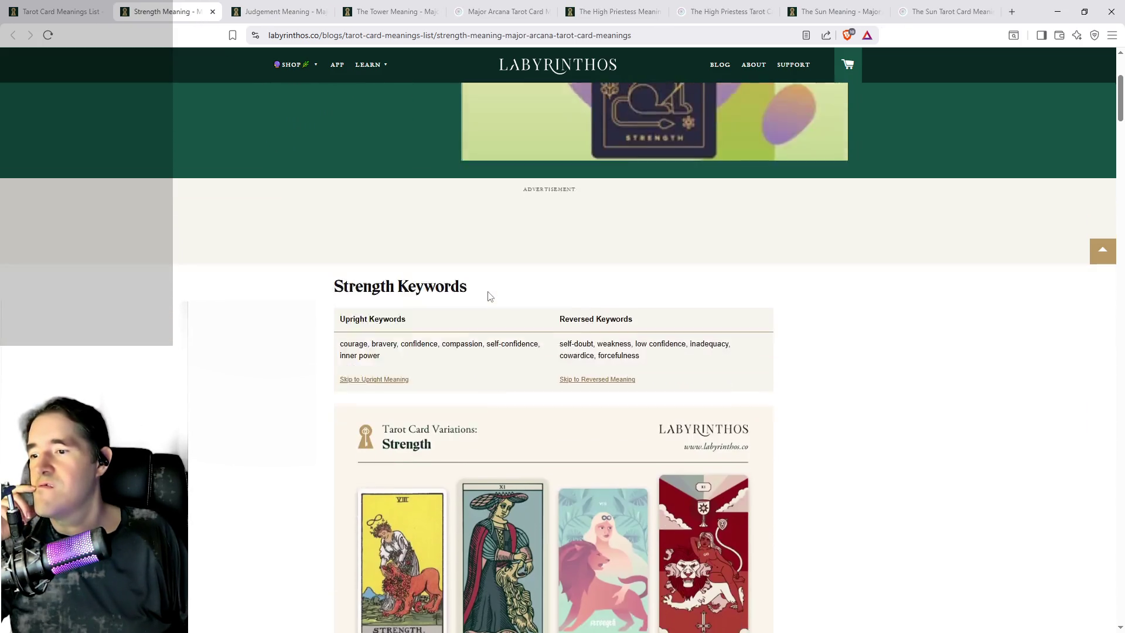
{"action": "scroll", "coordinate": [389, 536], "scroll_direction": "down", "scroll_amount": 2}
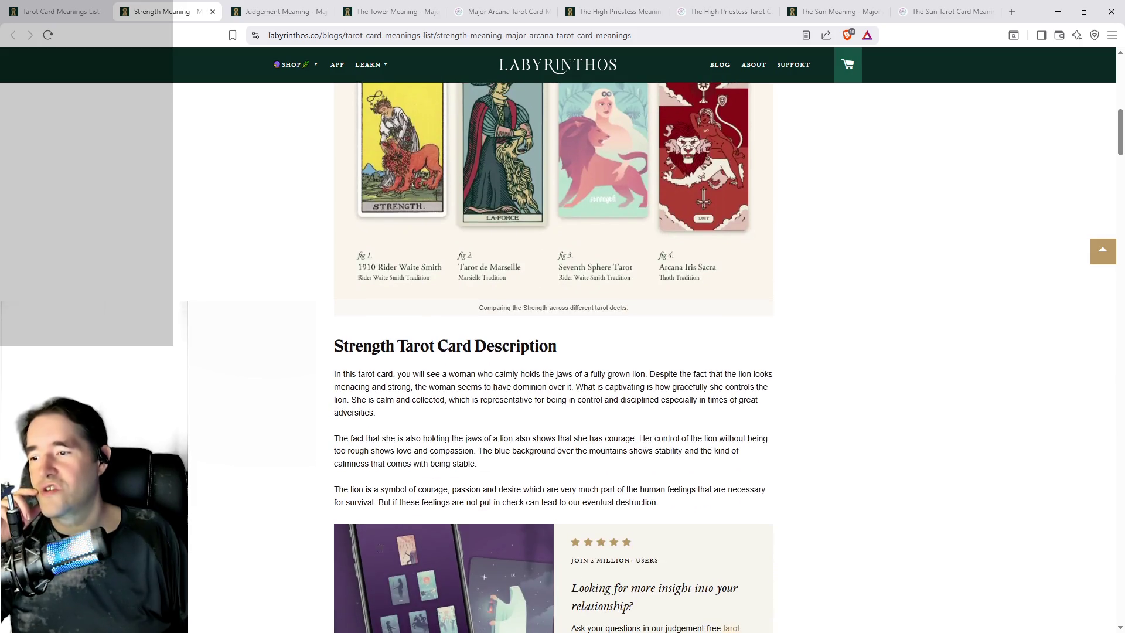
{"action": "scroll", "coordinate": [444, 455], "scroll_direction": "down", "scroll_amount": 3}
{"action": "scroll", "coordinate": [445, 455], "scroll_direction": "up", "scroll_amount": 4}
{"action": "scroll", "coordinate": [444, 454], "scroll_direction": "up", "scroll_amount": 6}
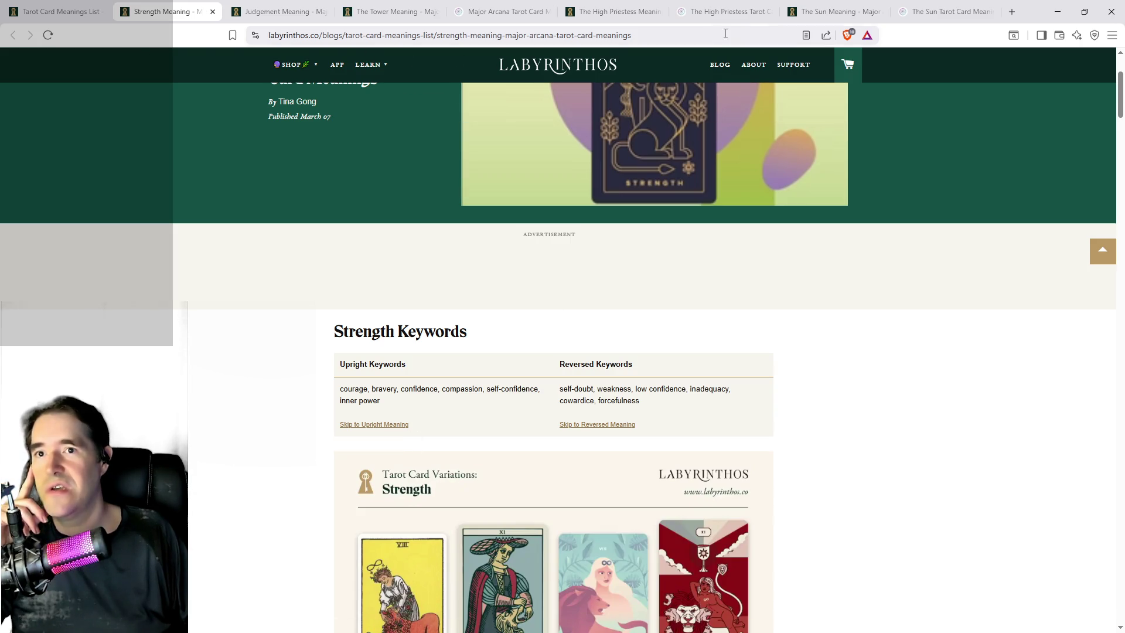
{"action": "left_click", "coordinate": [509, 9]}
{"action": "scroll", "coordinate": [504, 362], "scroll_direction": "down", "scroll_amount": 7}
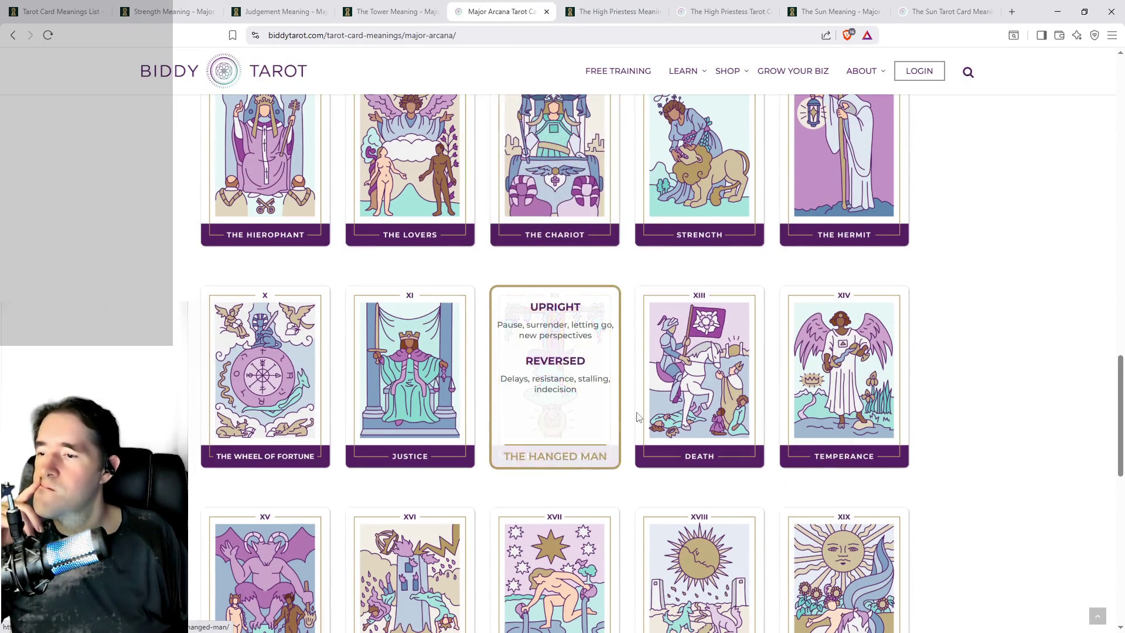
Step: Open the Strength card's full meanings page on Biddy Tarot
{"action": "scroll", "coordinate": [723, 432], "scroll_direction": "down", "scroll_amount": 2}
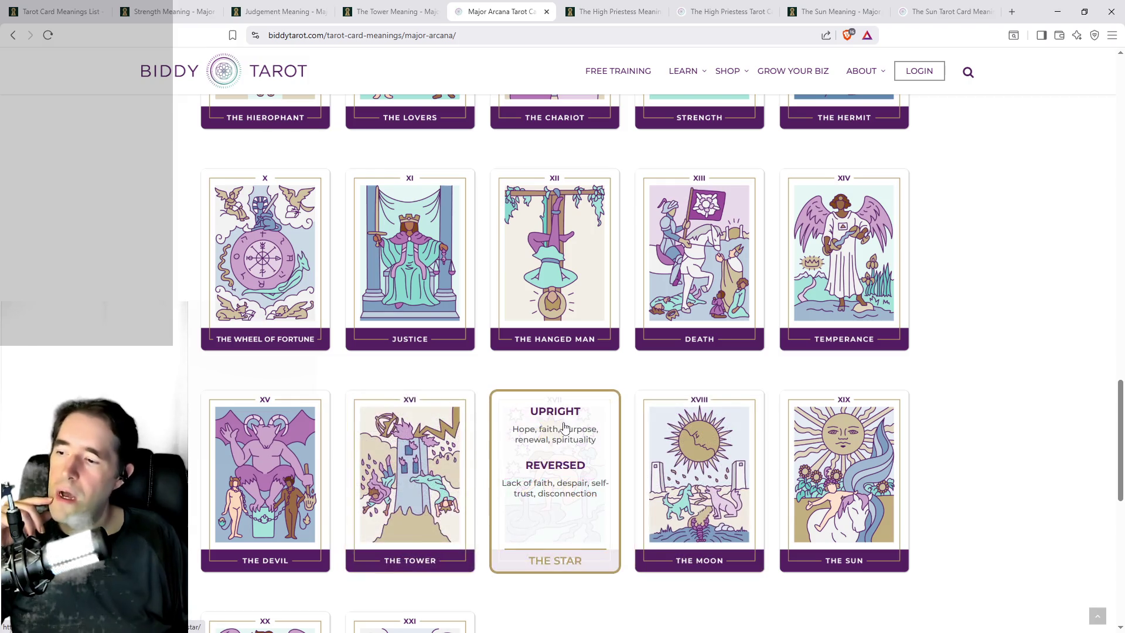
{"action": "scroll", "coordinate": [571, 356], "scroll_direction": "up", "scroll_amount": 3}
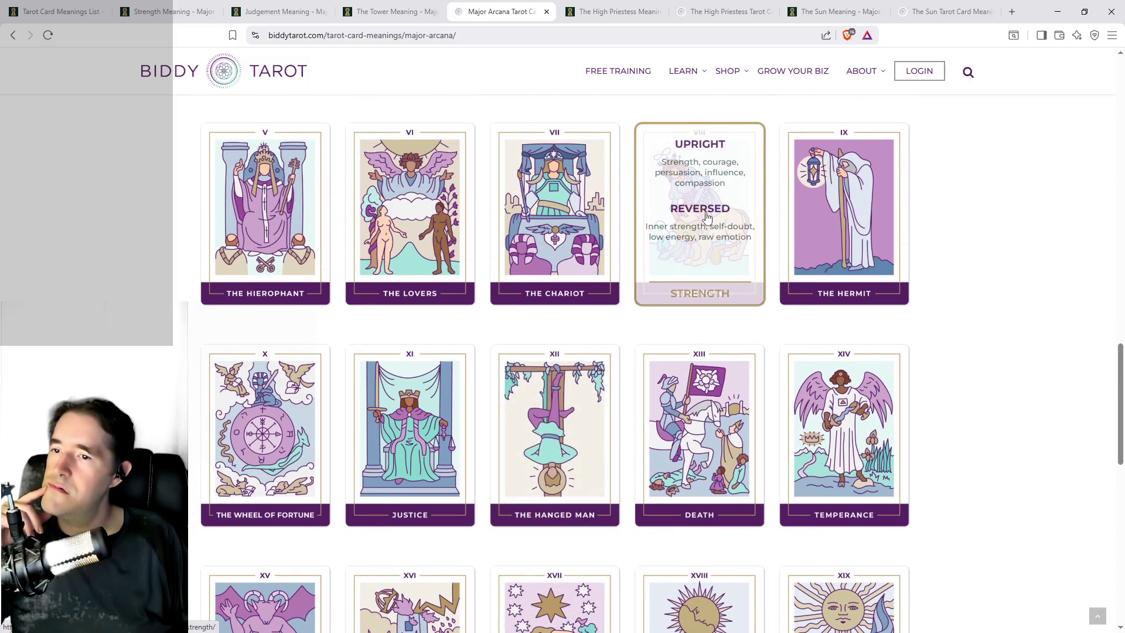
{"action": "left_click", "coordinate": [698, 222]}
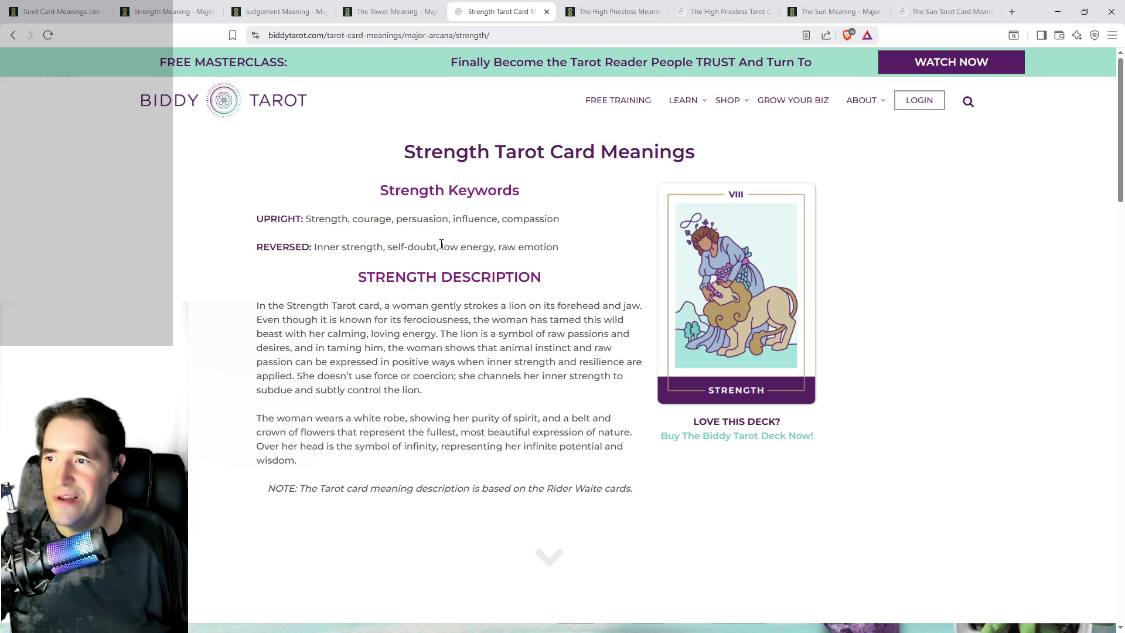
Step: Compare The Sun keywords on Labyrinthos against Biddy Tarot's Sun page
{"action": "left_click", "coordinate": [838, 12]}
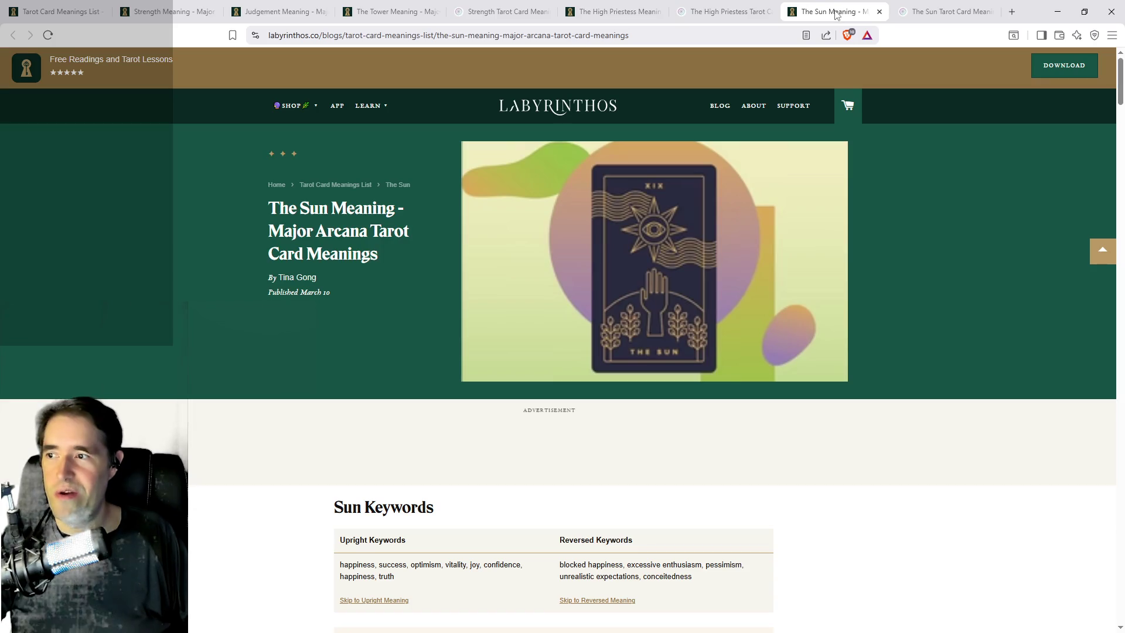
{"action": "scroll", "coordinate": [641, 307], "scroll_direction": "down", "scroll_amount": 1}
{"action": "scroll", "coordinate": [640, 304], "scroll_direction": "down", "scroll_amount": 2}
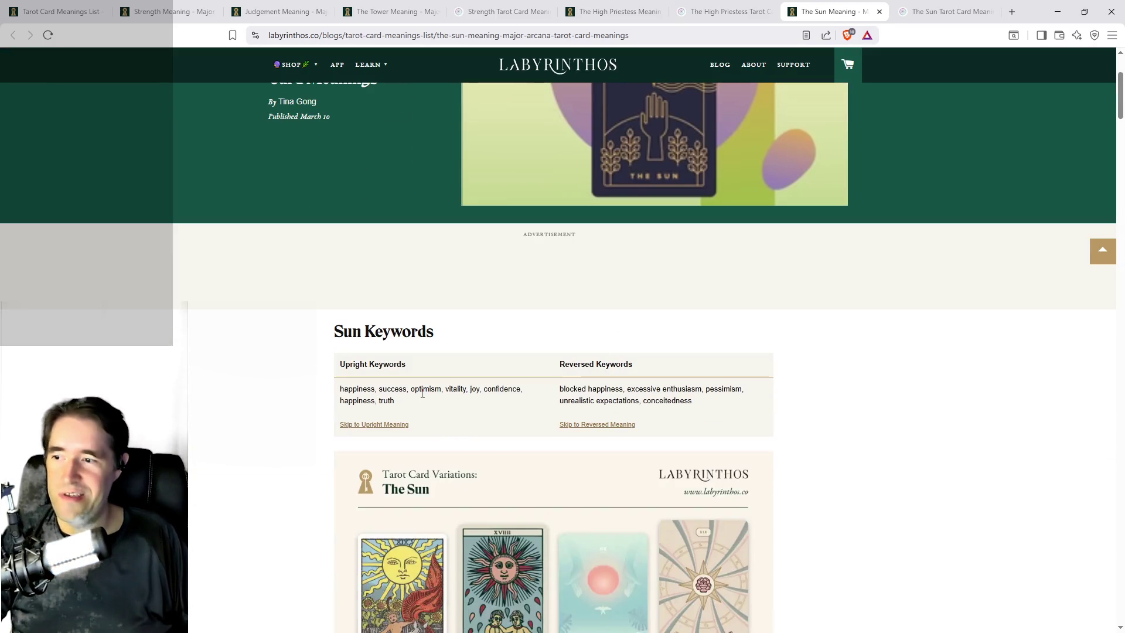
{"action": "left_click", "coordinate": [894, 6]}
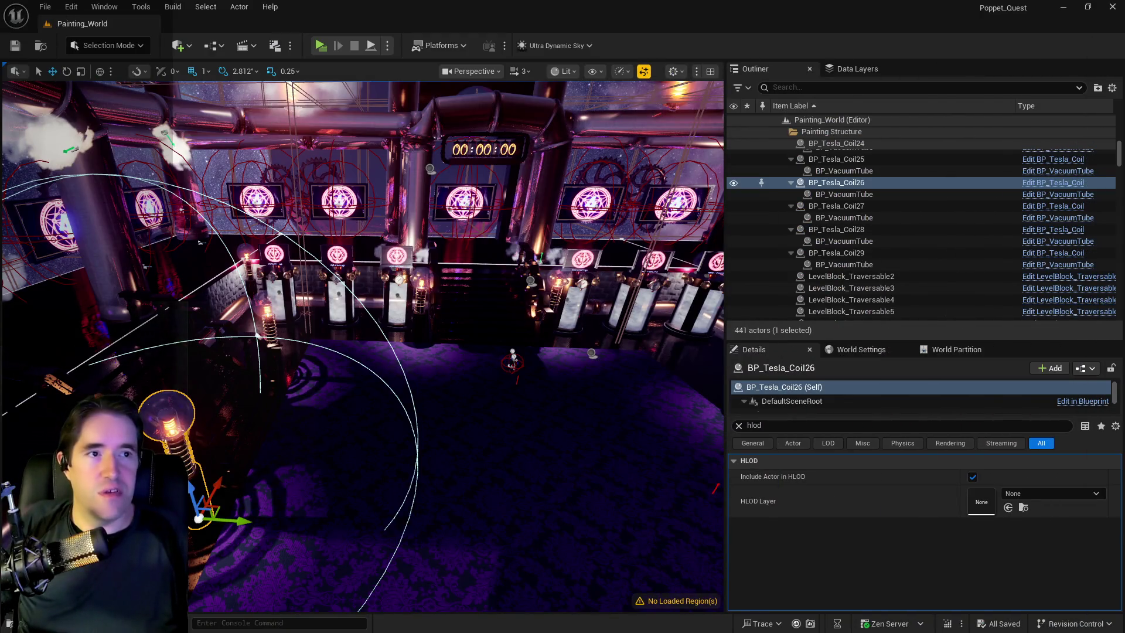
Step: Tilt the Painting_World viewport up toward the overhead pipes near BP_Tesla_Coil26
{"action": "left_click_drag", "start_coordinate": [410, 264], "coordinate": [375, 211]}
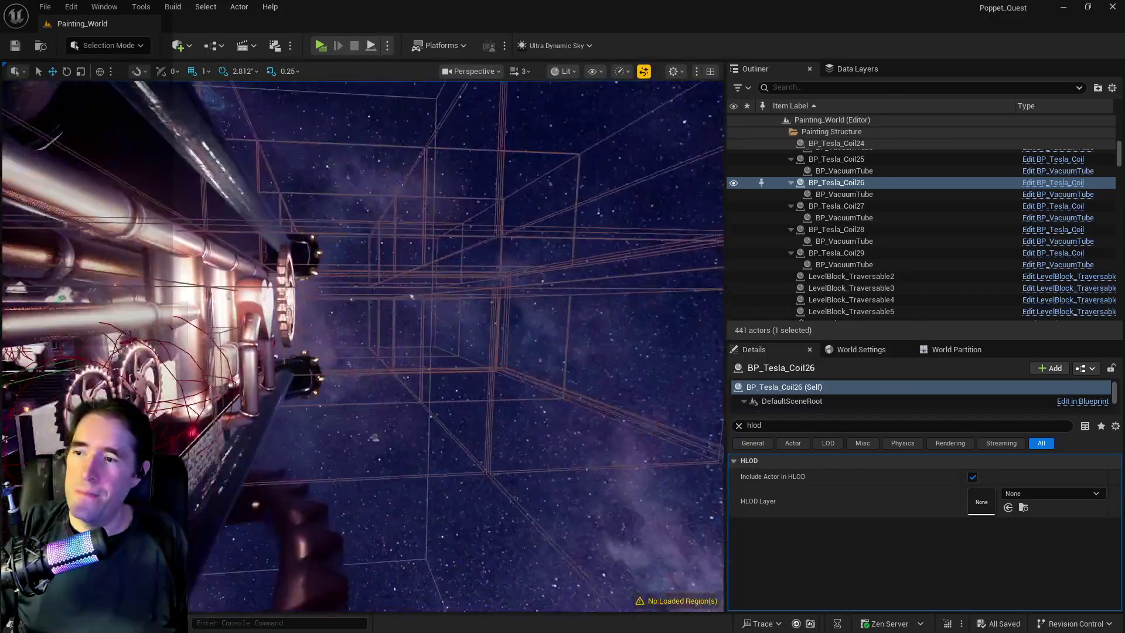
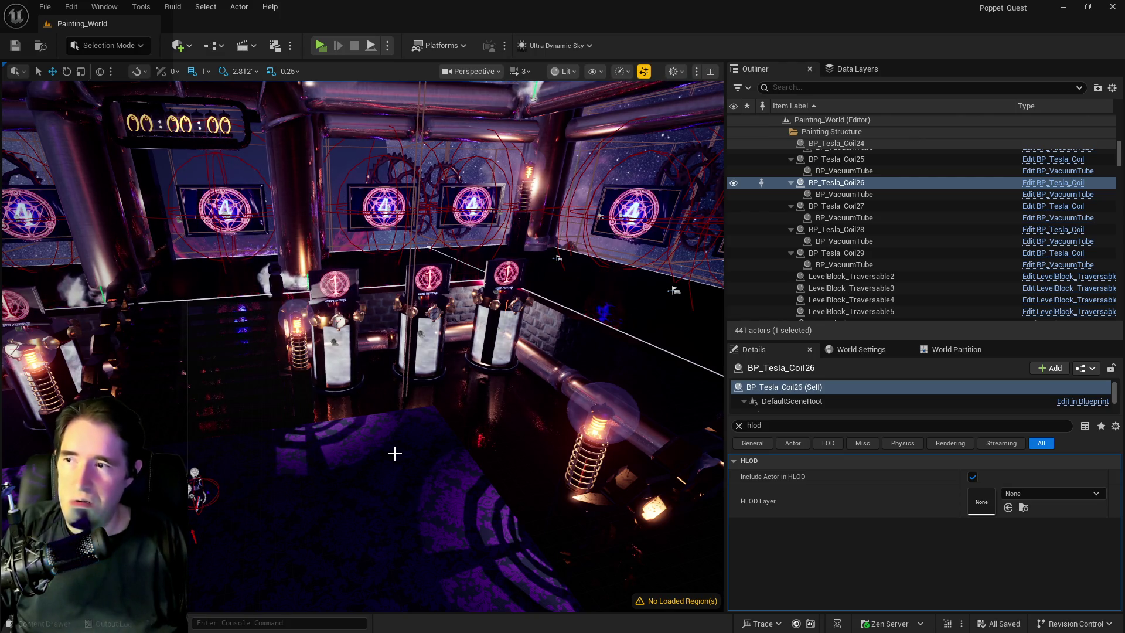
Step: Fly into the Lovers Altar room, select the BP_Lovers_Check10 pedestal and frame it close up
{"action": "key", "text": "f"}
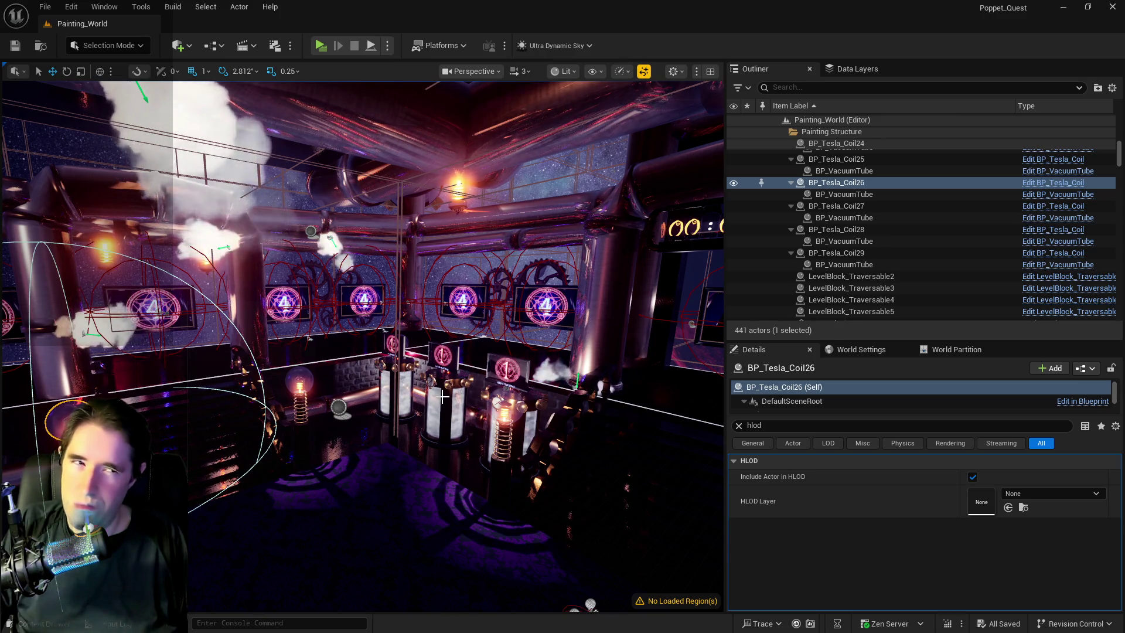
{"action": "mouse_move", "coordinate": [442, 397]}
{"action": "left_mouse_down"}
{"action": "mouse_move", "coordinate": [427, 343]}
{"action": "mouse_move", "coordinate": [372, 342]}
{"action": "mouse_move", "coordinate": [381, 300]}
{"action": "mouse_move", "coordinate": [335, 297]}
{"action": "mouse_move", "coordinate": [331, 332]}
{"action": "mouse_move", "coordinate": [302, 355]}
{"action": "left_mouse_up"}
{"action": "left_click_drag", "start_coordinate": [326, 443], "coordinate": [375, 410]}
{"action": "mouse_move", "coordinate": [583, 459]}
{"action": "left_mouse_down"}
{"action": "mouse_move", "coordinate": [681, 333]}
{"action": "mouse_move", "coordinate": [328, 427]}
{"action": "mouse_move", "coordinate": [363, 404]}
{"action": "mouse_move", "coordinate": [398, 404]}
{"action": "mouse_move", "coordinate": [377, 405]}
{"action": "left_mouse_up"}
{"action": "left_click", "coordinate": [486, 343]}
{"action": "key", "text": "f"}
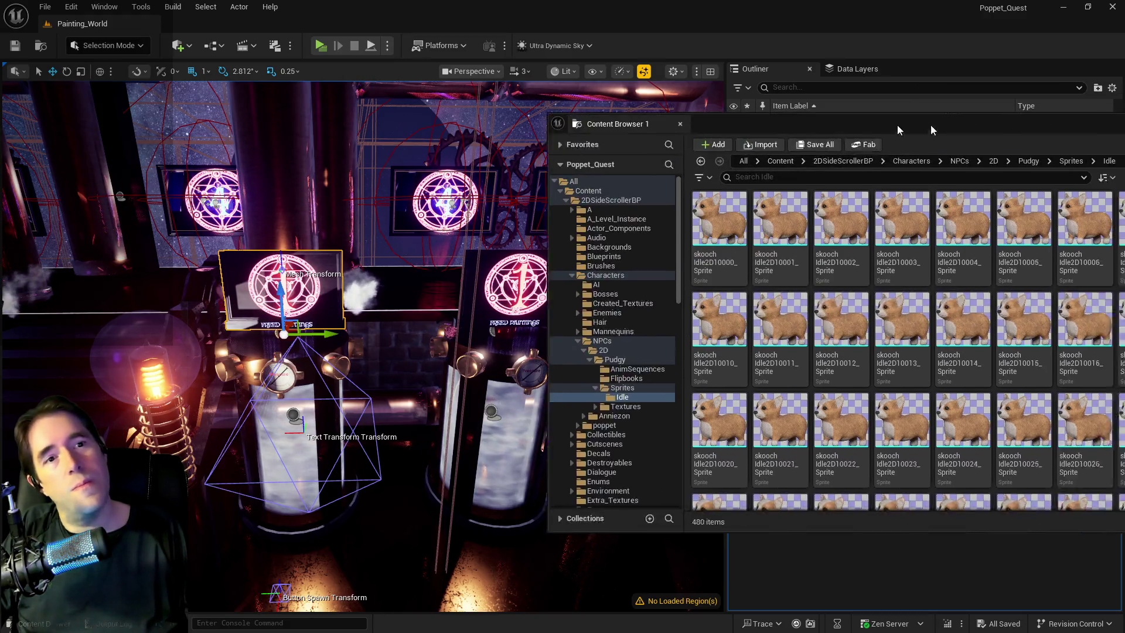
{"action": "left_click_drag", "start_coordinate": [931, 124], "coordinate": [585, 113]}
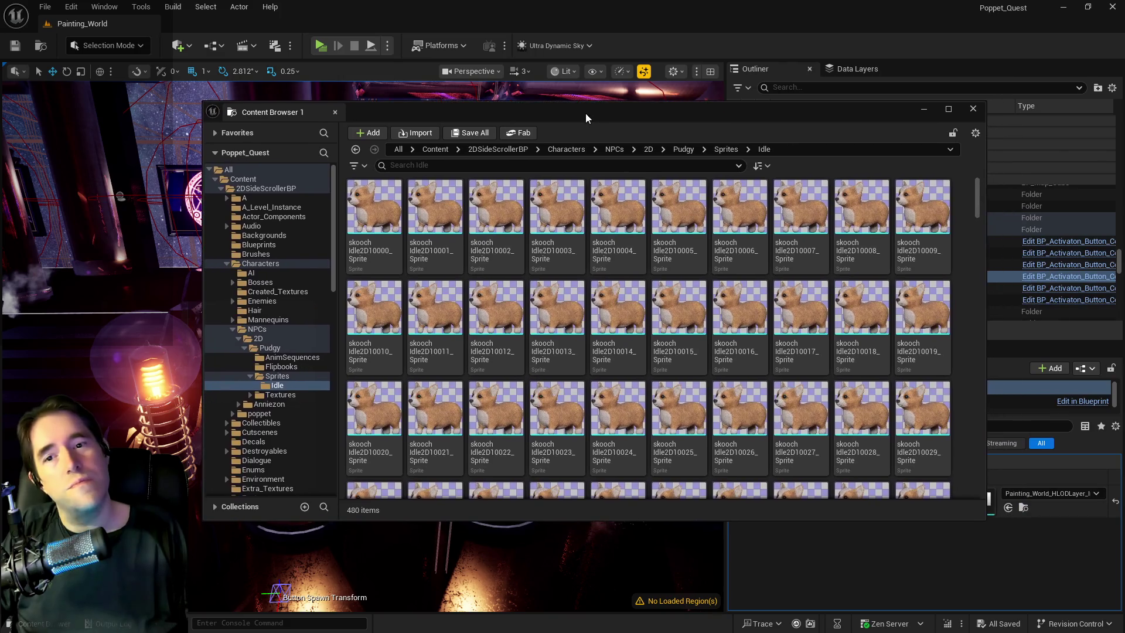
{"action": "left_click", "coordinate": [252, 329]}
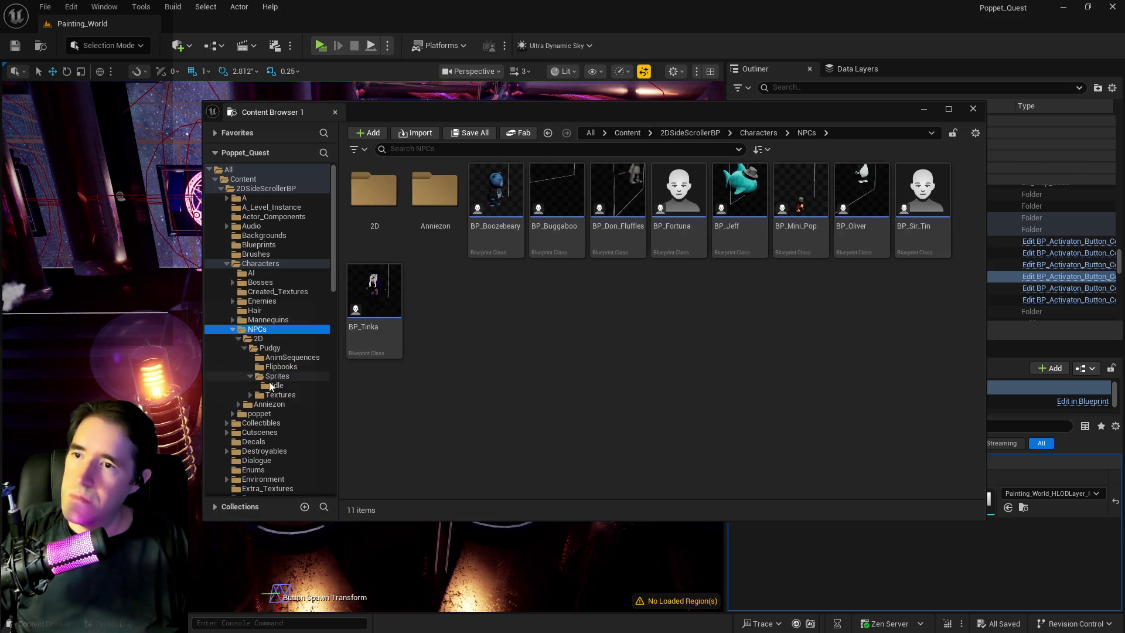
{"action": "left_click", "coordinate": [267, 350]}
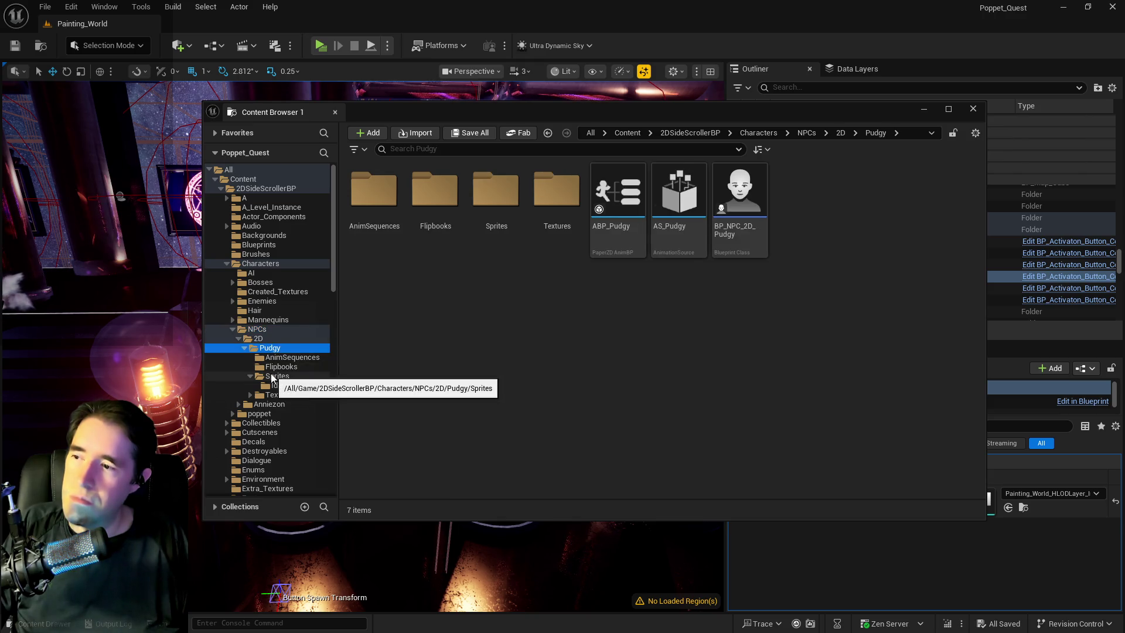
{"action": "left_click", "coordinate": [273, 375]}
{"action": "left_click", "coordinate": [281, 356]}
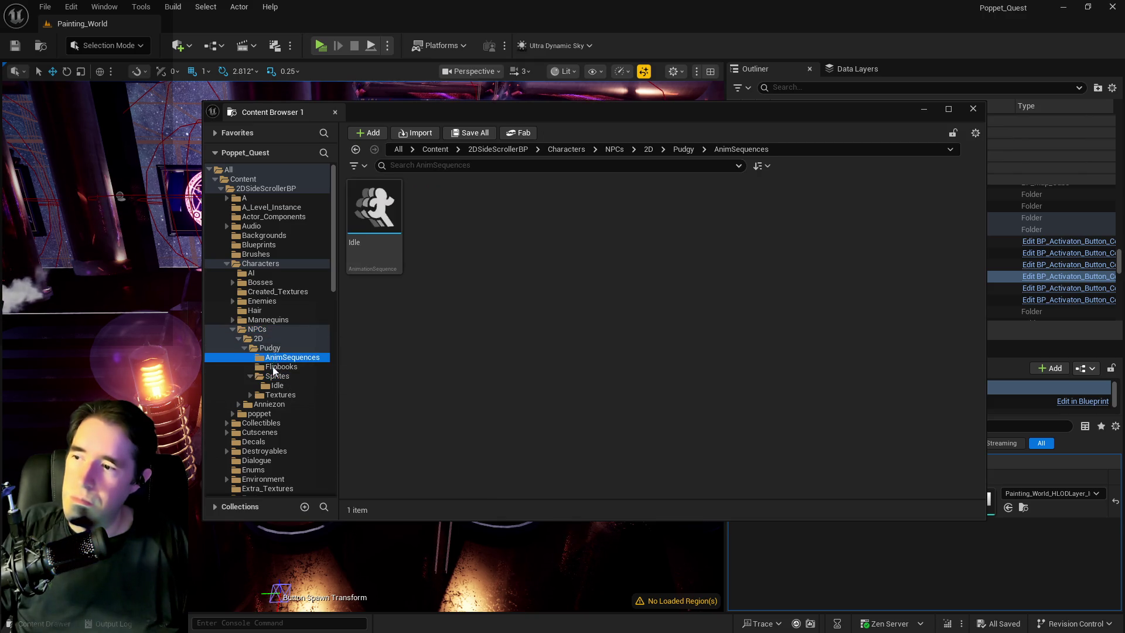
{"action": "left_click", "coordinate": [278, 366]}
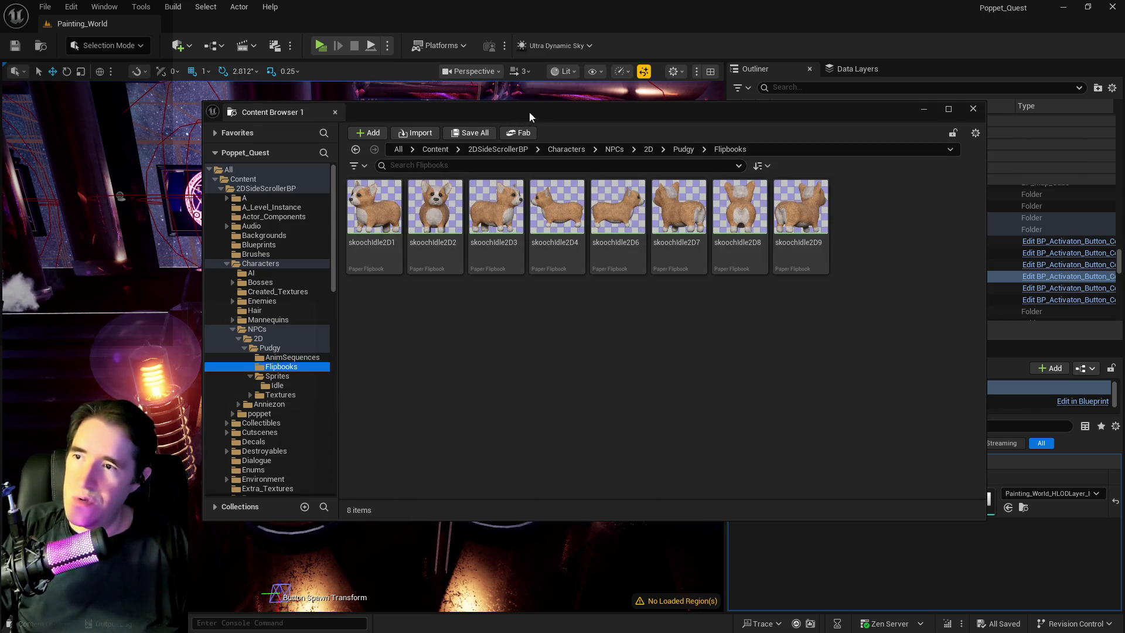
{"action": "left_click_drag", "start_coordinate": [529, 112], "coordinate": [1124, 119]}
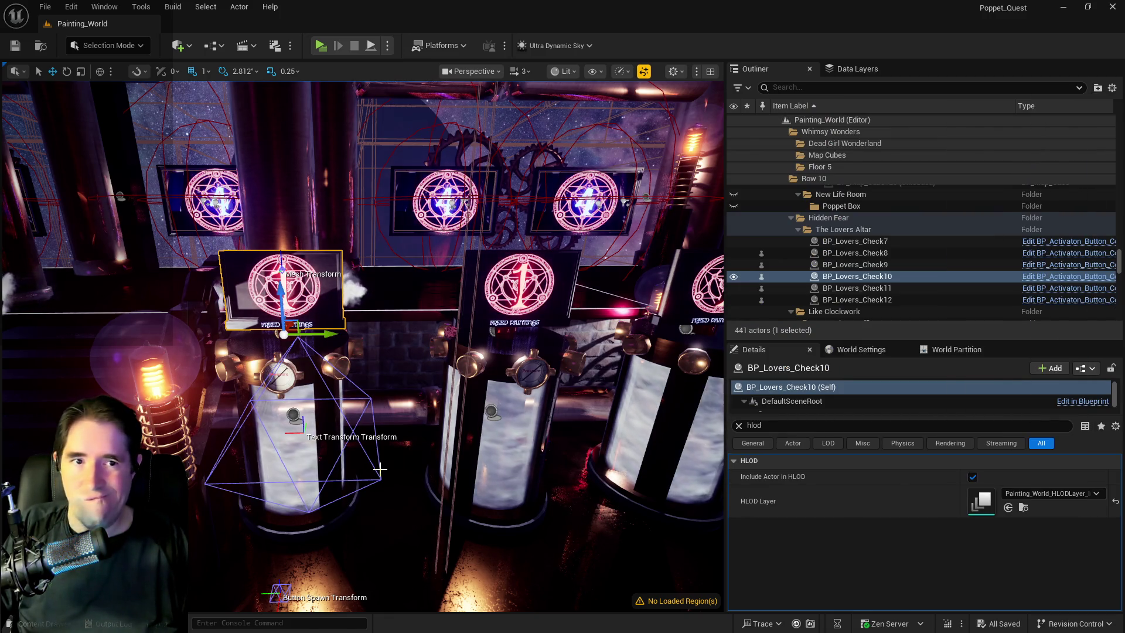
{"action": "left_click_drag", "start_coordinate": [379, 469], "coordinate": [328, 410]}
{"action": "mouse_move", "coordinate": [362, 345]}
{"action": "left_mouse_down"}
{"action": "mouse_move", "coordinate": [348, 398]}
{"action": "mouse_move", "coordinate": [510, 407]}
{"action": "left_mouse_up"}
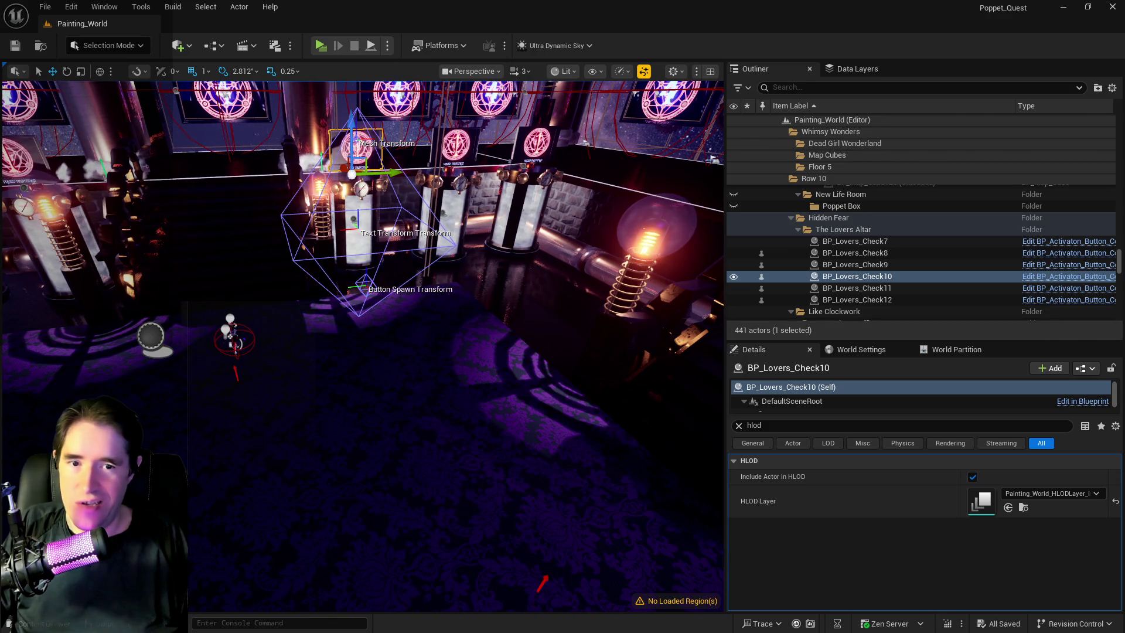
{"action": "key", "text": "ctrl+space"}
{"action": "mouse_move", "coordinate": [677, 155]}
{"action": "left_mouse_down"}
{"action": "mouse_move", "coordinate": [605, 156]}
{"action": "mouse_move", "coordinate": [635, 174]}
{"action": "left_mouse_up"}
{"action": "key", "text": "ctrl+space"}
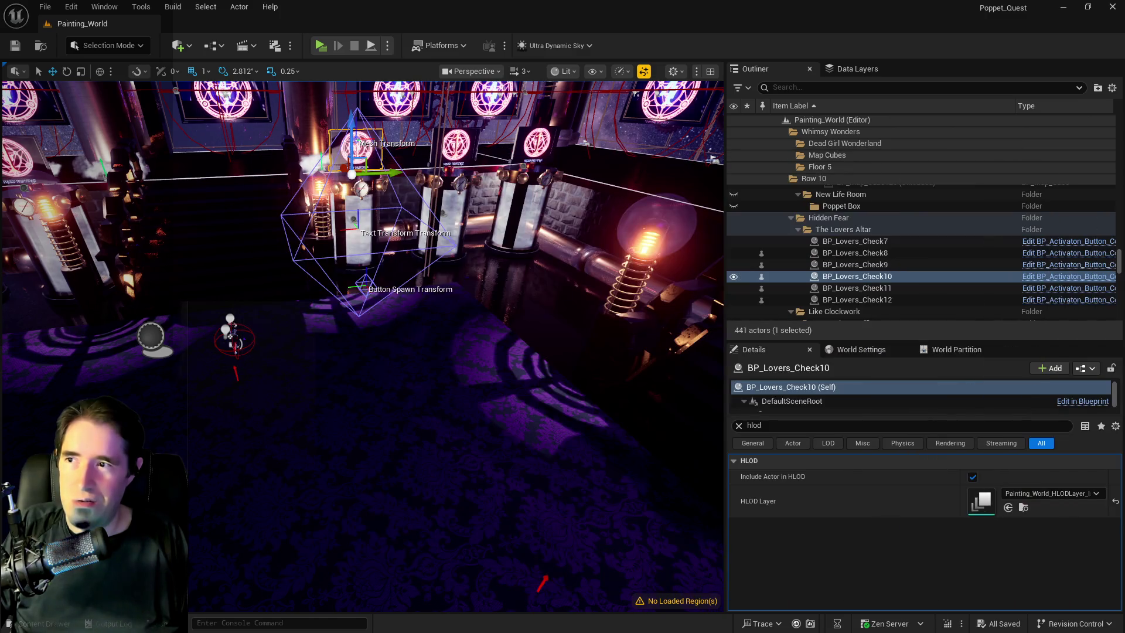
{"action": "mouse_move", "coordinate": [437, 320]}
{"action": "left_mouse_down"}
{"action": "mouse_move", "coordinate": [436, 249]}
{"action": "mouse_move", "coordinate": [331, 249]}
{"action": "mouse_move", "coordinate": [413, 249]}
{"action": "mouse_move", "coordinate": [410, 231]}
{"action": "left_mouse_up"}
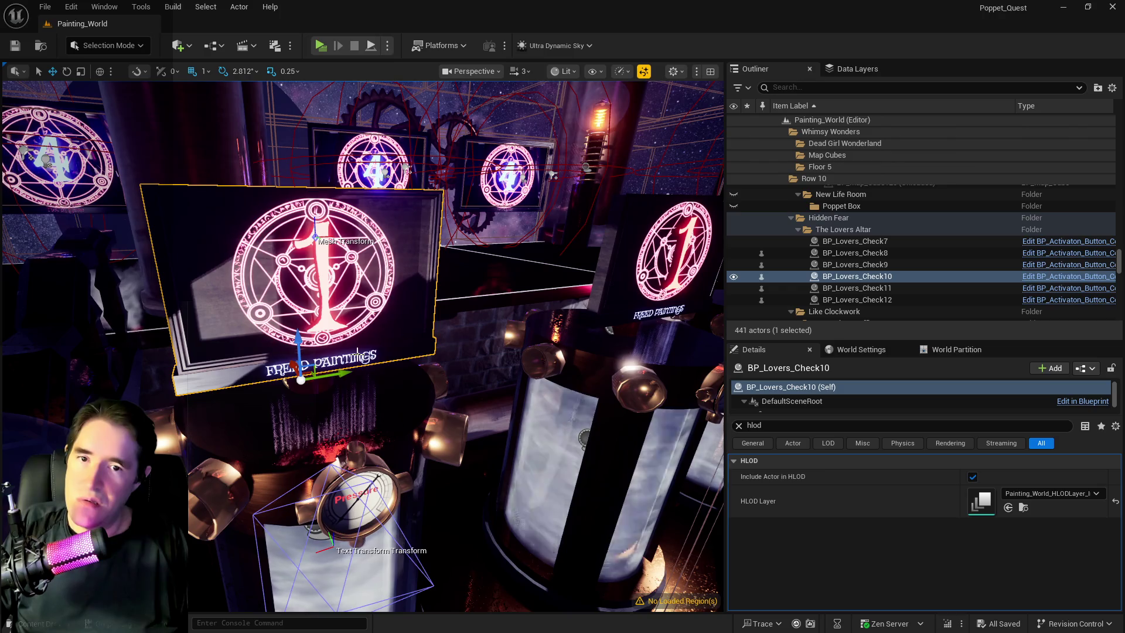
{"action": "mouse_move", "coordinate": [356, 350]}
{"action": "left_mouse_down"}
{"action": "mouse_move", "coordinate": [357, 386]}
{"action": "mouse_move", "coordinate": [340, 410]}
{"action": "mouse_move", "coordinate": [387, 272]}
{"action": "mouse_move", "coordinate": [372, 310]}
{"action": "mouse_move", "coordinate": [479, 276]}
{"action": "left_mouse_up"}
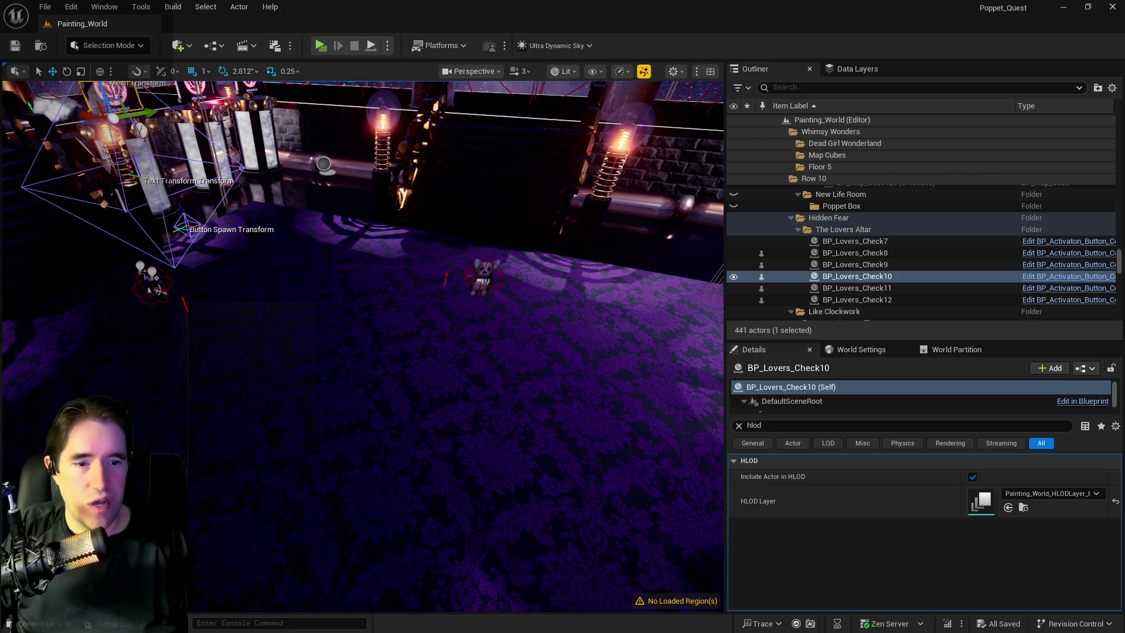
{"action": "mouse_move", "coordinate": [618, 400]}
{"action": "left_mouse_down"}
{"action": "mouse_move", "coordinate": [331, 325]}
{"action": "mouse_move", "coordinate": [345, 334]}
{"action": "left_mouse_up"}
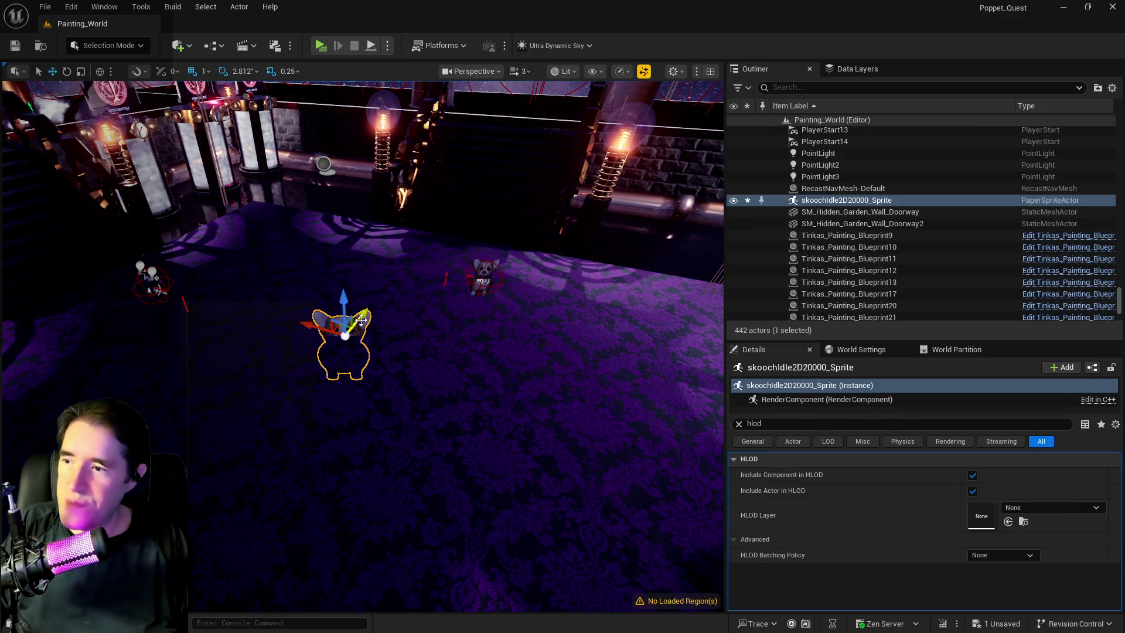
{"action": "scroll", "coordinate": [345, 335], "scroll_direction": "up", "scroll_amount": 3}
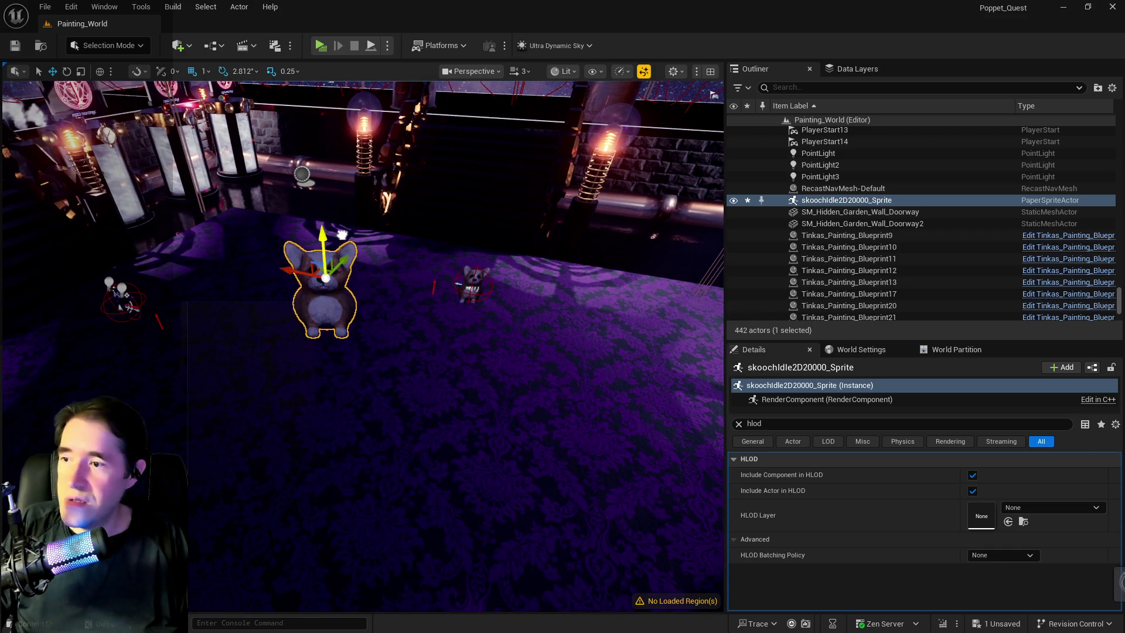
{"action": "scroll", "coordinate": [343, 297], "scroll_direction": "up", "scroll_amount": 5}
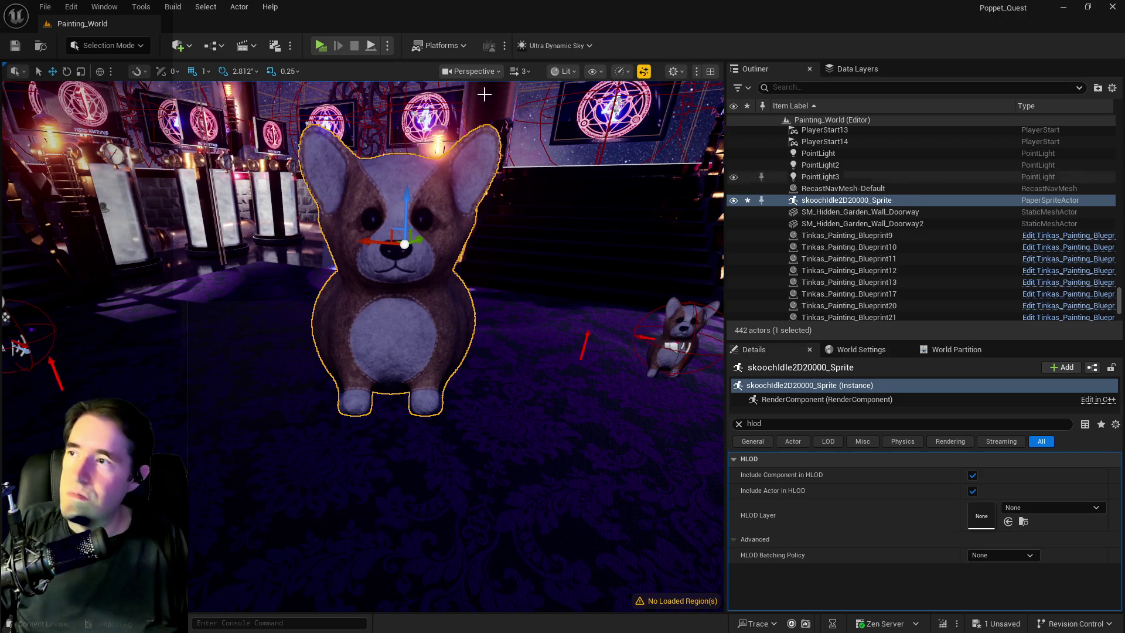
{"action": "left_click", "coordinate": [144, 8]}
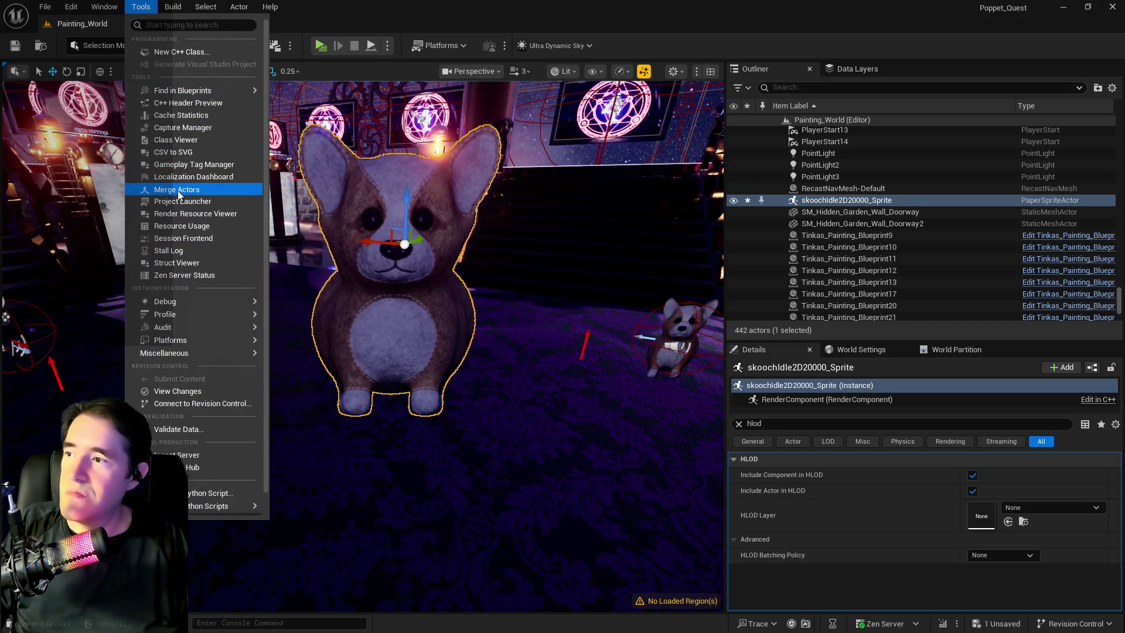
{"action": "left_click", "coordinate": [176, 189]}
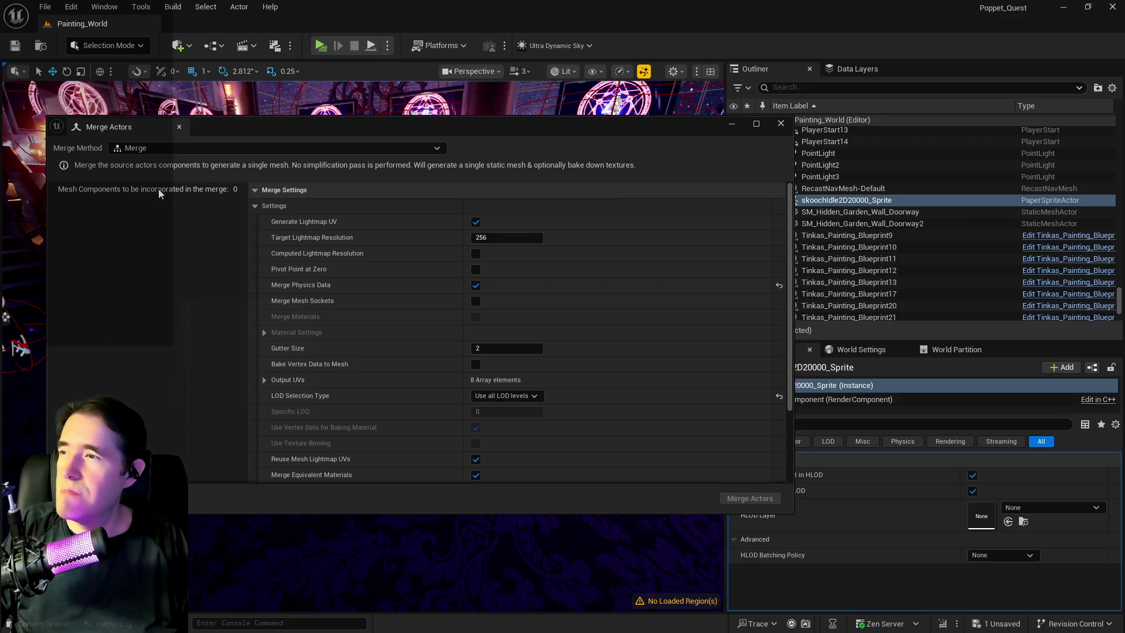
{"action": "scroll", "coordinate": [450, 283], "scroll_direction": "down", "scroll_amount": 2}
{"action": "scroll", "coordinate": [449, 283], "scroll_direction": "up", "scroll_amount": 2}
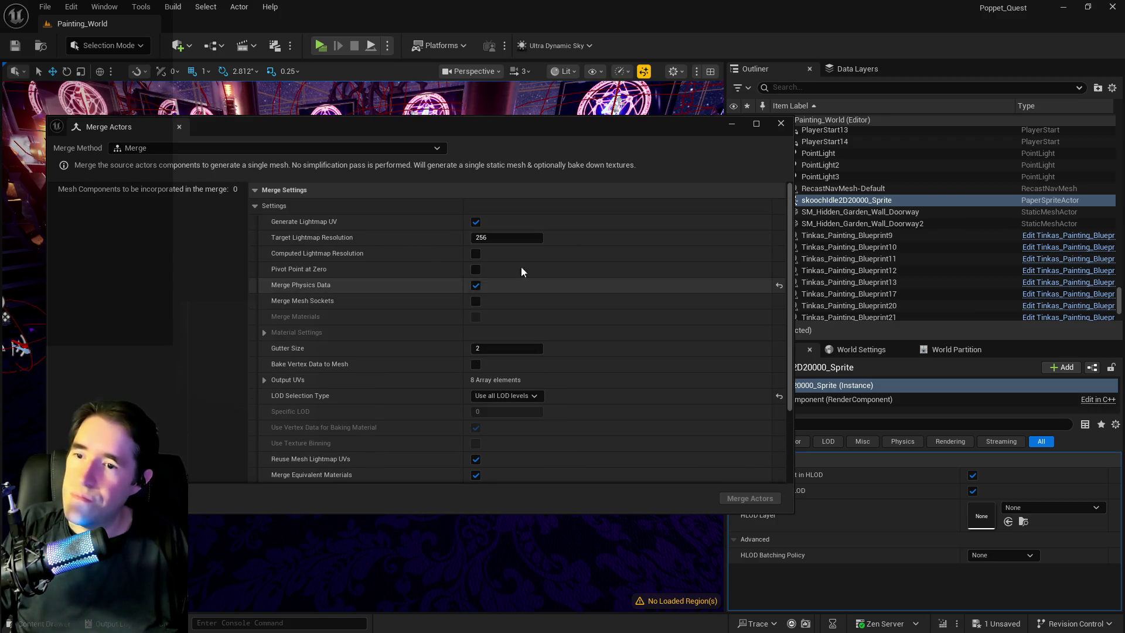
{"action": "left_click", "coordinate": [781, 123]}
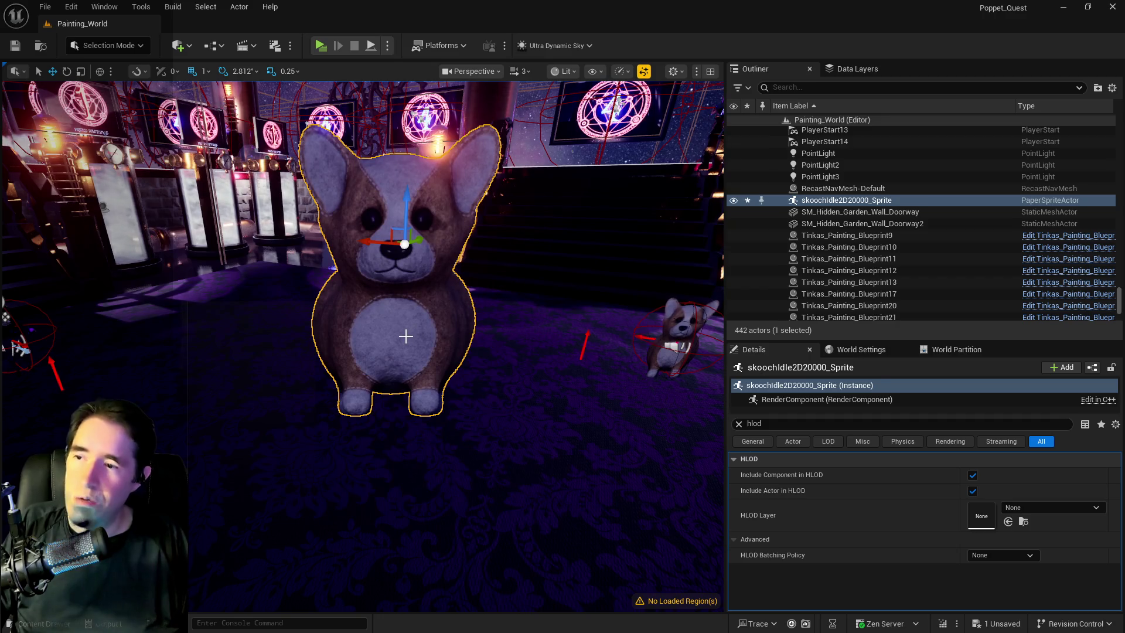
{"action": "key", "text": "Delete"}
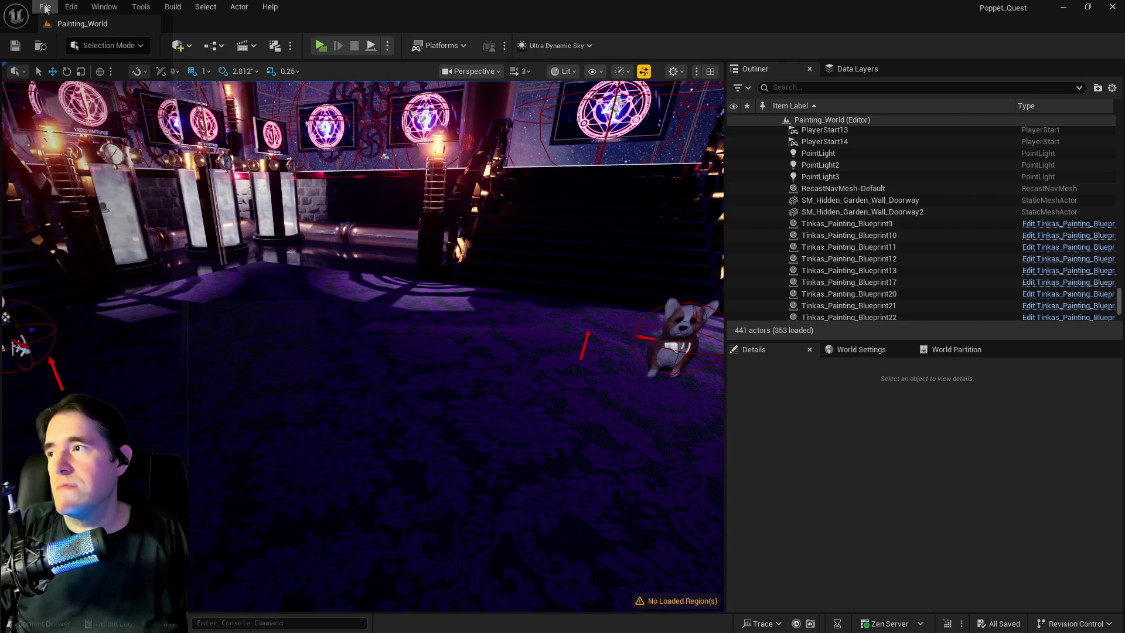
Step: Add a Cube from Quick Add > Shapes and drop it onto the room's floor
{"action": "left_click", "coordinate": [185, 48]}
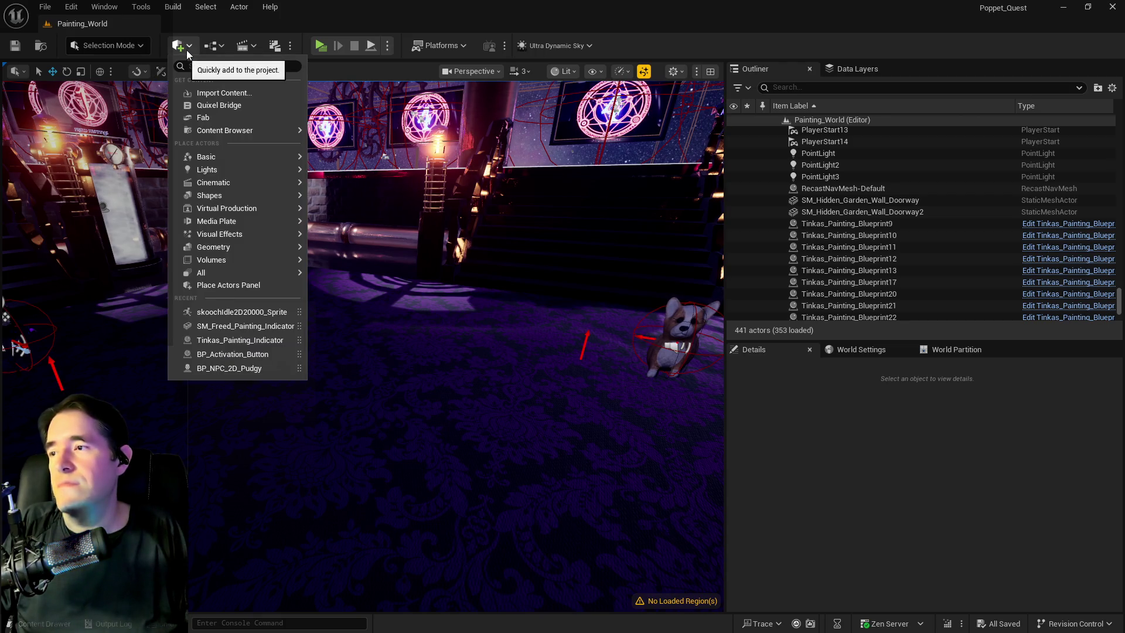
{"action": "mouse_move", "coordinate": [226, 200]}
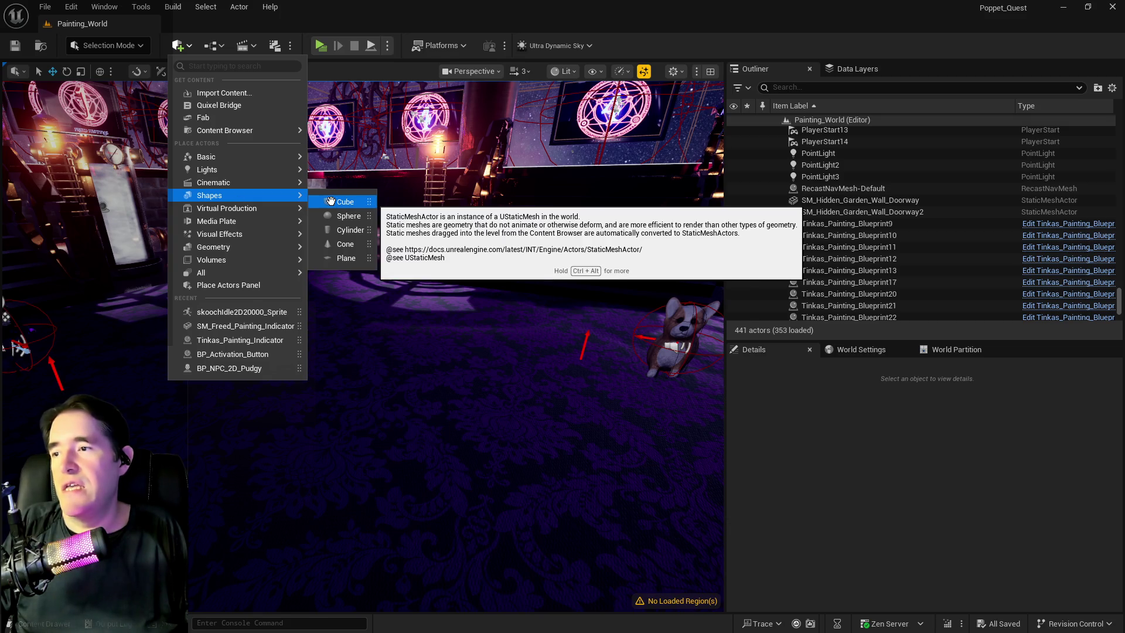
{"action": "left_click_drag", "start_coordinate": [331, 201], "coordinate": [464, 207]}
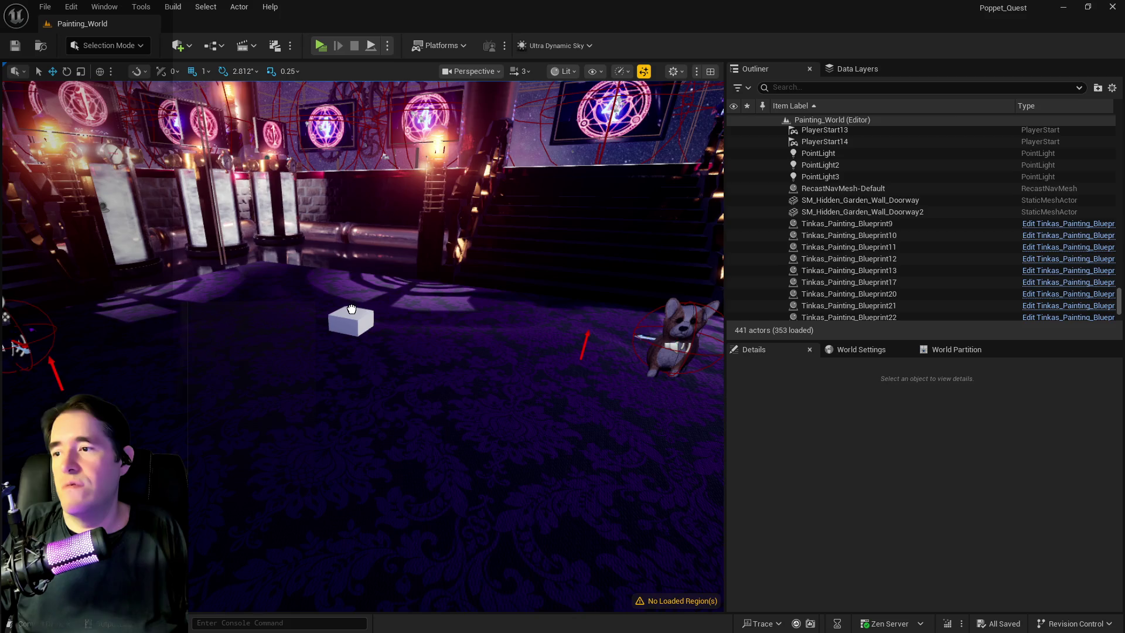
{"action": "left_click_drag", "start_coordinate": [352, 309], "coordinate": [351, 309]}
{"action": "mouse_move", "coordinate": [365, 267]}
{"action": "left_mouse_down"}
{"action": "mouse_move", "coordinate": [321, 345]}
{"action": "mouse_move", "coordinate": [316, 463]}
{"action": "left_mouse_up"}
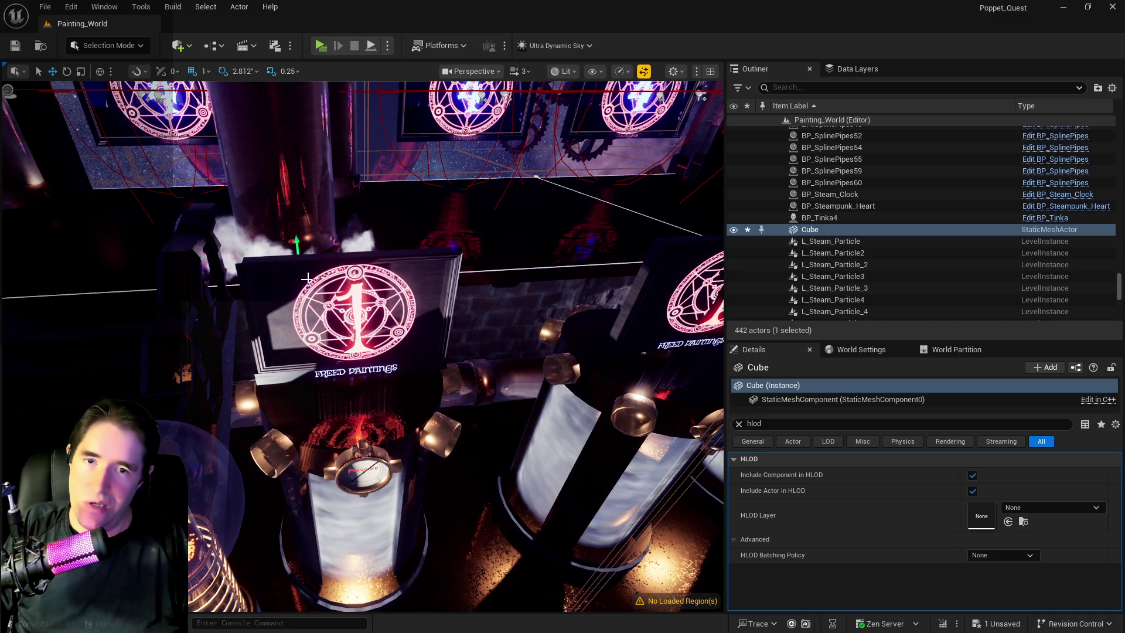
Step: Scale the cube into a thin flat panel of 0.25 × 3 × 3
{"action": "key", "text": "f"}
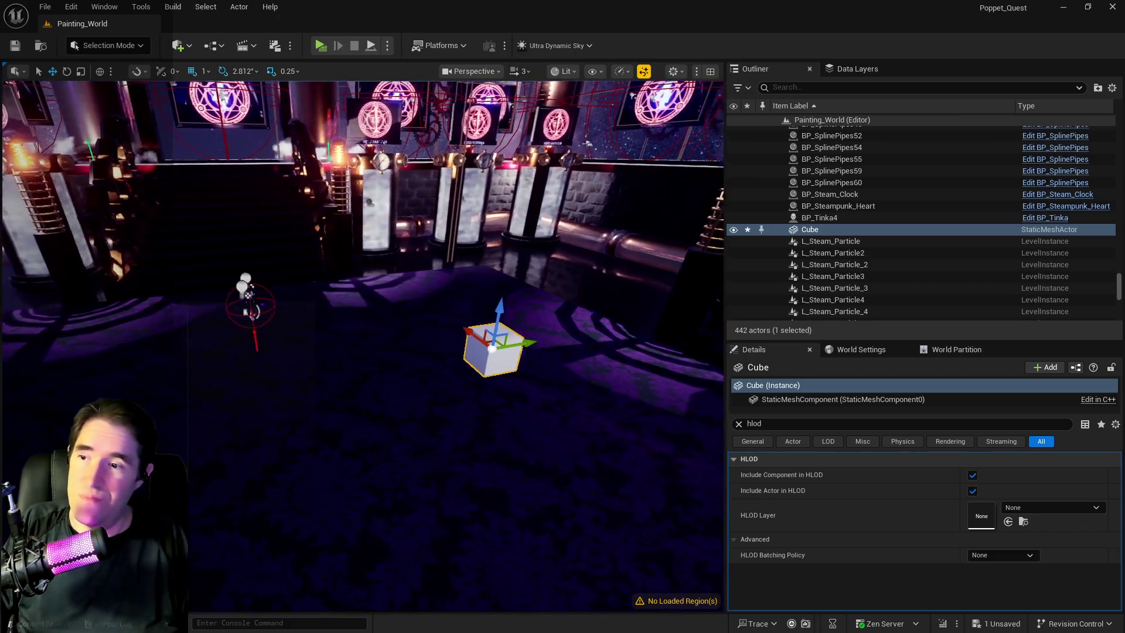
{"action": "key", "text": "e"}
{"action": "key", "text": "r"}
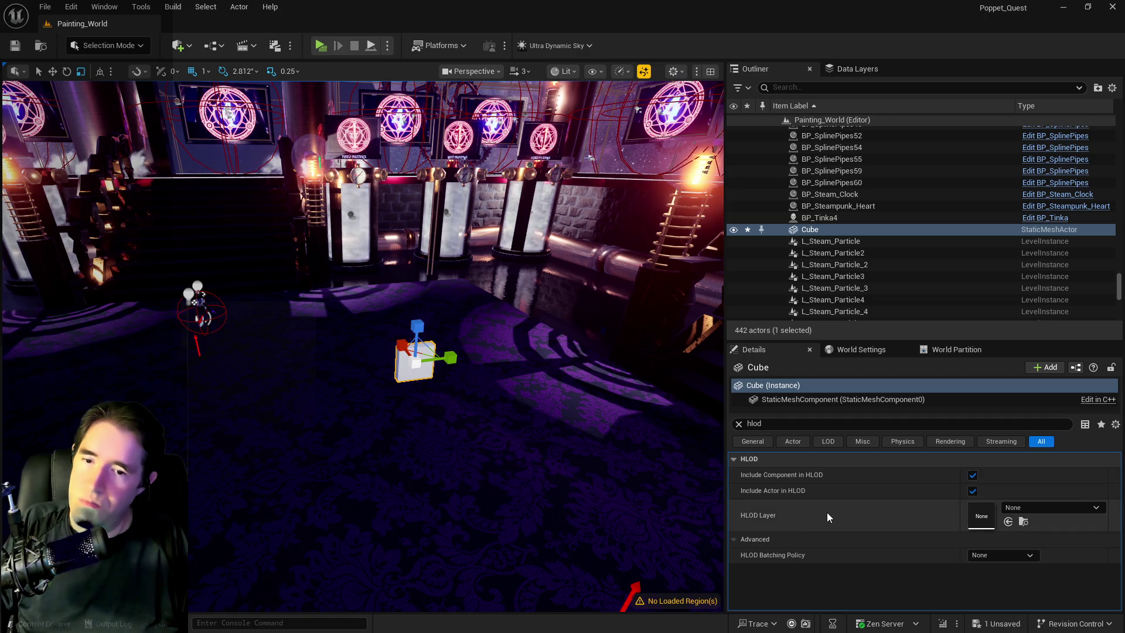
{"action": "left_click", "coordinate": [739, 424]}
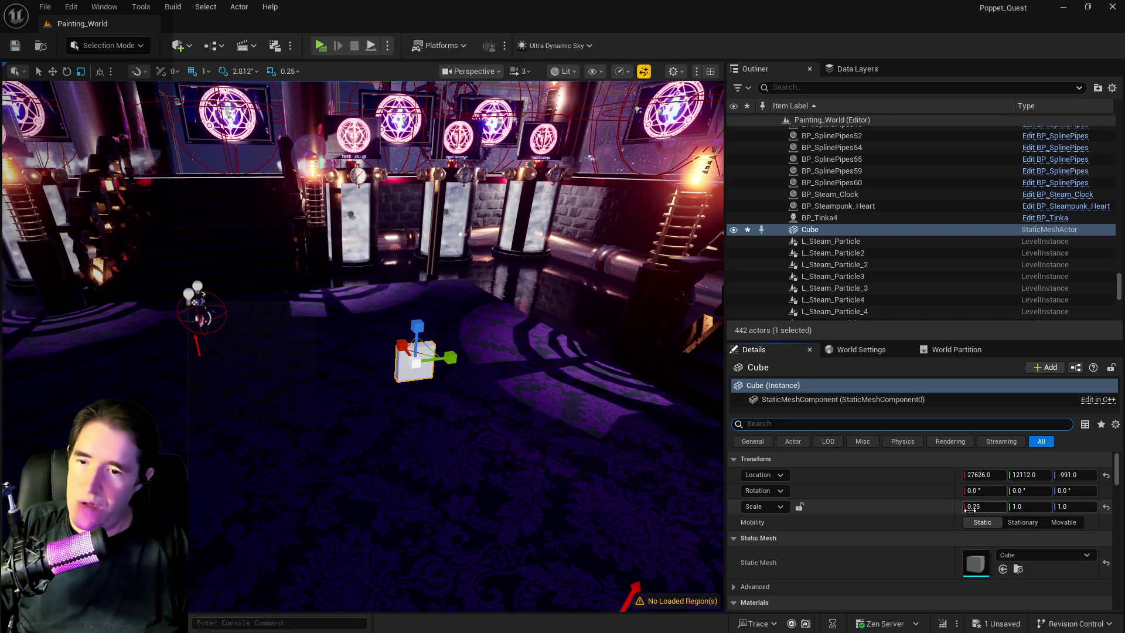
{"action": "type", "text": "3"}
{"action": "key", "text": "Return"}
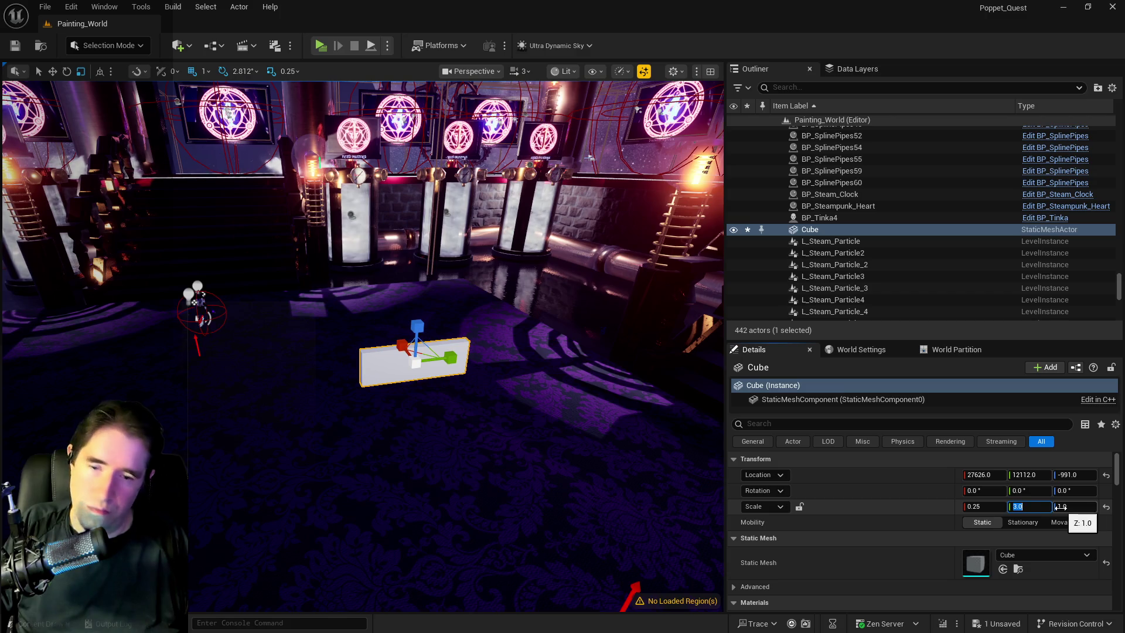
{"action": "type", "text": "3"}
{"action": "key", "text": "Return"}
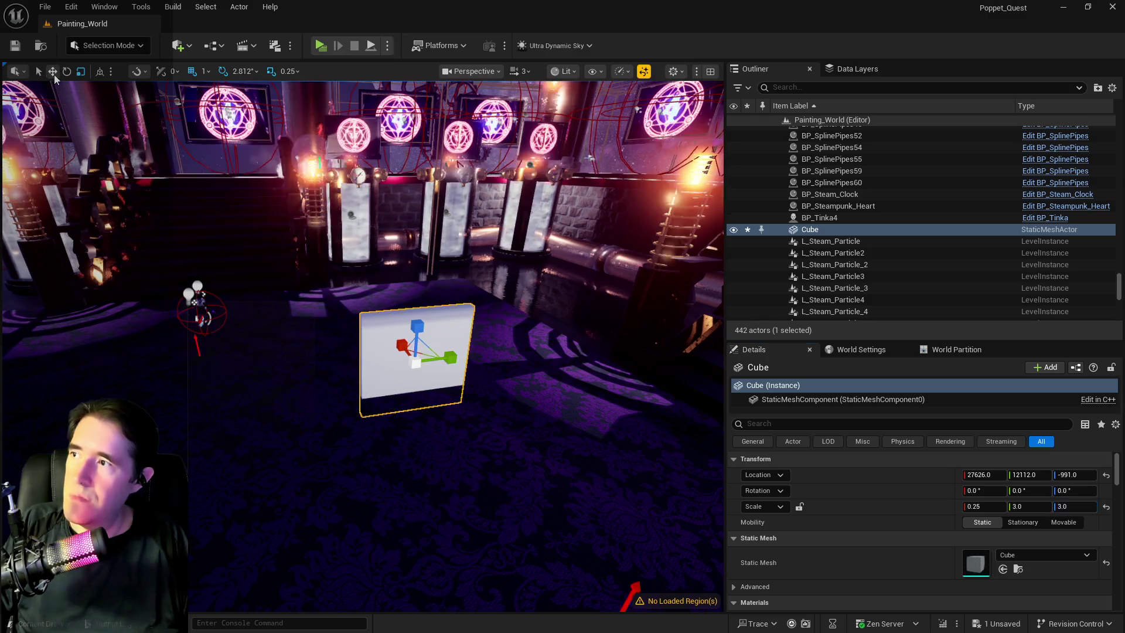
Step: Raise the panel up off the floor to about Z −802
{"action": "key", "text": "w"}
{"action": "left_click_drag", "start_coordinate": [415, 317], "coordinate": [416, 254]}
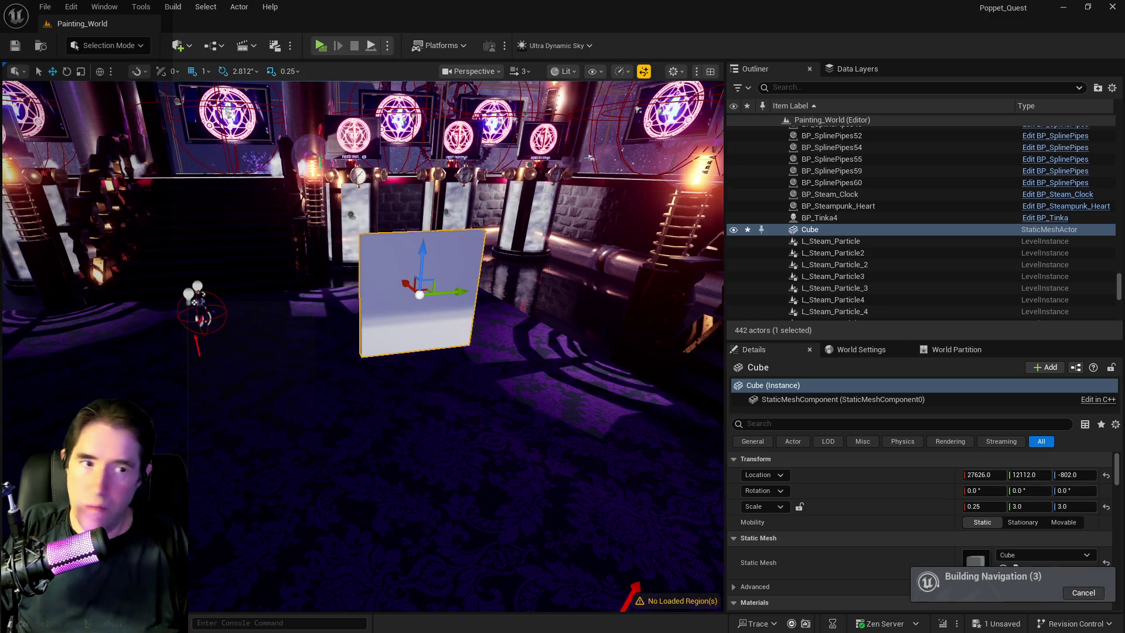
{"action": "scroll", "coordinate": [926, 568], "scroll_direction": "down", "scroll_amount": 2}
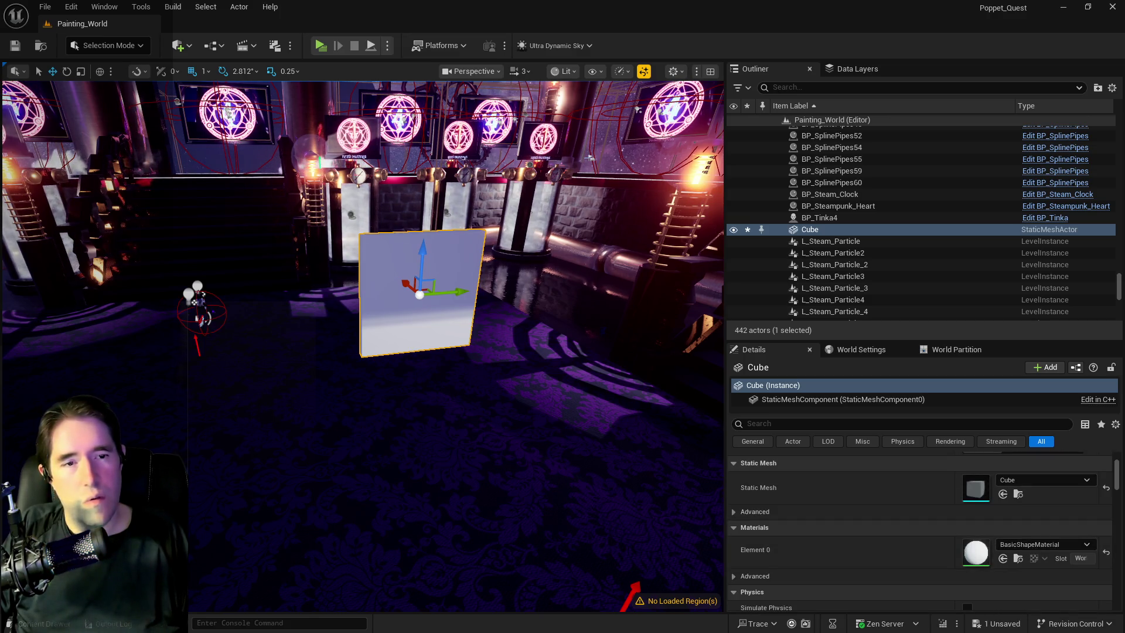
{"action": "key", "text": "ctrl+space"}
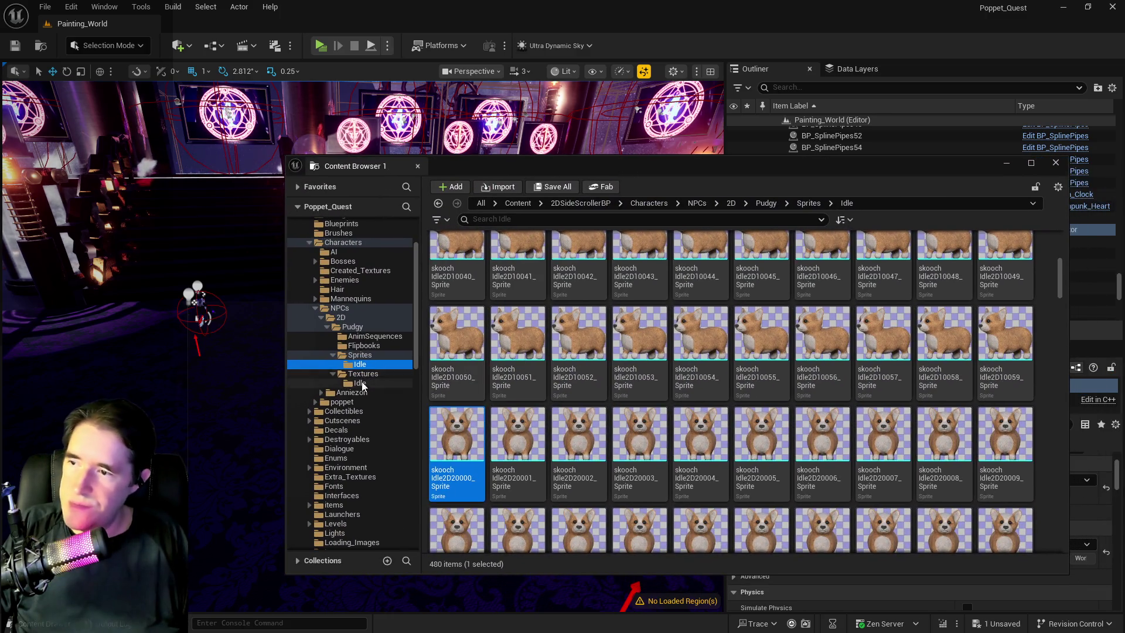
Step: Create a material from the skooch Idle2D20000 texture and move it into the NPCs folder
{"action": "left_click", "coordinate": [360, 383]}
{"action": "left_click", "coordinate": [451, 458]}
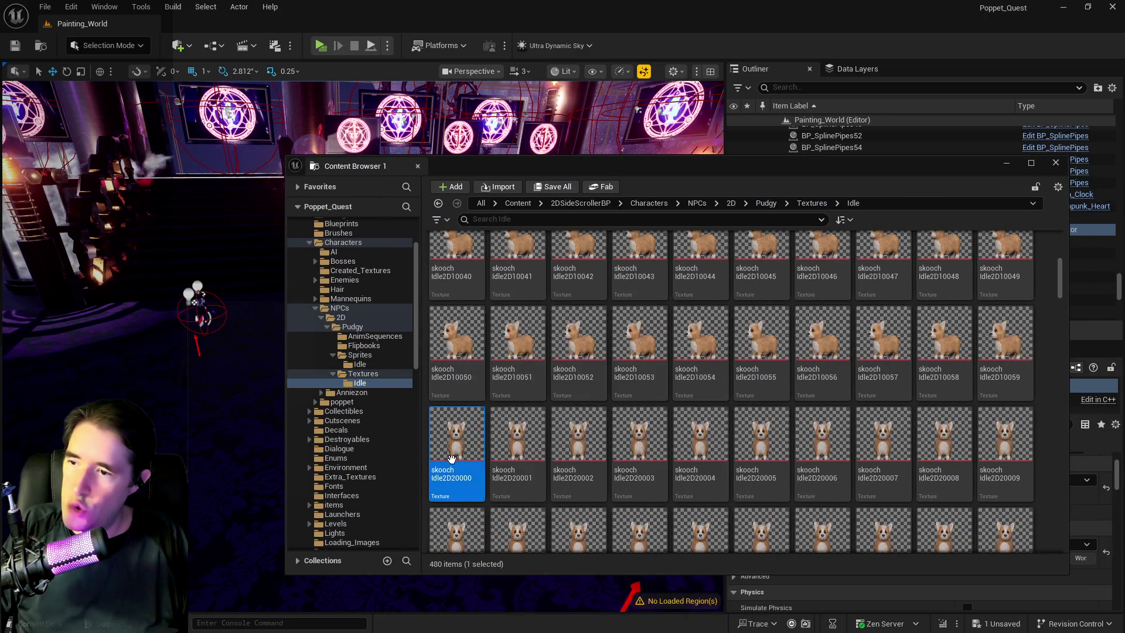
{"action": "right_click", "coordinate": [452, 461]}
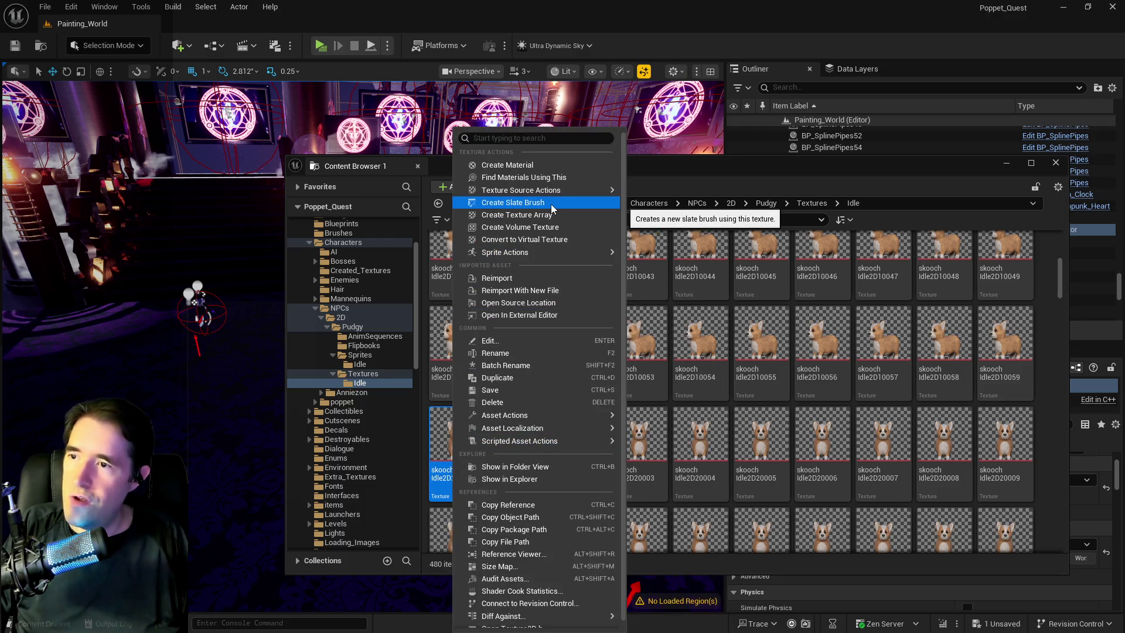
{"action": "left_click", "coordinate": [508, 165]}
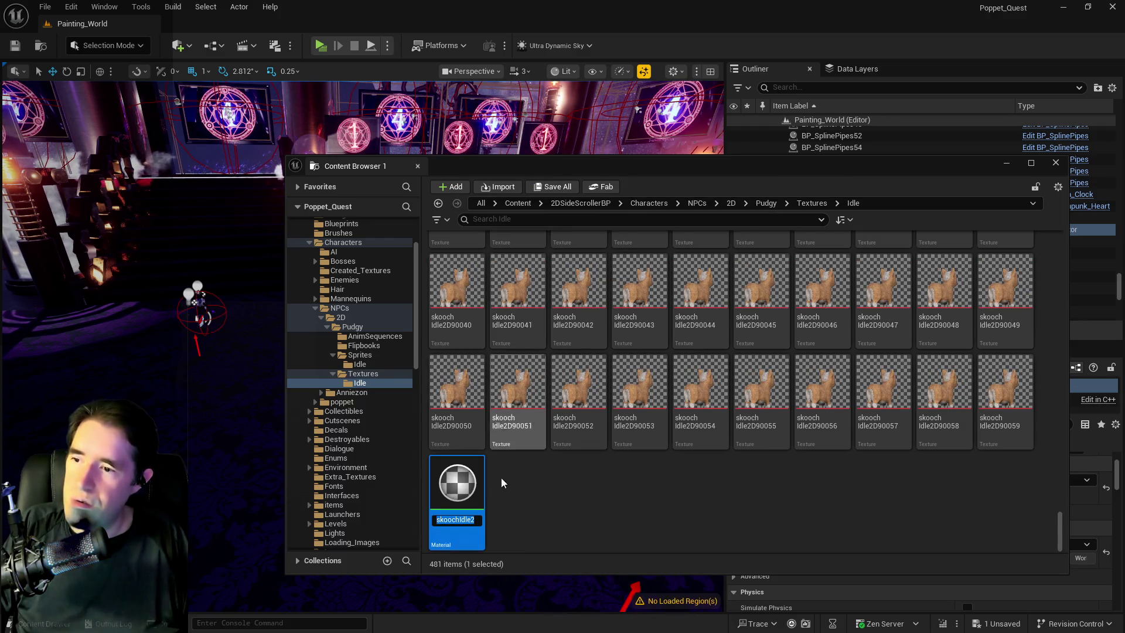
{"action": "key", "text": "Return"}
{"action": "left_click_drag", "start_coordinate": [460, 477], "coordinate": [330, 308]}
{"action": "left_click", "coordinate": [369, 334]}
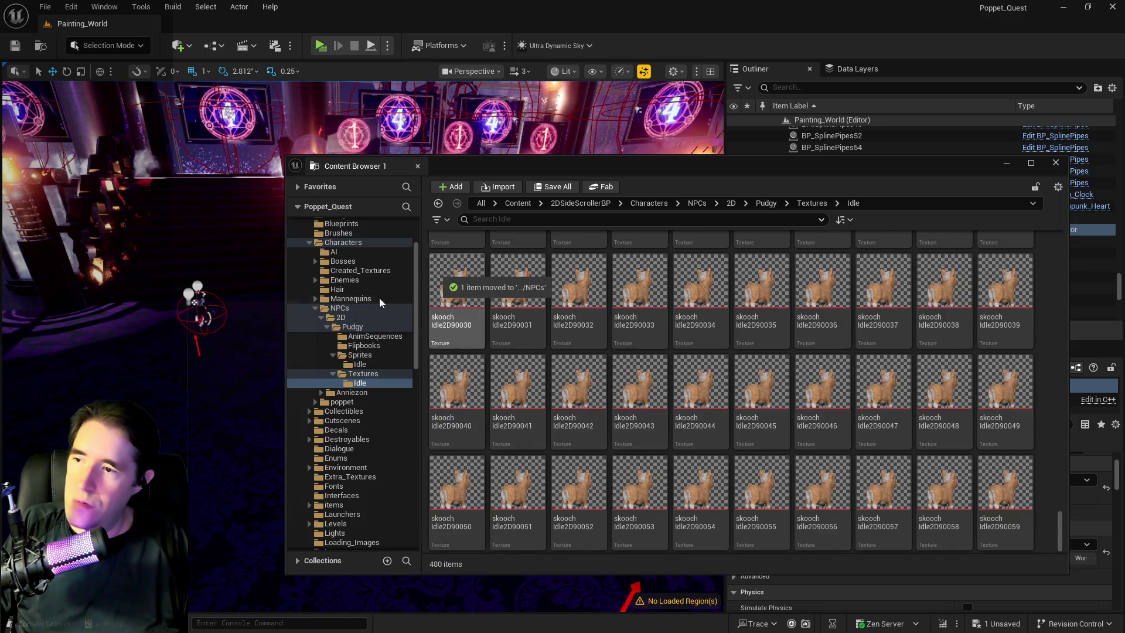
{"action": "left_click", "coordinate": [354, 307]}
Step: Apply skoochIdle2D20000_Mat to the cube panel's Element 0 and orbit around to inspect it
{"action": "left_click", "coordinate": [557, 165]}
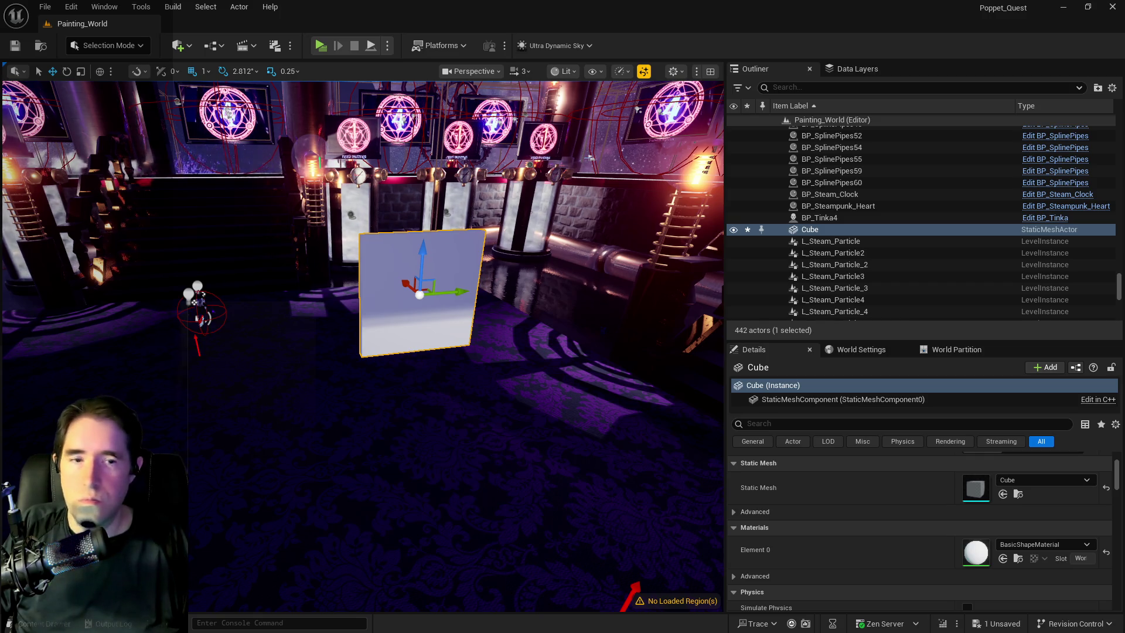
{"action": "mouse_move", "coordinate": [990, 457]}
{"action": "left_mouse_down"}
{"action": "mouse_move", "coordinate": [967, 536]}
{"action": "mouse_move", "coordinate": [975, 551]}
{"action": "left_mouse_up"}
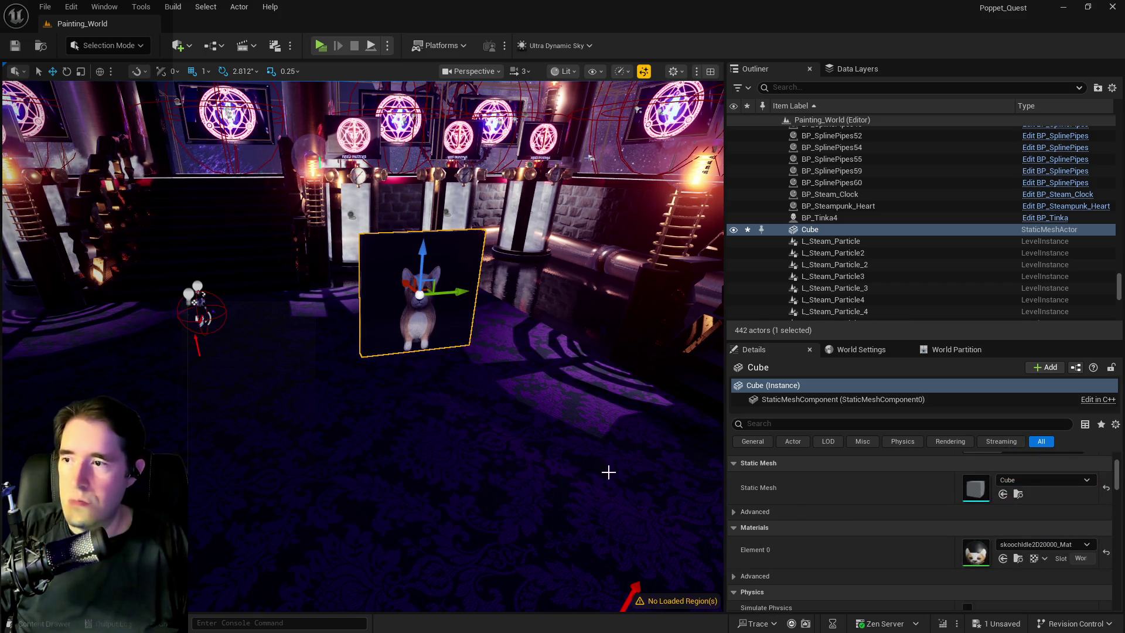
{"action": "scroll", "coordinate": [623, 472], "scroll_direction": "up", "scroll_amount": 2}
{"action": "mouse_move", "coordinate": [363, 351]}
{"action": "left_mouse_down"}
{"action": "mouse_move", "coordinate": [205, 351]}
{"action": "mouse_move", "coordinate": [205, 328]}
{"action": "mouse_move", "coordinate": [185, 328]}
{"action": "mouse_move", "coordinate": [194, 346]}
{"action": "mouse_move", "coordinate": [194, 293]}
{"action": "mouse_move", "coordinate": [187, 346]}
{"action": "mouse_move", "coordinate": [170, 343]}
{"action": "left_mouse_up"}
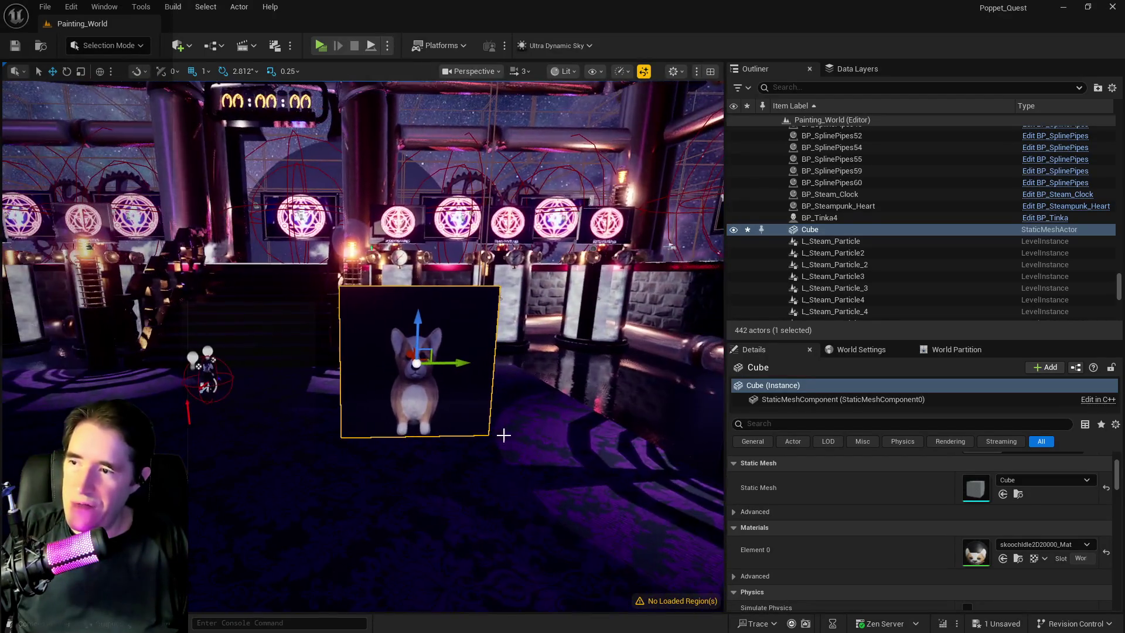
{"action": "scroll", "coordinate": [978, 519], "scroll_direction": "up", "scroll_amount": 3}
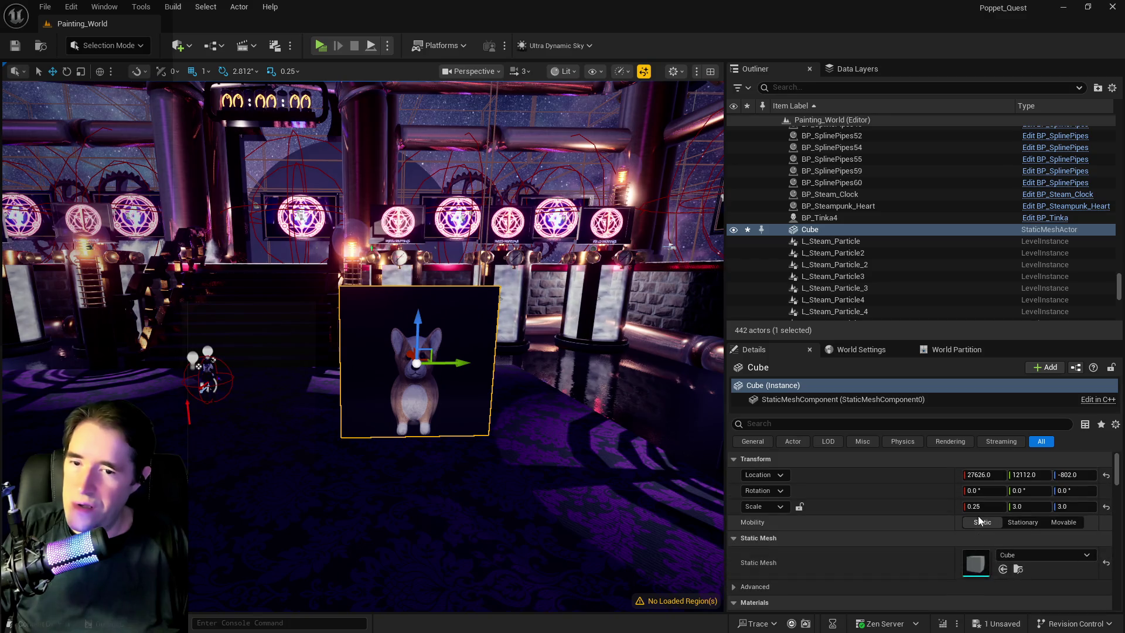
{"action": "left_click_drag", "start_coordinate": [410, 352], "coordinate": [497, 351]}
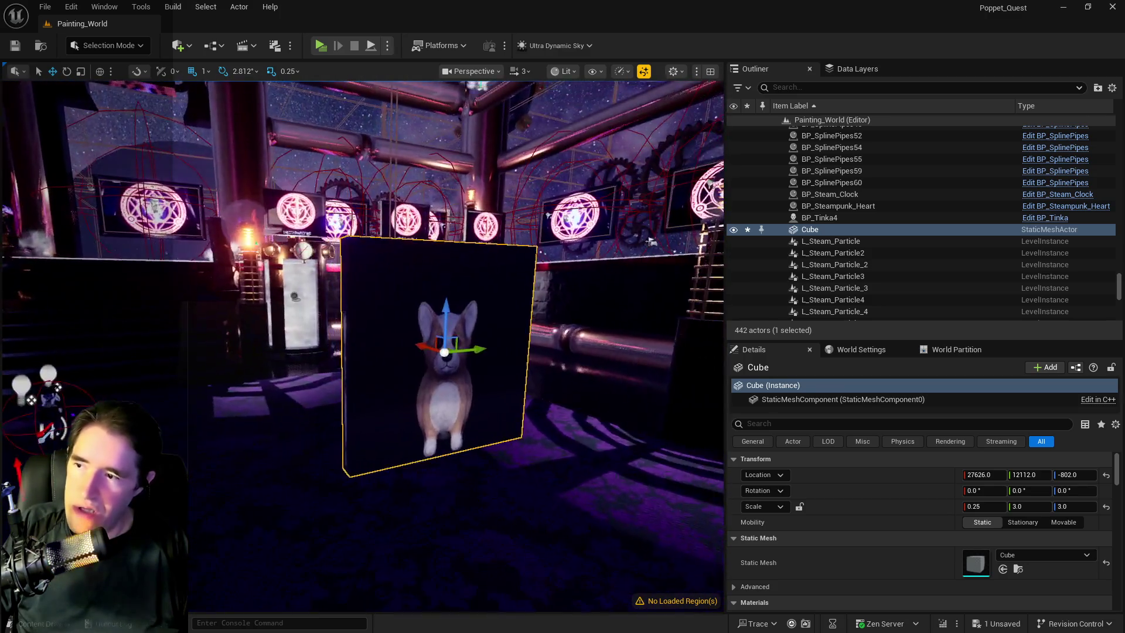
{"action": "left_click_drag", "start_coordinate": [651, 240], "coordinate": [610, 477]}
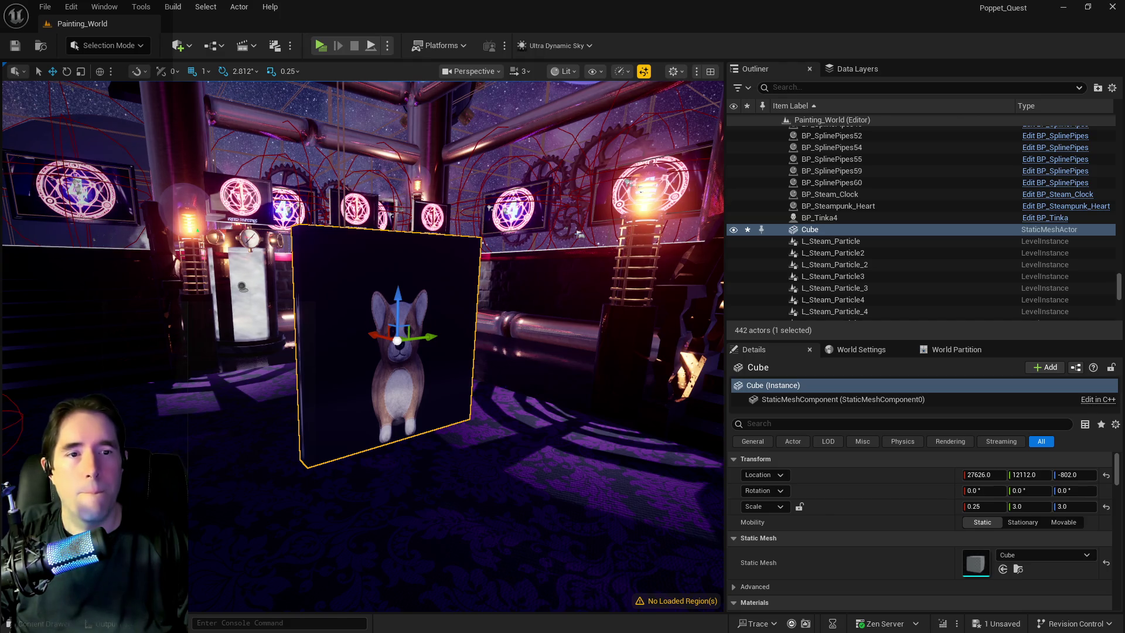
{"action": "key", "text": "ctrl+space"}
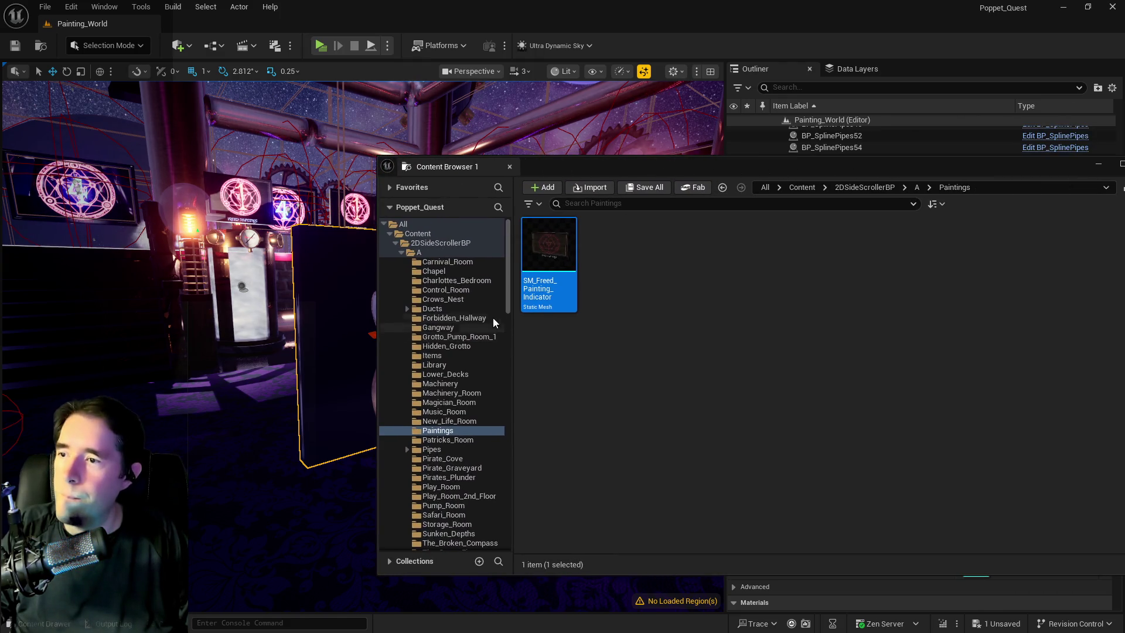
Step: Browse to Environment > Paintings, shift the browser left and select Tinkas_Painting_Indicator
{"action": "scroll", "coordinate": [505, 313], "scroll_direction": "down", "scroll_amount": 10}
{"action": "scroll", "coordinate": [505, 313], "scroll_direction": "down", "scroll_amount": 10}
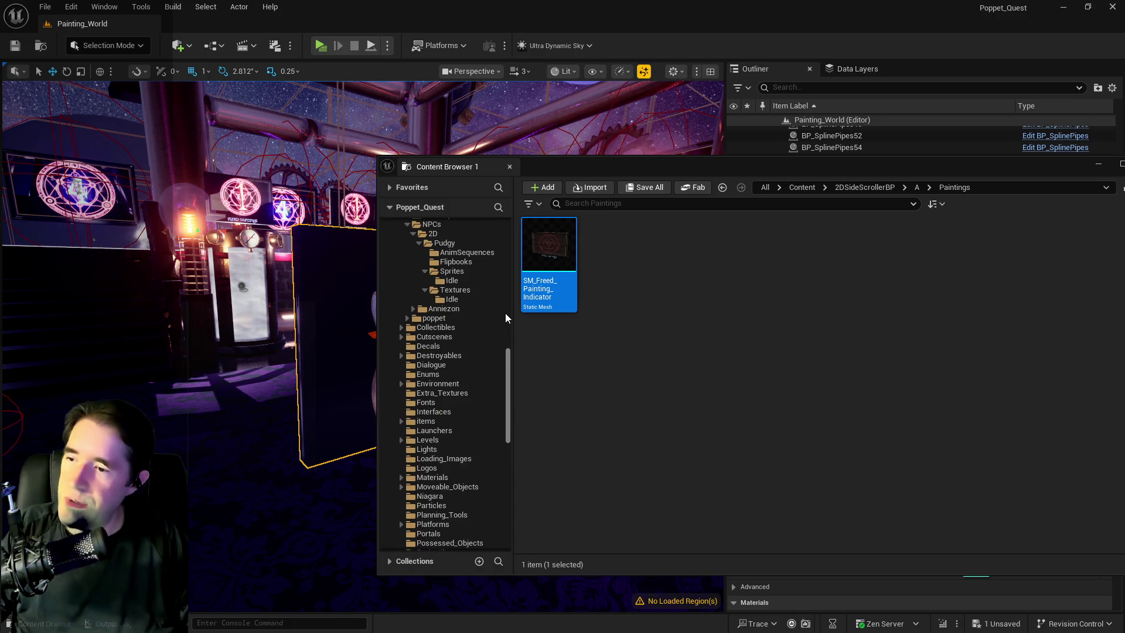
{"action": "scroll", "coordinate": [505, 313], "scroll_direction": "up", "scroll_amount": 10}
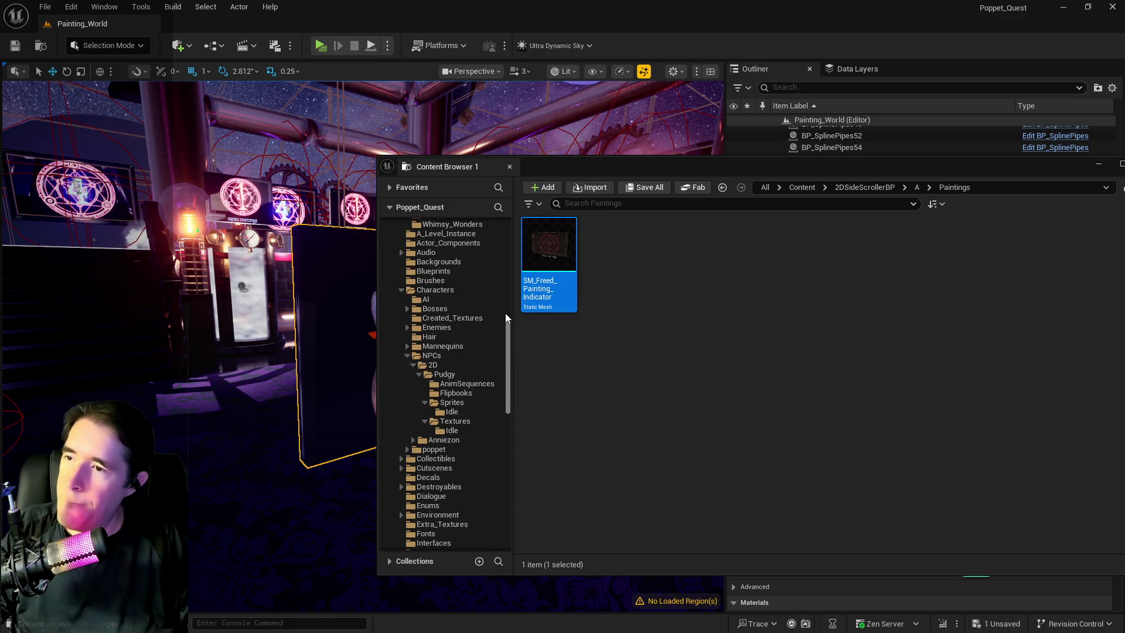
{"action": "scroll", "coordinate": [505, 312], "scroll_direction": "down", "scroll_amount": 7}
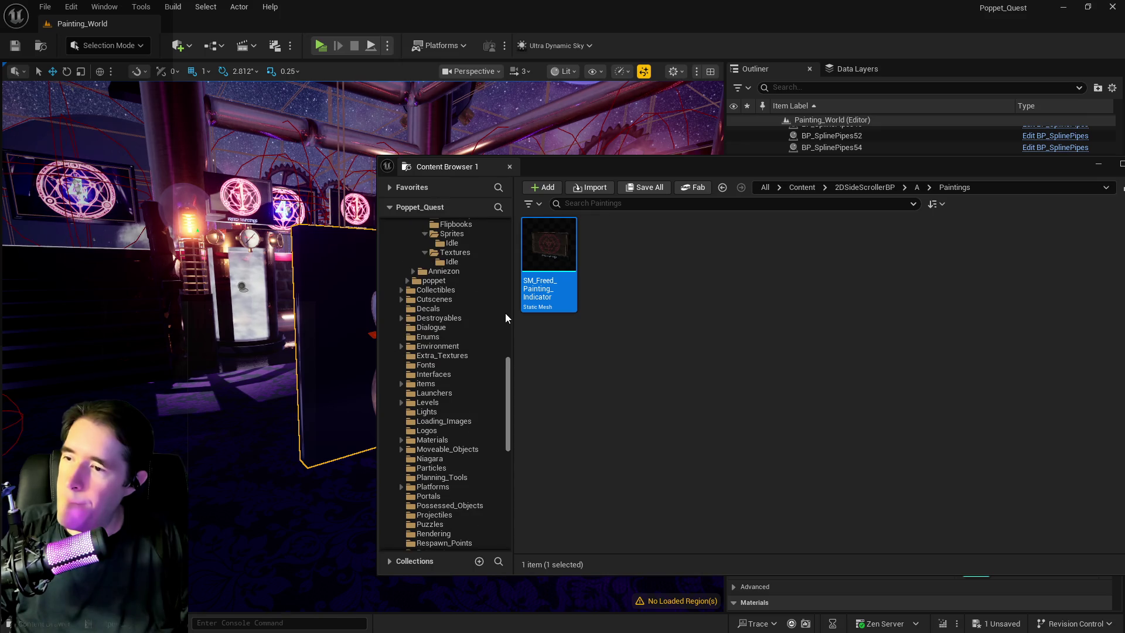
{"action": "left_click", "coordinate": [402, 346]}
{"action": "scroll", "coordinate": [466, 373], "scroll_direction": "down", "scroll_amount": 4}
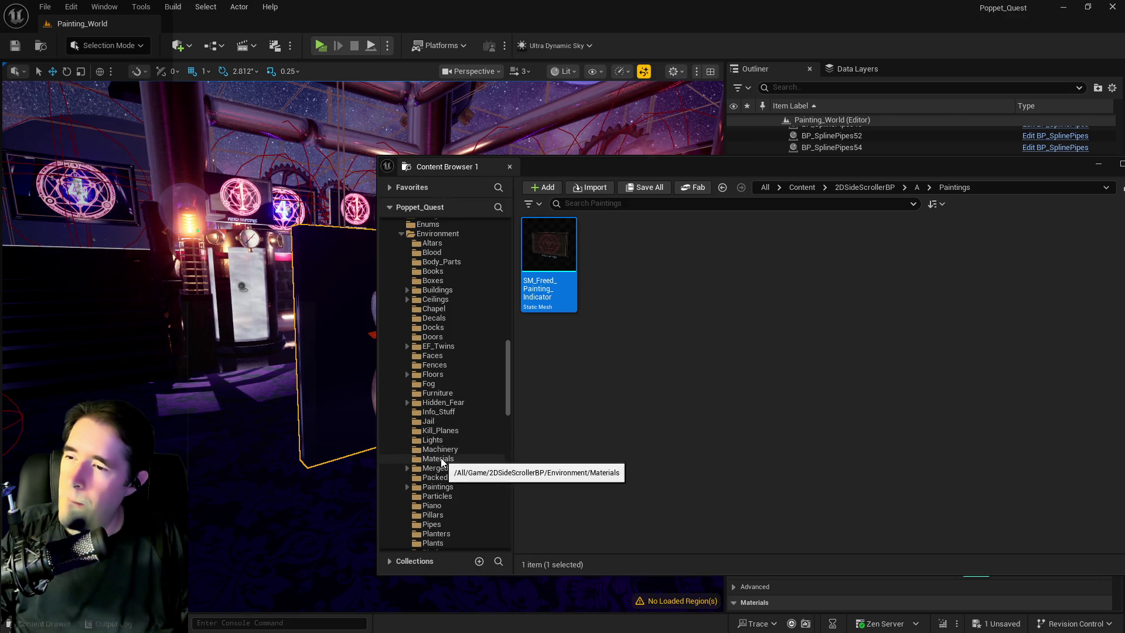
{"action": "left_click", "coordinate": [438, 487]}
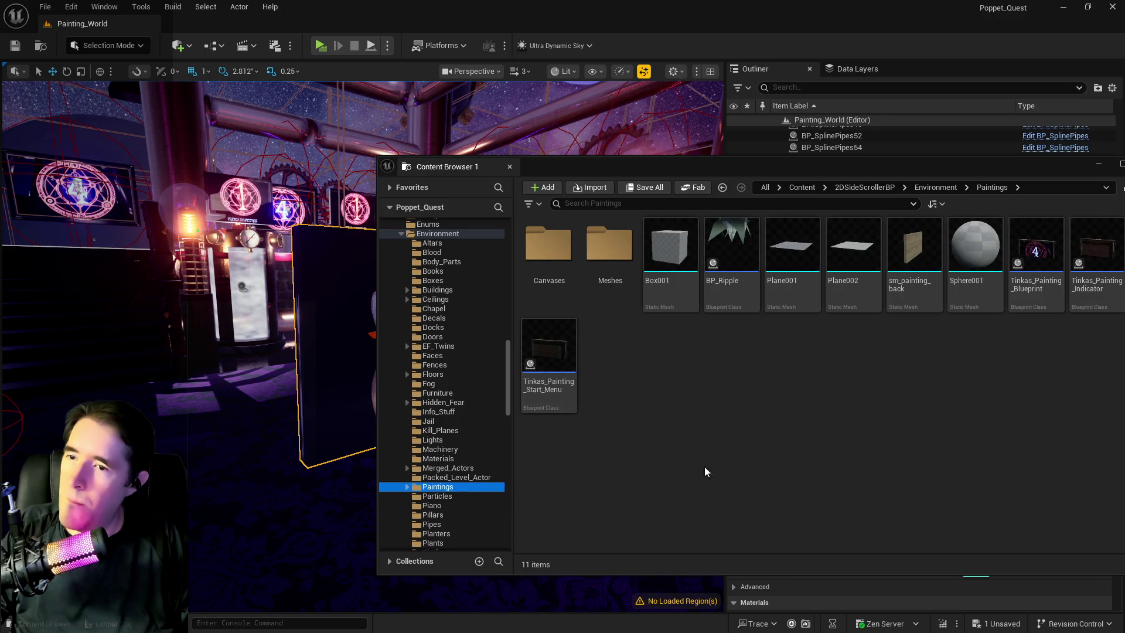
{"action": "left_click_drag", "start_coordinate": [922, 174], "coordinate": [626, 167]}
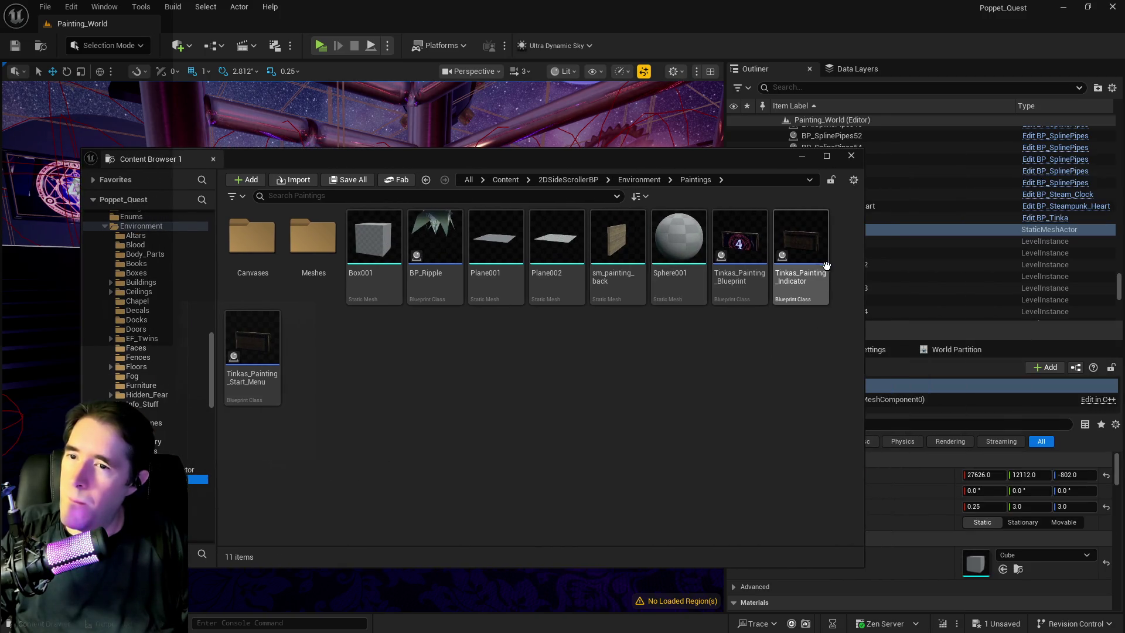
{"action": "left_click", "coordinate": [809, 245]}
Step: Duplicate Tinkas_Painting_Indicator as Tinkas_NPC_Indicator and open it in the Blueprint editor
{"action": "right_click", "coordinate": [810, 245]}
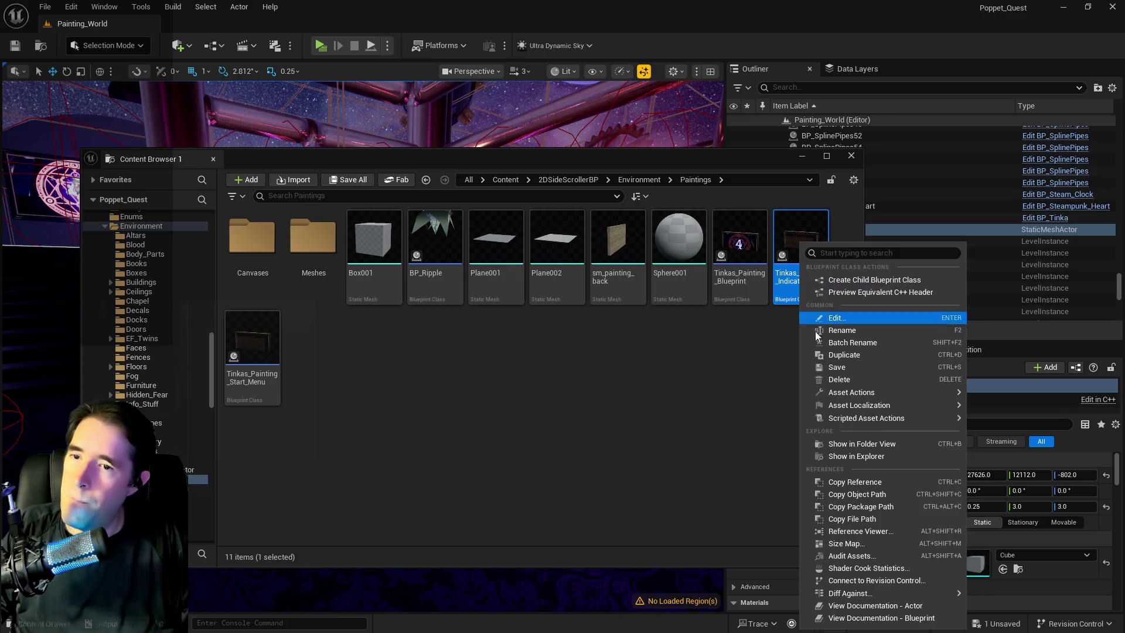
{"action": "left_click", "coordinate": [845, 355]}
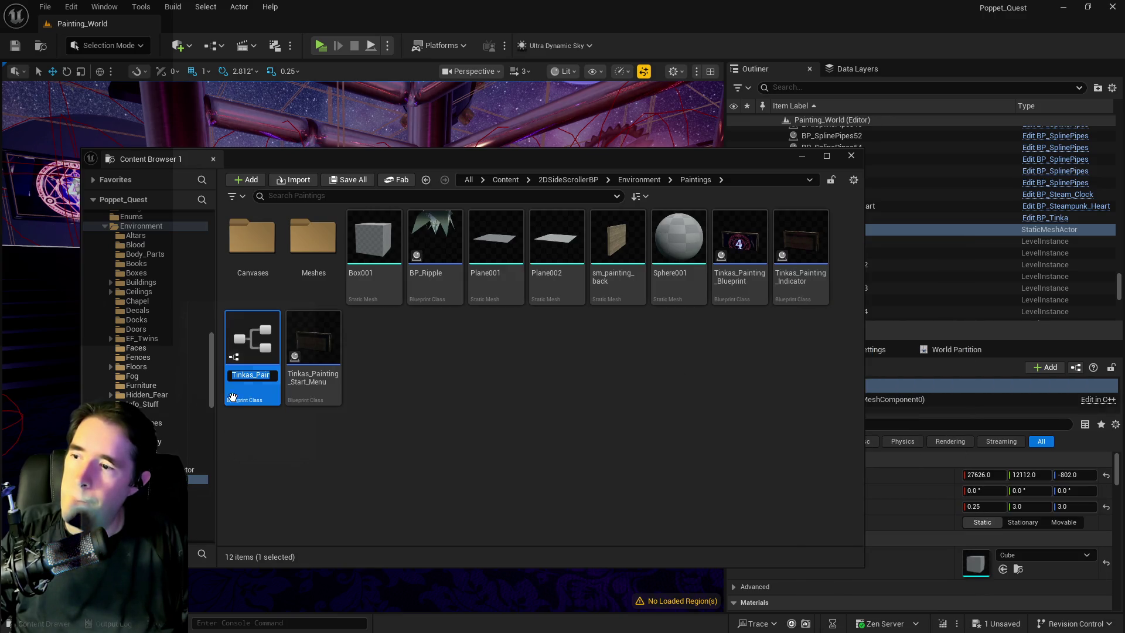
{"action": "mouse_move", "coordinate": [272, 377]}
{"action": "left_mouse_down"}
{"action": "mouse_move", "coordinate": [283, 377]}
{"action": "mouse_move", "coordinate": [229, 375]}
{"action": "left_mouse_up"}
{"action": "key", "text": "End"}
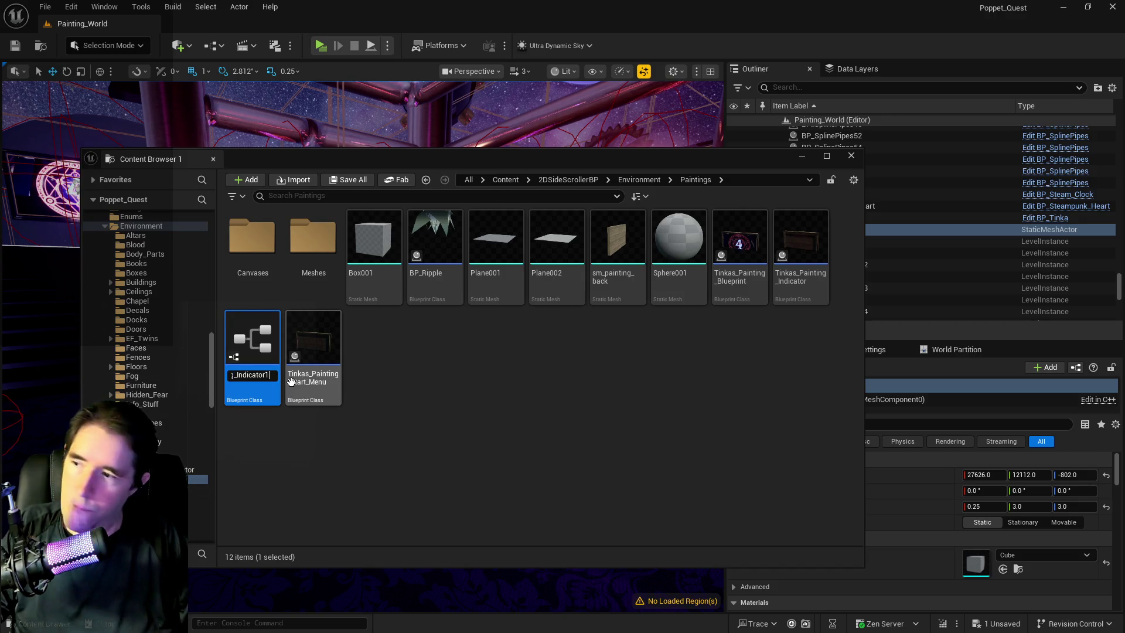
{"action": "key", "text": "BackSpace"}
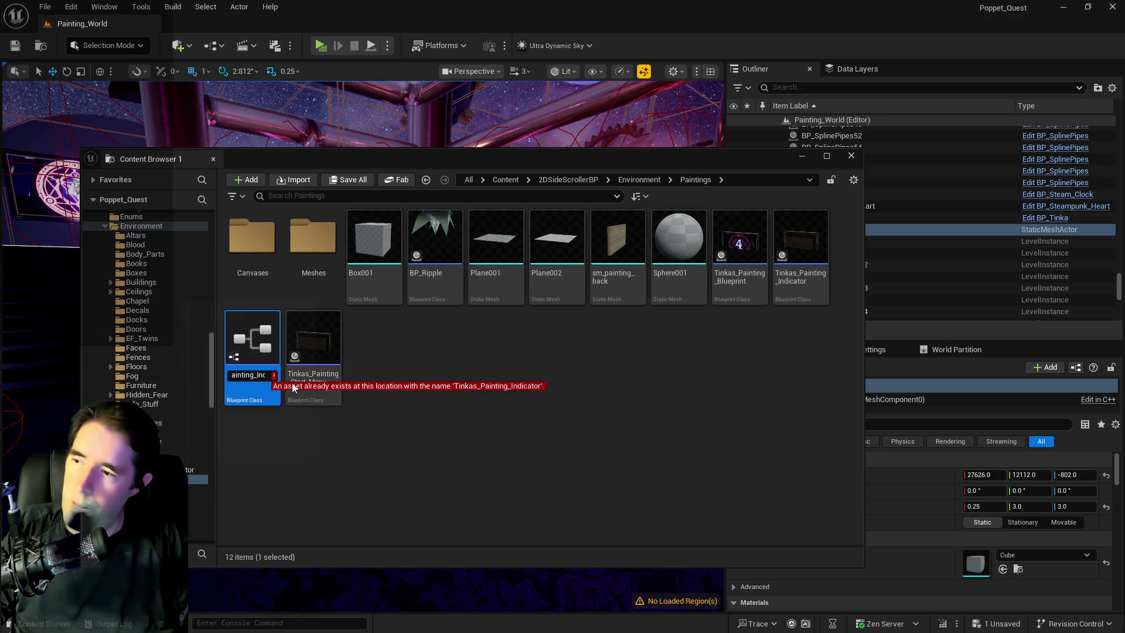
{"action": "type", "text": "_PIndica"}
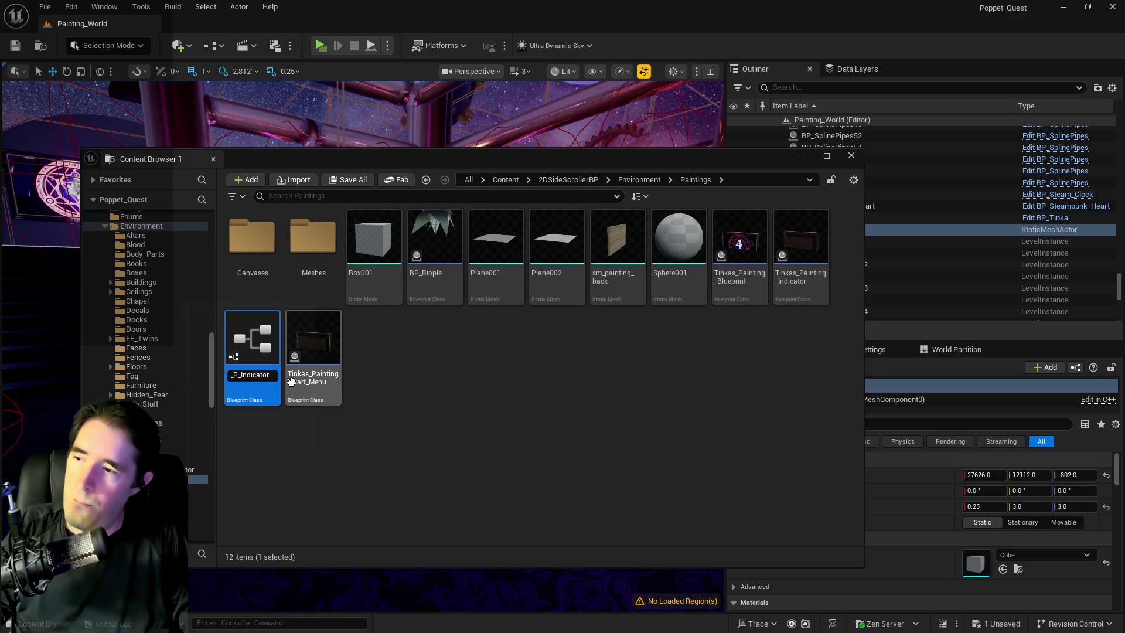
{"action": "type", "text": "s_NPC_"}
{"action": "key", "text": "Return"}
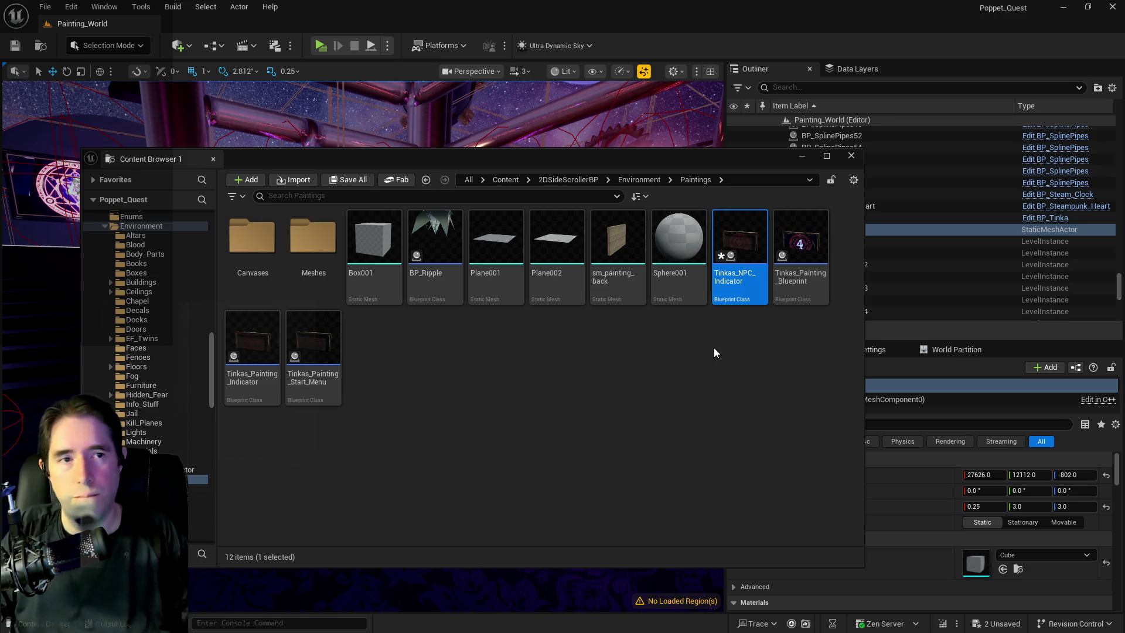
{"action": "key", "text": "Return"}
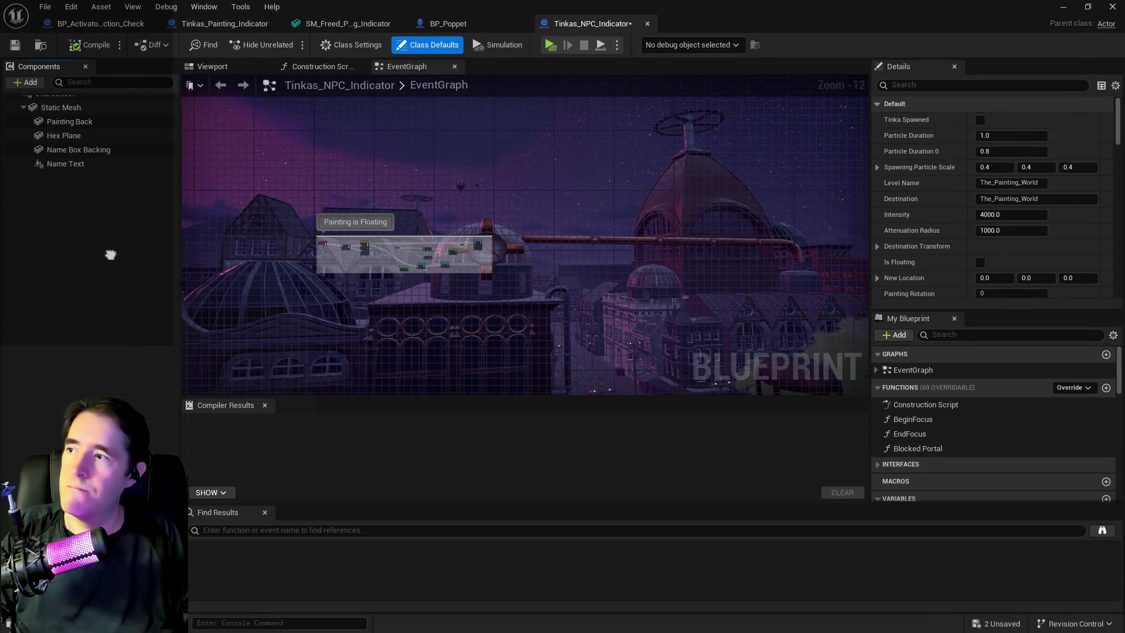
{"action": "left_click", "coordinate": [81, 158]}
{"action": "scroll", "coordinate": [912, 270], "scroll_direction": "down", "scroll_amount": 5}
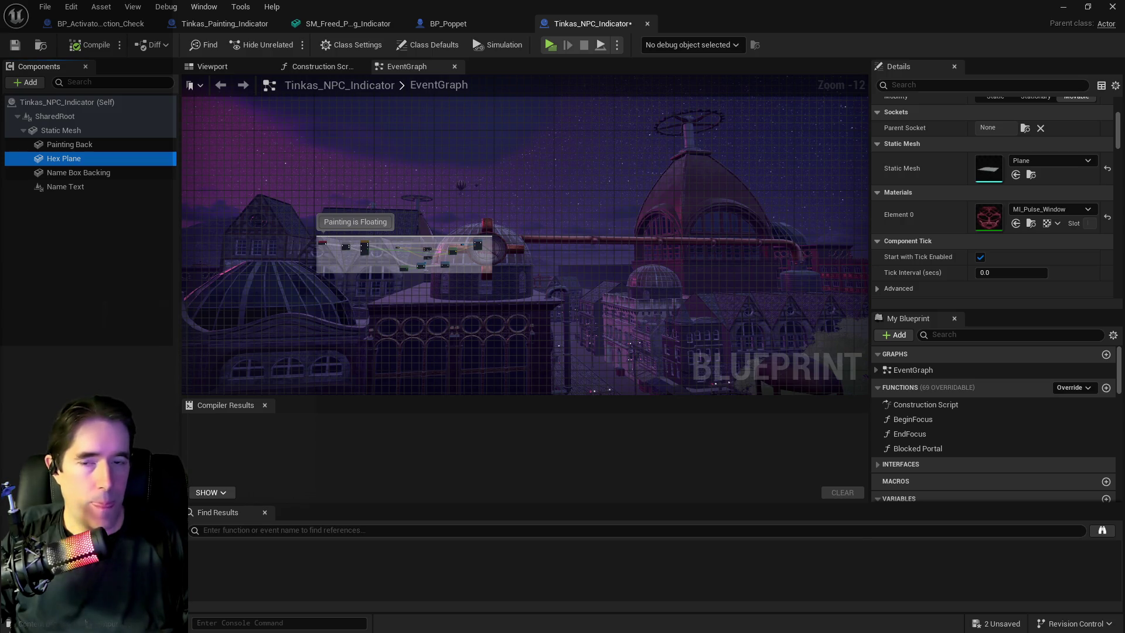
{"action": "key", "text": "ctrl+space"}
{"action": "left_click", "coordinate": [540, 160]}
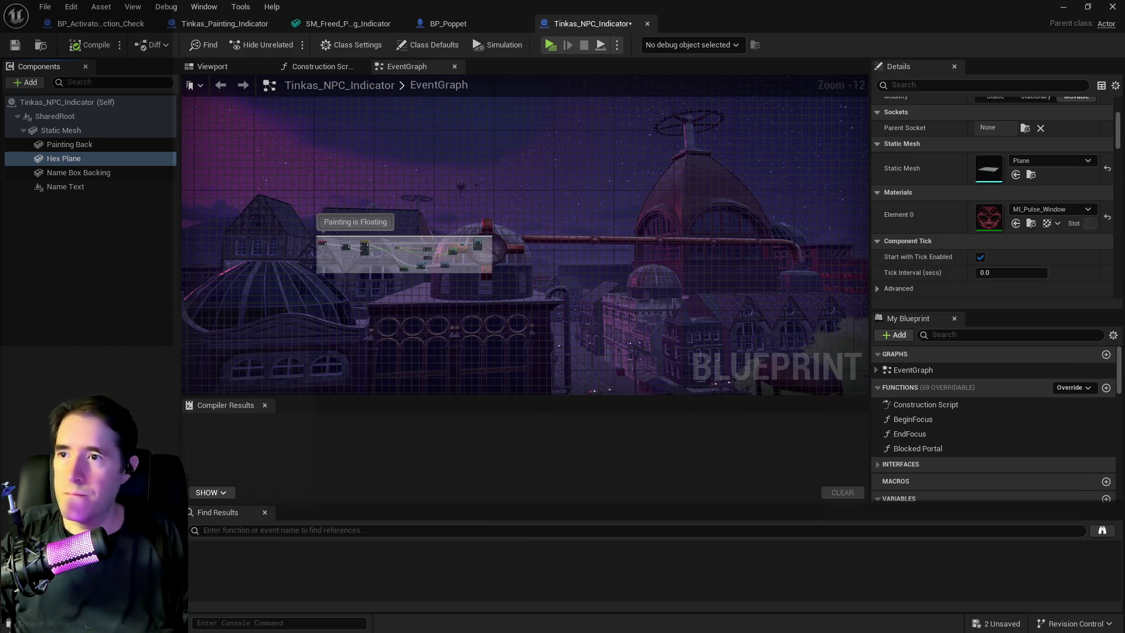
{"action": "left_click", "coordinate": [1063, 7]}
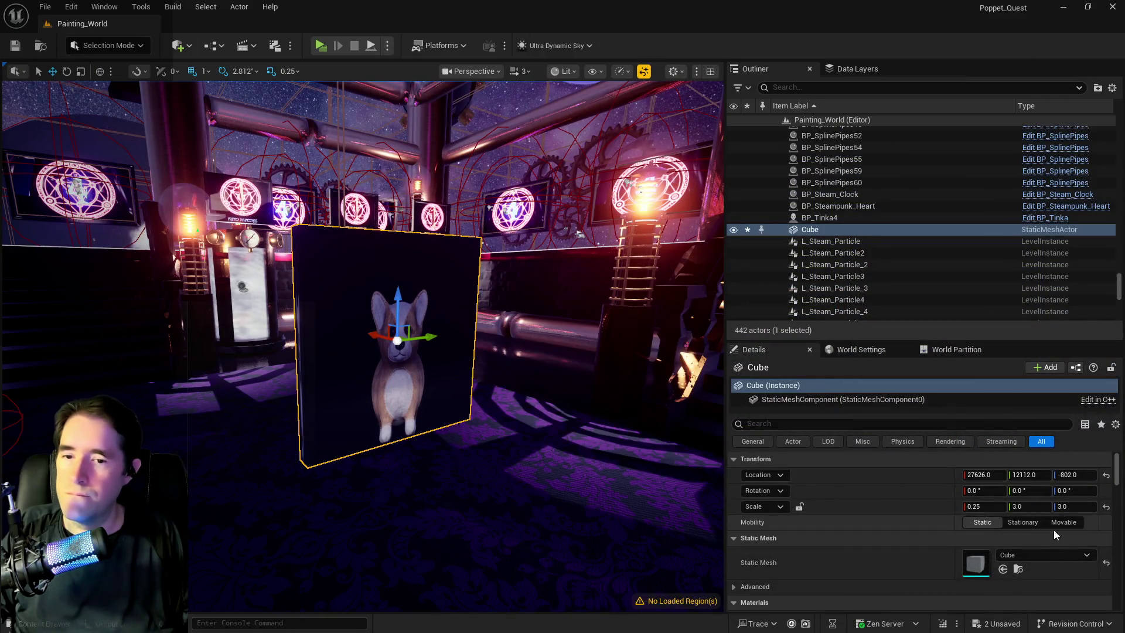
{"action": "left_click", "coordinate": [982, 522]}
{"action": "scroll", "coordinate": [949, 530], "scroll_direction": "down", "scroll_amount": 1}
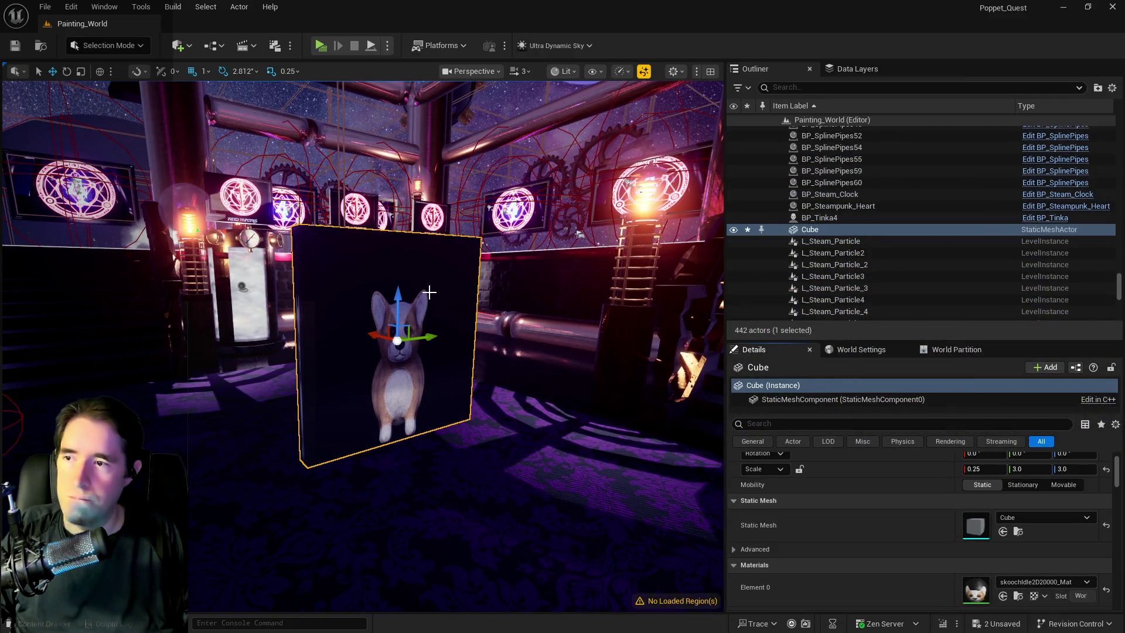
{"action": "key", "text": "Delete"}
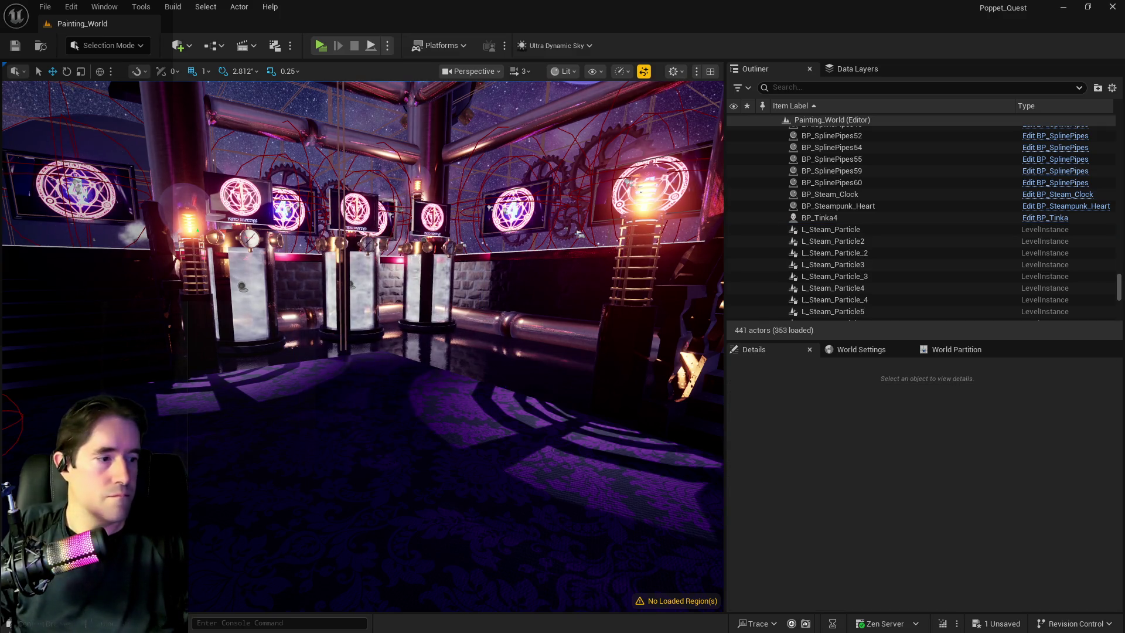
{"action": "key", "text": "alt+Tab"}
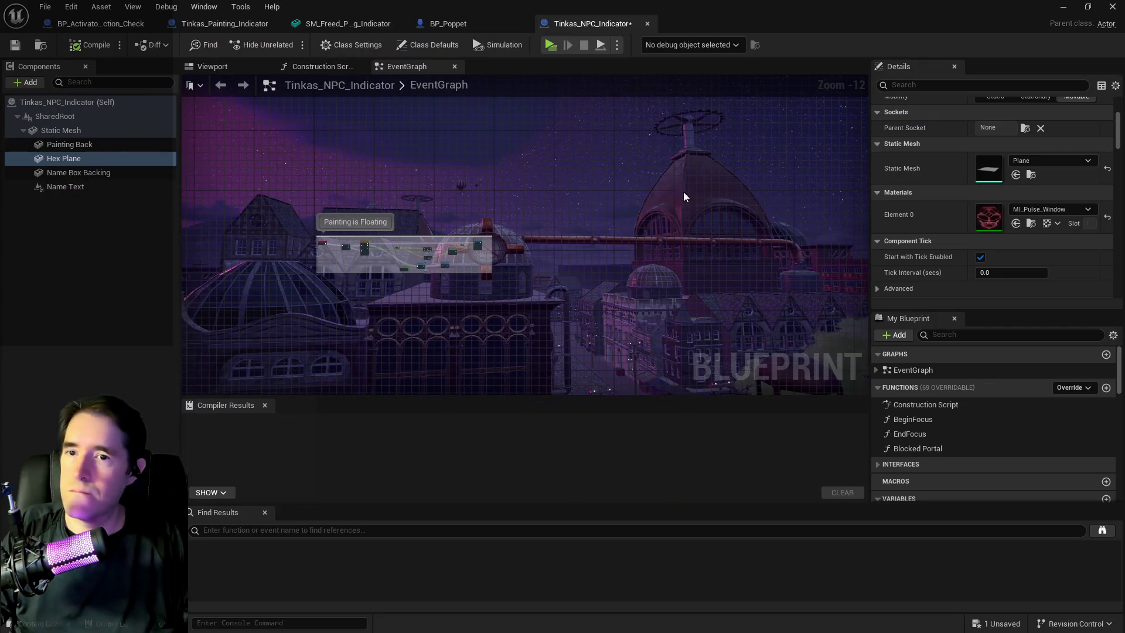
Step: In the Blueprint's Viewport, duplicate Hex Plane as Hex Plane1 and nudge it off the original
{"action": "left_click", "coordinate": [1016, 223]}
{"action": "left_click", "coordinate": [212, 66]}
{"action": "scroll", "coordinate": [580, 282], "scroll_direction": "down", "scroll_amount": 6}
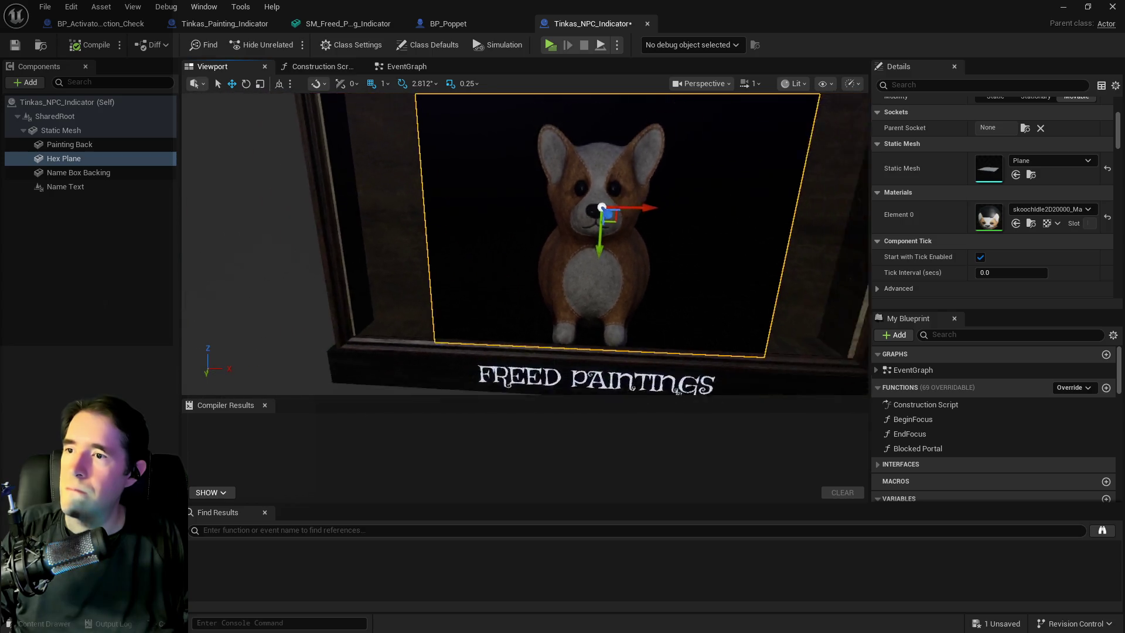
{"action": "mouse_move", "coordinate": [579, 336]}
{"action": "left_mouse_down"}
{"action": "mouse_move", "coordinate": [445, 336]}
{"action": "mouse_move", "coordinate": [633, 335]}
{"action": "mouse_move", "coordinate": [551, 209]}
{"action": "left_mouse_up"}
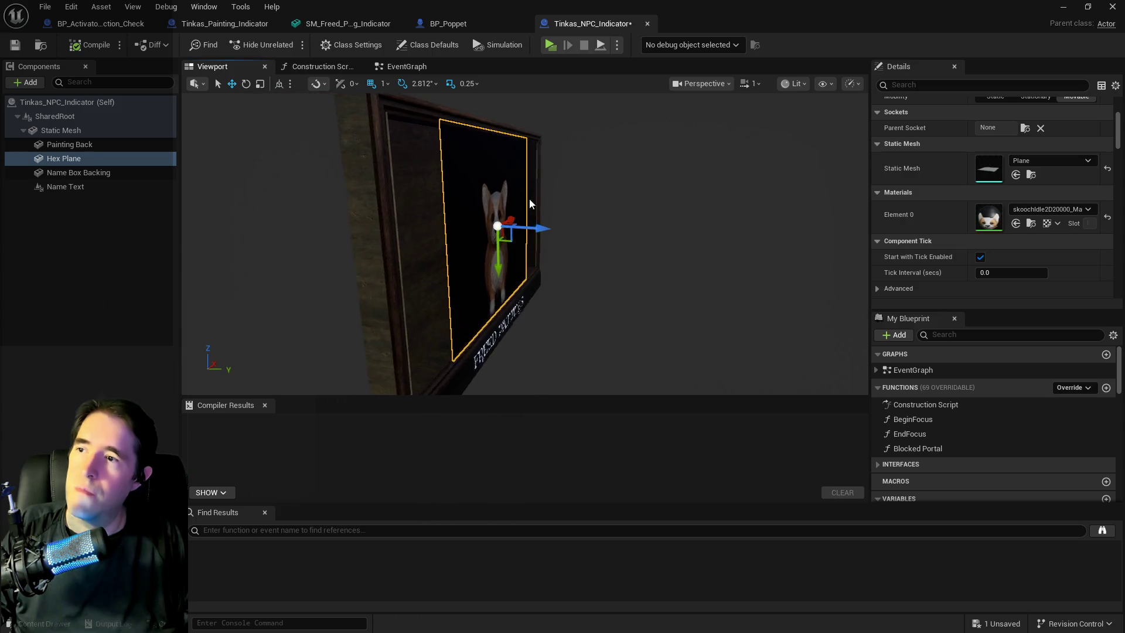
{"action": "right_click", "coordinate": [77, 158]}
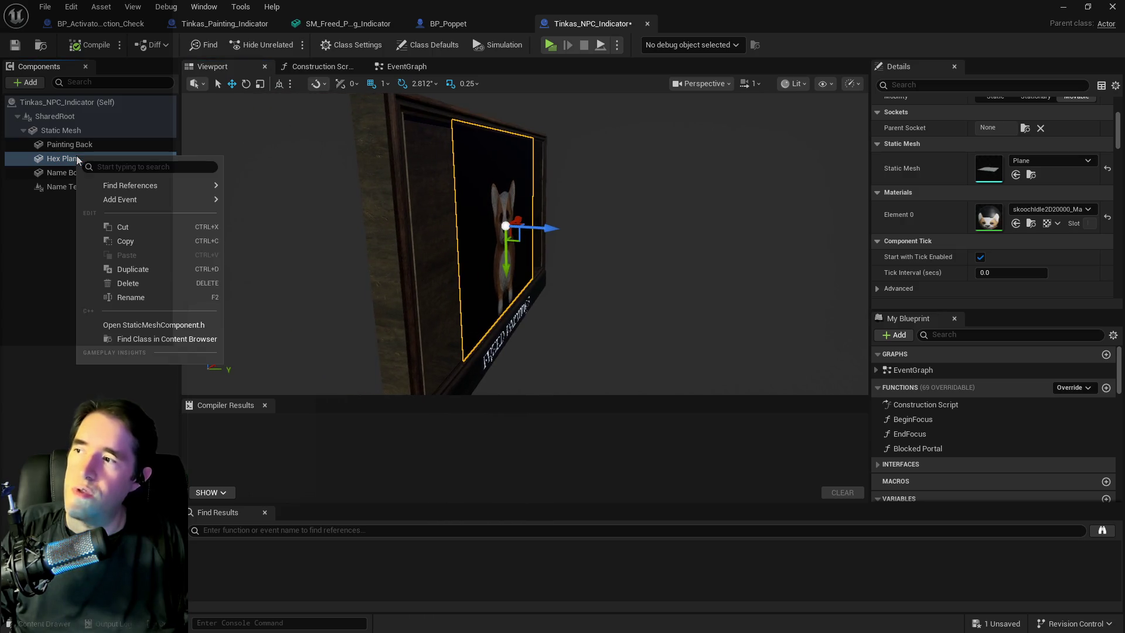
{"action": "left_click", "coordinate": [133, 269]}
{"action": "left_click", "coordinate": [143, 232]}
{"action": "left_click", "coordinate": [79, 202]}
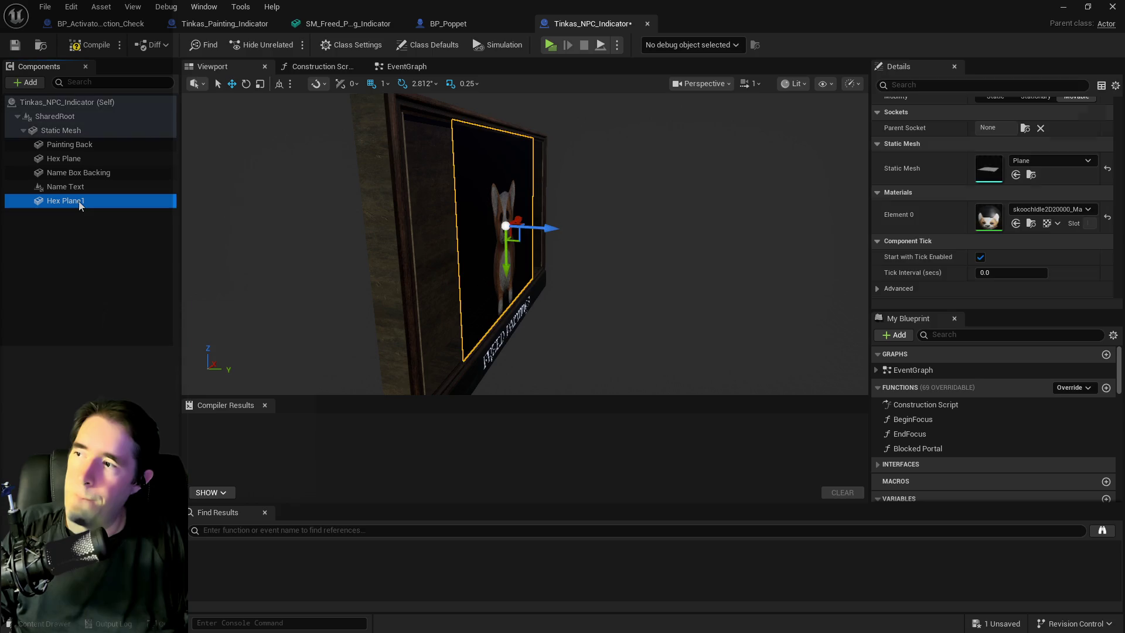
{"action": "mouse_move", "coordinate": [544, 227]}
{"action": "left_mouse_down"}
{"action": "mouse_move", "coordinate": [517, 225]}
{"action": "mouse_move", "coordinate": [574, 233]}
{"action": "left_mouse_up"}
Step: Assign Inst_PlasticBlack to Hex Plane1's Element 0 by searching 'black plast'
{"action": "left_click", "coordinate": [1034, 210]}
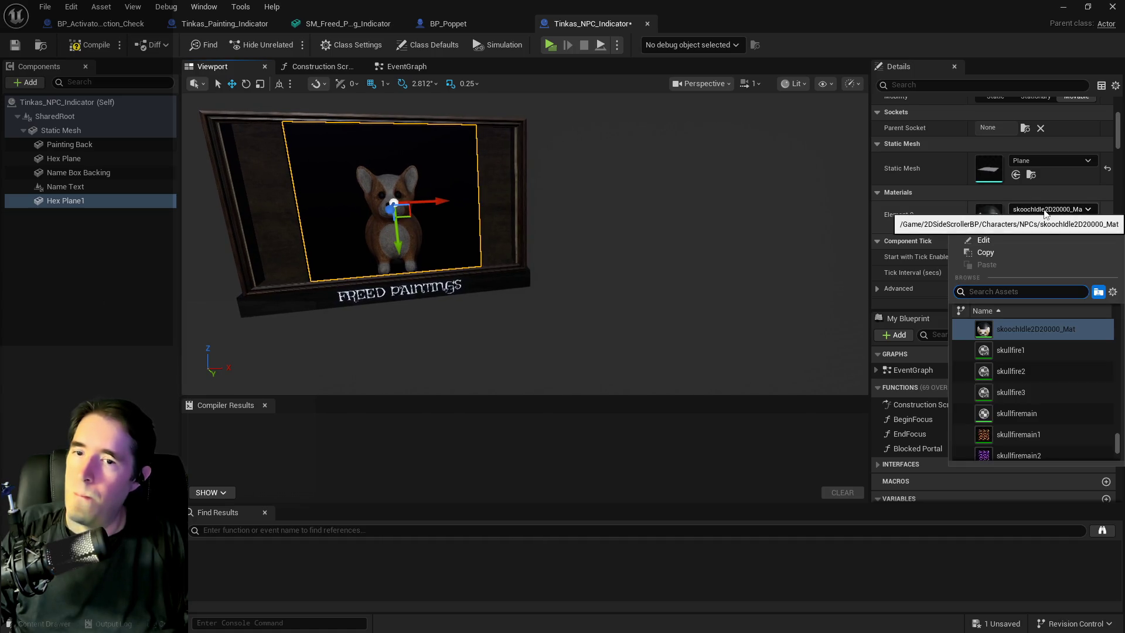
{"action": "type", "text": "black"}
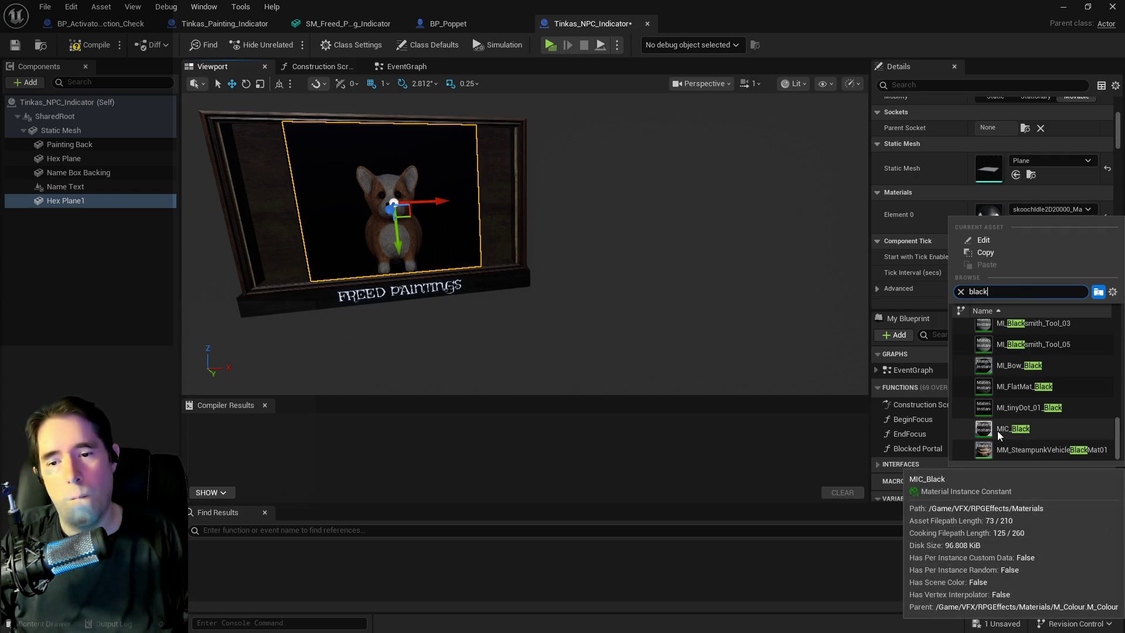
{"action": "scroll", "coordinate": [999, 435], "scroll_direction": "up", "scroll_amount": 5}
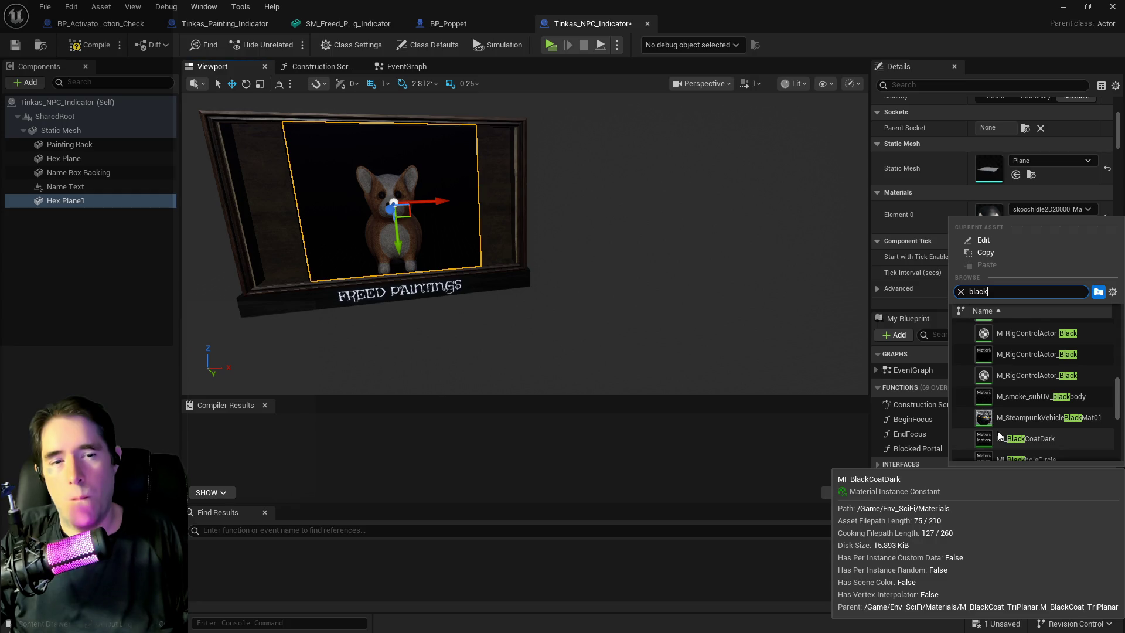
{"action": "scroll", "coordinate": [998, 435], "scroll_direction": "up", "scroll_amount": 3}
{"action": "scroll", "coordinate": [999, 434], "scroll_direction": "up", "scroll_amount": 5}
{"action": "scroll", "coordinate": [999, 434], "scroll_direction": "down", "scroll_amount": 10}
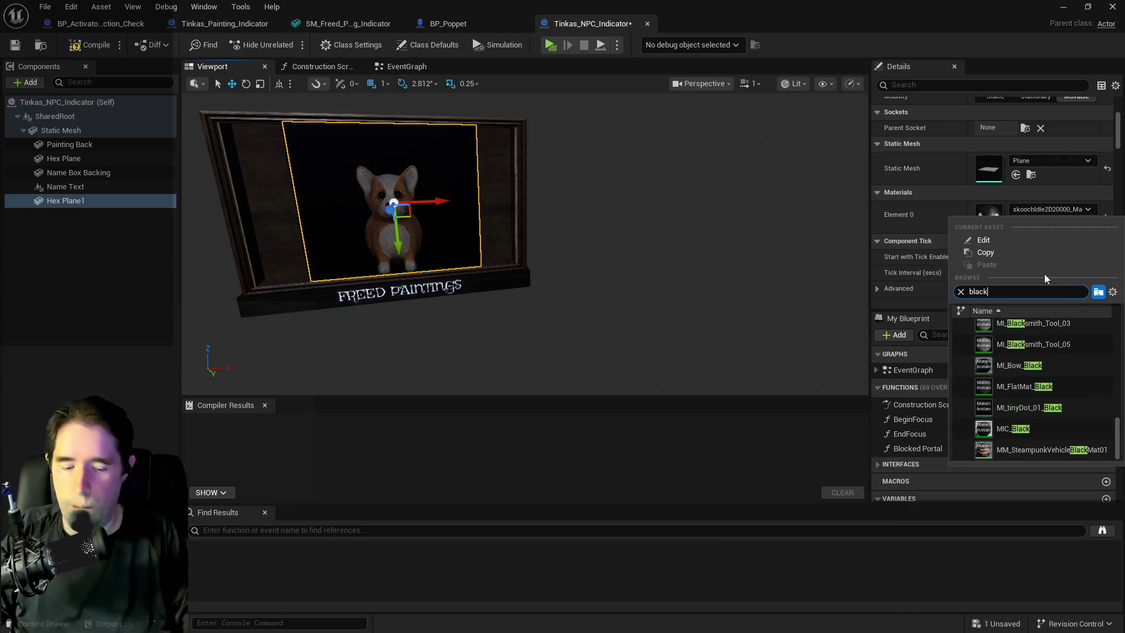
{"action": "type", "text": " plast"}
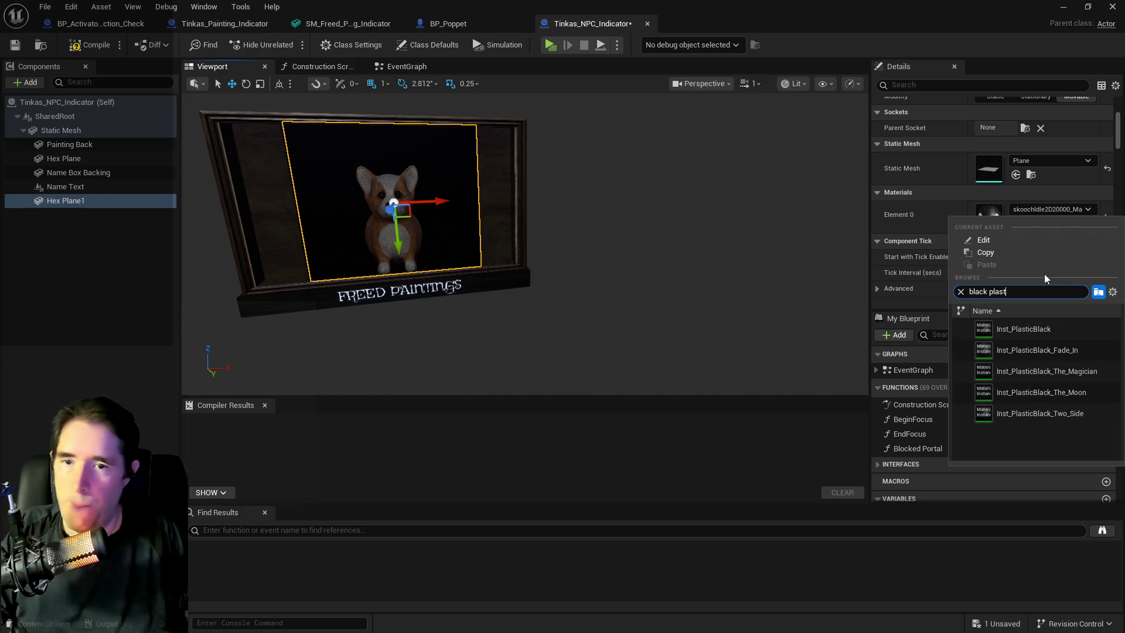
{"action": "key", "text": "Escape"}
{"action": "left_click_drag", "start_coordinate": [605, 328], "coordinate": [574, 325]}
{"action": "scroll", "coordinate": [585, 258], "scroll_direction": "up", "scroll_amount": 4}
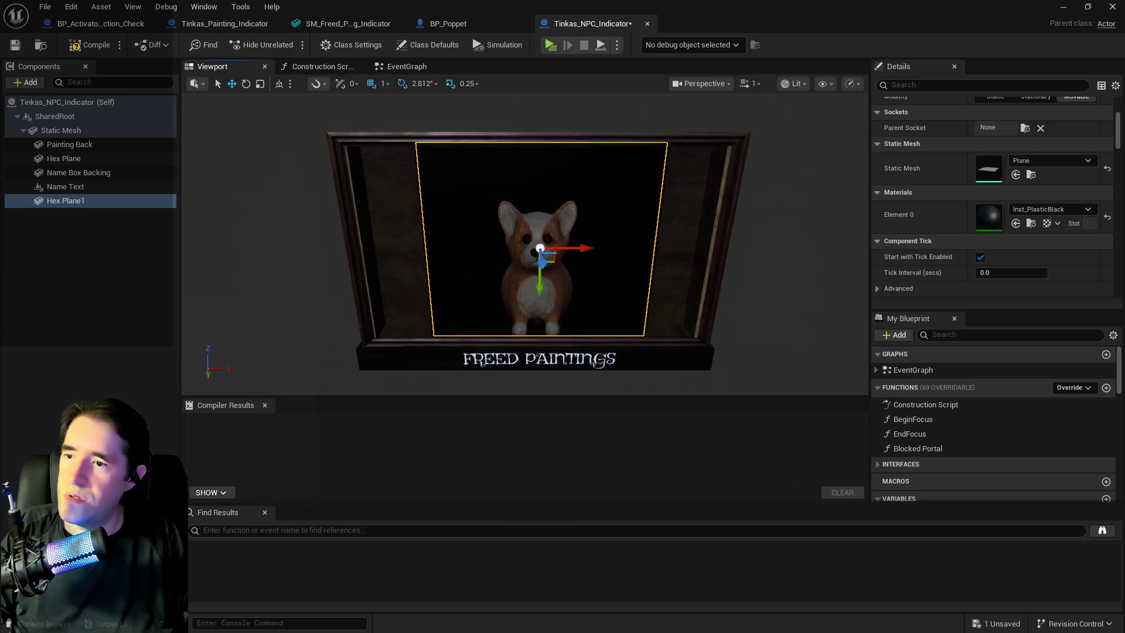
Step: Widen Hex Plane1 to an X scale of 1.7 behind the corgi
{"action": "key", "text": "r"}
{"action": "mouse_move", "coordinate": [566, 252]}
{"action": "left_mouse_down"}
{"action": "mouse_move", "coordinate": [594, 252]}
{"action": "mouse_move", "coordinate": [615, 279]}
{"action": "left_mouse_up"}
{"action": "key", "text": "w"}
{"action": "scroll", "coordinate": [1005, 255], "scroll_direction": "up", "scroll_amount": 5}
{"action": "left_click", "coordinate": [989, 212]}
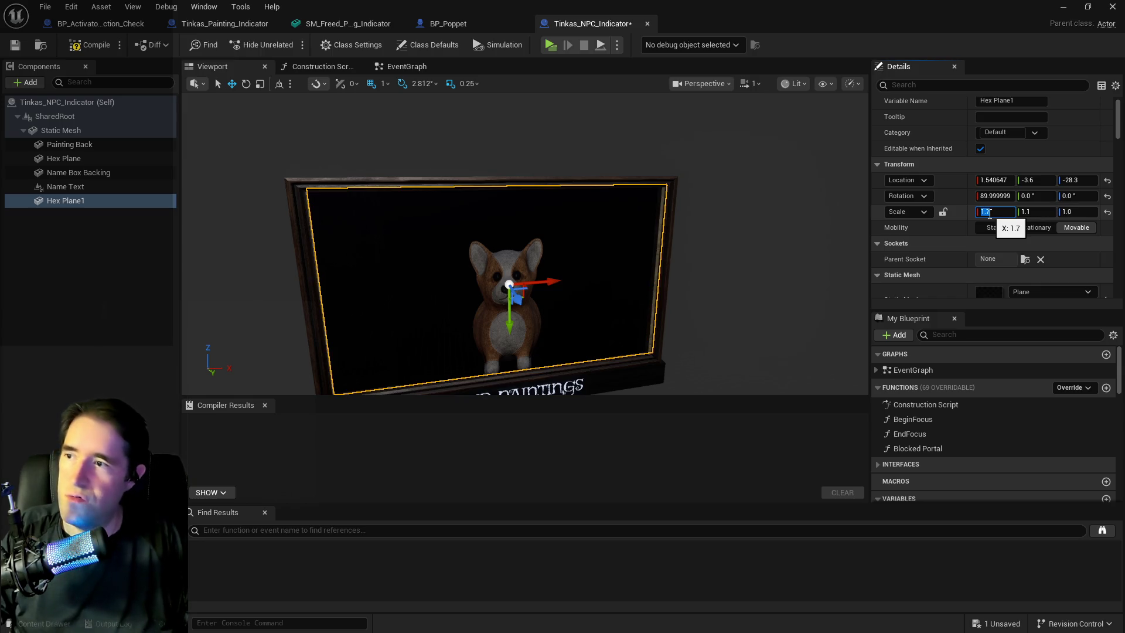
{"action": "key", "text": "Return"}
{"action": "mouse_move", "coordinate": [586, 263]}
{"action": "left_mouse_down"}
{"action": "mouse_move", "coordinate": [638, 240]}
{"action": "mouse_move", "coordinate": [586, 255]}
{"action": "mouse_move", "coordinate": [644, 255]}
{"action": "mouse_move", "coordinate": [586, 189]}
{"action": "left_mouse_up"}
Step: Save Tinkas_NPC_Indicator and select the Painting Back and Name Text components
{"action": "key", "text": "ctrl+s"}
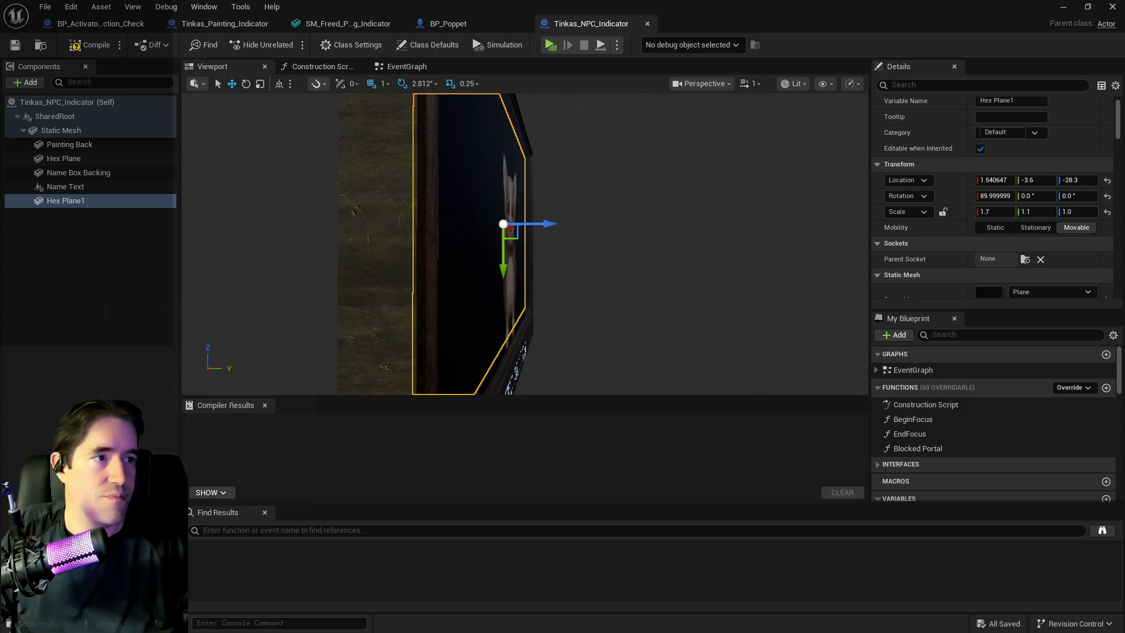
{"action": "left_click_drag", "start_coordinate": [528, 244], "coordinate": [586, 243]}
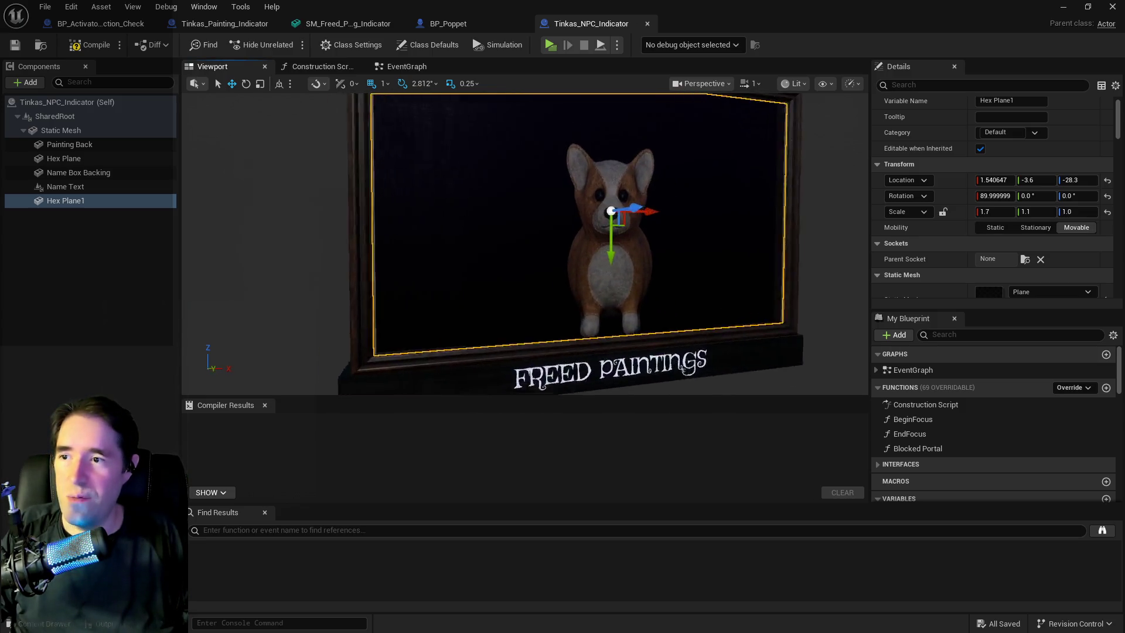
{"action": "scroll", "coordinate": [527, 243], "scroll_direction": "down", "scroll_amount": 5}
{"action": "mouse_move", "coordinate": [305, 262]}
{"action": "left_mouse_down"}
{"action": "mouse_move", "coordinate": [311, 223]}
{"action": "mouse_move", "coordinate": [305, 262]}
{"action": "left_mouse_up"}
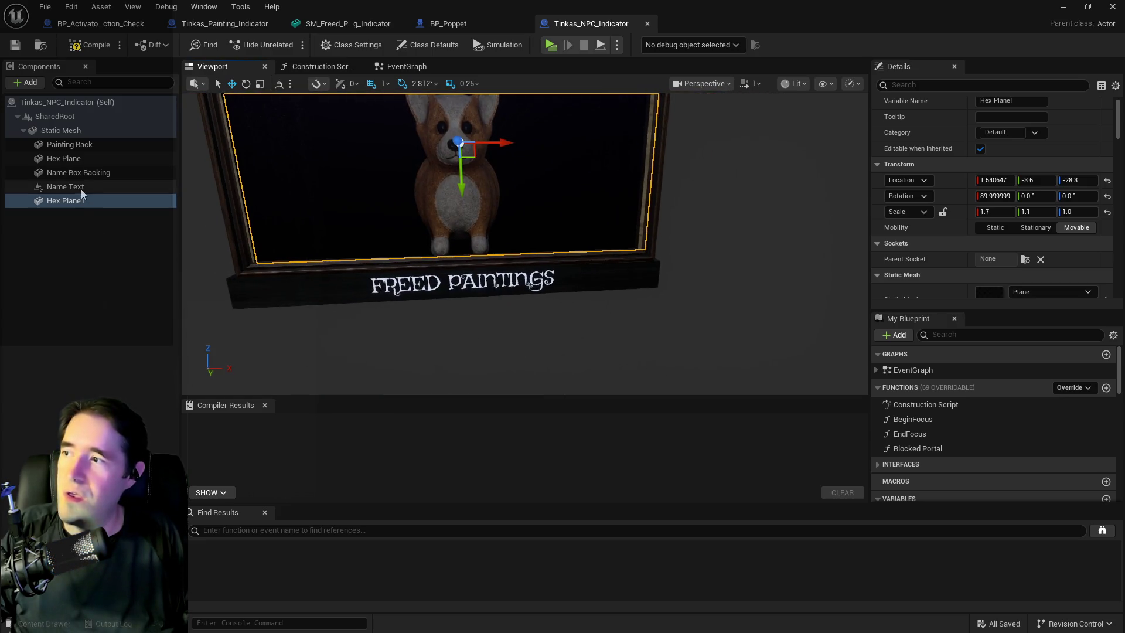
{"action": "left_click", "coordinate": [75, 147]}
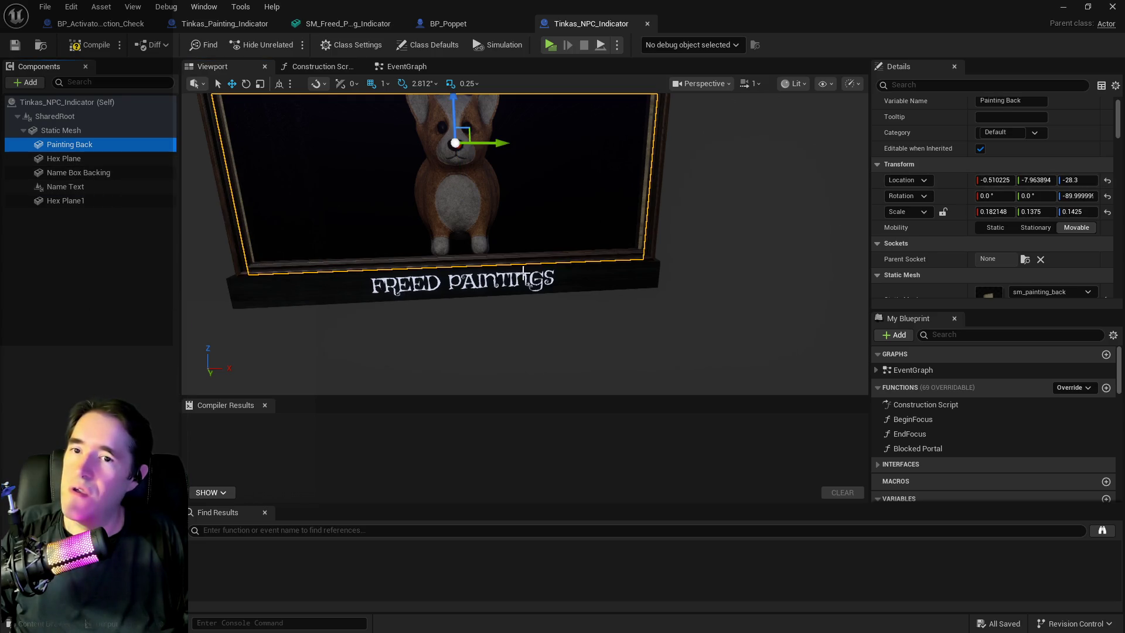
{"action": "left_click", "coordinate": [105, 188]}
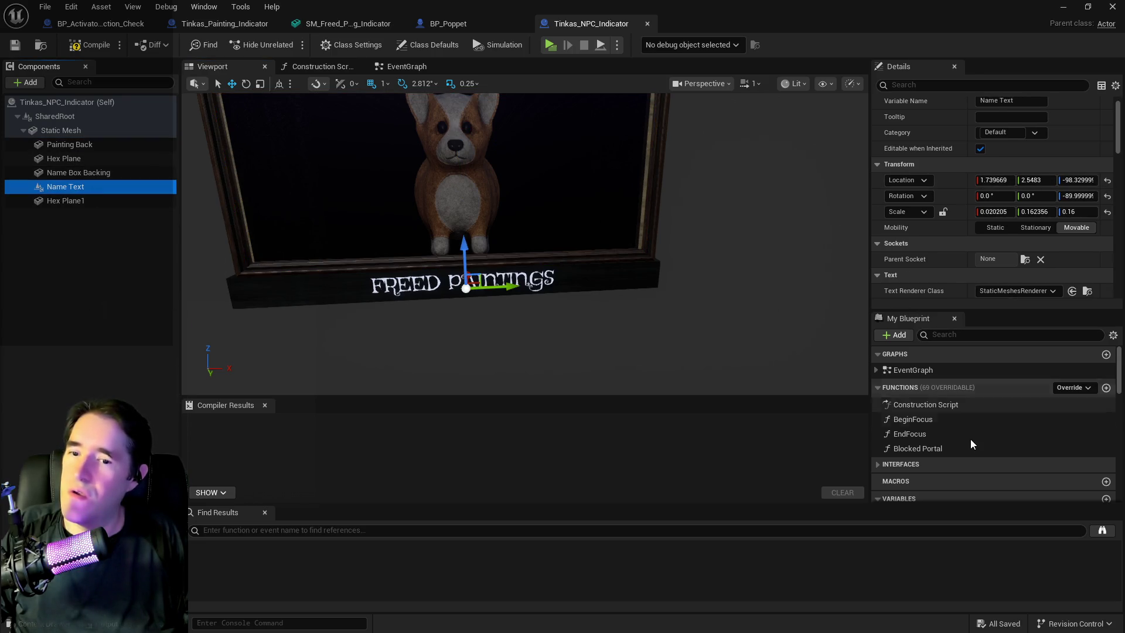
Step: Set the Painting Name variable's default to FRIENDS FOUND and compile the Blueprint
{"action": "scroll", "coordinate": [971, 452], "scroll_direction": "down", "scroll_amount": 5}
{"action": "scroll", "coordinate": [971, 452], "scroll_direction": "down", "scroll_amount": 5}
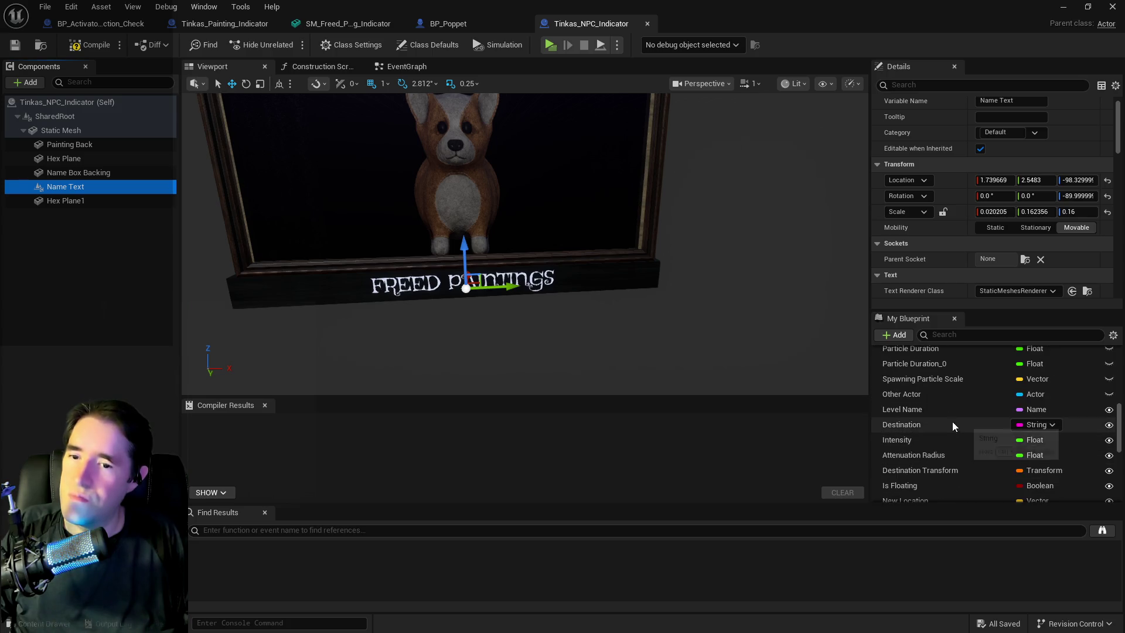
{"action": "left_click", "coordinate": [941, 335]}
{"action": "type", "text": "painting"}
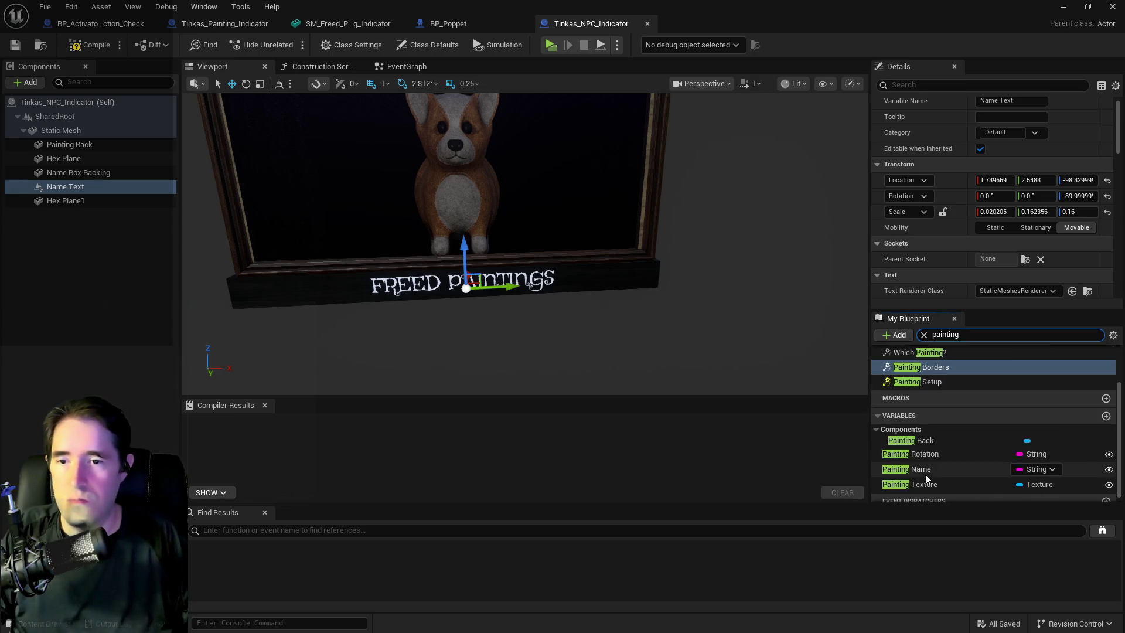
{"action": "left_click", "coordinate": [922, 471]}
{"action": "scroll", "coordinate": [1008, 248], "scroll_direction": "down", "scroll_amount": 1}
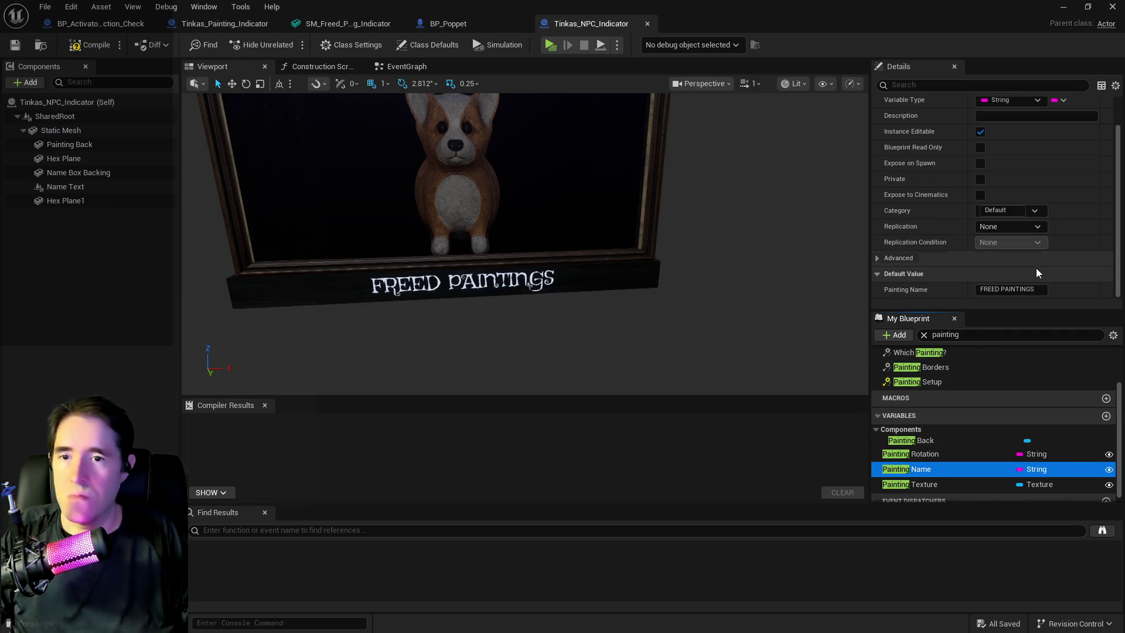
{"action": "left_click", "coordinate": [1041, 289]}
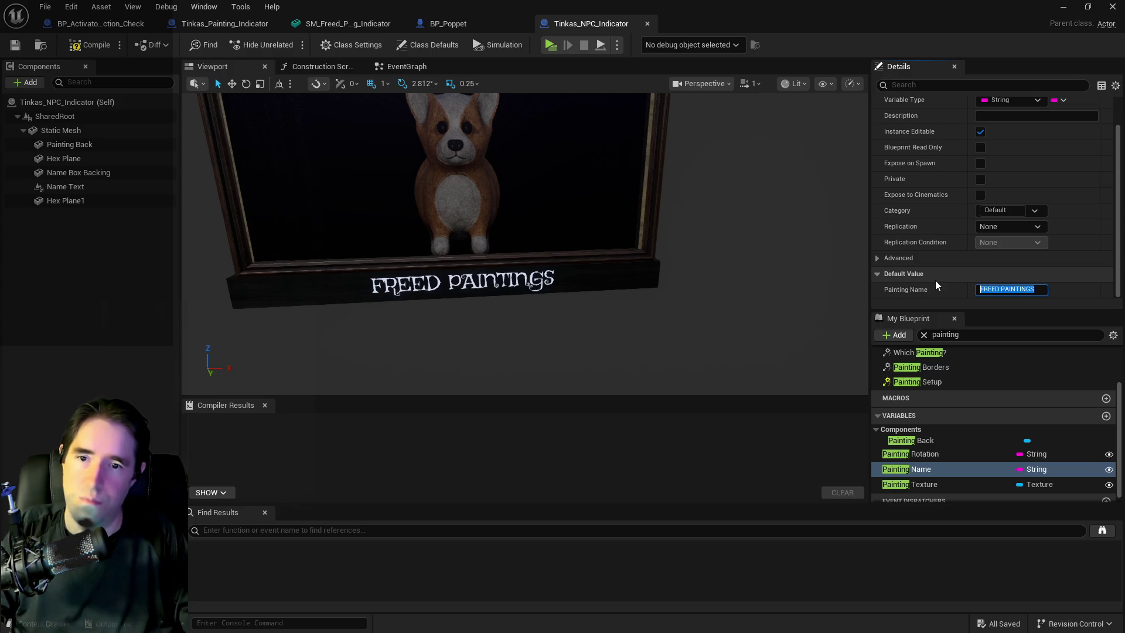
{"action": "type", "text": "FR"}
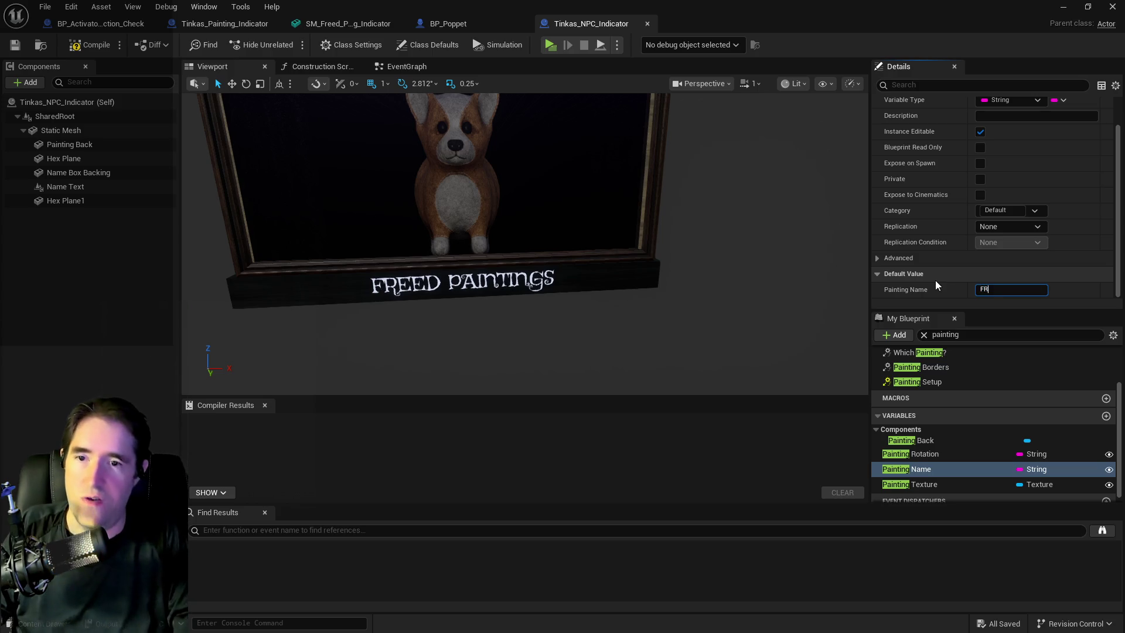
{"action": "type", "text": "IENDS FOUND"}
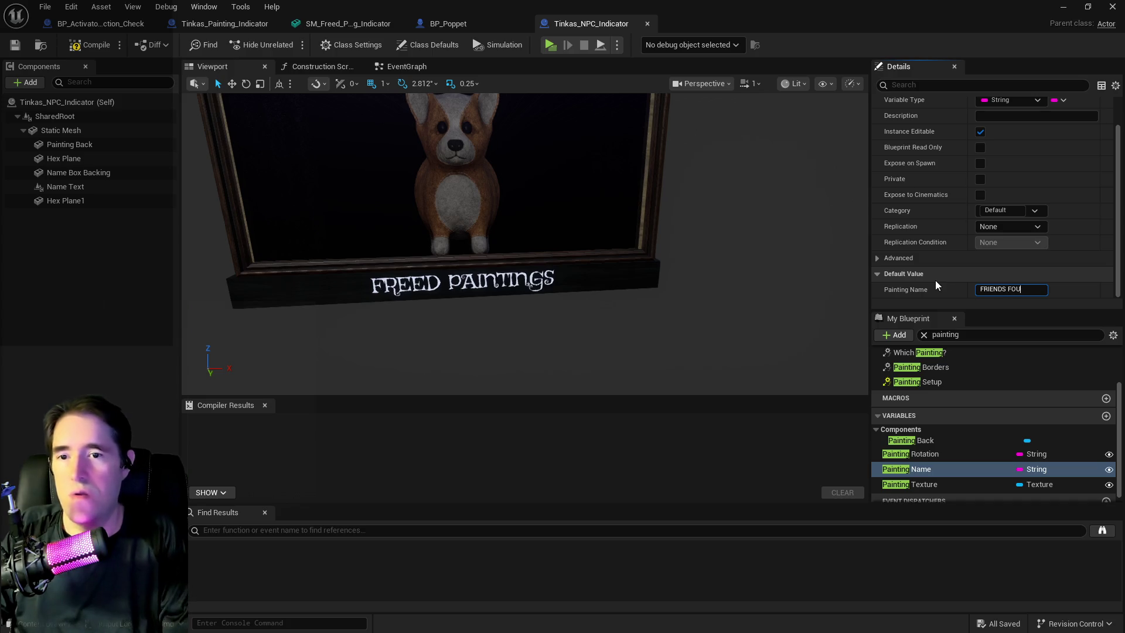
{"action": "key", "text": "Return"}
{"action": "left_click_drag", "start_coordinate": [773, 284], "coordinate": [736, 278]}
{"action": "left_click_drag", "start_coordinate": [522, 299], "coordinate": [522, 297]}
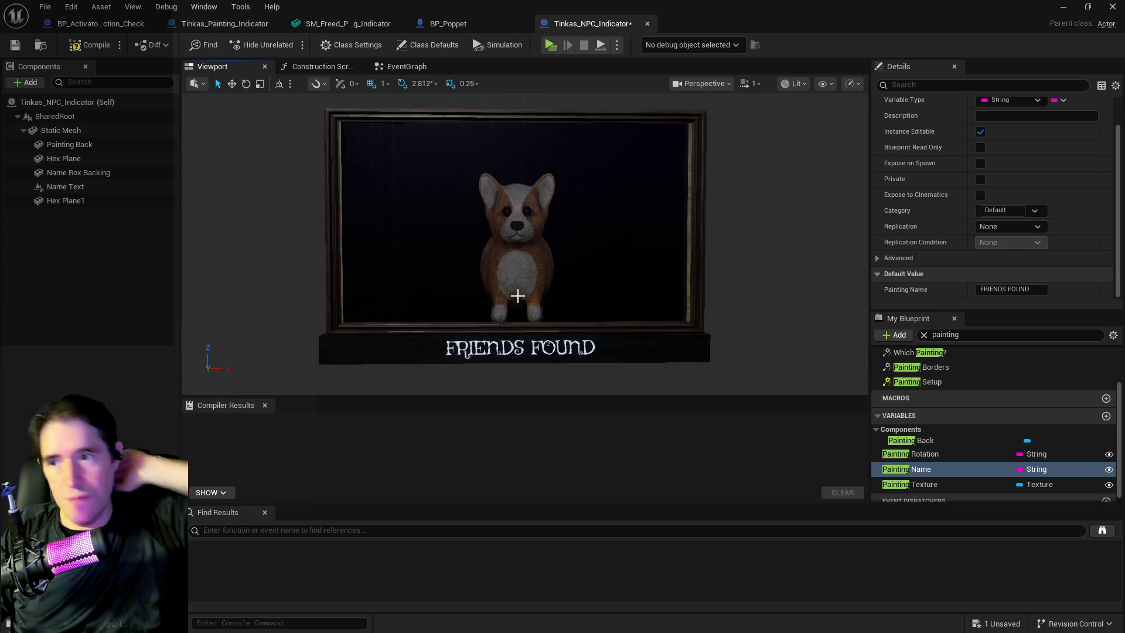
{"action": "left_click", "coordinate": [88, 47]}
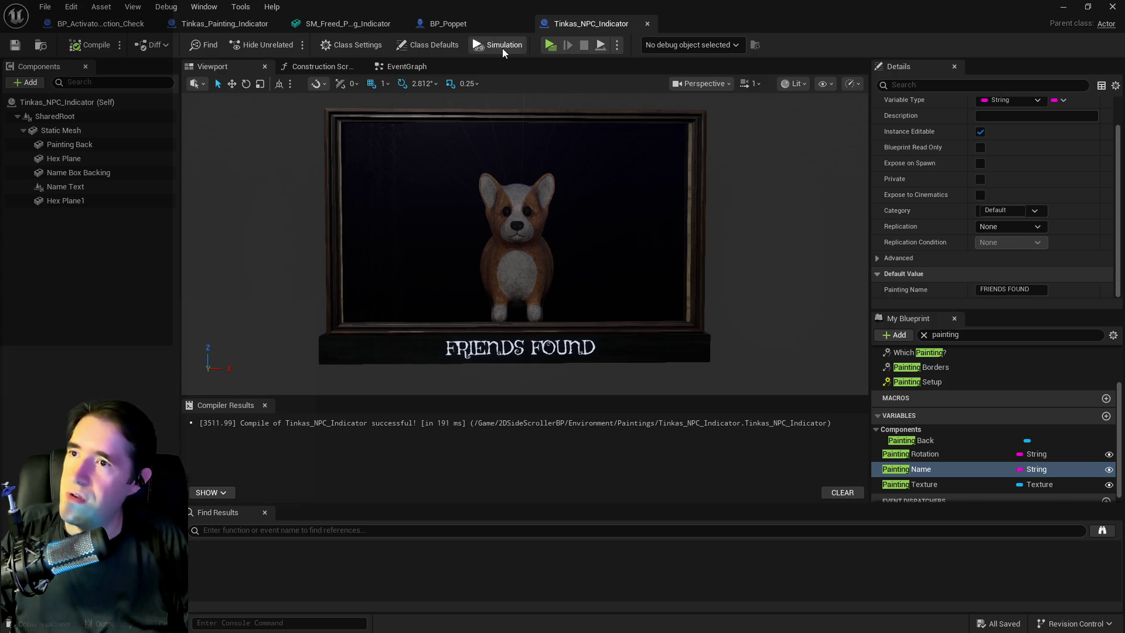
Step: Back in Painting_World, select and frame the Tinkas_NPC_Indicator showing the corgi above FRIENDS FOUND
{"action": "key", "text": "alt+Tab"}
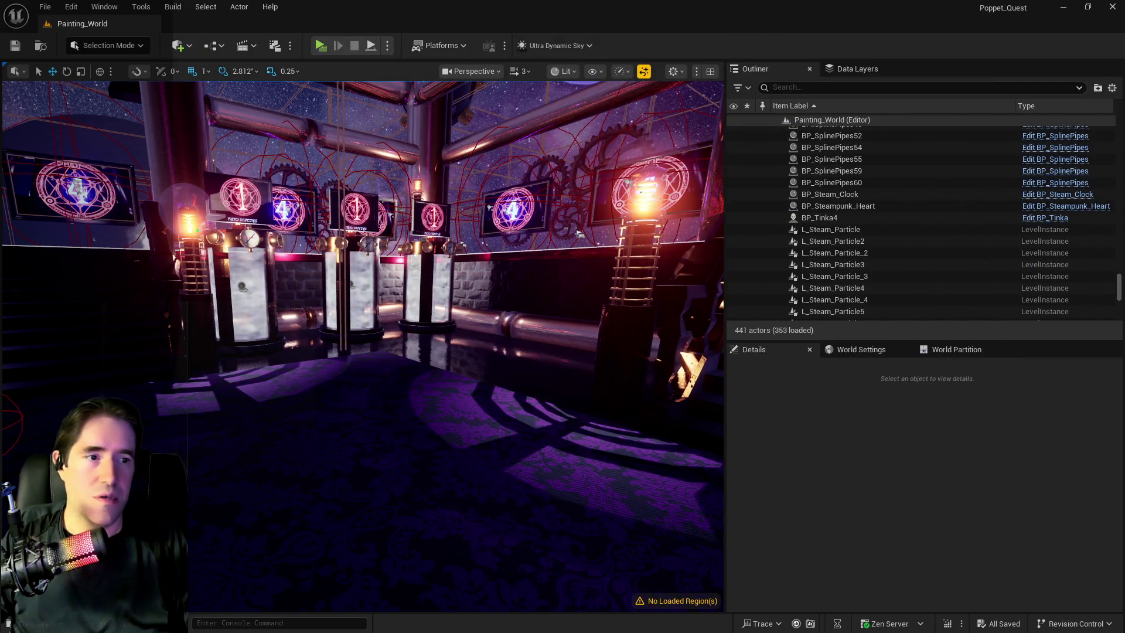
{"action": "left_click", "coordinate": [412, 384]}
{"action": "mouse_move", "coordinate": [411, 384]}
{"action": "left_mouse_down"}
{"action": "mouse_move", "coordinate": [451, 356]}
{"action": "mouse_move", "coordinate": [467, 204]}
{"action": "left_mouse_up"}
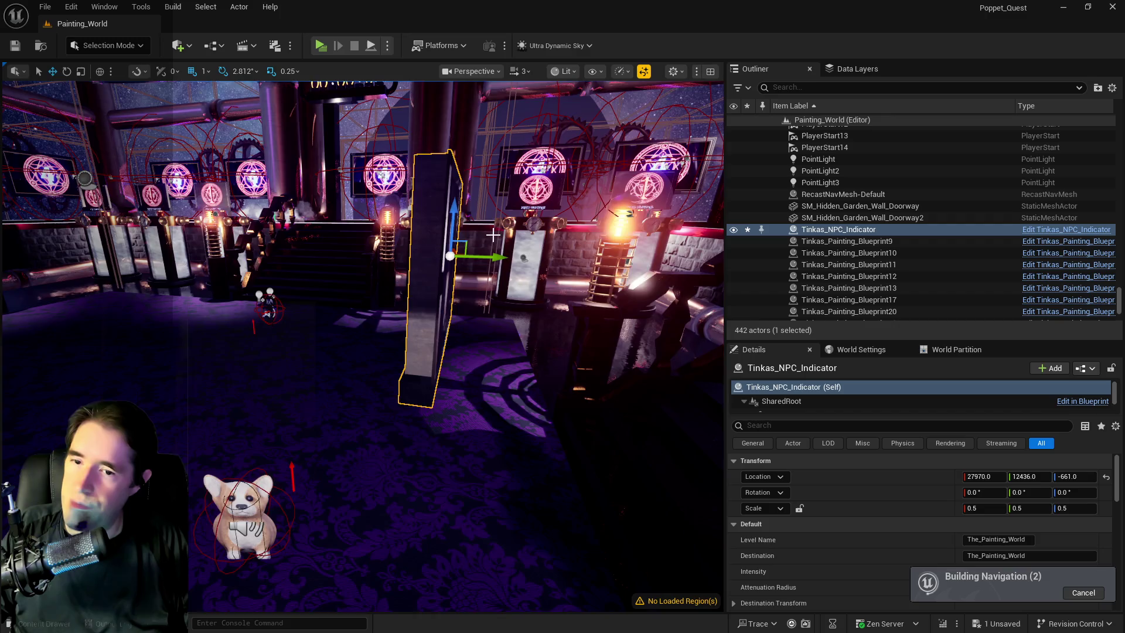
{"action": "key", "text": "f"}
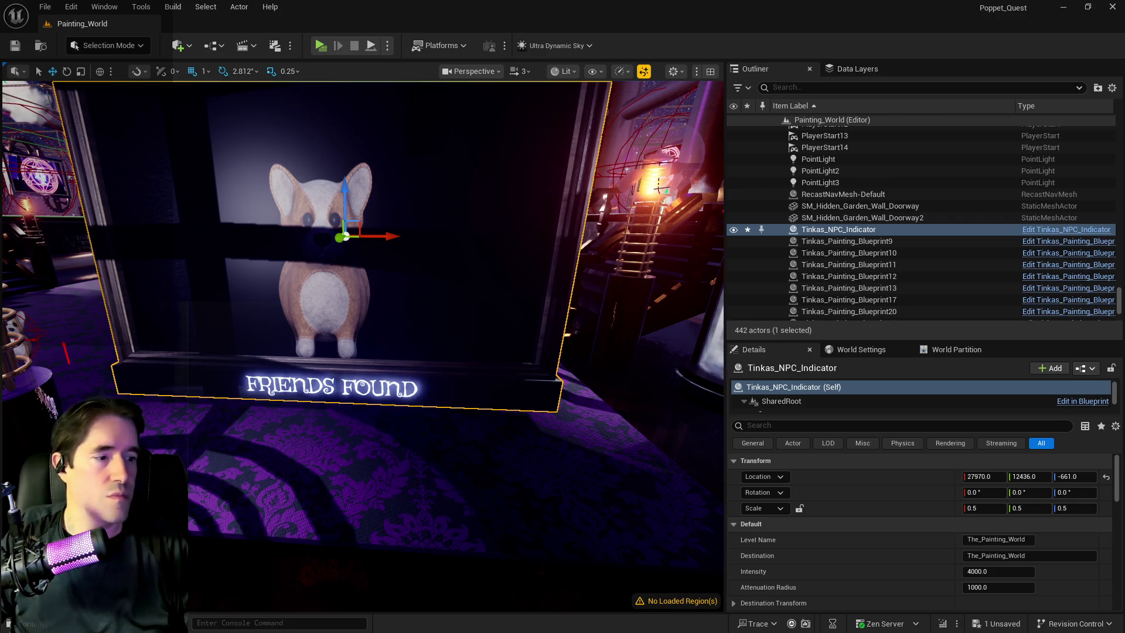
{"action": "left_click", "coordinate": [140, 6]}
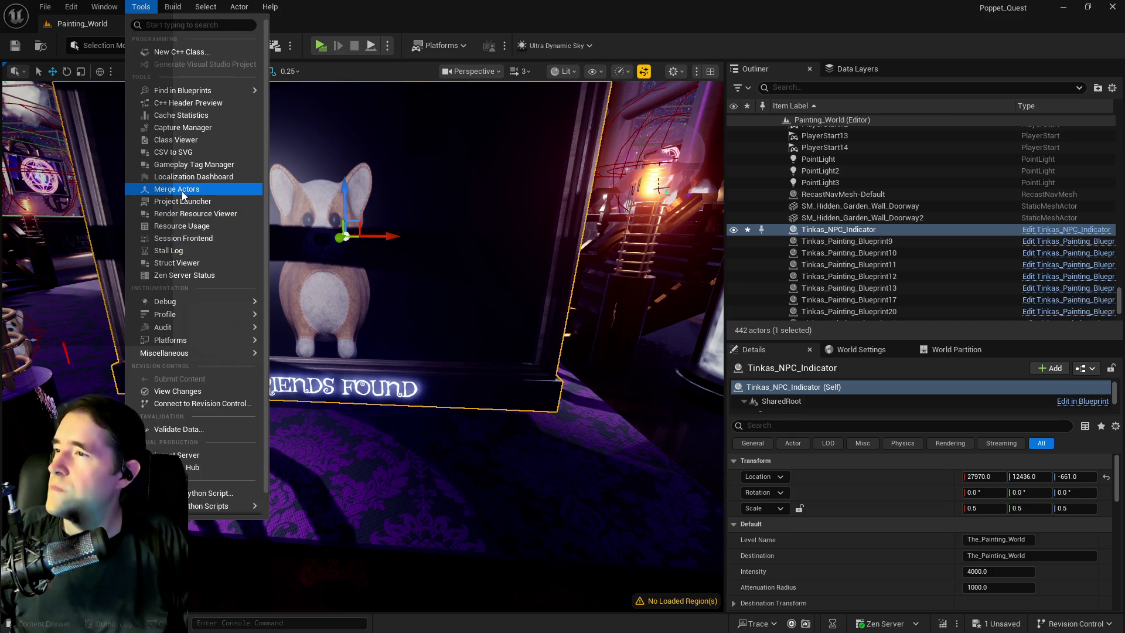
Step: Merge the indicator's 17 components into a single mesh with Merge Actors
{"action": "left_click", "coordinate": [185, 190]}
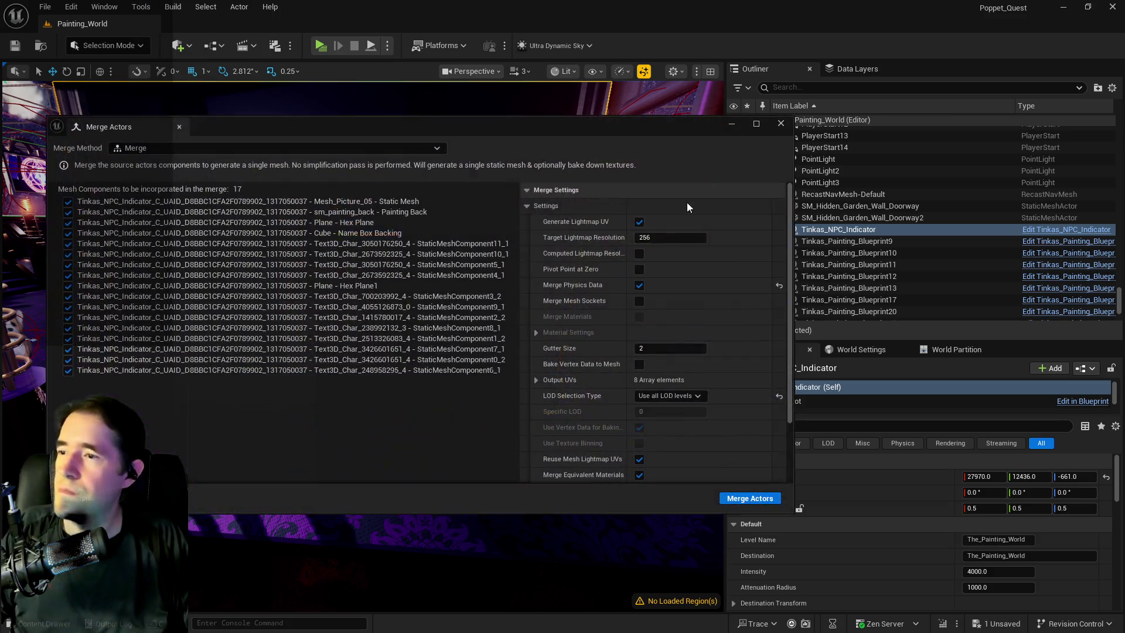
{"action": "left_click", "coordinate": [741, 500]}
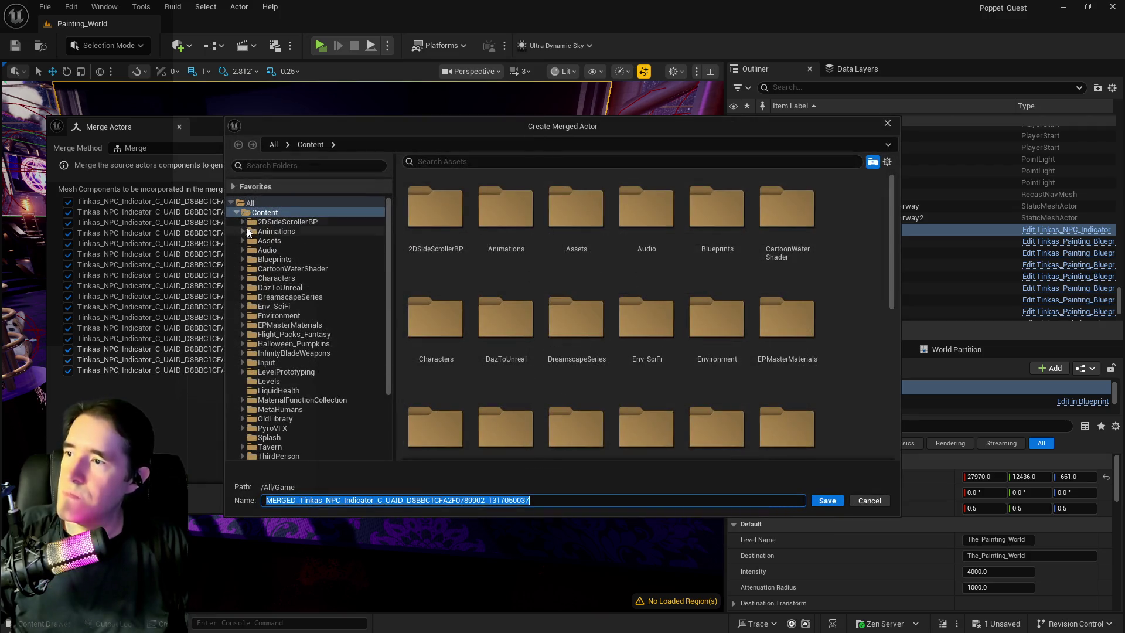
{"action": "scroll", "coordinate": [245, 228], "scroll_direction": "down", "scroll_amount": 3}
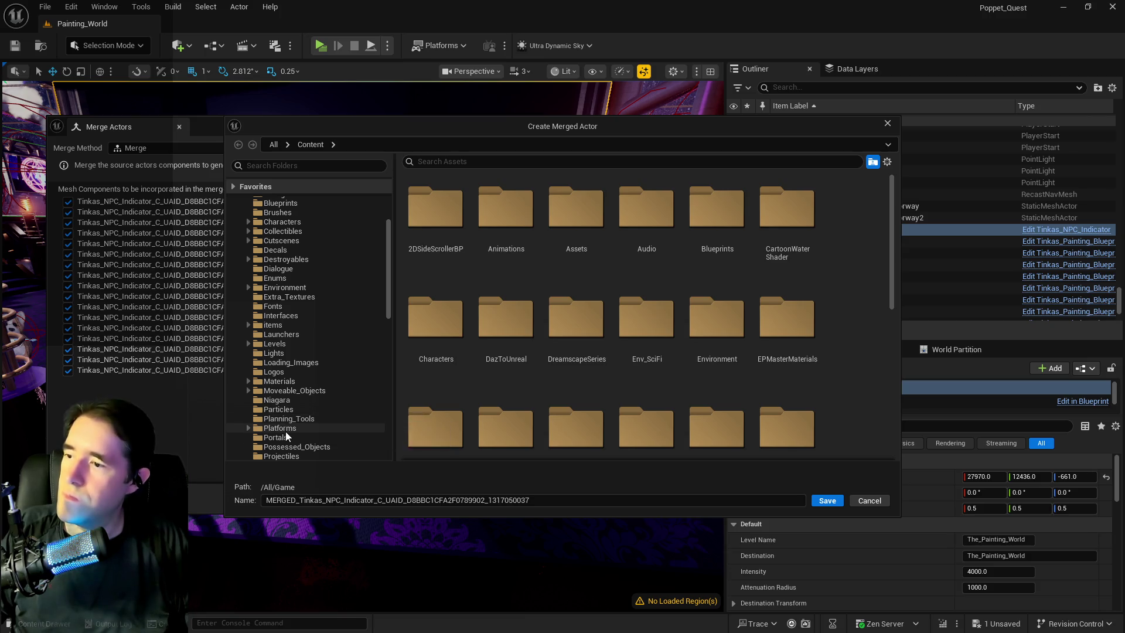
{"action": "scroll", "coordinate": [287, 437], "scroll_direction": "down", "scroll_amount": 2}
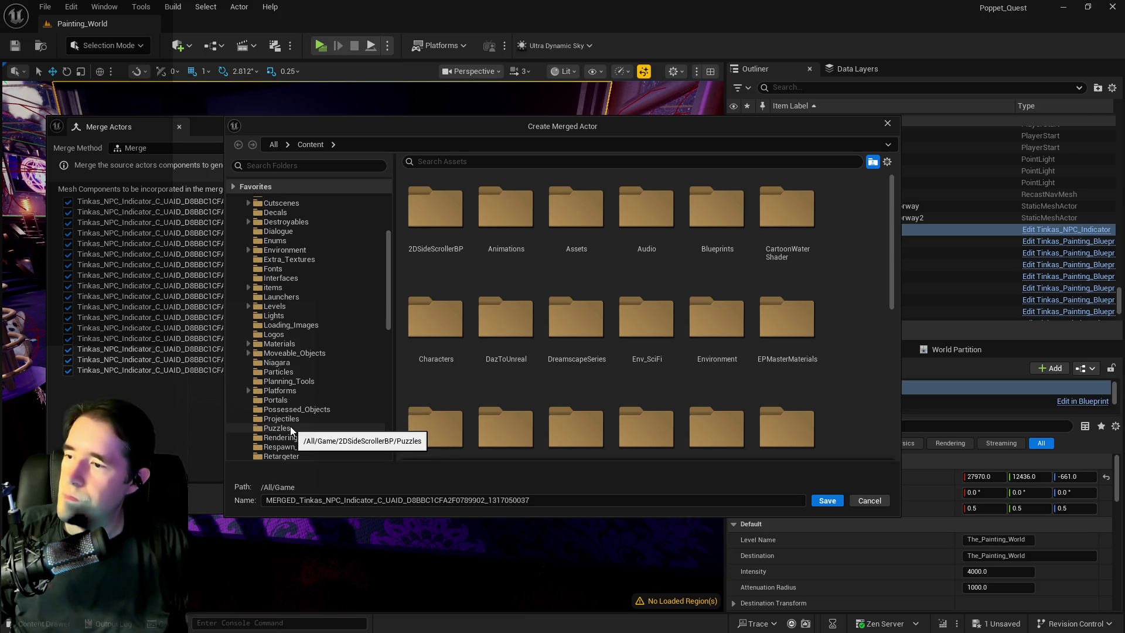
{"action": "scroll", "coordinate": [291, 431], "scroll_direction": "up", "scroll_amount": 5}
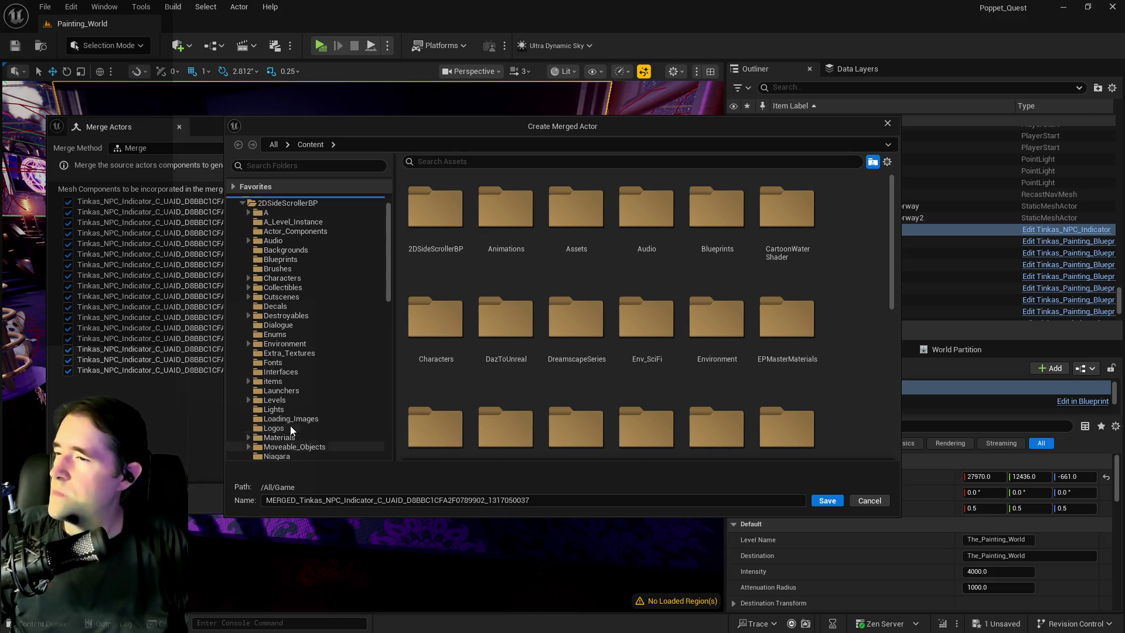
Step: Save the merged mesh as SM_Freed_Friend_Indicator in Content/2DSideScrollerBP/A/Paintings
{"action": "left_click", "coordinate": [248, 230]}
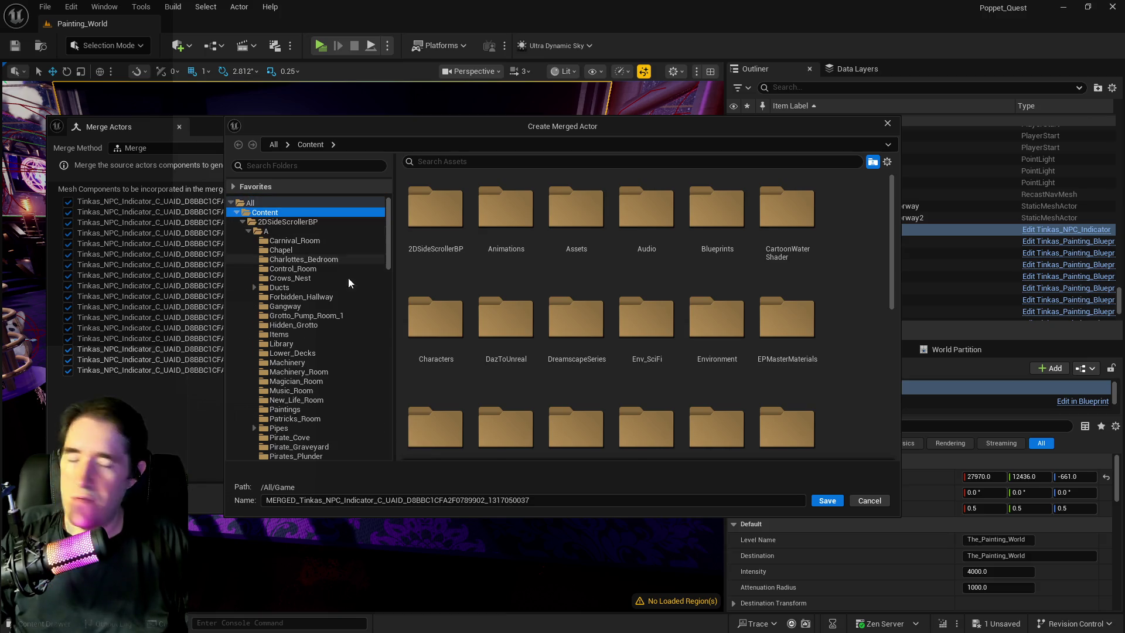
{"action": "scroll", "coordinate": [368, 346], "scroll_direction": "down", "scroll_amount": 6}
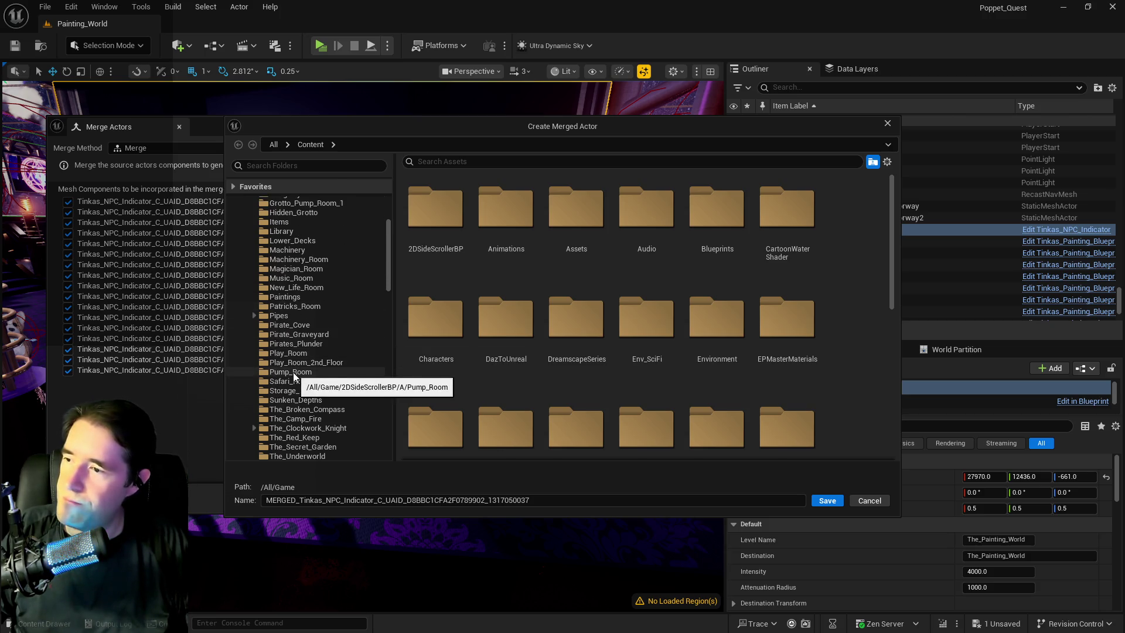
{"action": "left_click", "coordinate": [298, 297]}
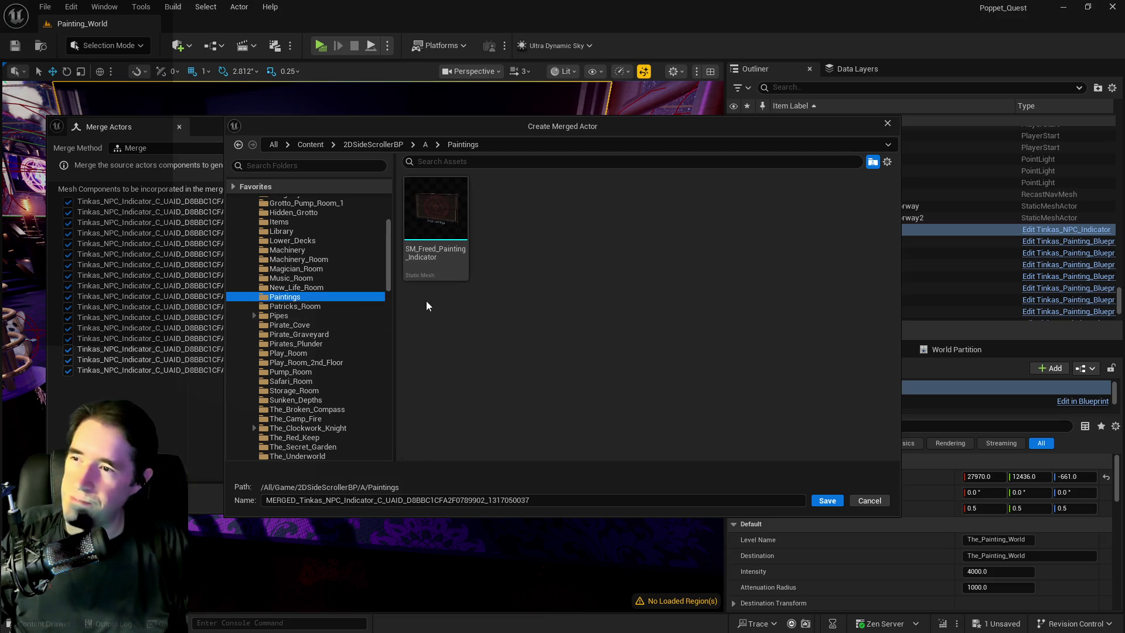
{"action": "left_click", "coordinate": [423, 264]}
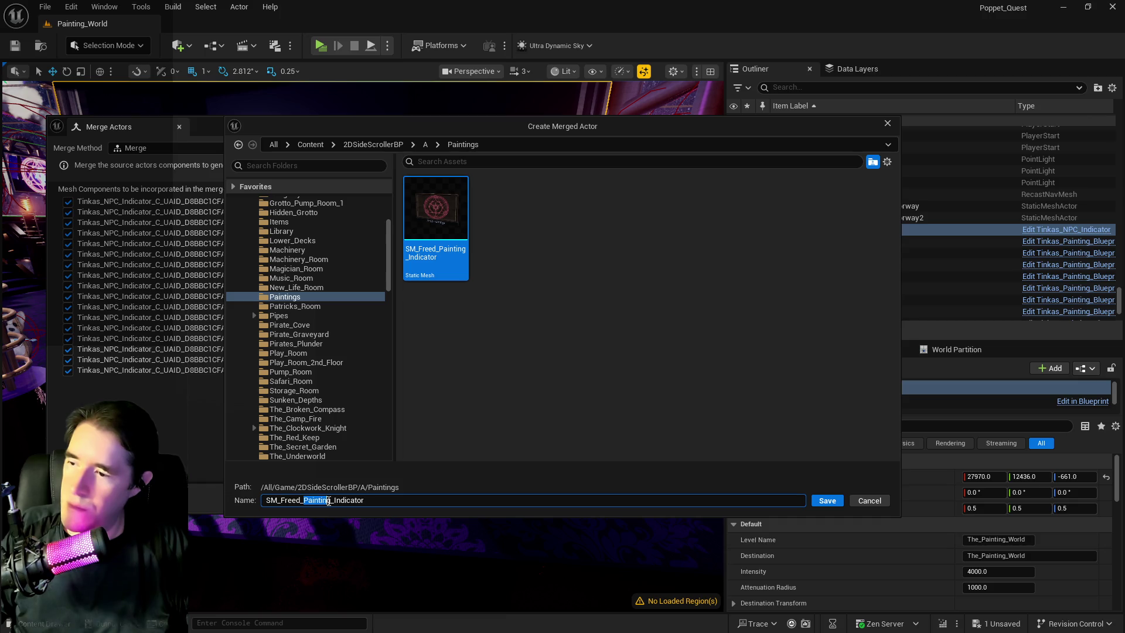
{"action": "type", "text": "fRI"}
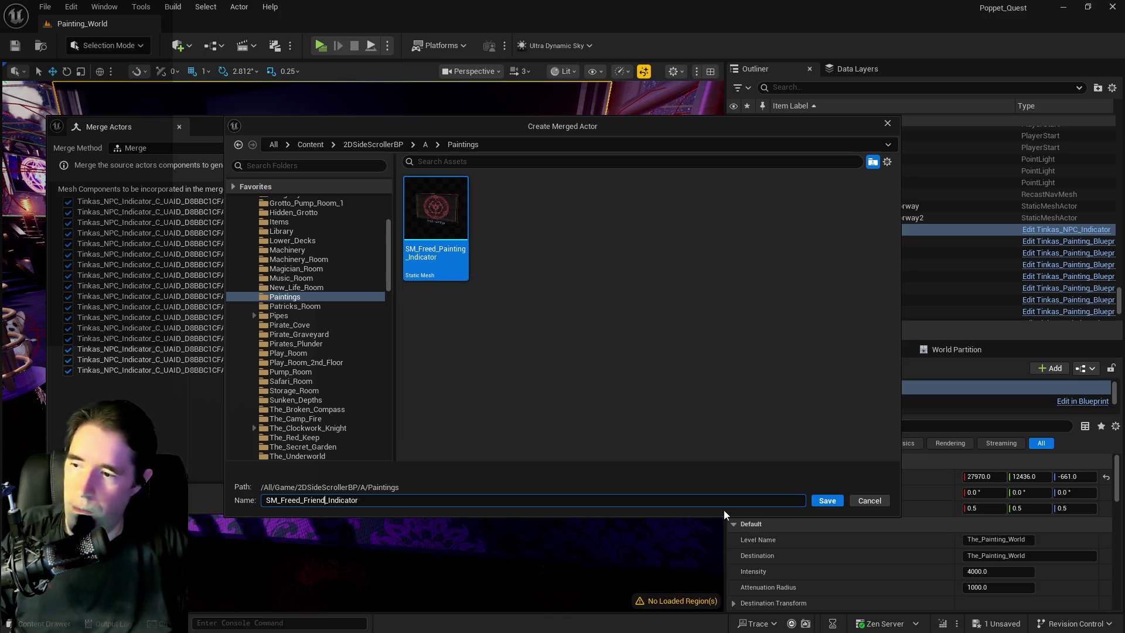
{"action": "left_click", "coordinate": [816, 505]}
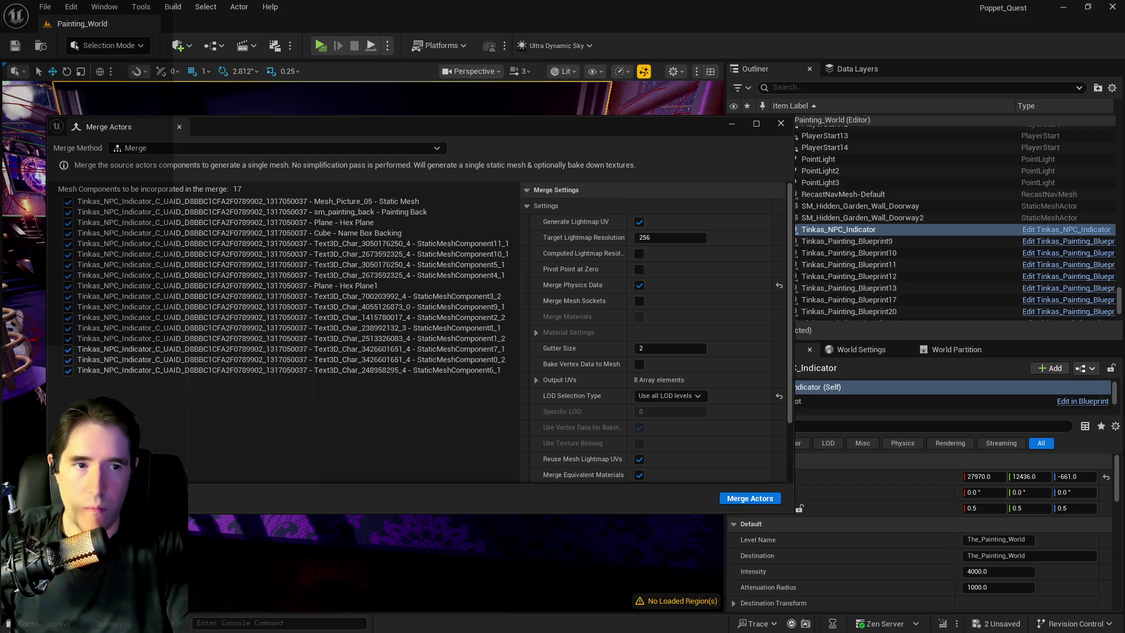
Step: In the Content Browser, rename the merged Paintings mesh to SM_Friends_Found_Indicator
{"action": "mouse_move", "coordinate": [606, 136]}
{"action": "left_mouse_down"}
{"action": "mouse_move", "coordinate": [1124, 197]}
{"action": "mouse_move", "coordinate": [1124, 254]}
{"action": "left_mouse_up"}
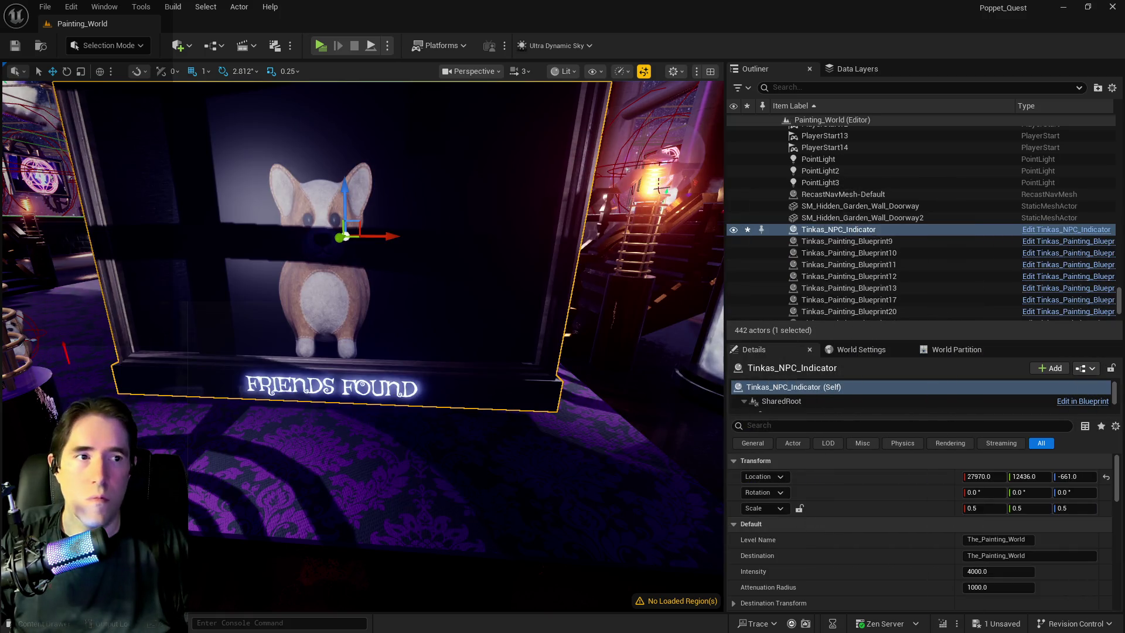
{"action": "mouse_move", "coordinate": [880, 204]}
{"action": "left_mouse_down"}
{"action": "mouse_move", "coordinate": [815, 158]}
{"action": "mouse_move", "coordinate": [683, 158]}
{"action": "mouse_move", "coordinate": [1122, 159]}
{"action": "mouse_move", "coordinate": [571, 168]}
{"action": "left_mouse_up"}
{"action": "double_click", "coordinate": [502, 160]}
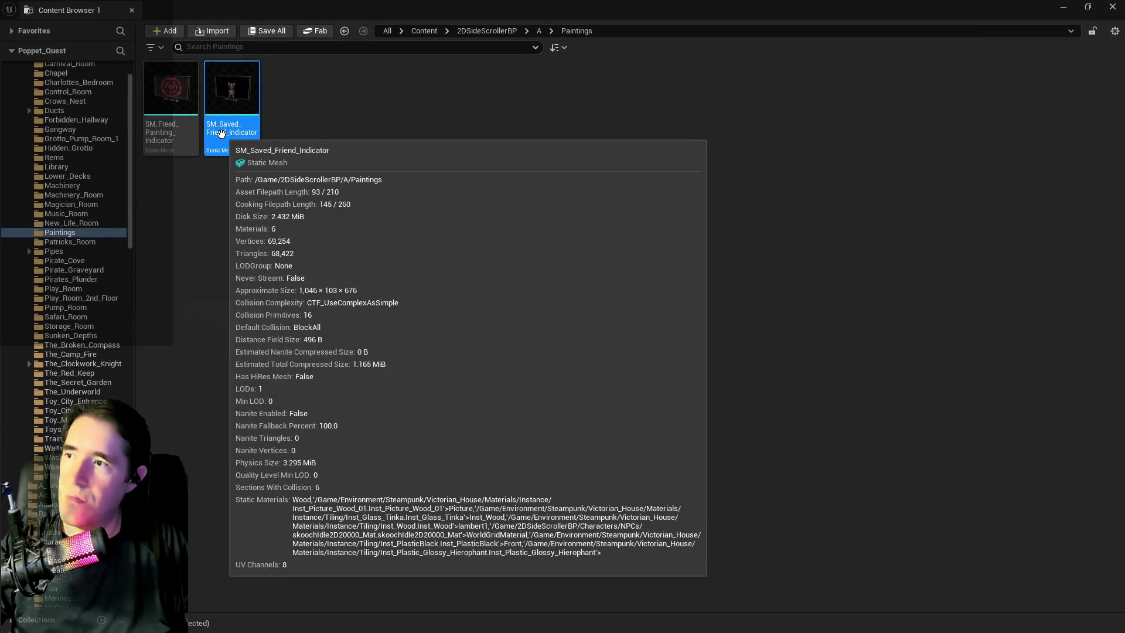
{"action": "left_click", "coordinate": [220, 129]}
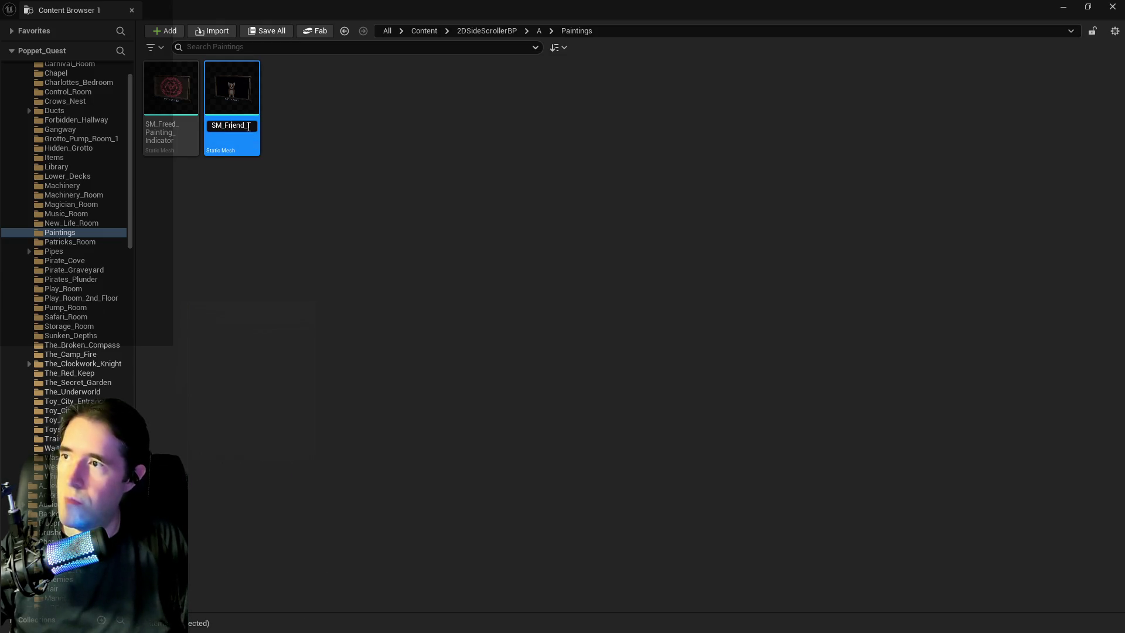
{"action": "type", "text": "s_Found"}
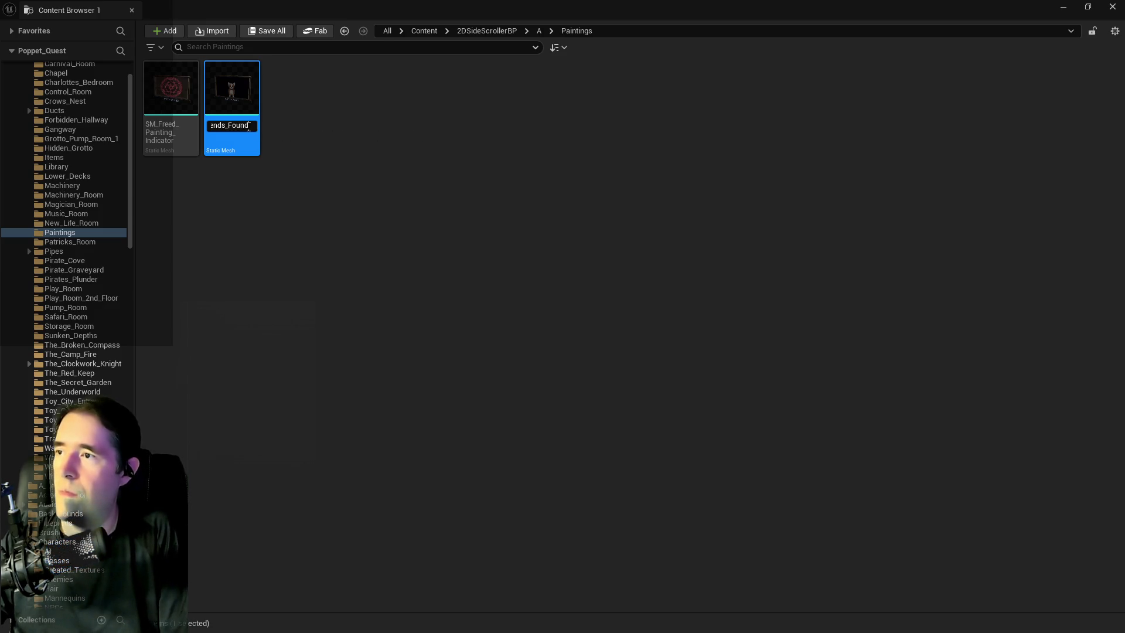
{"action": "key", "text": "Return"}
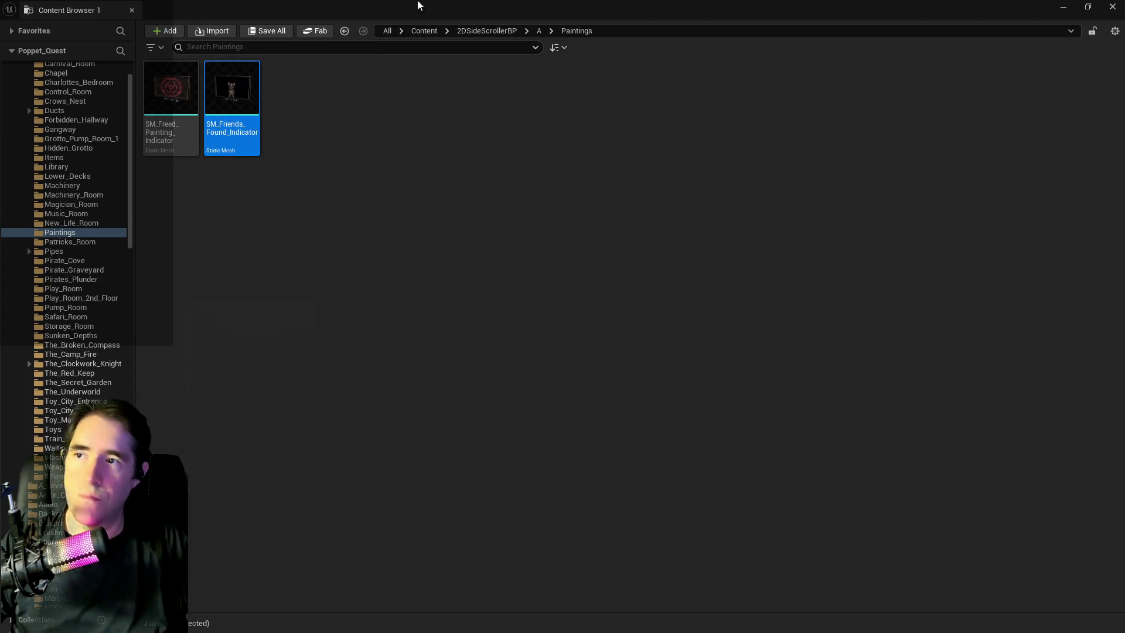
{"action": "double_click", "coordinate": [439, 5]}
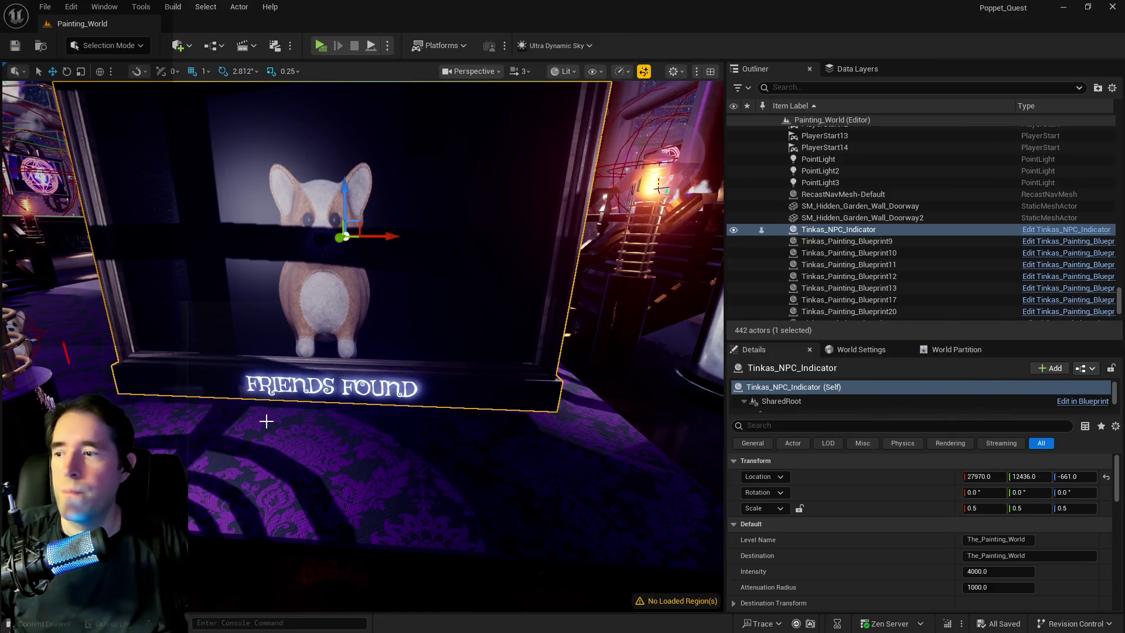
Step: Delete the Tinkas_NPC_Indicator actor and fly over to the Lovers painting pillars
{"action": "key", "text": "f"}
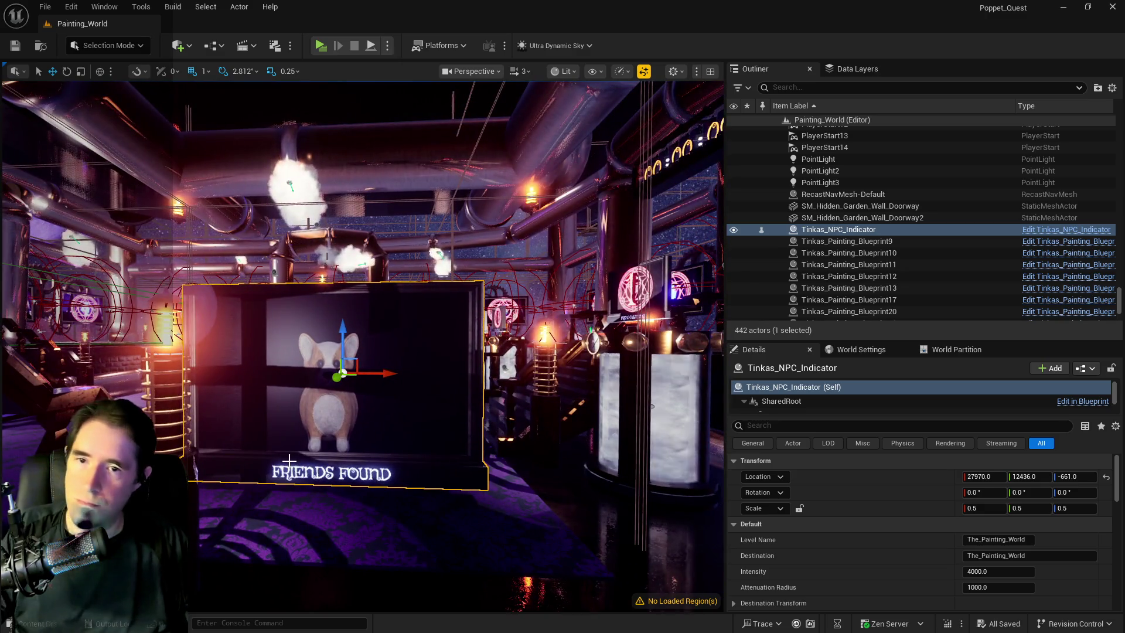
{"action": "key", "text": "Delete"}
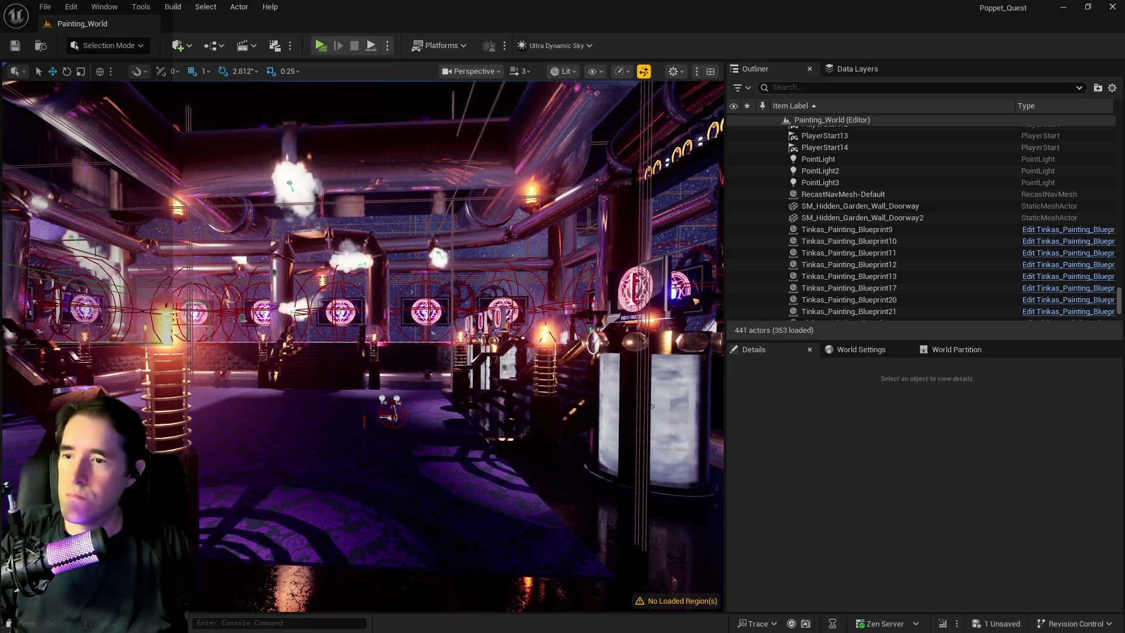
{"action": "key", "text": "1"}
{"action": "key", "text": "w"}
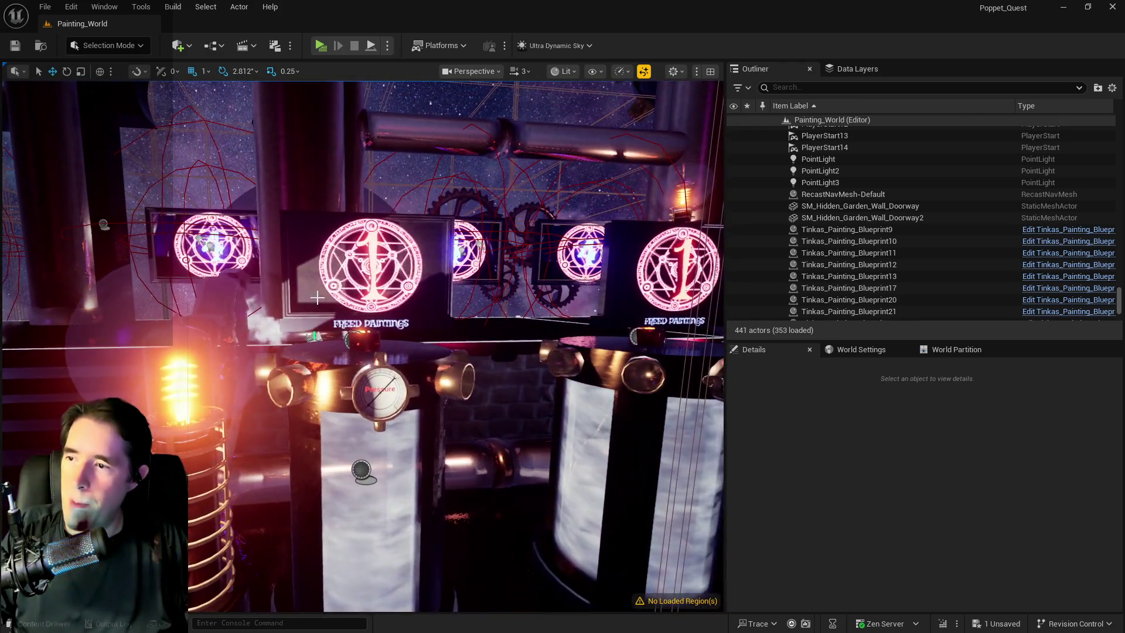
Step: Set New Mesh to SM_Friends_Found_Indicator on BP_Lovers_Check10, 11 and 12
{"action": "left_click", "coordinate": [366, 270]}
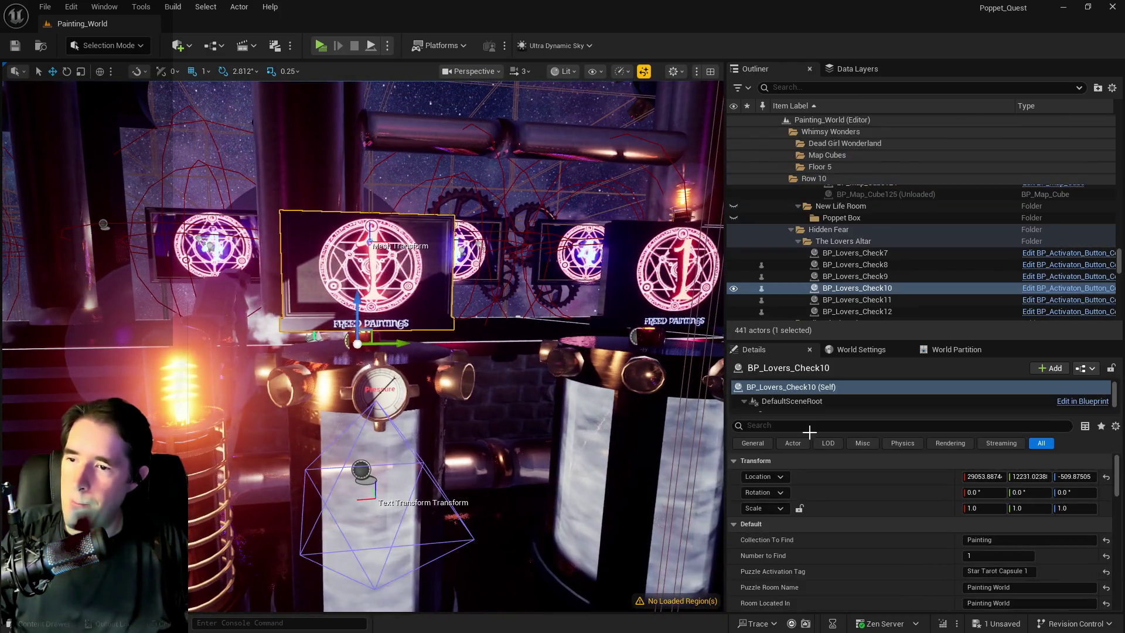
{"action": "scroll", "coordinate": [984, 527], "scroll_direction": "down", "scroll_amount": 5}
{"action": "scroll", "coordinate": [984, 542], "scroll_direction": "down", "scroll_amount": 1}
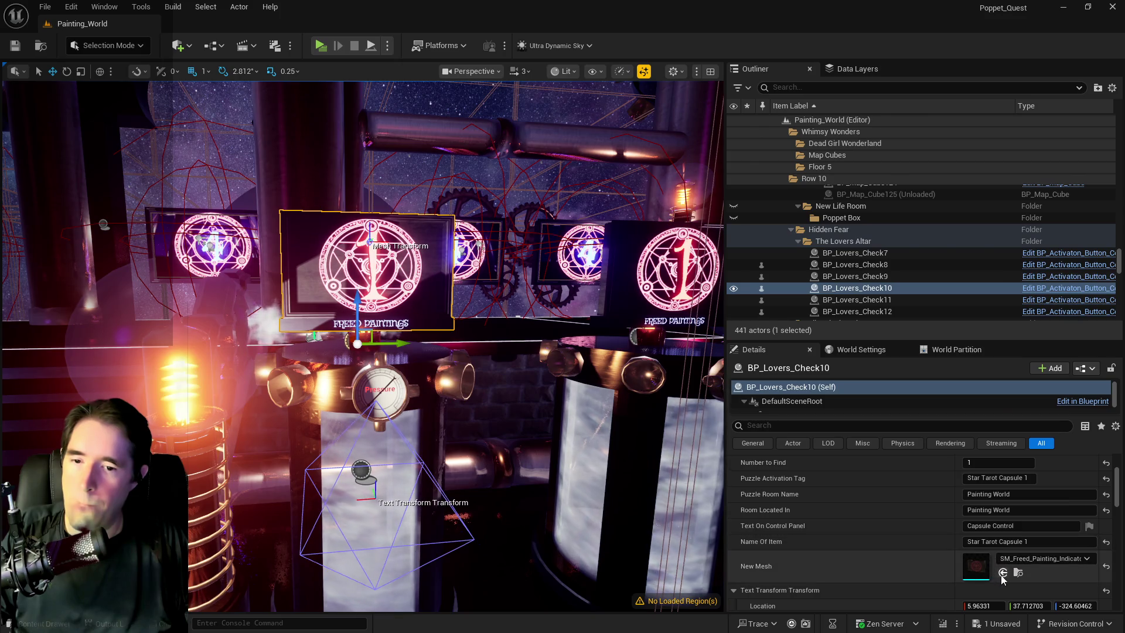
{"action": "left_click", "coordinate": [1003, 572]}
{"action": "key", "text": "d"}
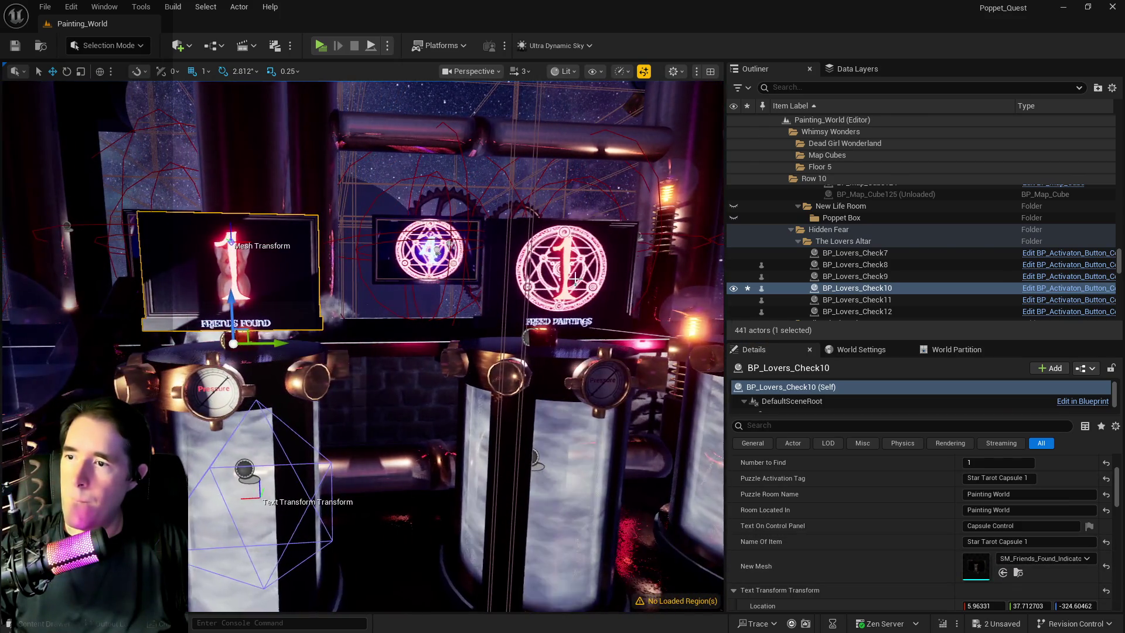
{"action": "left_click", "coordinate": [559, 270]}
{"action": "left_click", "coordinate": [1004, 572]}
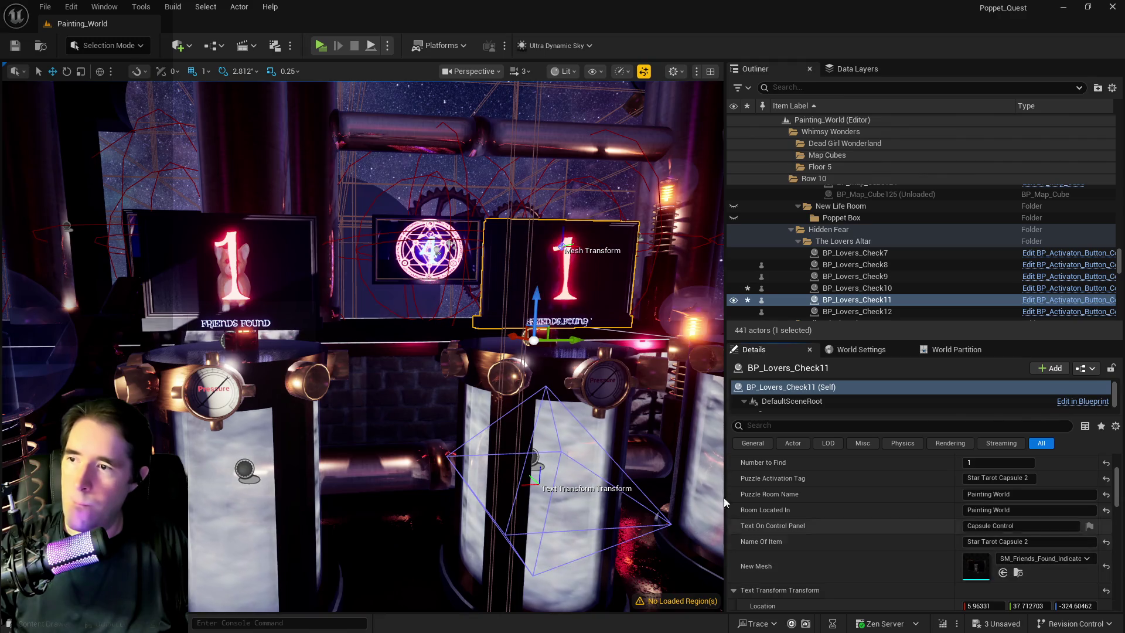
{"action": "key", "text": "d"}
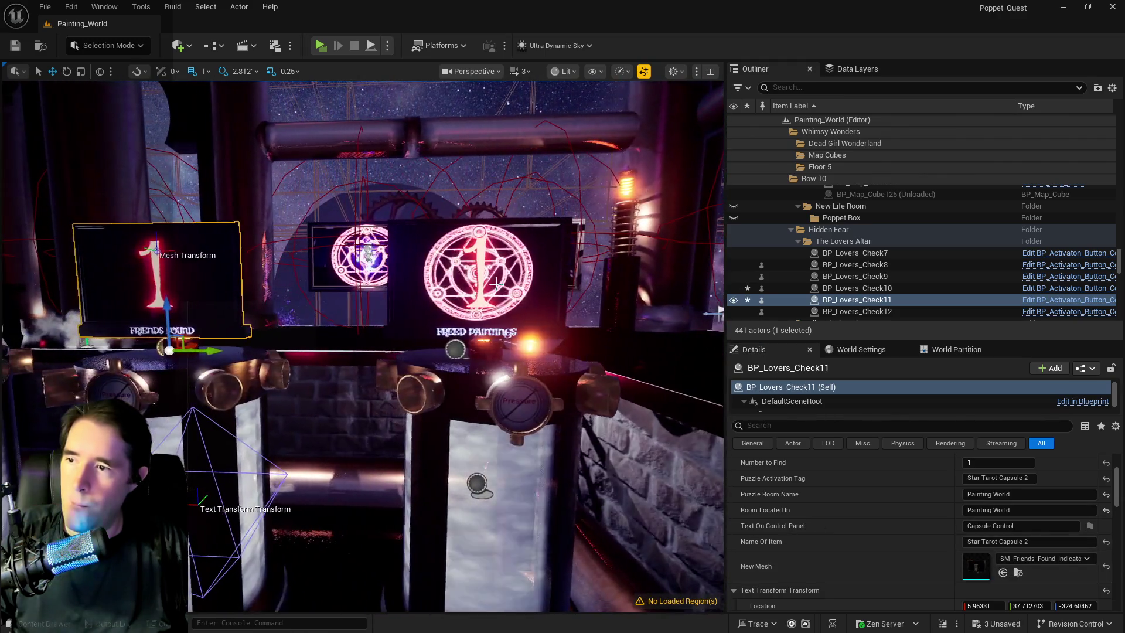
{"action": "left_click", "coordinate": [478, 275]}
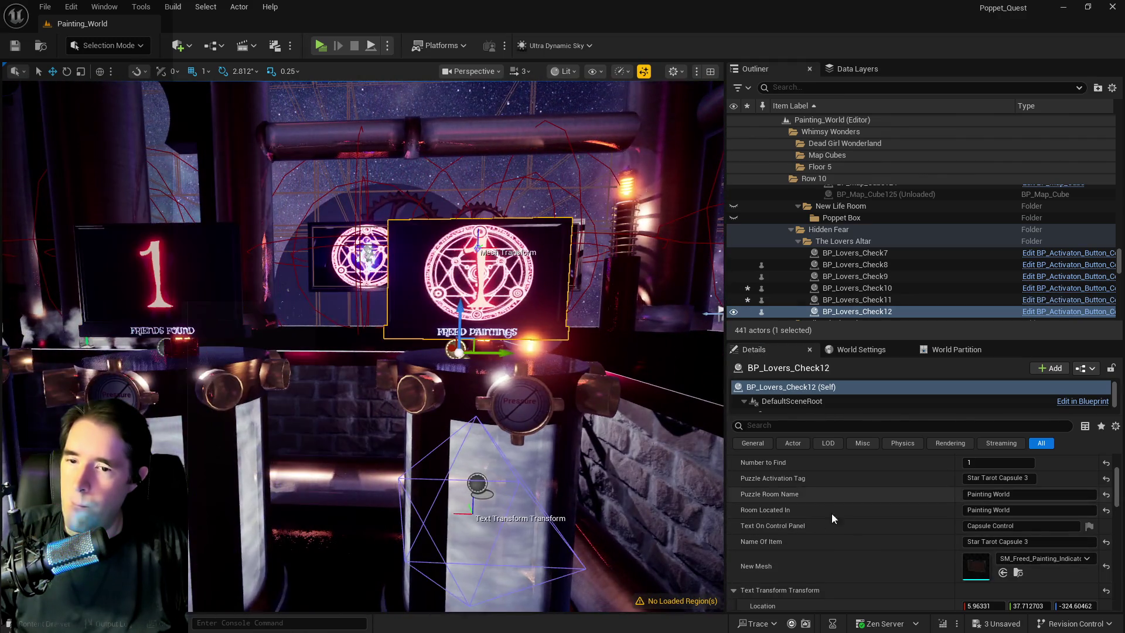
{"action": "left_click", "coordinate": [1003, 572]}
Step: Fly around the altar to inspect the Friends Found panels on the three pedestals
{"action": "key", "text": "w"}
{"action": "key", "text": "a"}
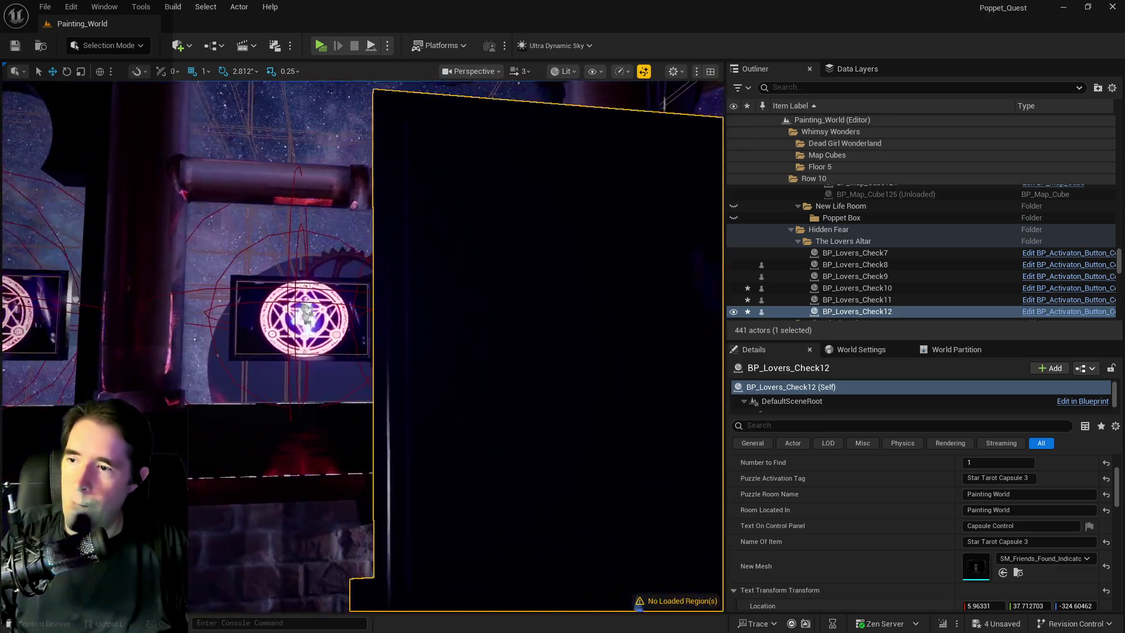
{"action": "key", "text": "s"}
{"action": "key", "text": "d"}
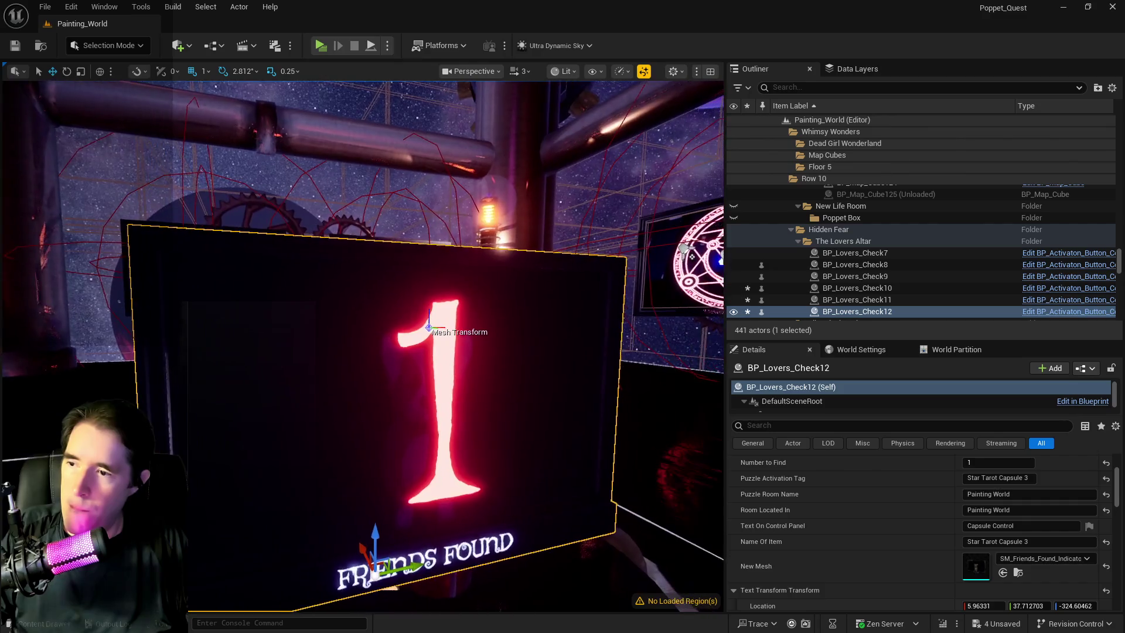
{"action": "key", "text": "w"}
{"action": "key", "text": "s"}
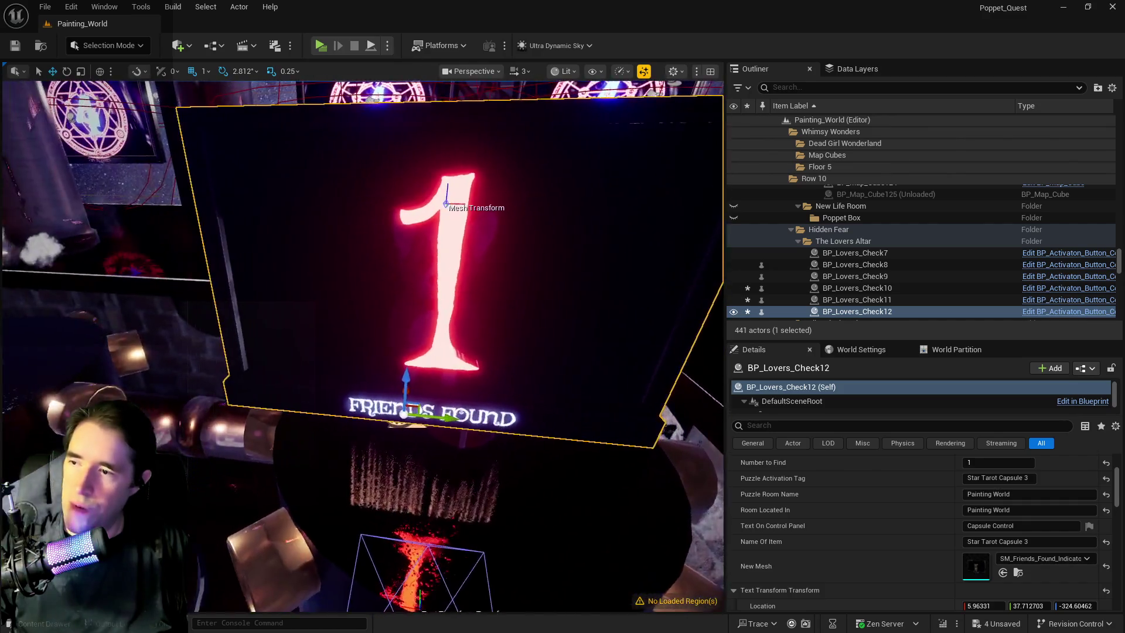
{"action": "key", "text": "w"}
{"action": "key", "text": "s"}
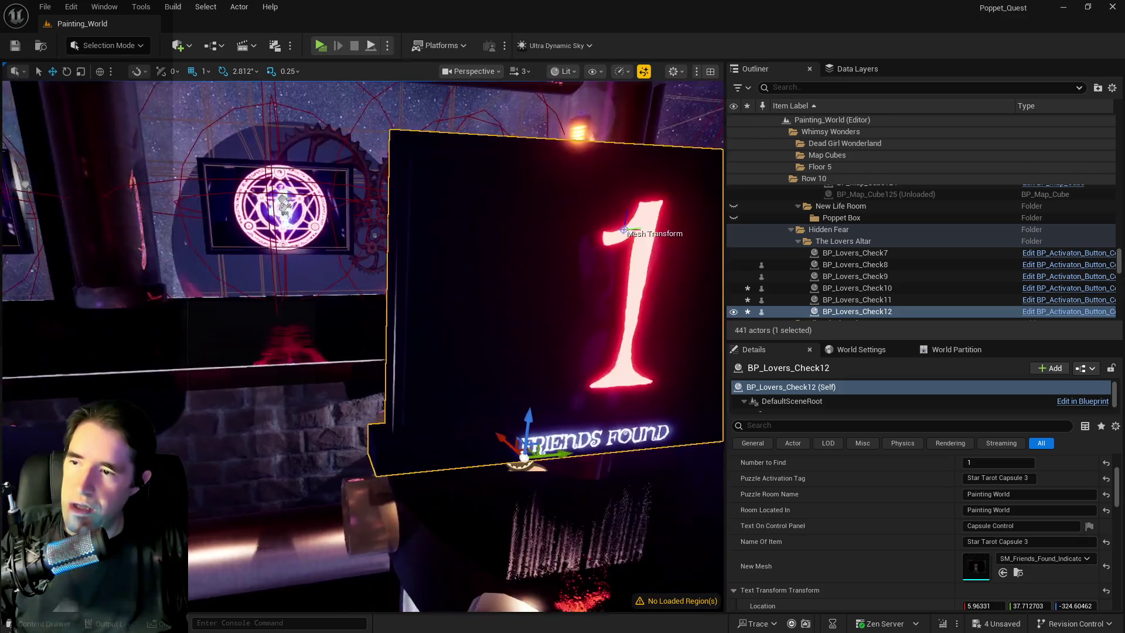
{"action": "key", "text": "s"}
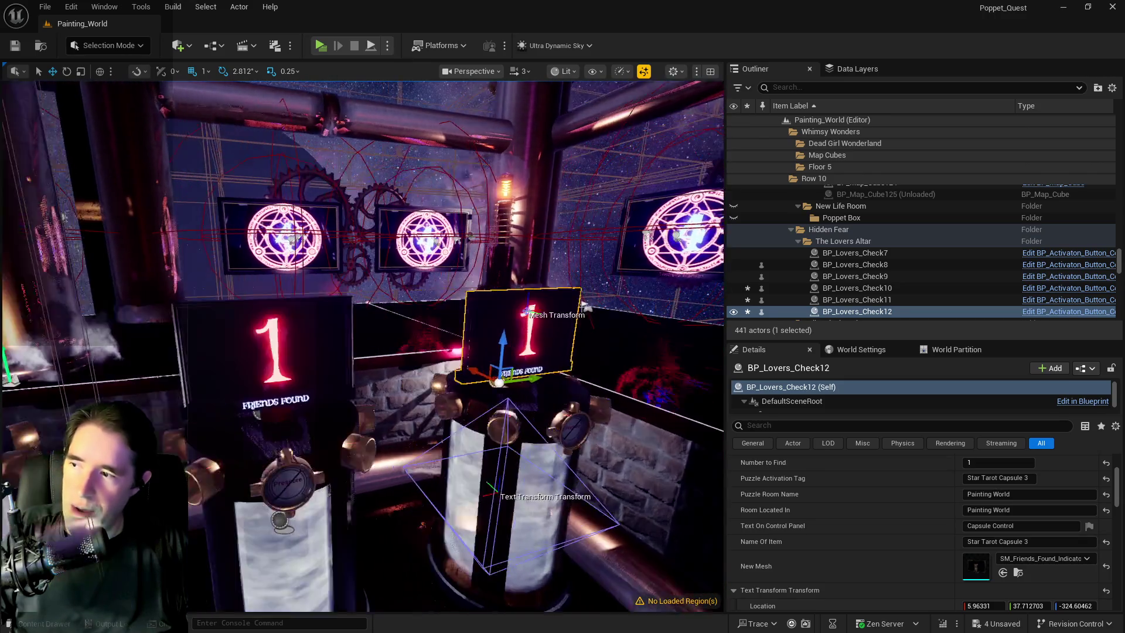
Step: Save all unsaved changes to the level
{"action": "key", "text": "a"}
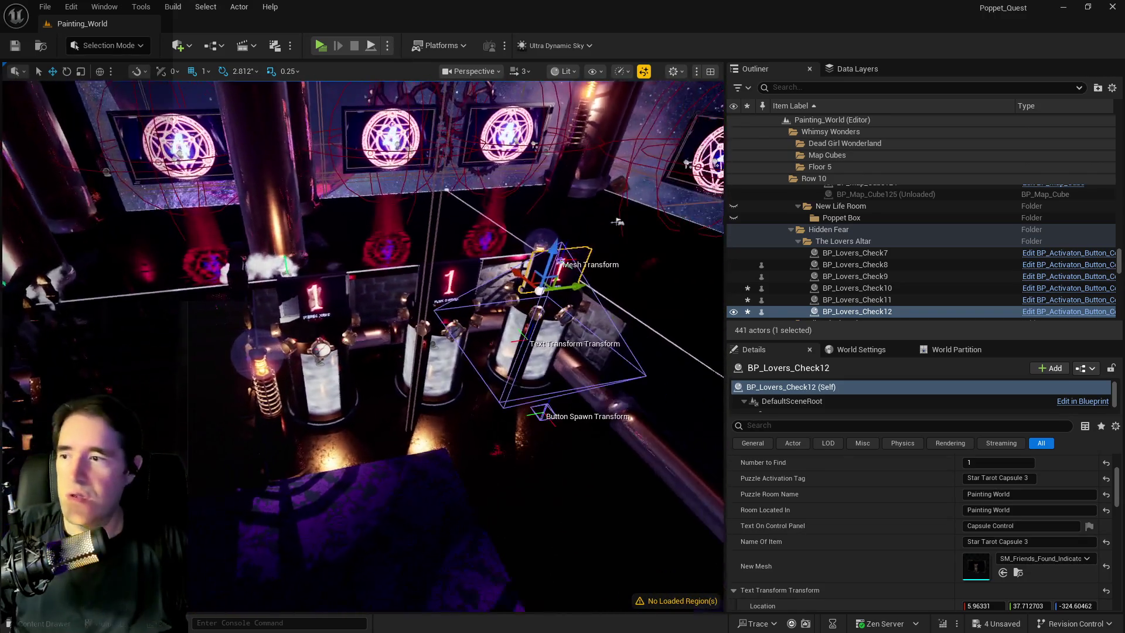
{"action": "key", "text": "ctrl+s"}
{"action": "key", "text": "w"}
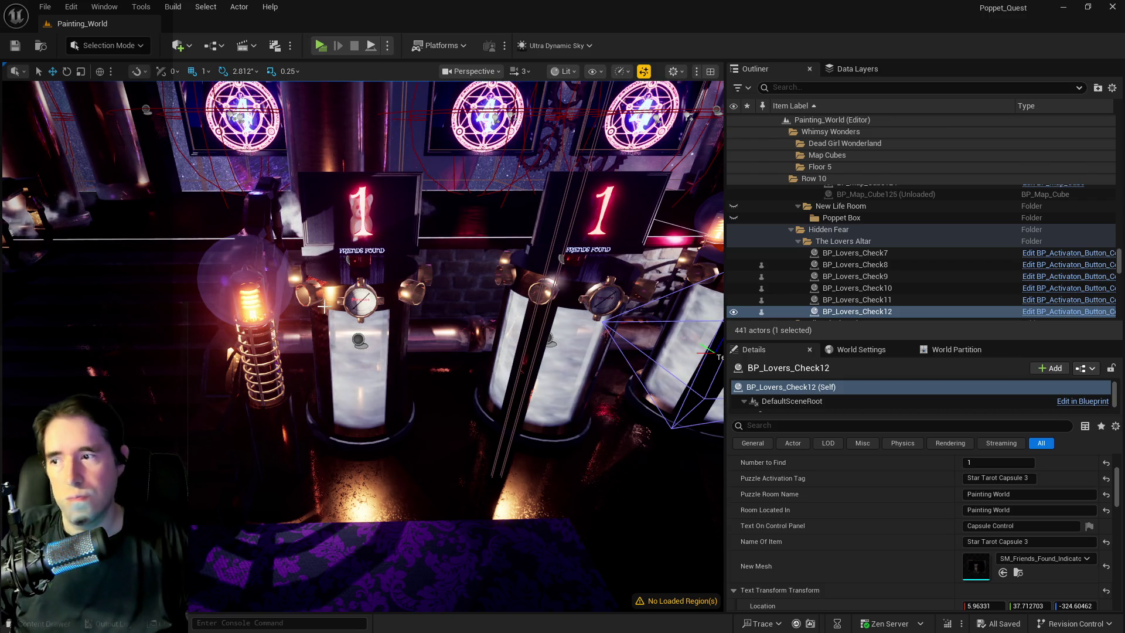
{"action": "scroll", "coordinate": [920, 498], "scroll_direction": "up", "scroll_amount": 3}
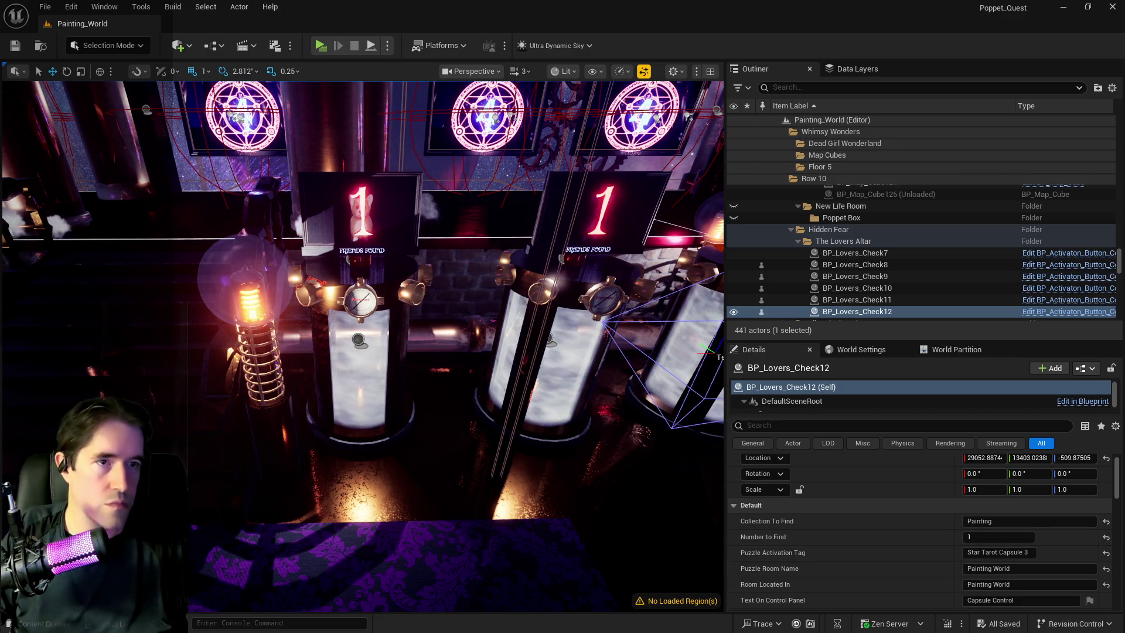
{"action": "key", "text": "alt+Tab"}
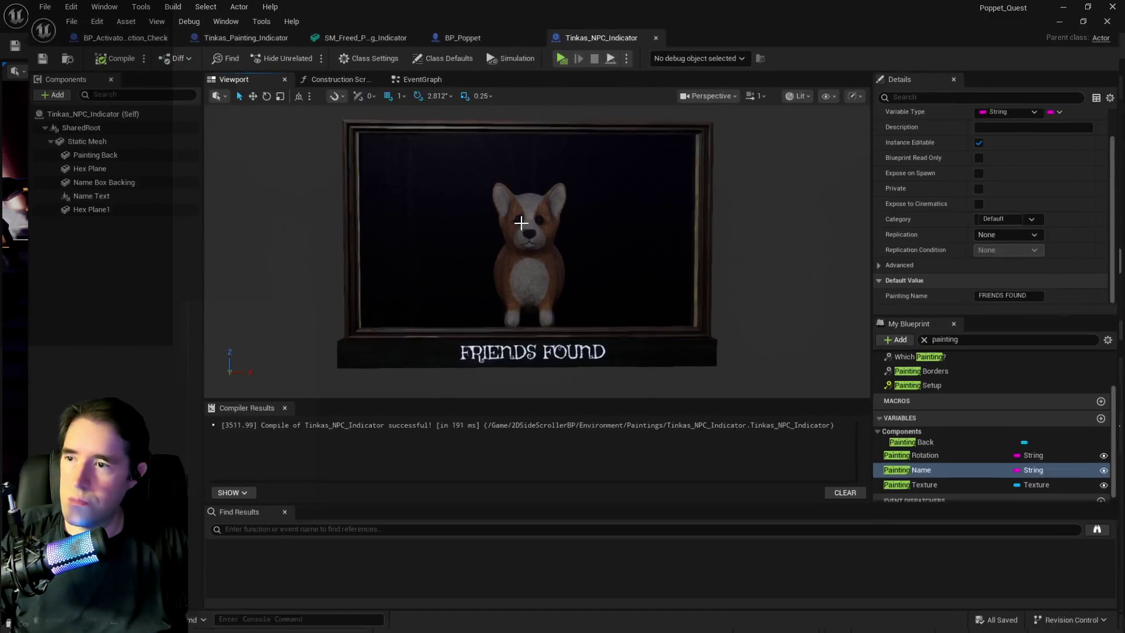
Step: Maximize the Tinkas_NPC_Indicator Blueprint editor, then switch back to the Painting_World level
{"action": "key", "text": "super+Up"}
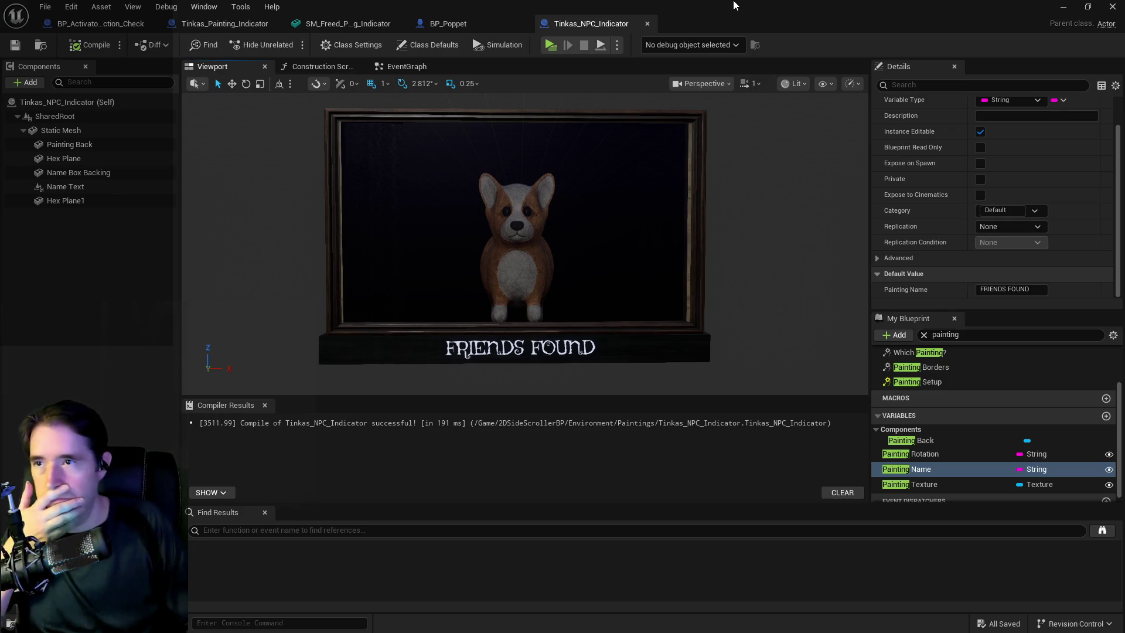
{"action": "key", "text": "alt+Tab"}
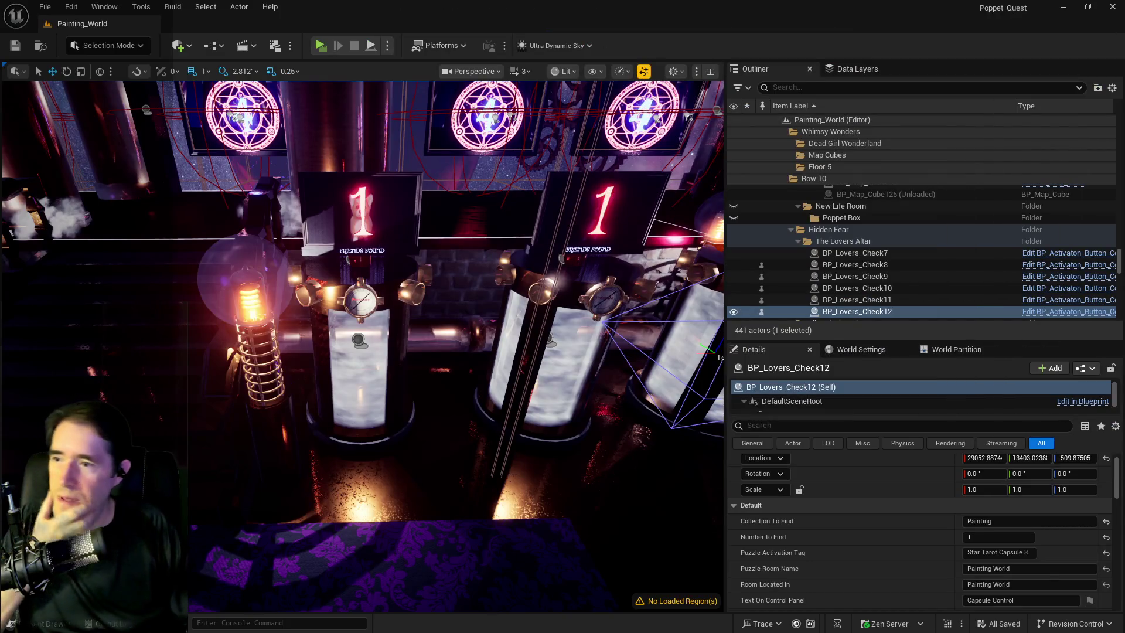
Step: Bring the Blueprint editor up full-screen on the BP_Poppet Blueprint
{"action": "mouse_move", "coordinate": [402, 326]}
{"action": "left_mouse_down"}
{"action": "mouse_move", "coordinate": [410, 322]}
{"action": "mouse_move", "coordinate": [389, 332]}
{"action": "left_mouse_up"}
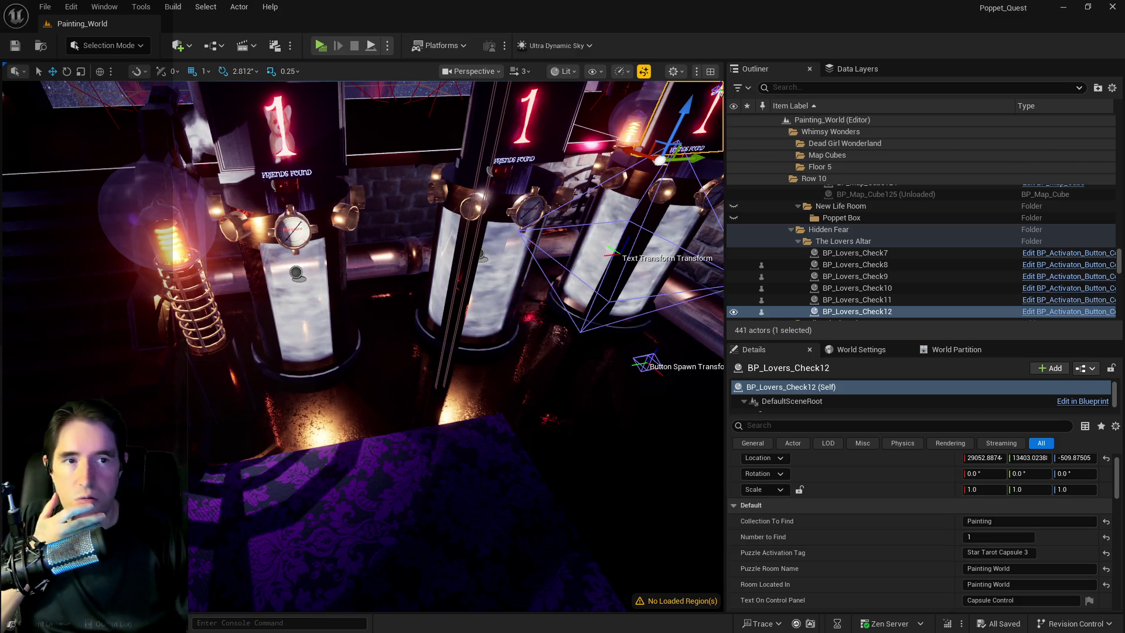
{"action": "key", "text": "alt+Tab"}
{"action": "double_click", "coordinate": [483, 143]}
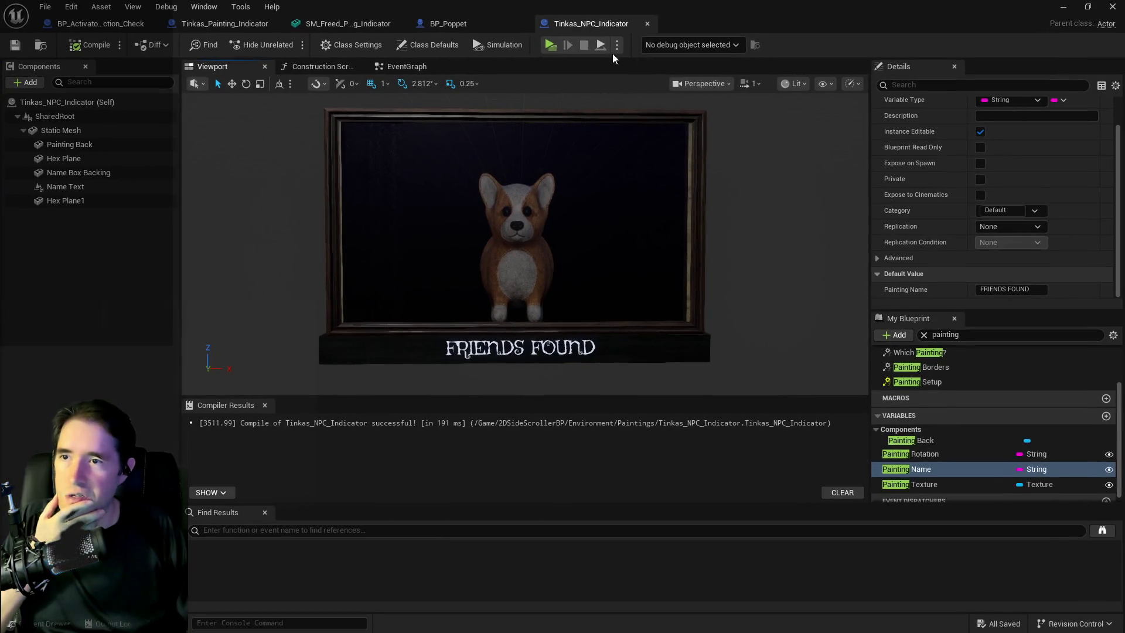
{"action": "left_click", "coordinate": [485, 23]}
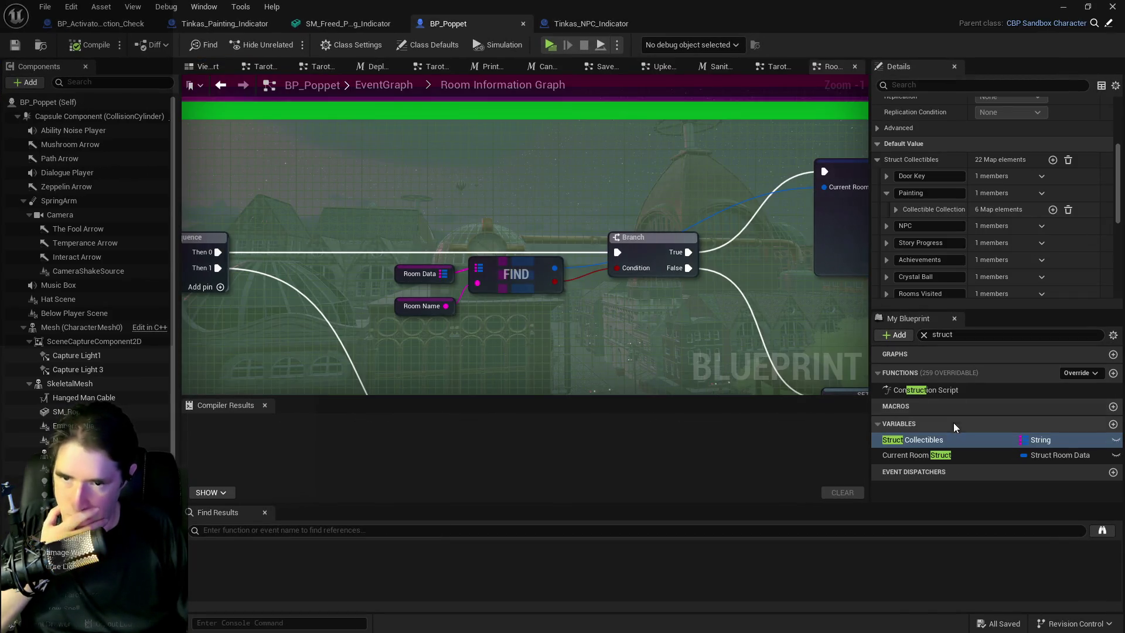
{"action": "scroll", "coordinate": [946, 275], "scroll_direction": "down", "scroll_amount": 1}
{"action": "scroll", "coordinate": [946, 273], "scroll_direction": "down", "scroll_amount": 12}
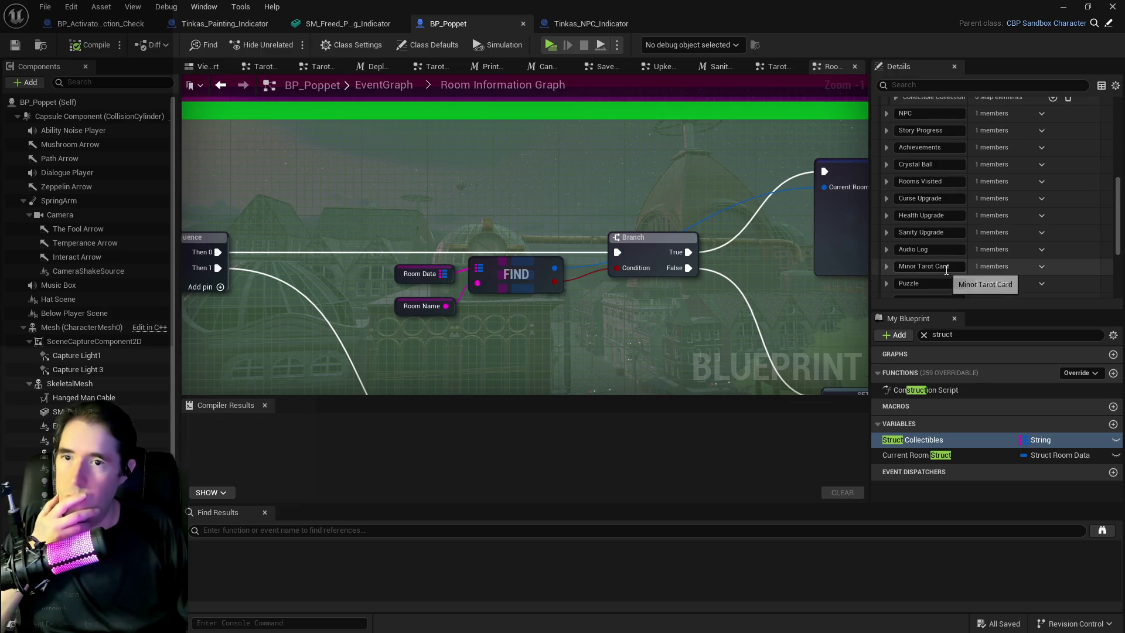
{"action": "scroll", "coordinate": [947, 270], "scroll_direction": "up", "scroll_amount": 10}
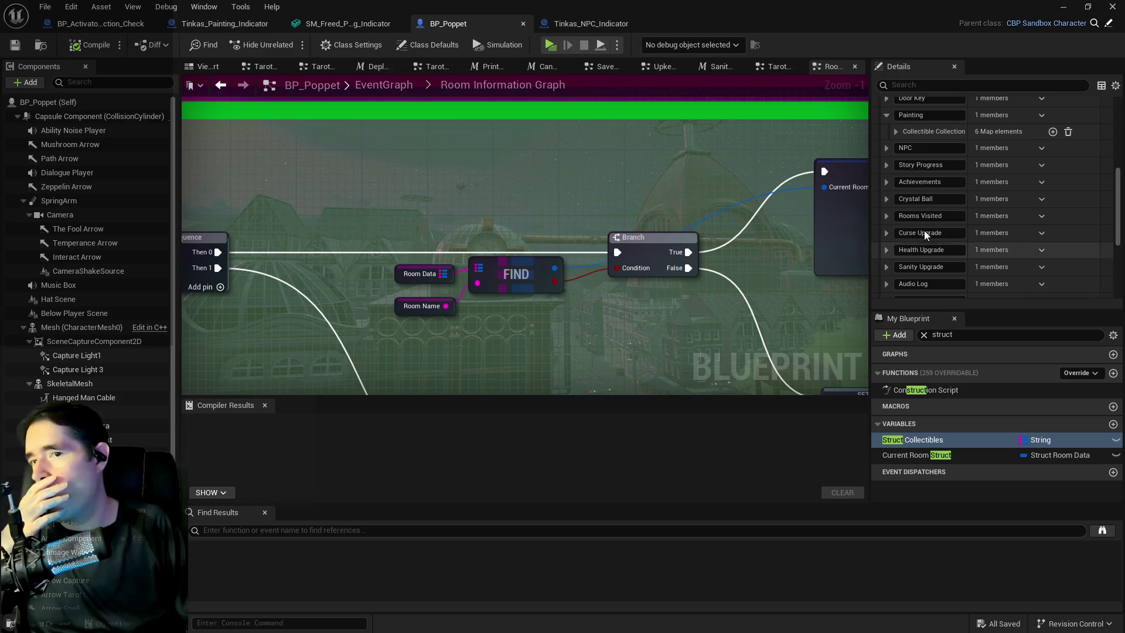
Step: Tick Anniezon and Fortuna under Struct Collectibles > NPC > Collectible Collection
{"action": "left_click", "coordinate": [886, 149]}
{"action": "left_click", "coordinate": [895, 164]}
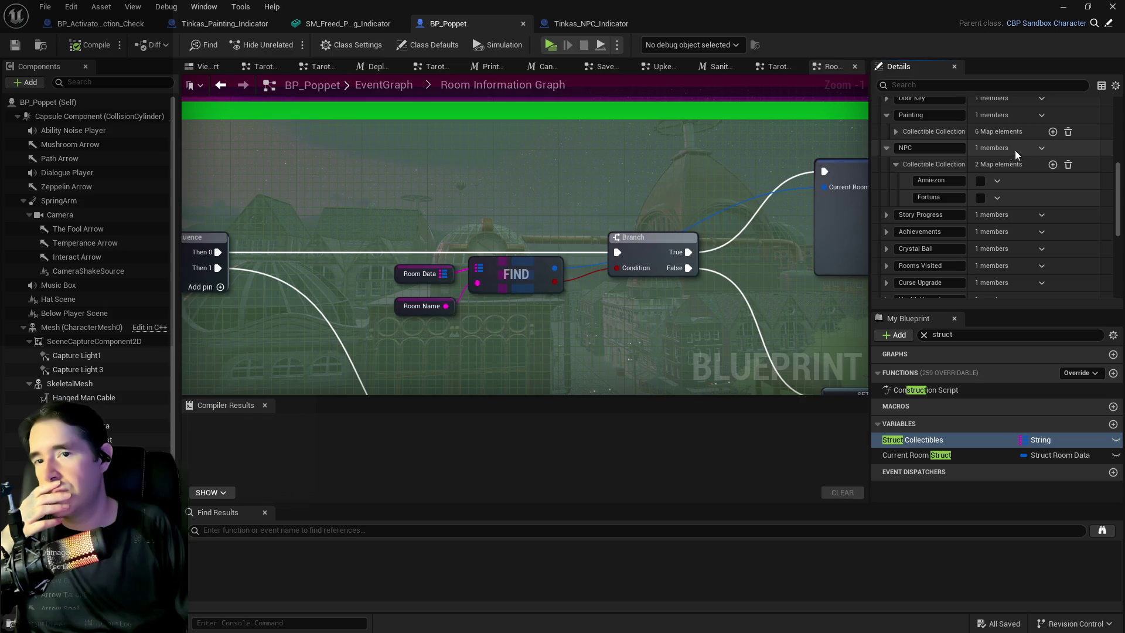
{"action": "left_click", "coordinate": [980, 180]}
{"action": "left_click", "coordinate": [980, 198]}
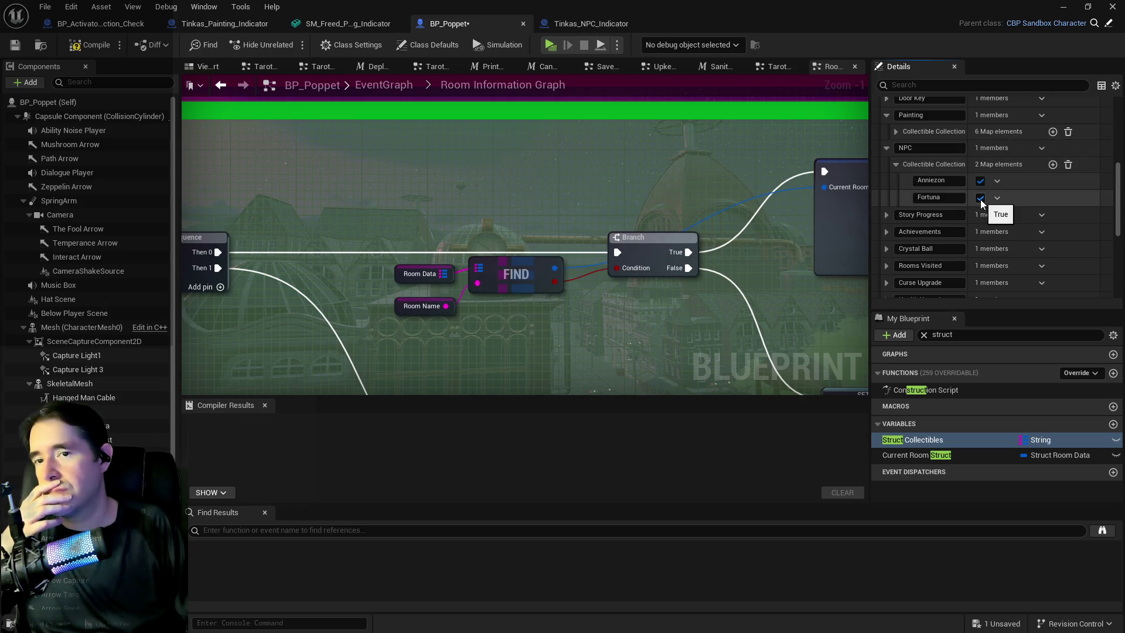
{"action": "mouse_move", "coordinate": [649, 5]}
{"action": "left_mouse_down"}
{"action": "mouse_move", "coordinate": [762, 6]}
{"action": "mouse_move", "coordinate": [1124, 176]}
{"action": "left_mouse_up"}
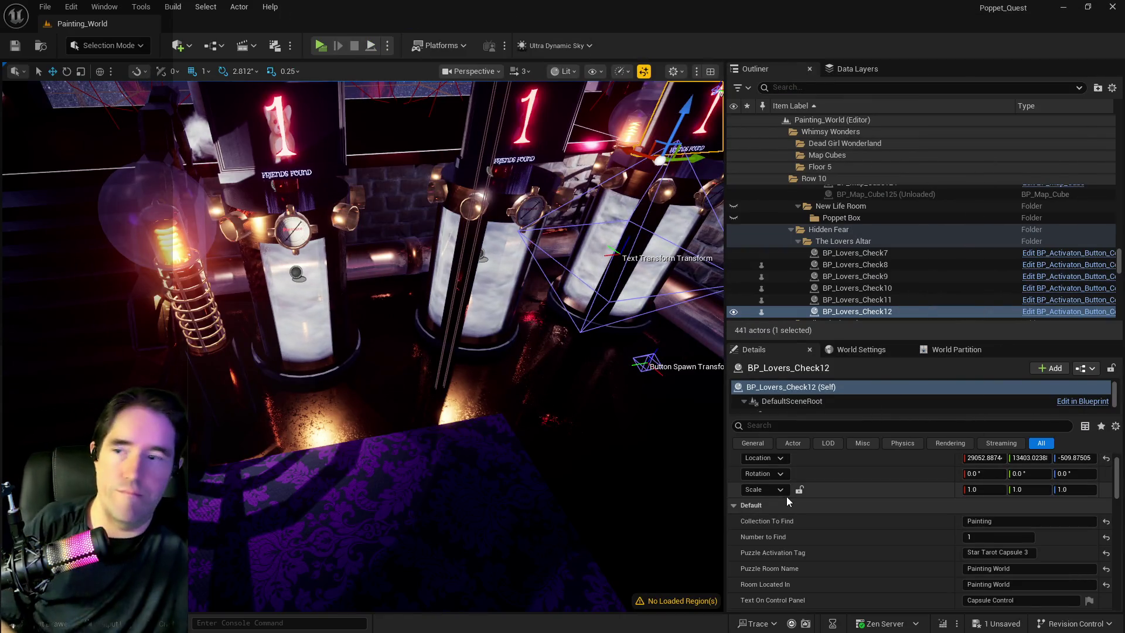
Step: Set BP_Lovers_Check12's Collection To Find to NPC
{"action": "key", "text": "Tab"}
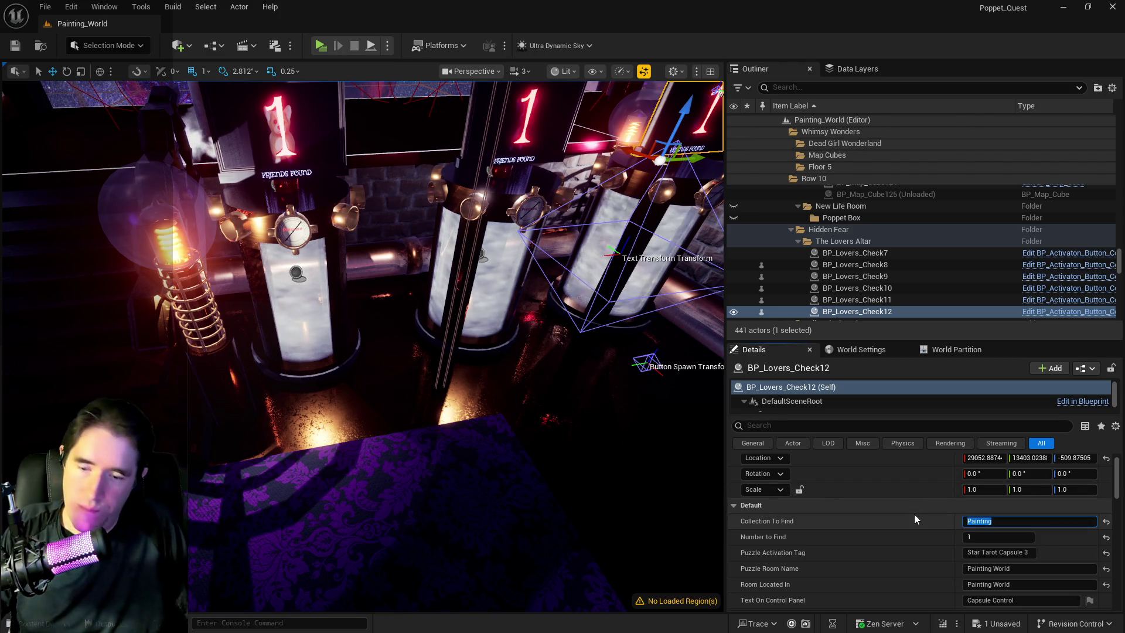
{"action": "type", "text": "NPC"}
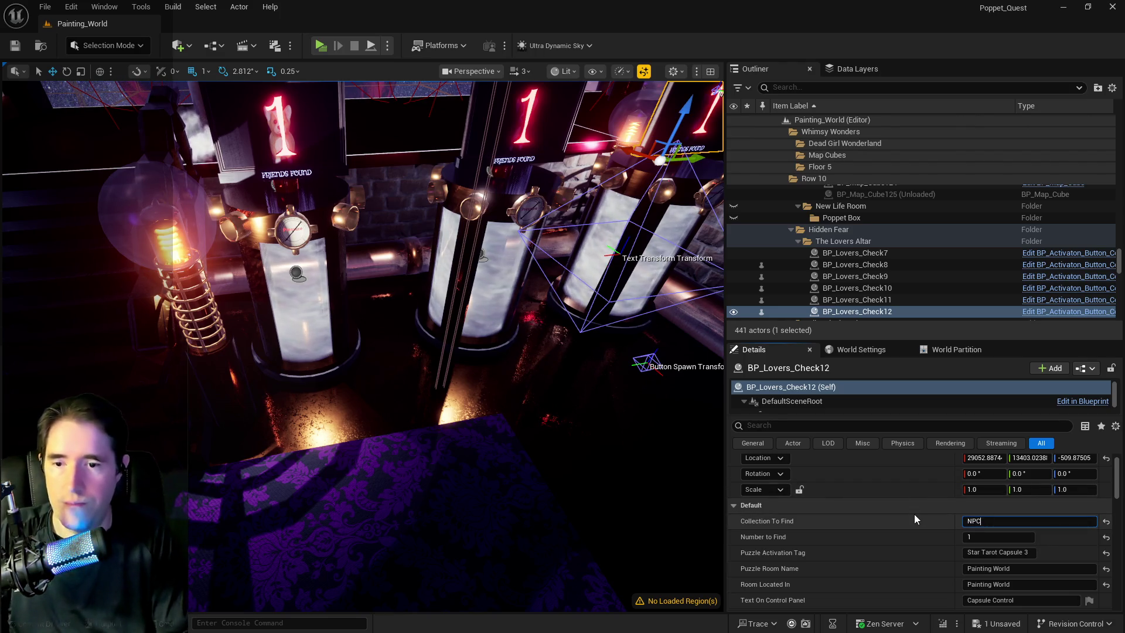
{"action": "double_click", "coordinate": [975, 554]}
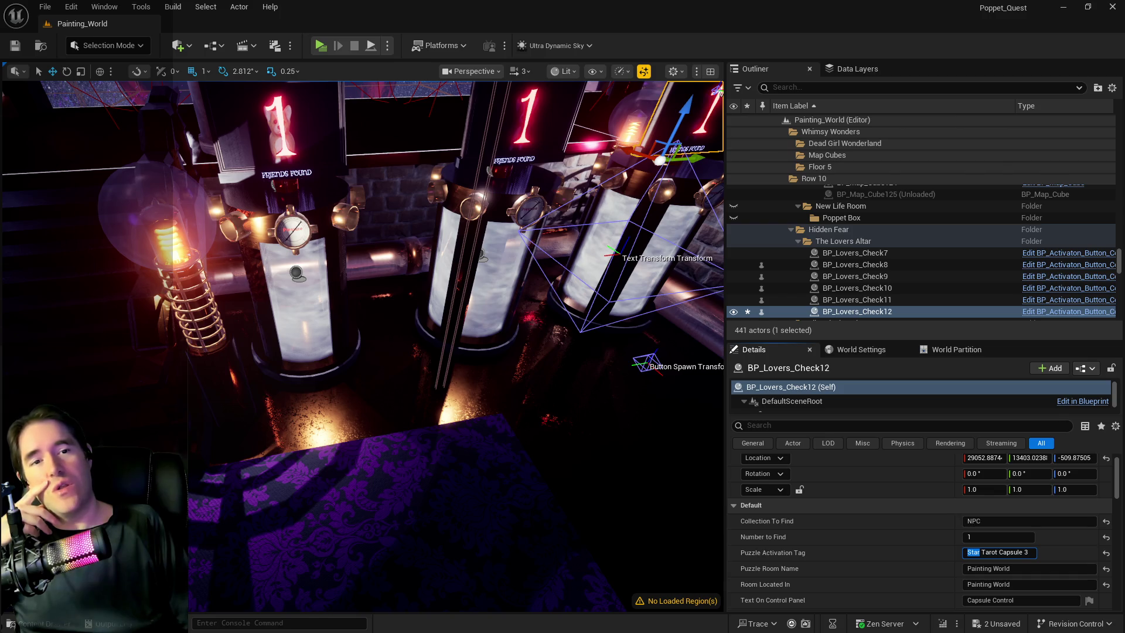
Step: Finish the tag edit, fly around the vat room, and focus the view on BP_Lovers_Check12
{"action": "key", "text": "Return"}
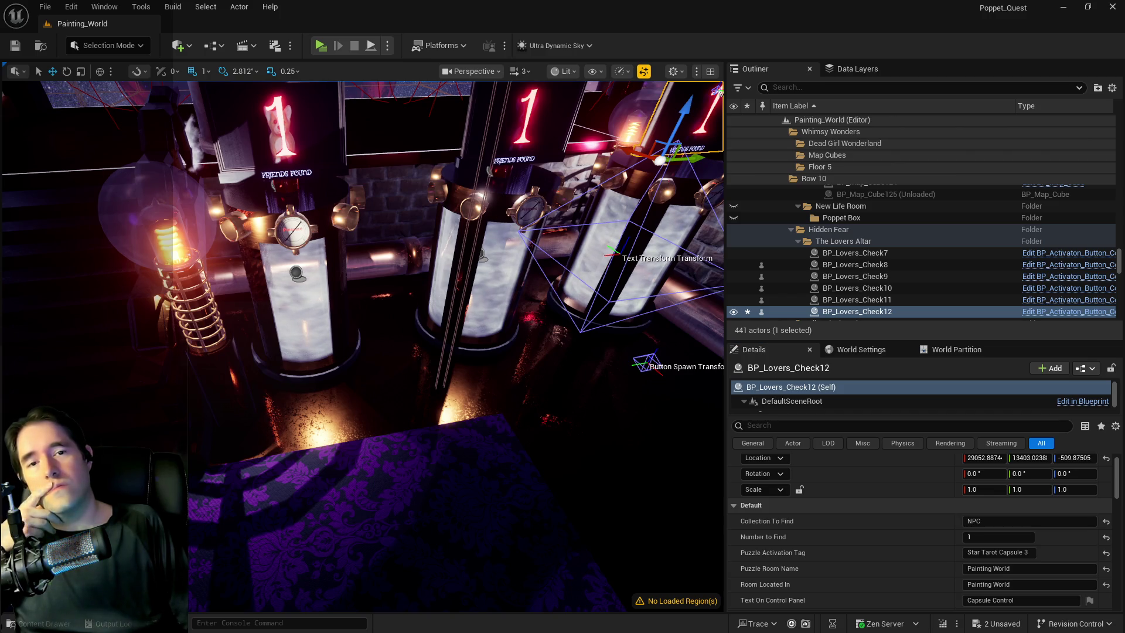
{"action": "key", "text": "s"}
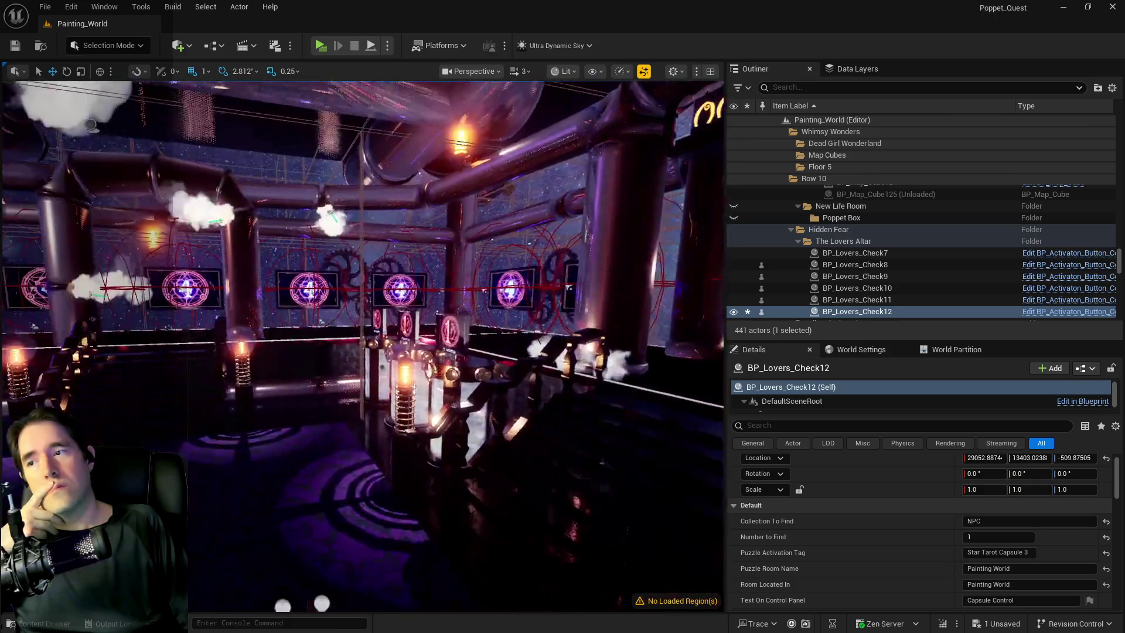
{"action": "key", "text": "w"}
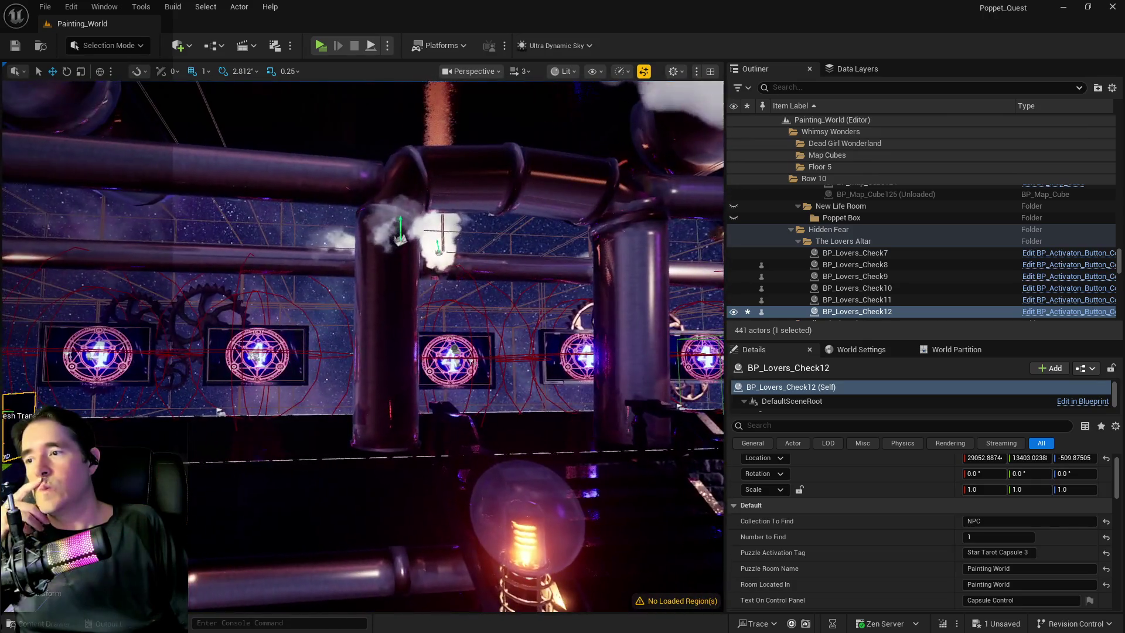
{"action": "key", "text": "f"}
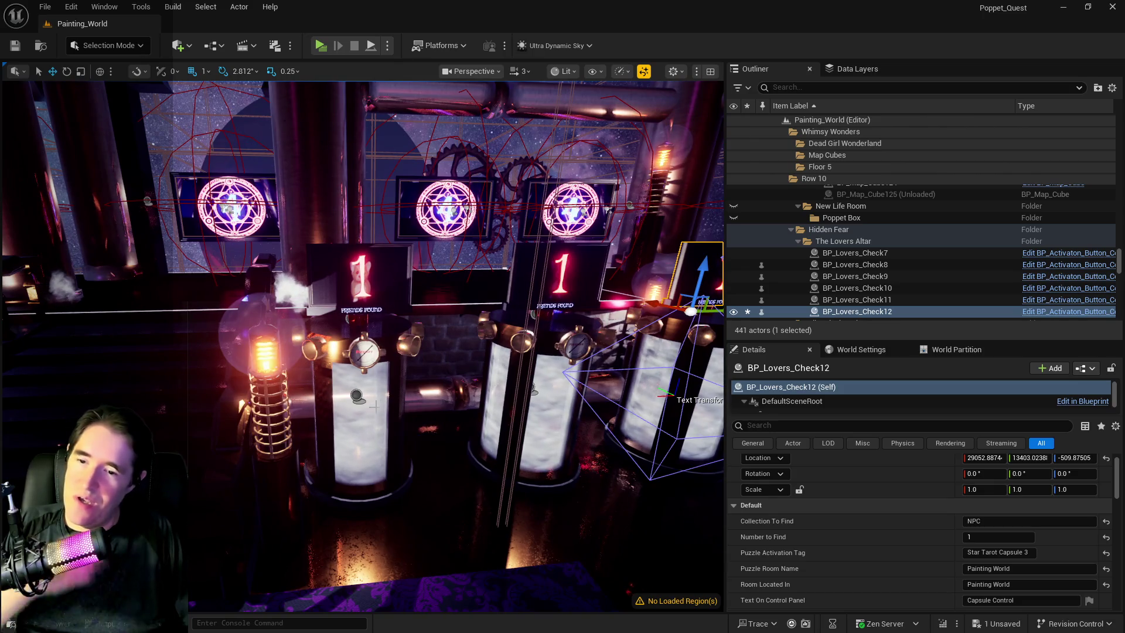
{"action": "left_click", "coordinate": [375, 406]}
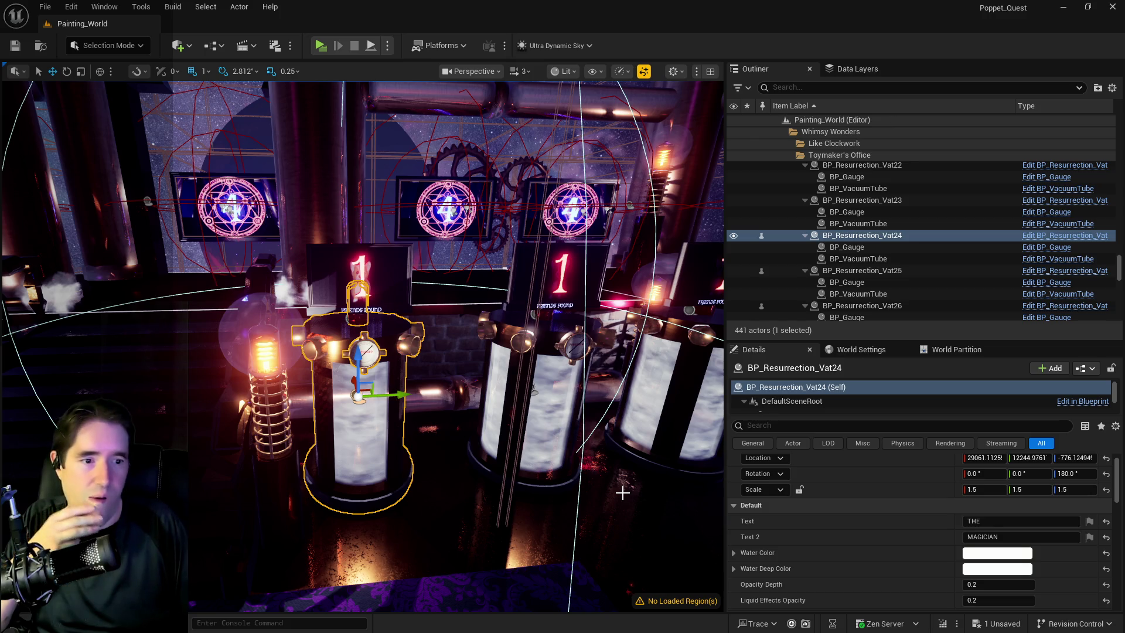
Step: Bring Labyrinthos' tarot card meanings list in Brave up over the editor
{"action": "left_click_drag", "start_coordinate": [622, 493], "coordinate": [442, 431]}
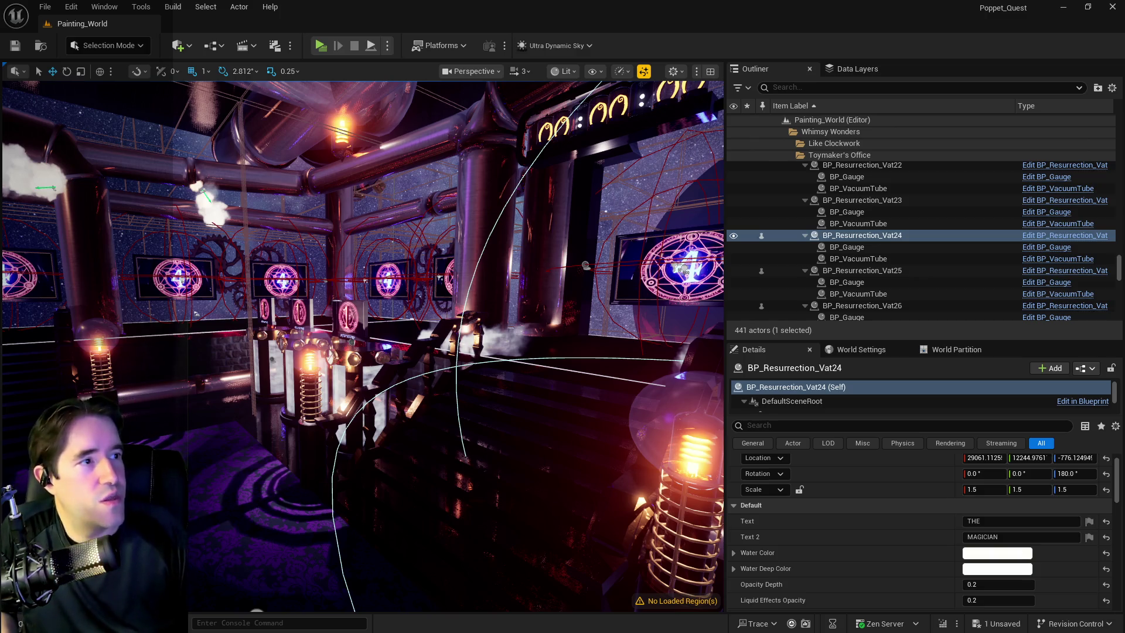
{"action": "key", "text": "alt+Tab"}
{"action": "mouse_move", "coordinate": [643, 253]}
{"action": "left_mouse_down"}
{"action": "mouse_move", "coordinate": [474, 104]}
{"action": "mouse_move", "coordinate": [447, 97]}
{"action": "left_mouse_up"}
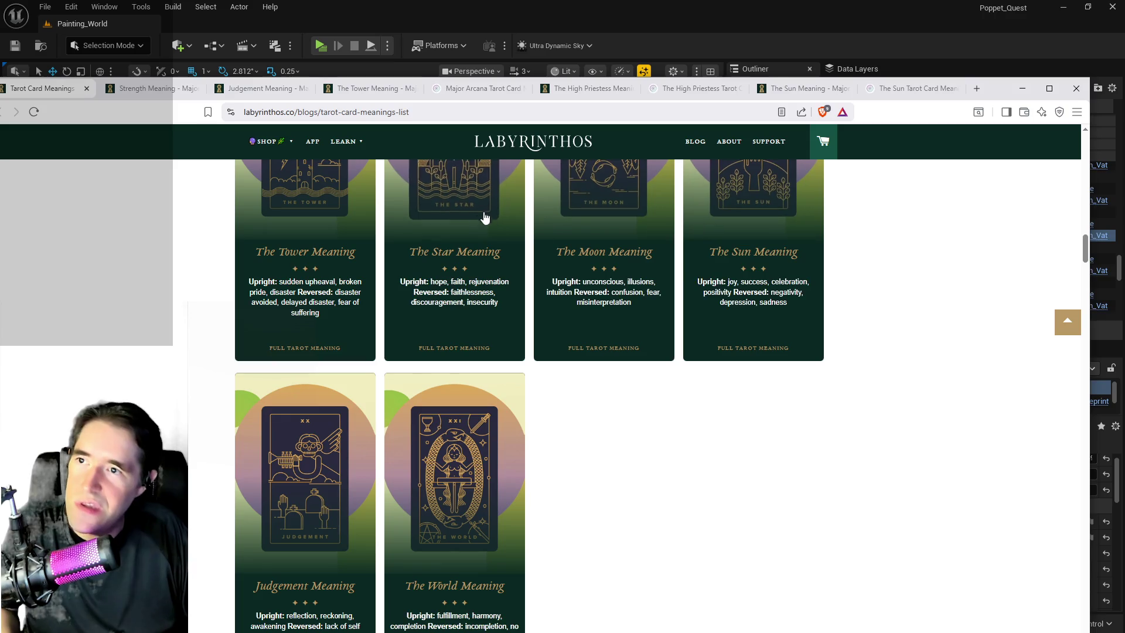
Step: Look over Biddy Tarot's Major Arcana page and The High Priestess card meaning
{"action": "left_click", "coordinate": [447, 92]}
{"action": "scroll", "coordinate": [547, 473], "scroll_direction": "up", "scroll_amount": 5}
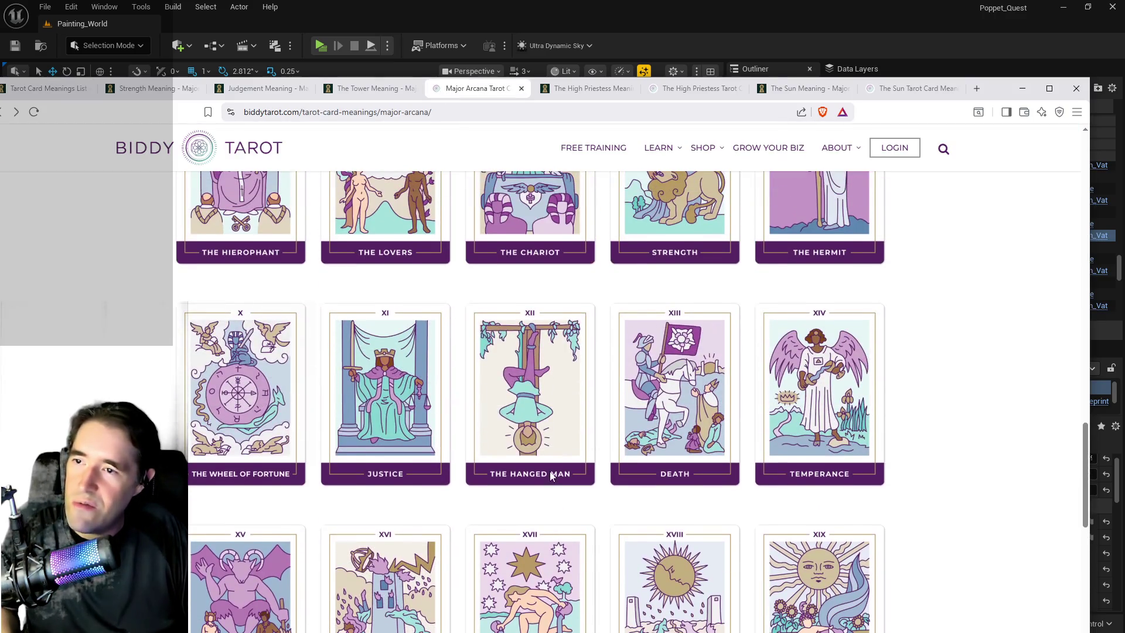
{"action": "left_click", "coordinate": [691, 88]}
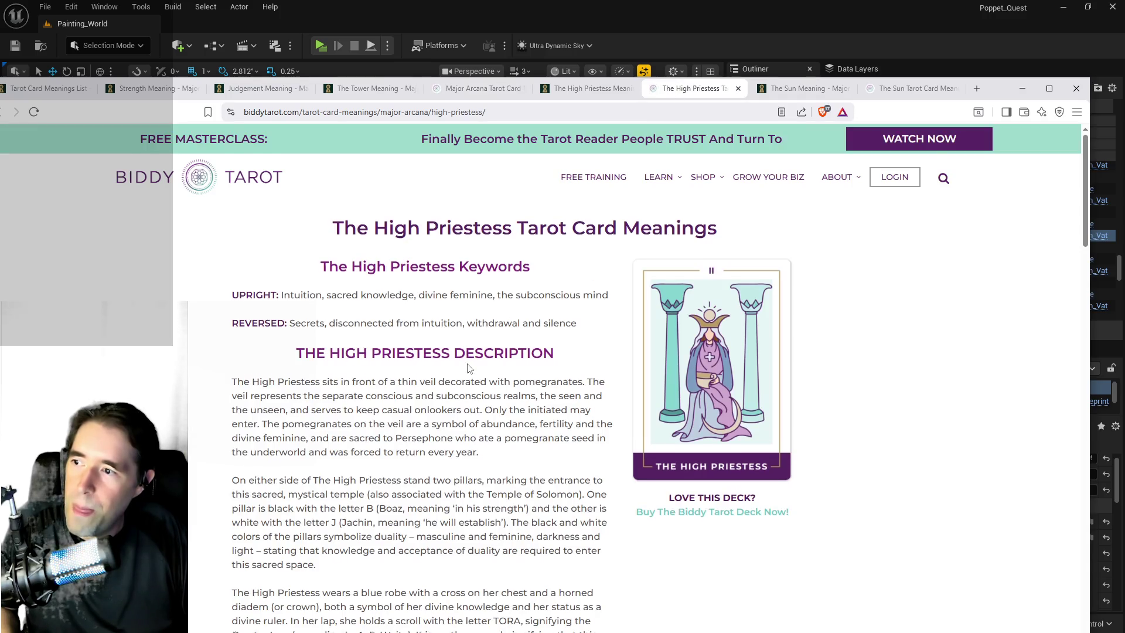
{"action": "scroll", "coordinate": [466, 358], "scroll_direction": "down", "scroll_amount": 3}
{"action": "scroll", "coordinate": [465, 354], "scroll_direction": "up", "scroll_amount": 5}
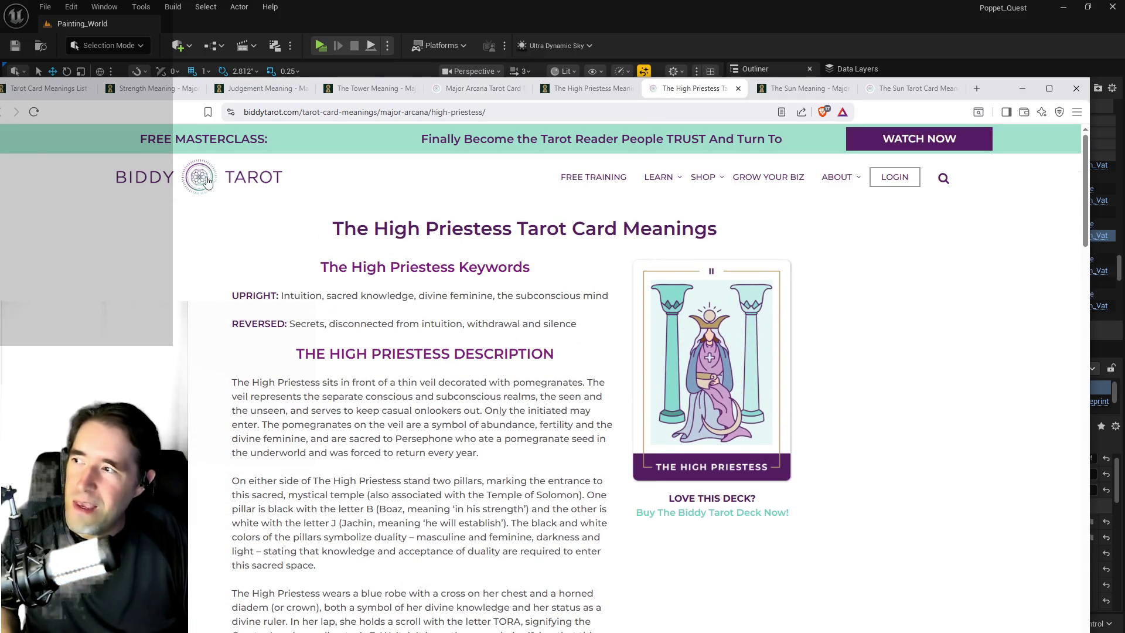
Step: Check the Labyrinthos list and The Sun, then view the Major Arcana grid from Wheel of Fortune to The Sun
{"action": "left_click", "coordinate": [5, 87]}
{"action": "scroll", "coordinate": [605, 455], "scroll_direction": "up", "scroll_amount": 4}
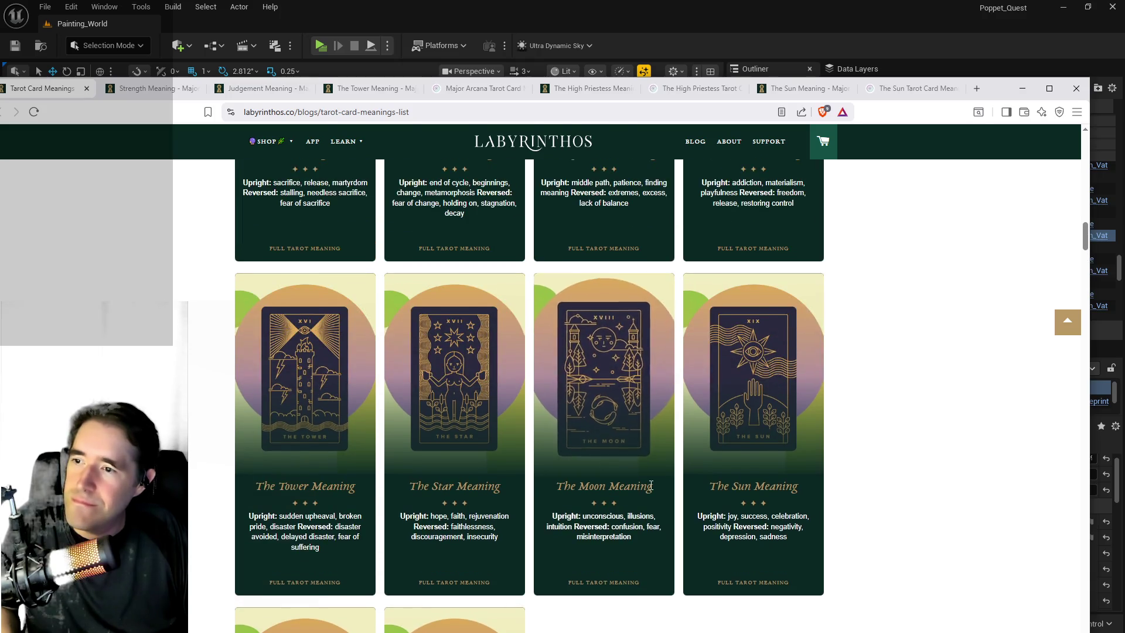
{"action": "scroll", "coordinate": [652, 485], "scroll_direction": "up", "scroll_amount": 4}
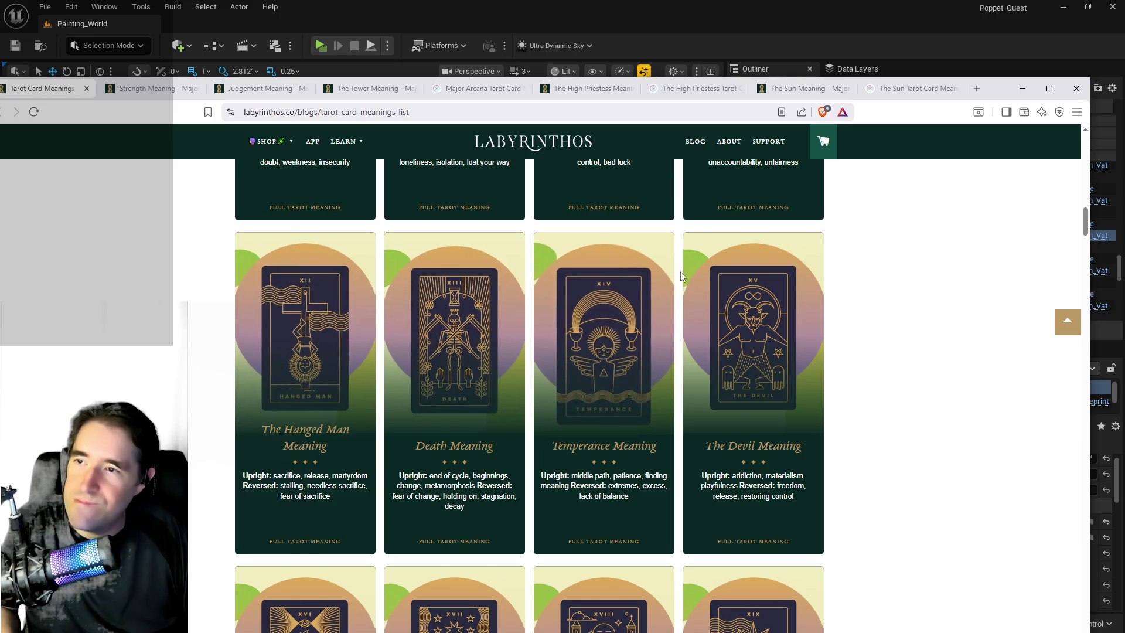
{"action": "left_click", "coordinate": [691, 88]}
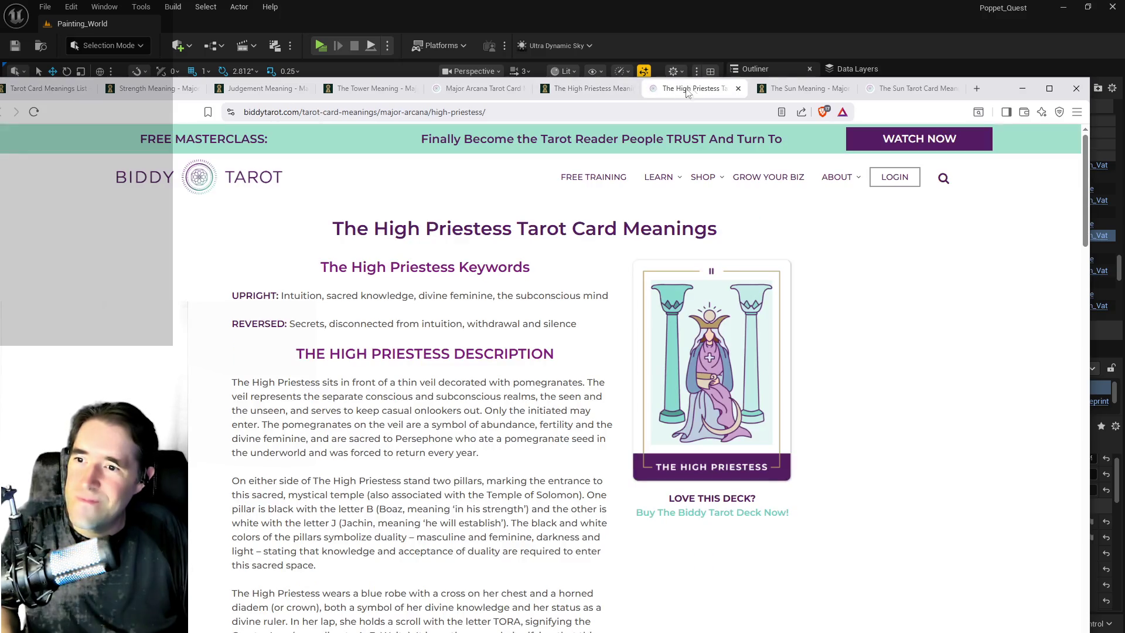
{"action": "left_click", "coordinate": [883, 90]}
{"action": "left_click", "coordinate": [470, 90]}
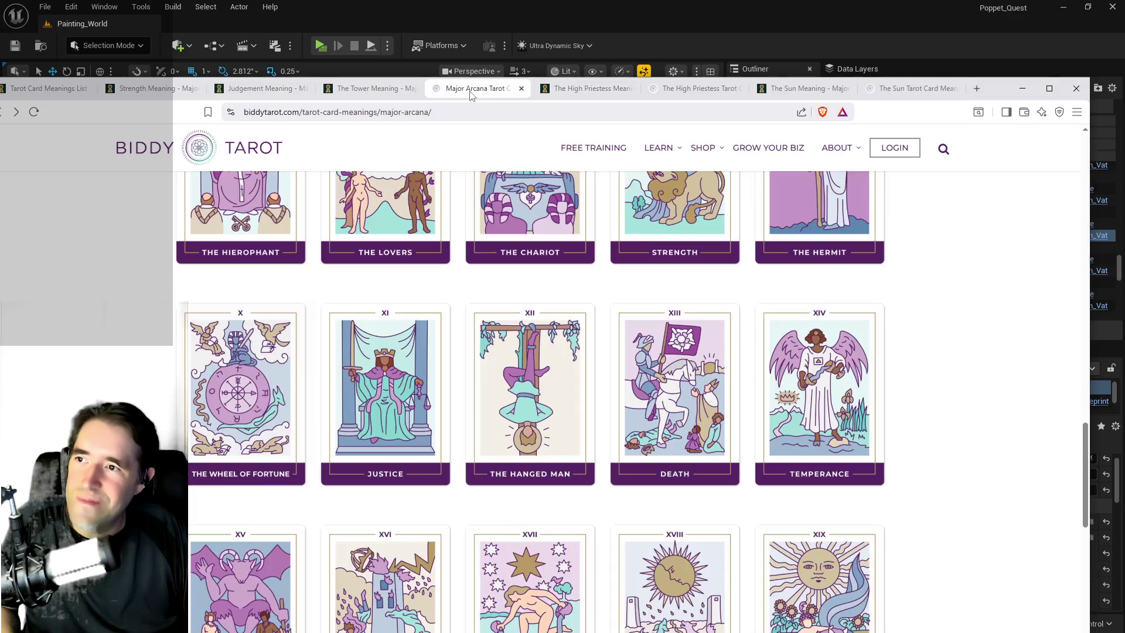
{"action": "scroll", "coordinate": [516, 387], "scroll_direction": "down", "scroll_amount": 3}
{"action": "scroll", "coordinate": [504, 392], "scroll_direction": "up", "scroll_amount": 4}
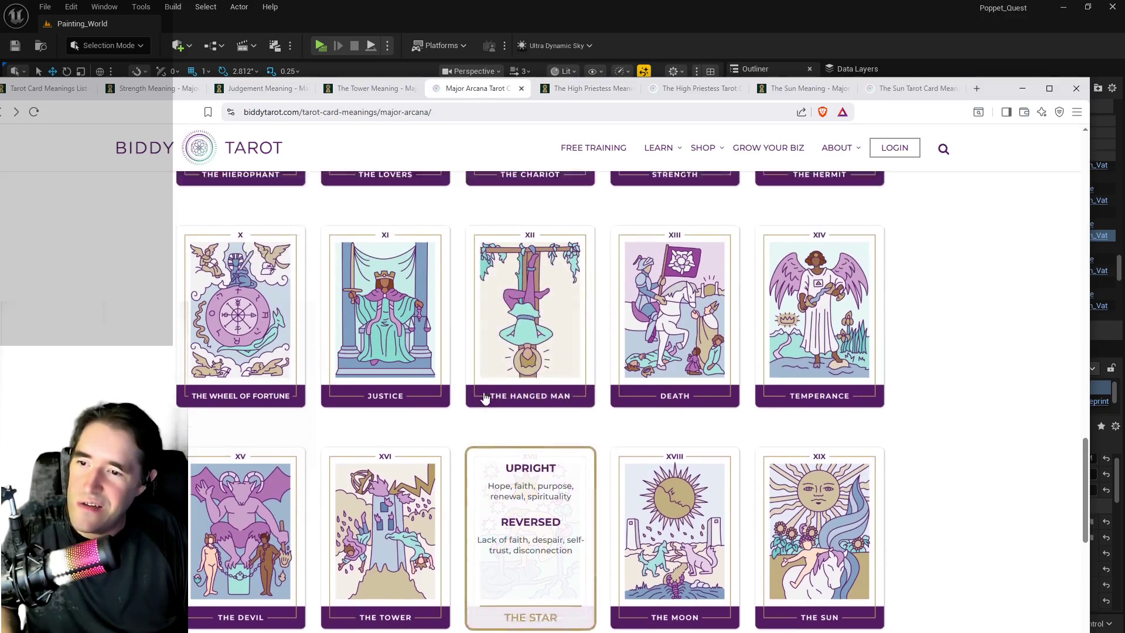